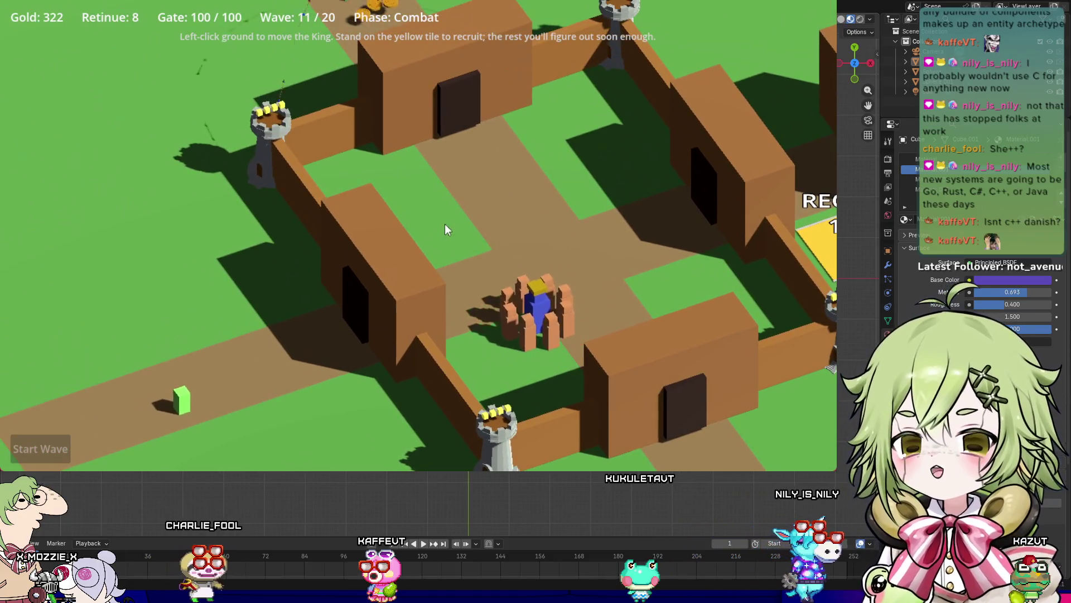
Step: Walk the King out to the lower-left coins and back toward the castle's left door
left_click(217, 436)
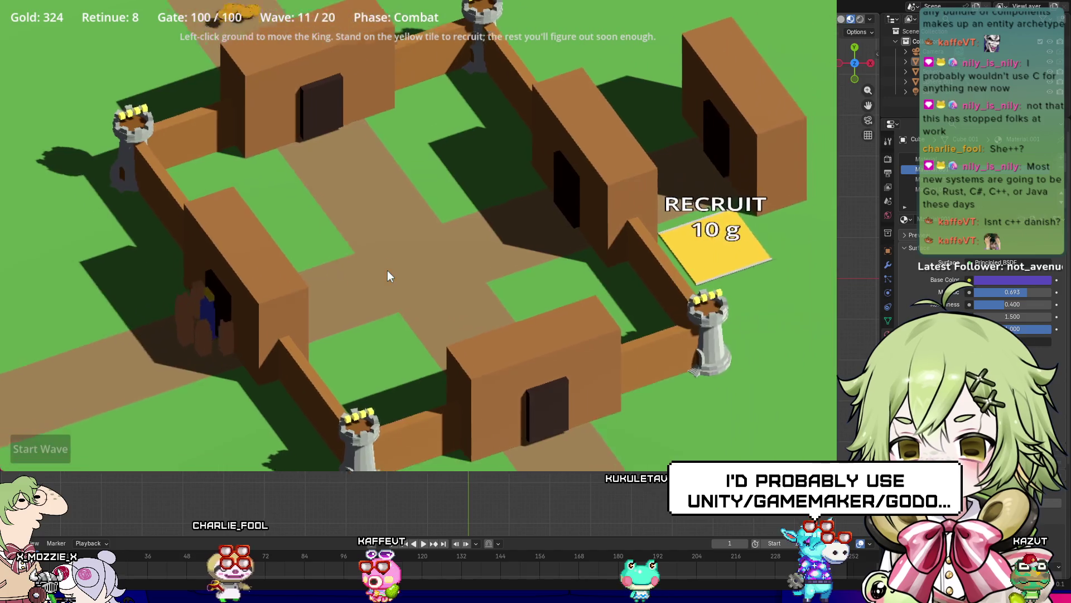
left_click(387, 270)
left_click(250, 140)
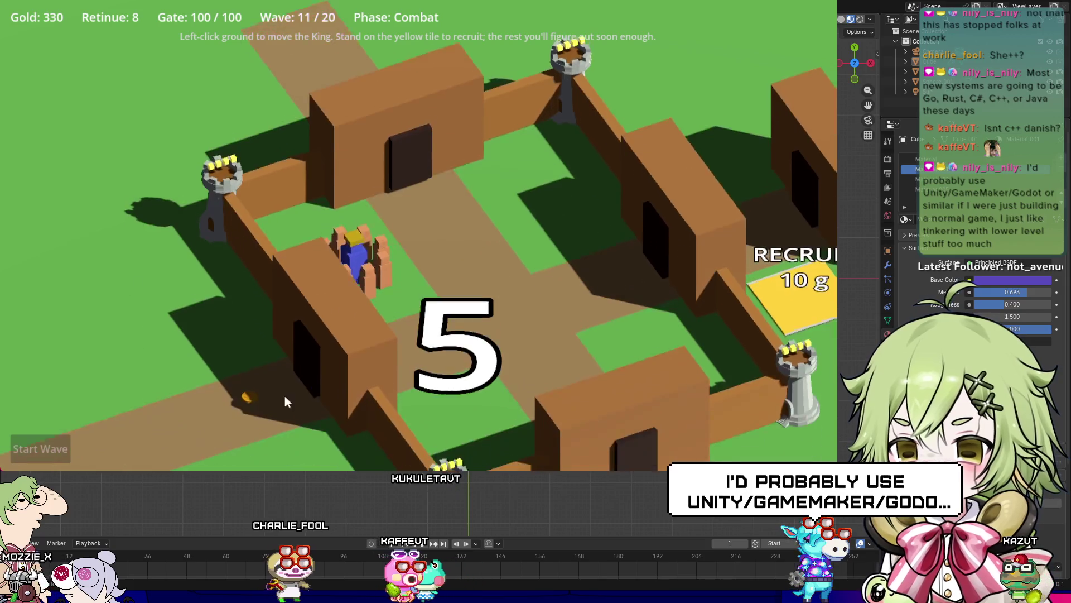
left_click(283, 394)
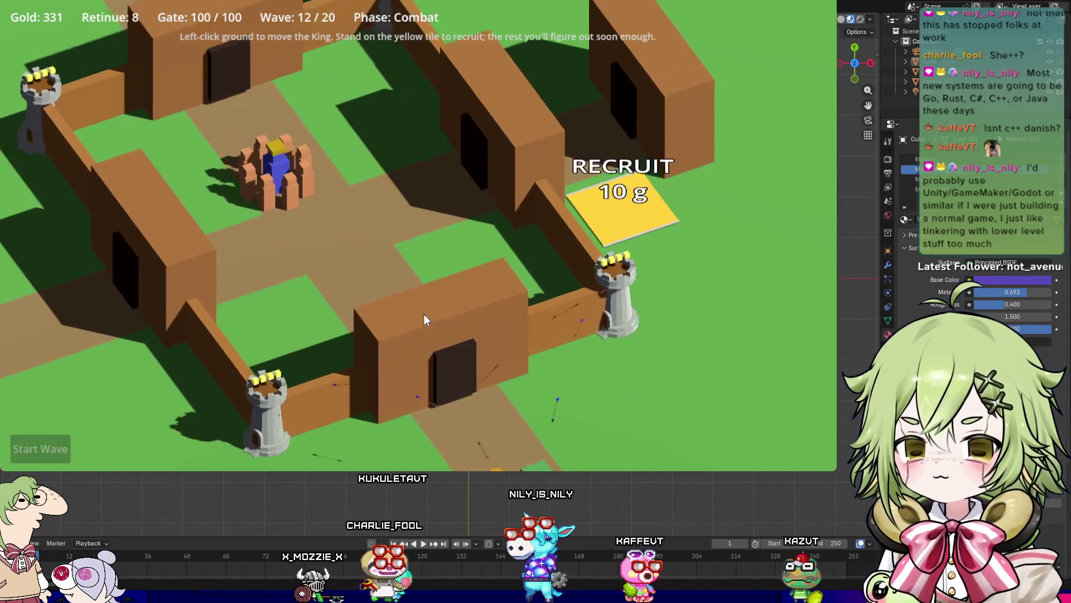
Step: March the King and retinue through the gate to the northern coin path, then return to the courtyard
left_click(424, 313)
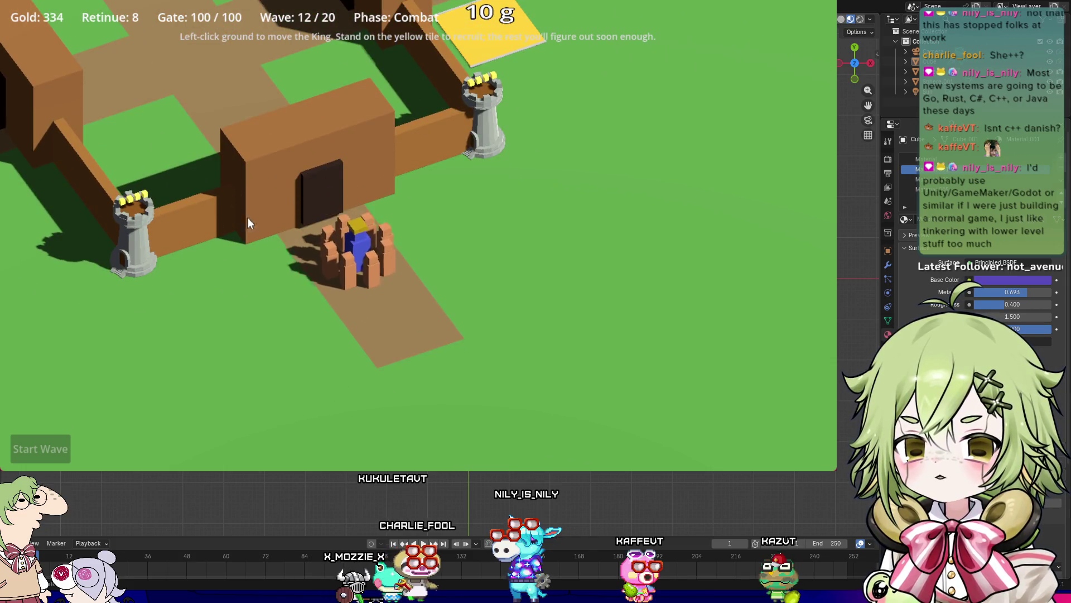
key("q")
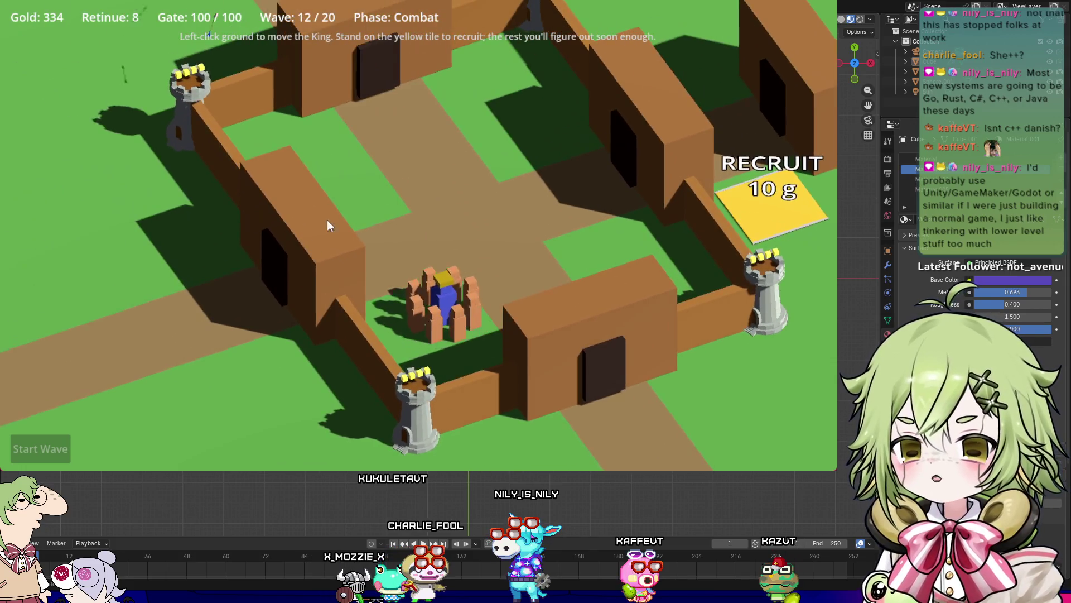
left_click(354, 169)
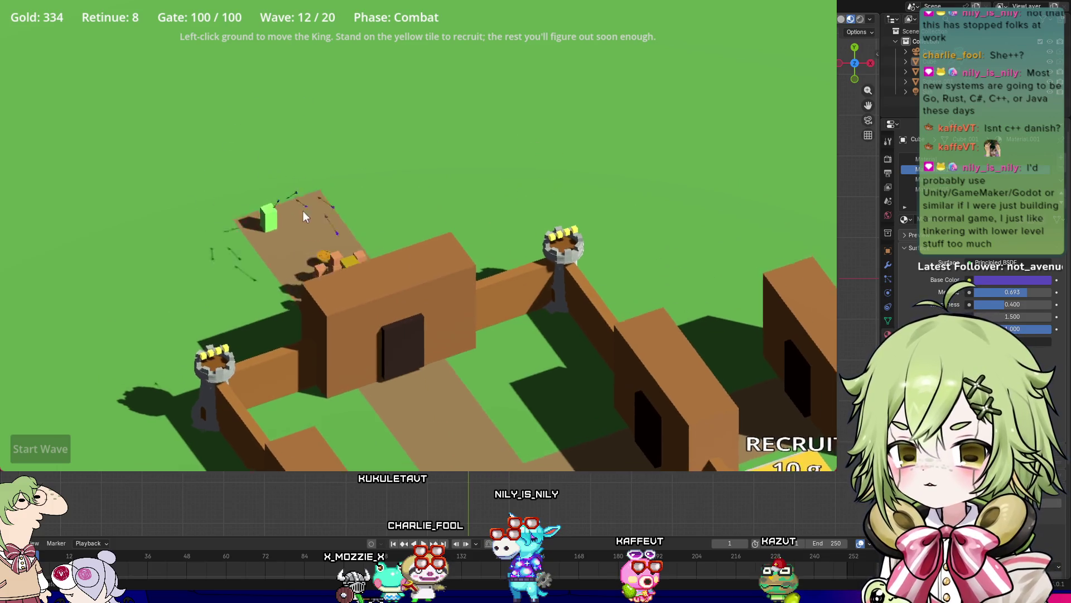
left_click(309, 195)
left_click(390, 341)
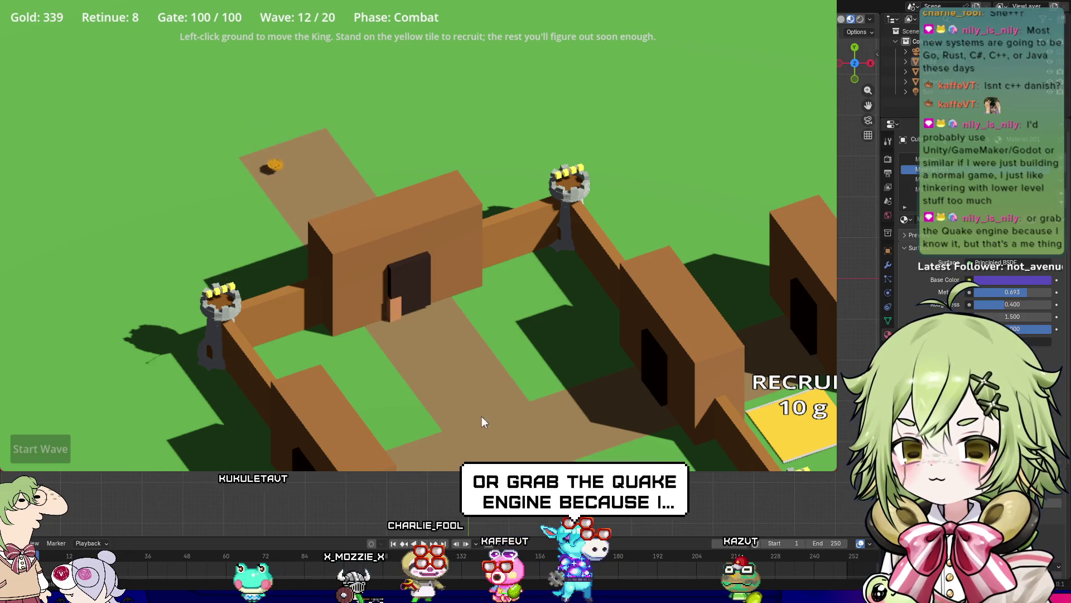
left_click(392, 439)
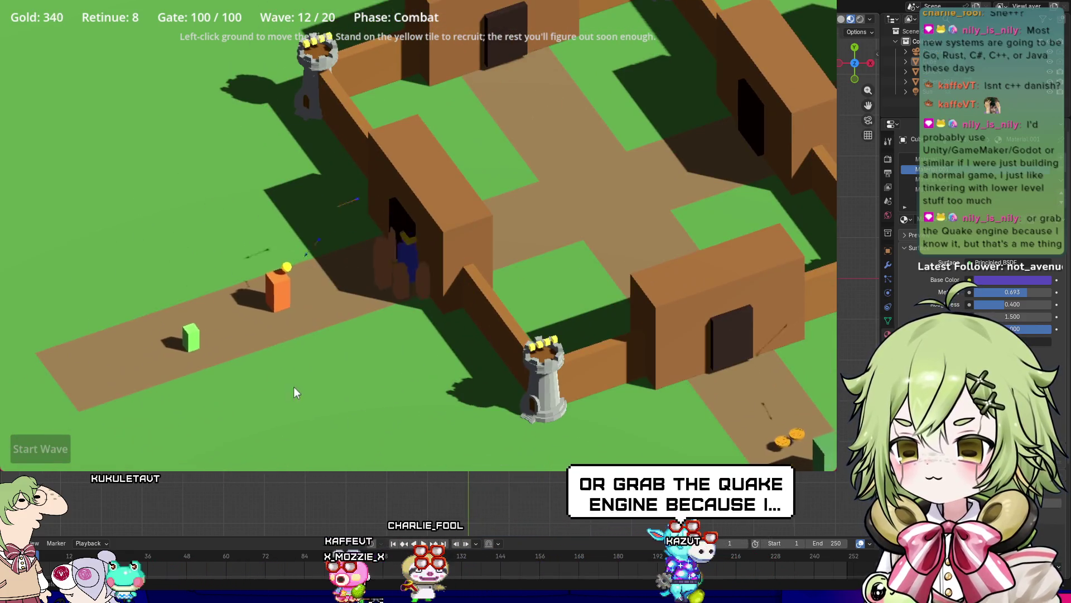
left_click(223, 371)
left_click(567, 355)
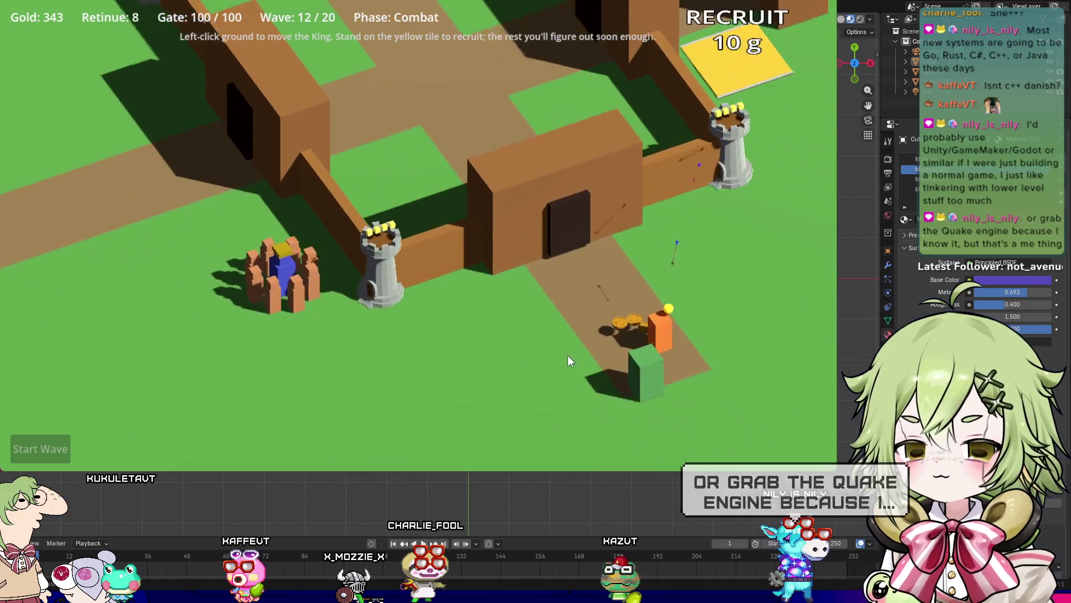
left_click(500, 212)
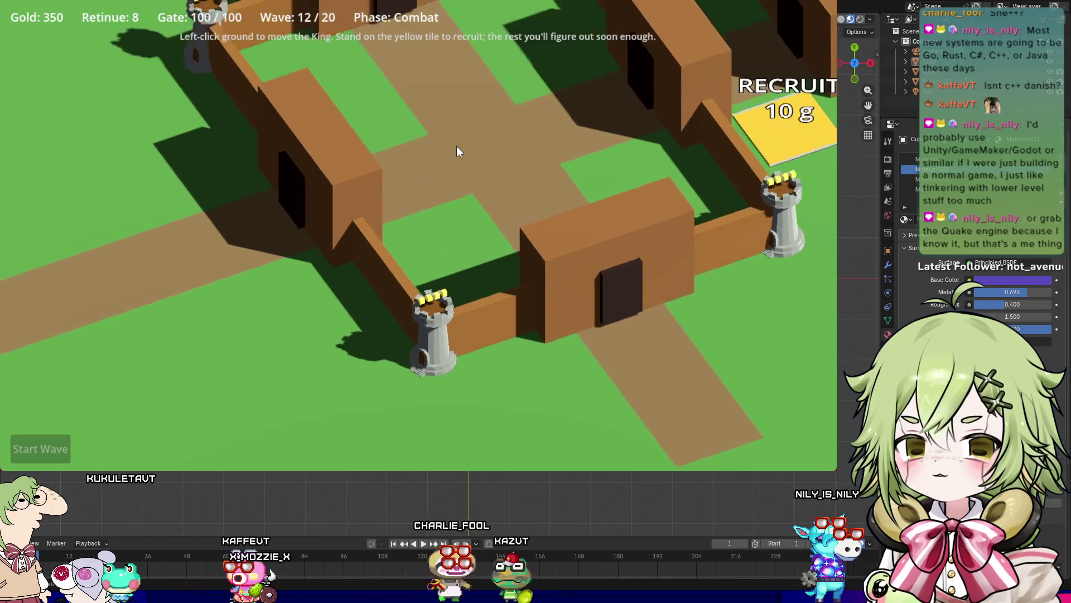
left_click(456, 146)
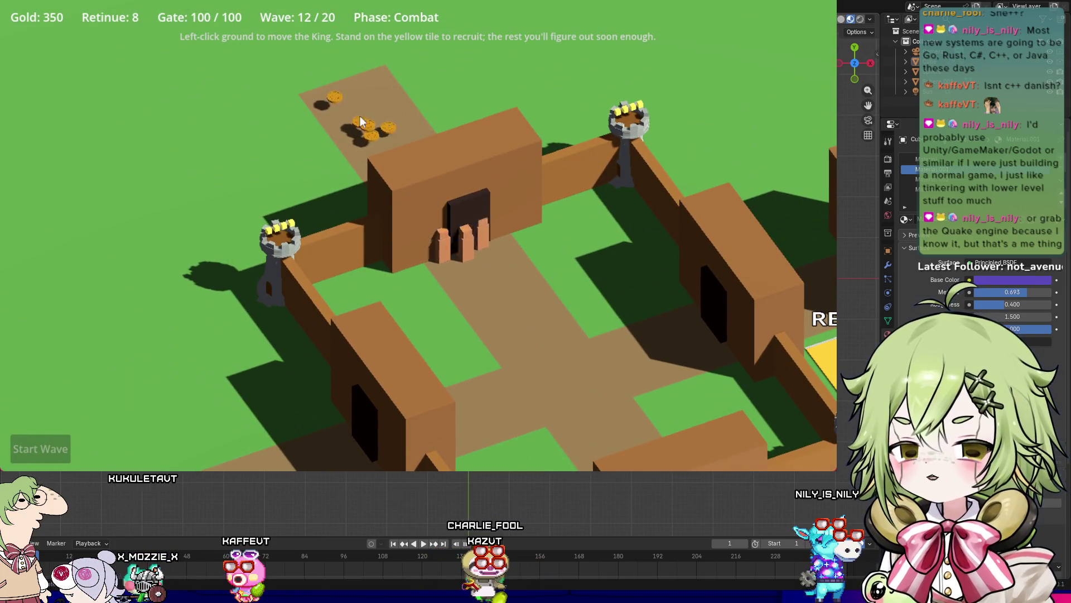
left_click(327, 114)
left_click(403, 160)
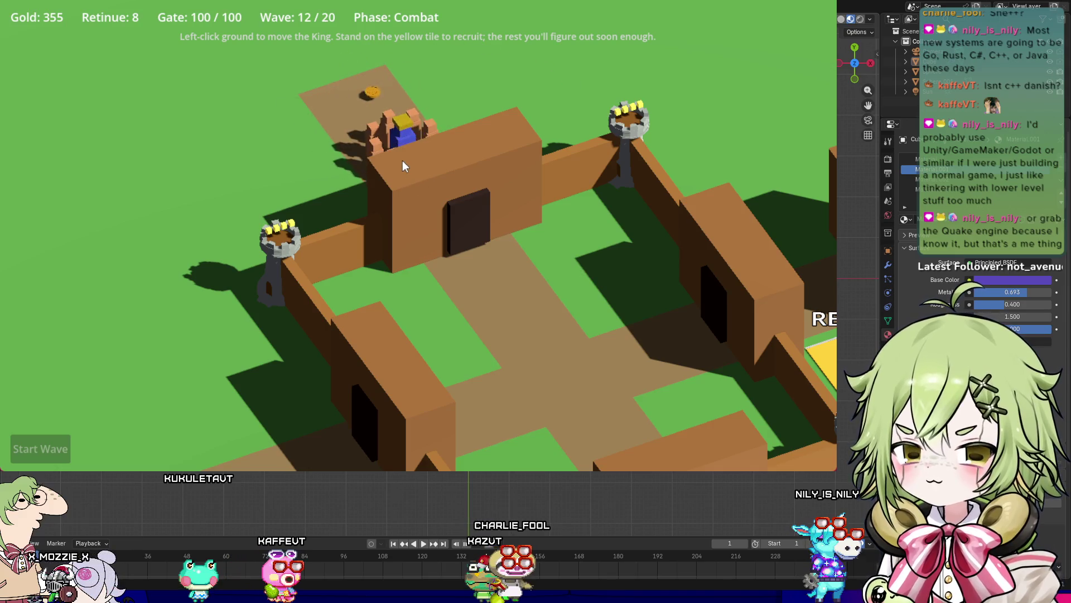
left_click(577, 428)
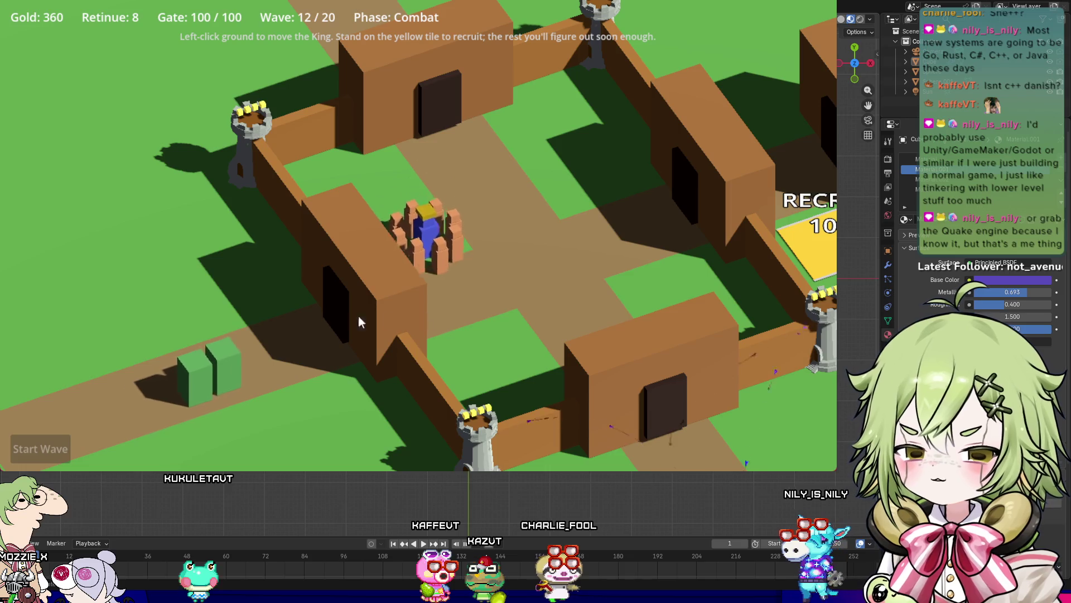
Step: Walk the King out along the lower-left path and collect the coins below the gate
left_click(302, 353)
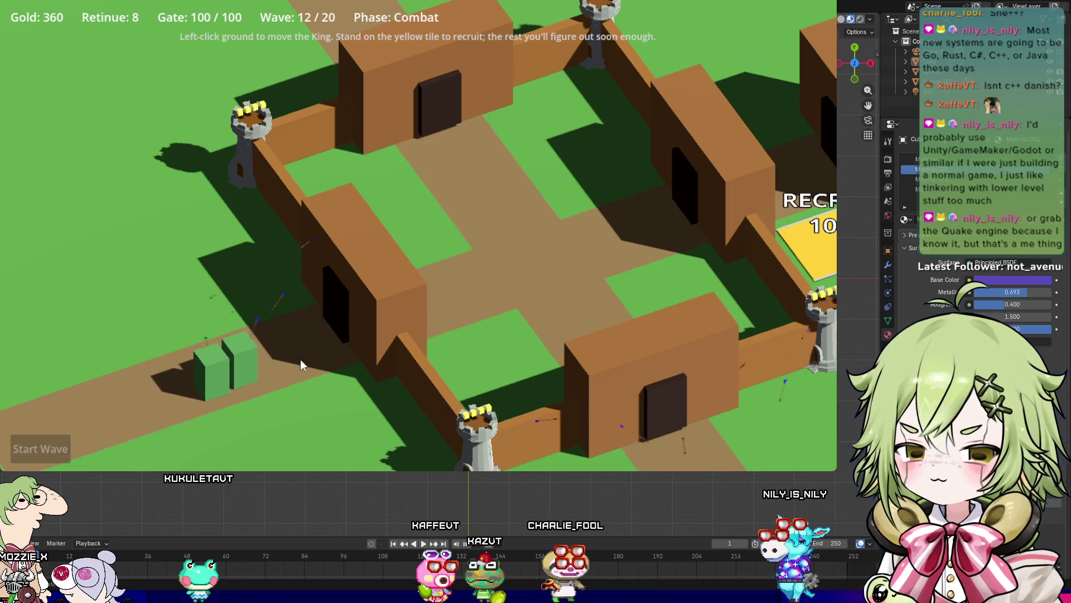
left_click(166, 376)
left_click(316, 357)
left_click(199, 394)
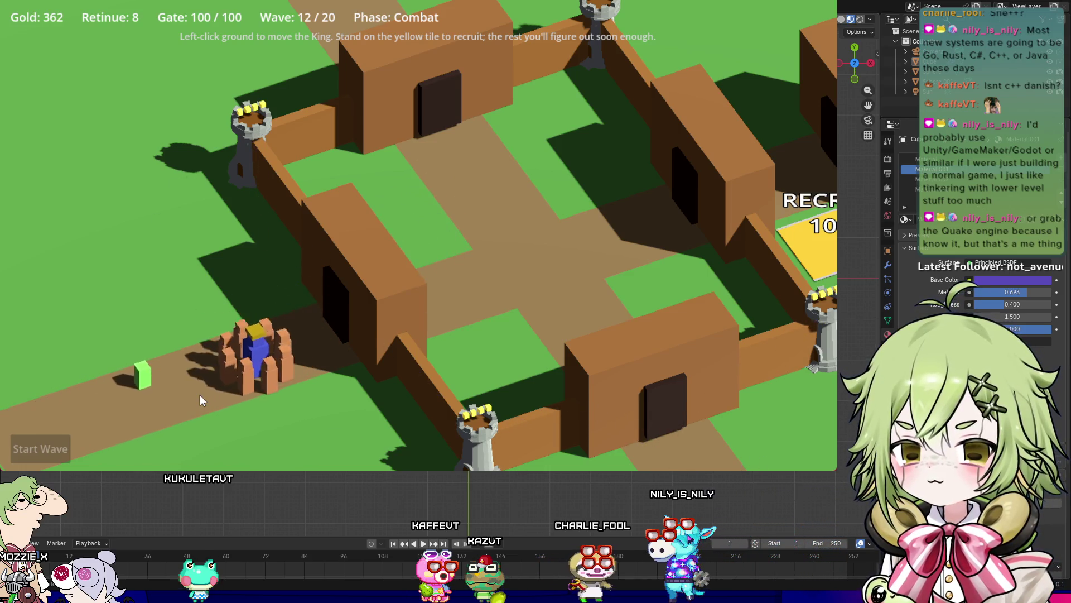
left_click(403, 265)
left_click(548, 385)
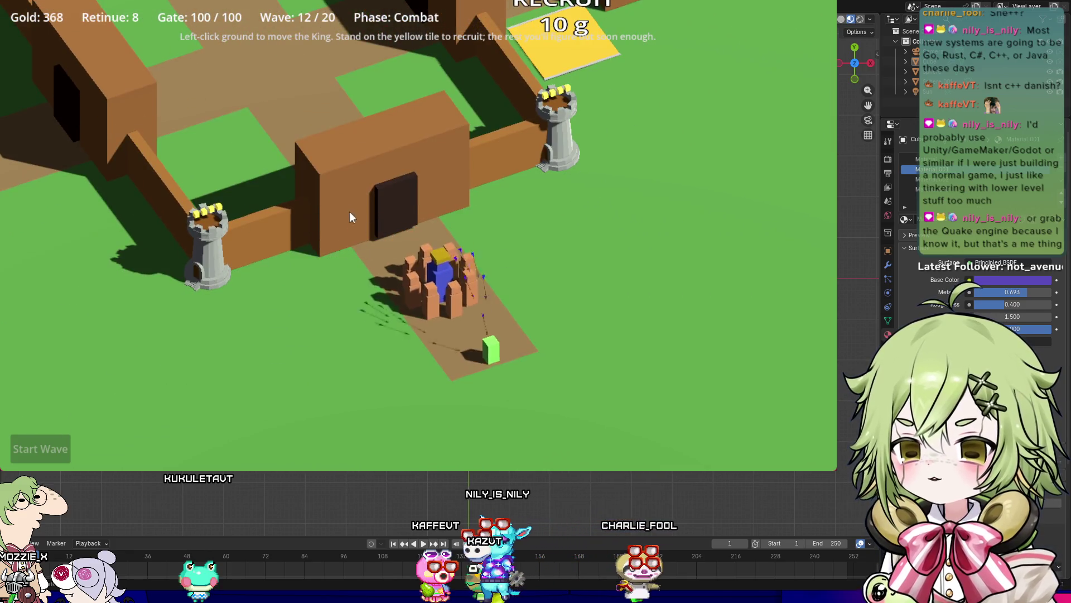
left_click(345, 169)
left_click(567, 406)
left_click(330, 161)
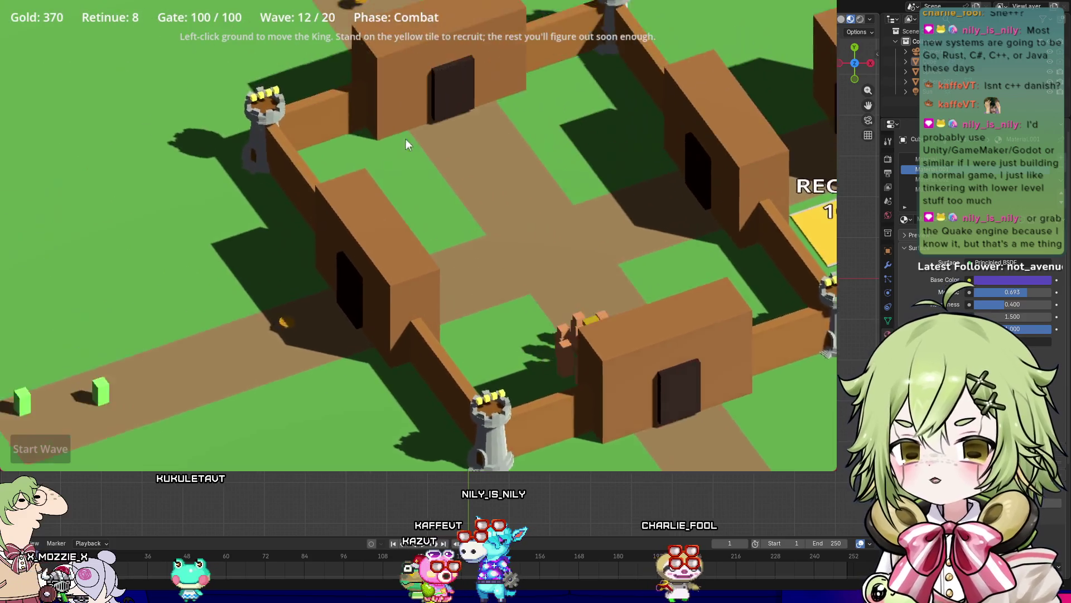
Step: Gather the remaining coins above and below the gate, bringing gold to 384
left_click(414, 377)
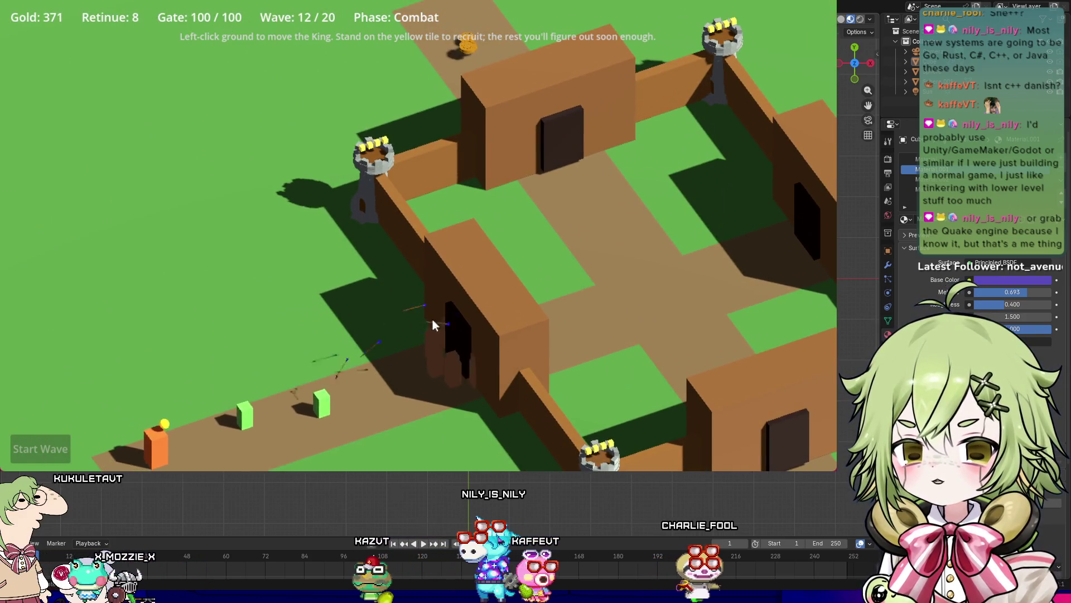
left_click(544, 180)
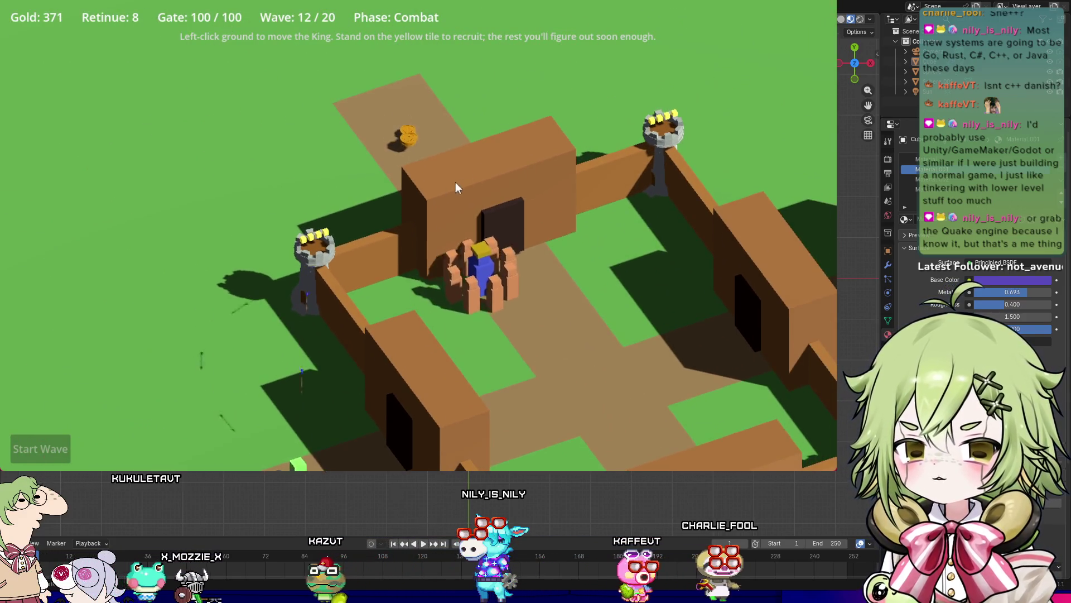
left_click(384, 140)
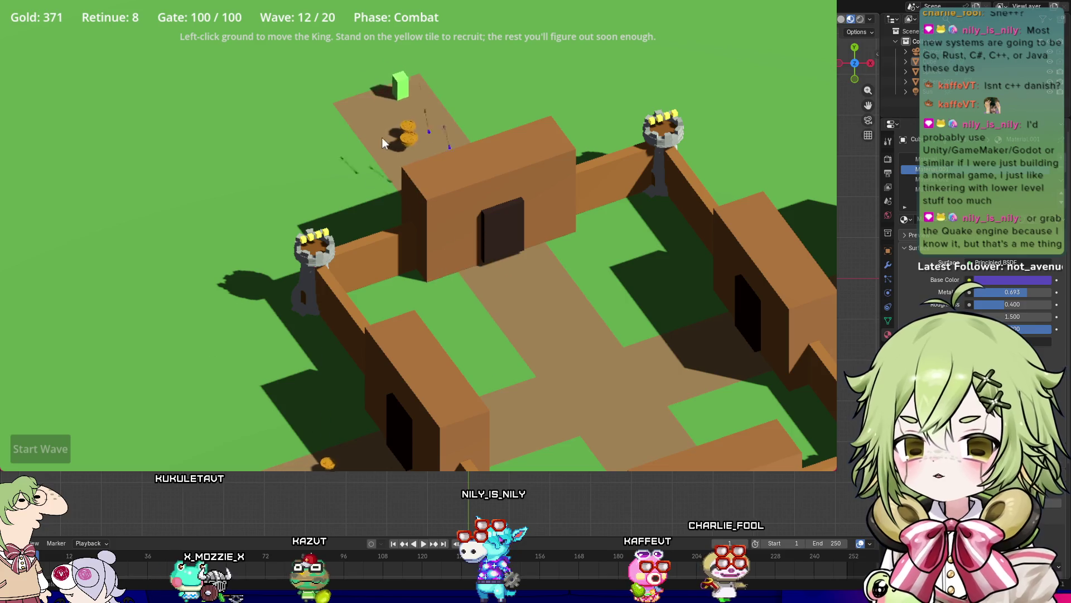
left_click(434, 417)
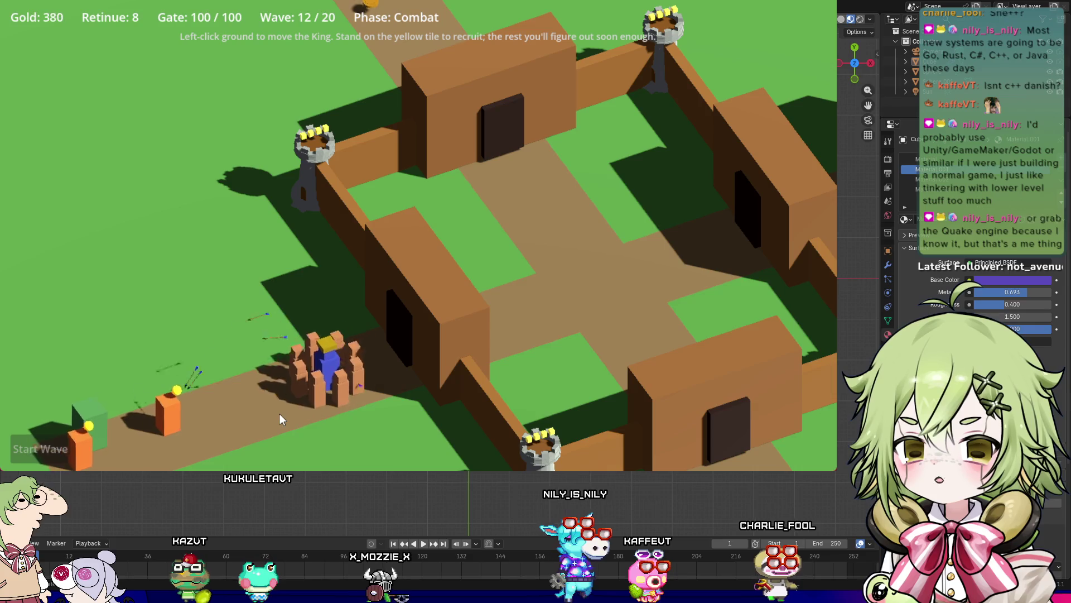
left_click(453, 349)
left_click(180, 410)
left_click(305, 381)
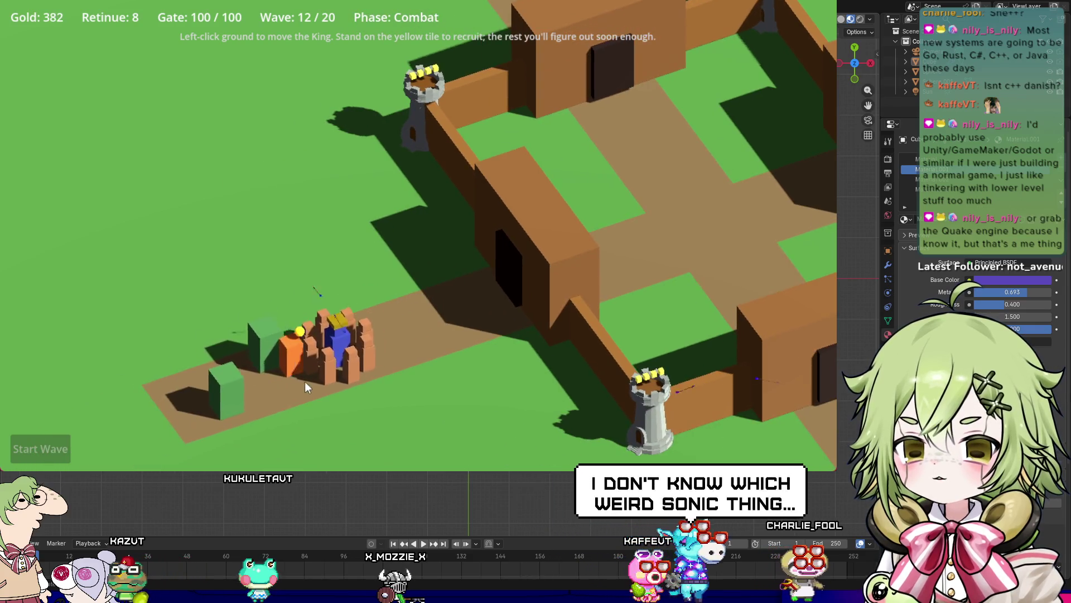
left_click(429, 352)
left_click(430, 354)
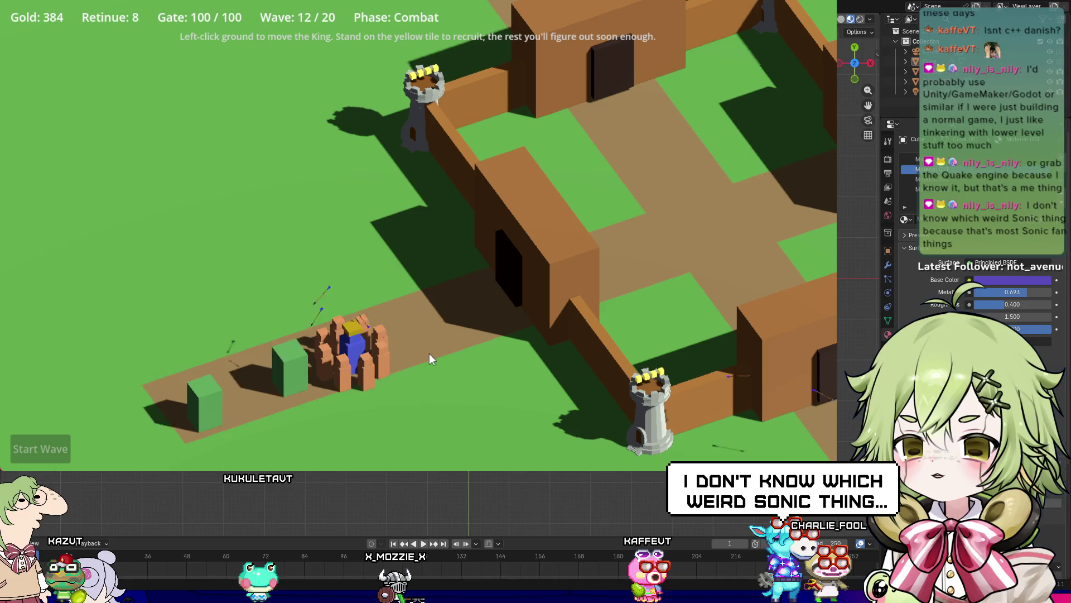
Step: Lead the King and recruits back and forth along the path, then into the courtyard
left_click(284, 386)
left_click(500, 299)
left_click(276, 370)
left_click(494, 300)
left_click(298, 369)
left_click(219, 380)
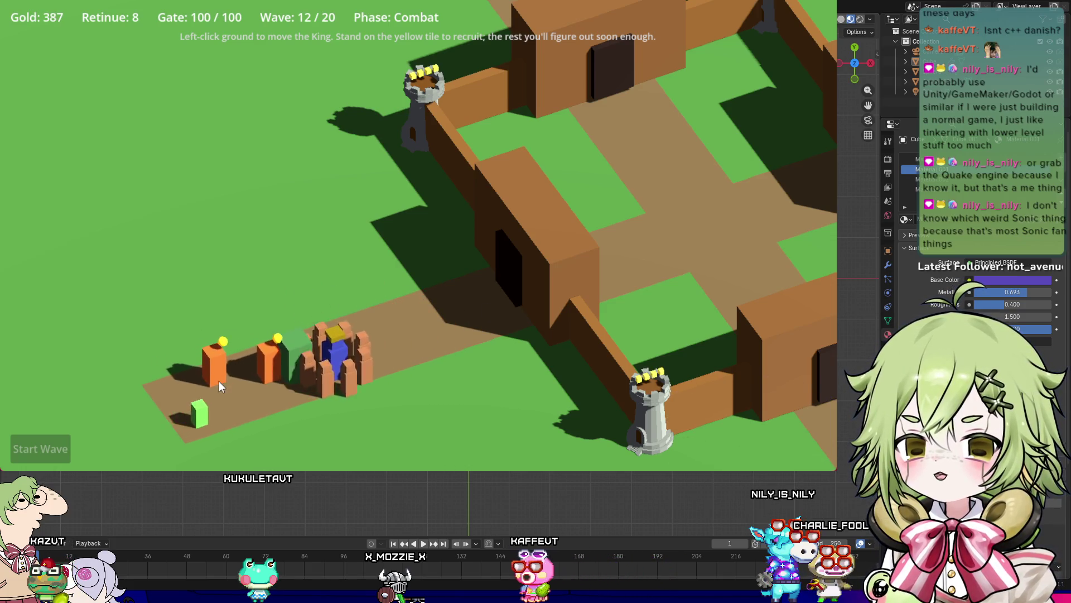
left_click(414, 383)
left_click(300, 358)
left_click(522, 305)
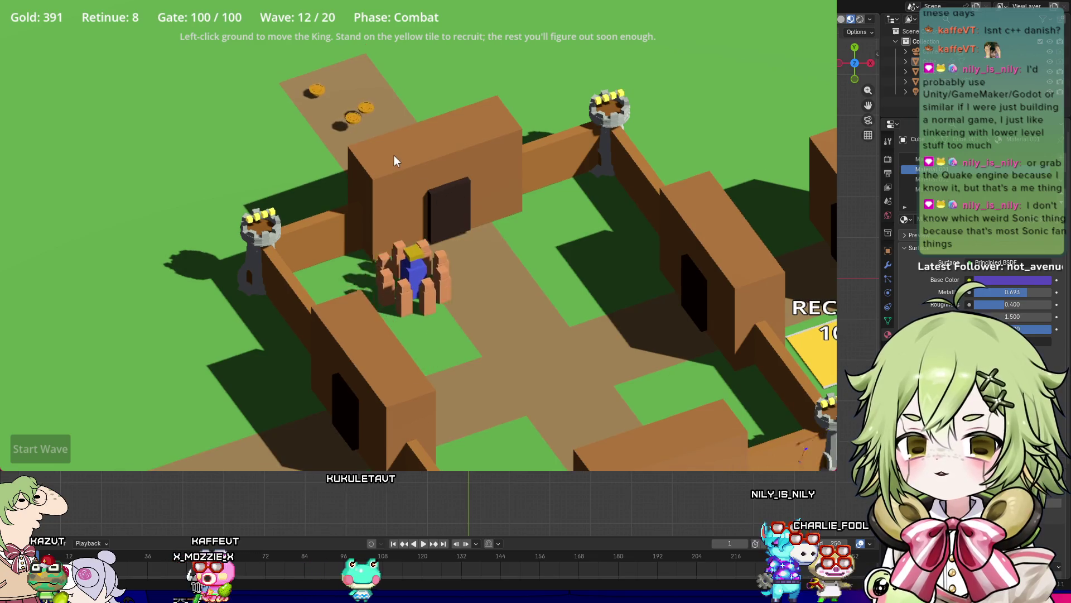
Step: Collect the coins beyond the gatehouse, along the lower path and by the top gatehouse
left_click(394, 161)
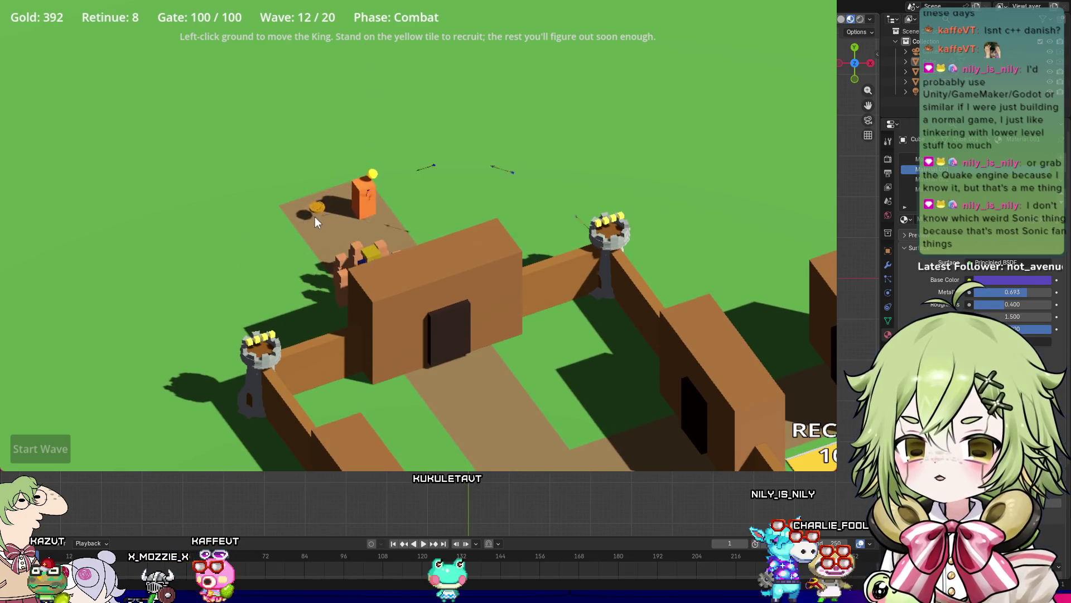
left_click(506, 401)
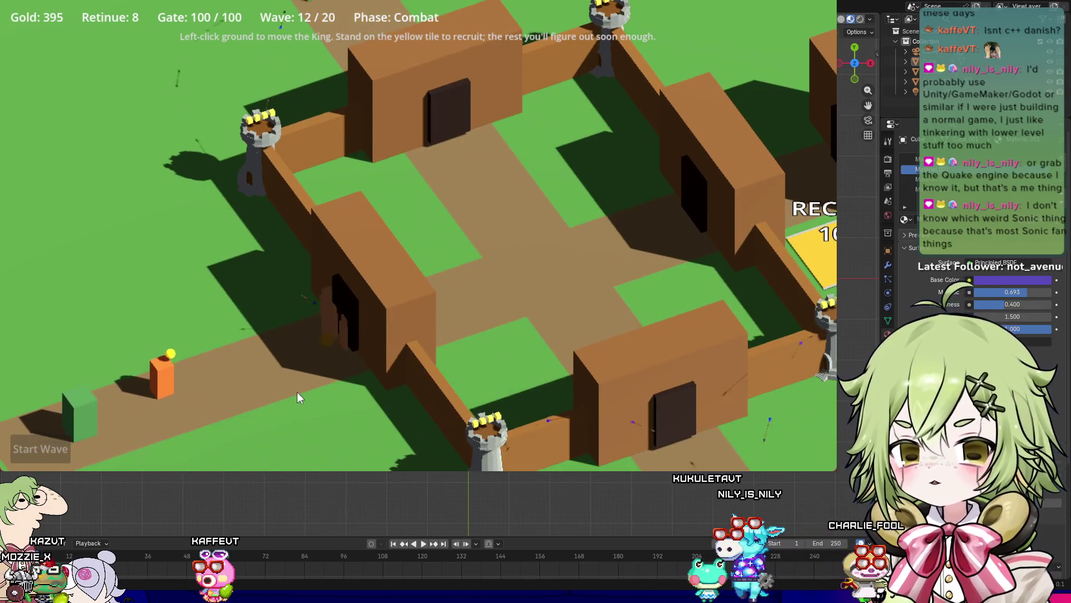
left_click(196, 387)
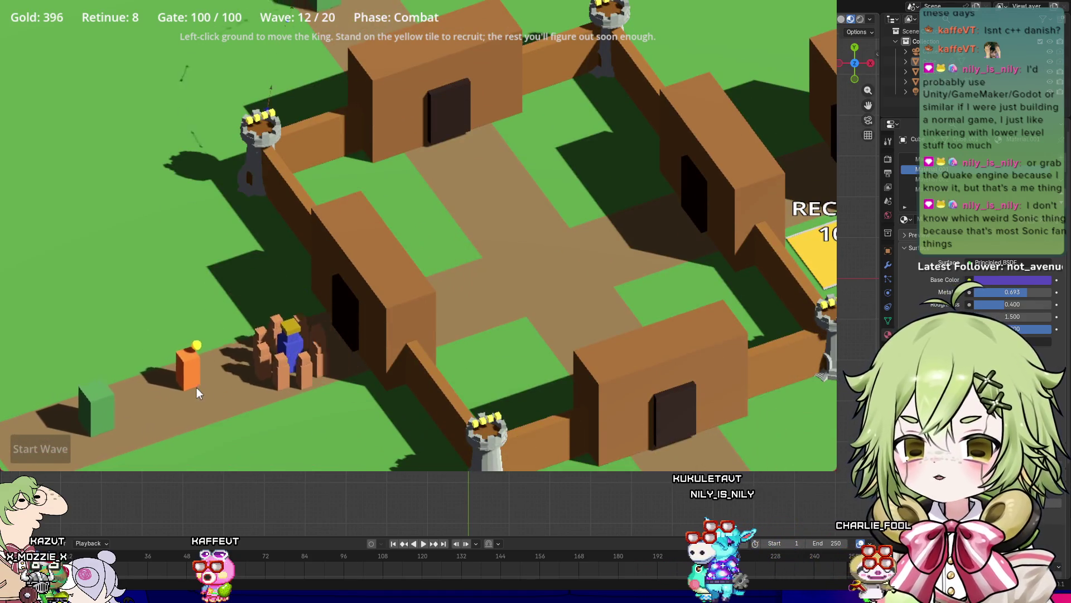
left_click(469, 284)
left_click(476, 135)
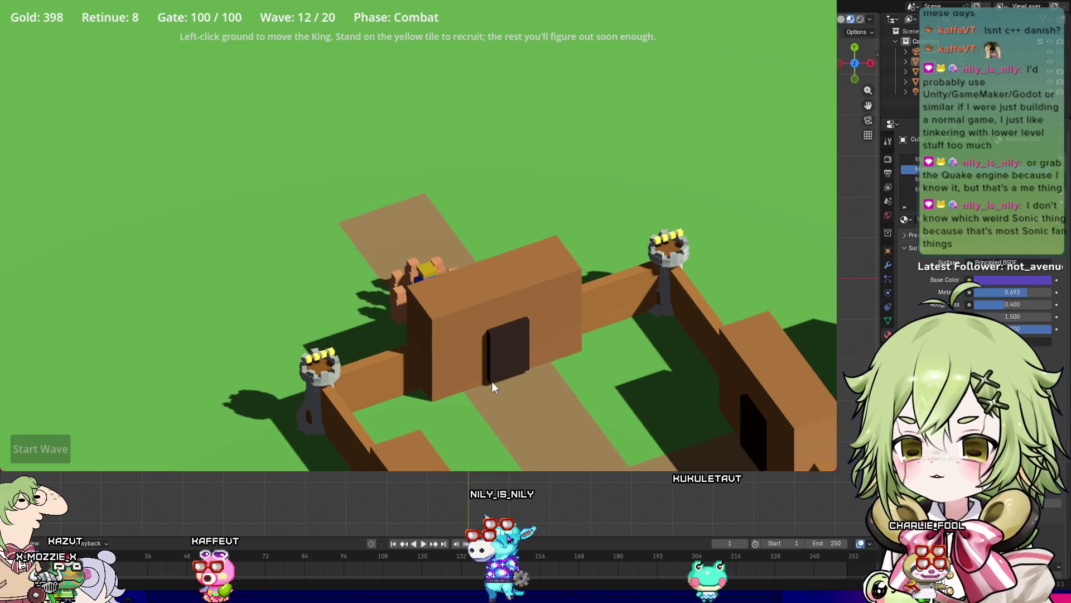
left_click(487, 373)
left_click(233, 384)
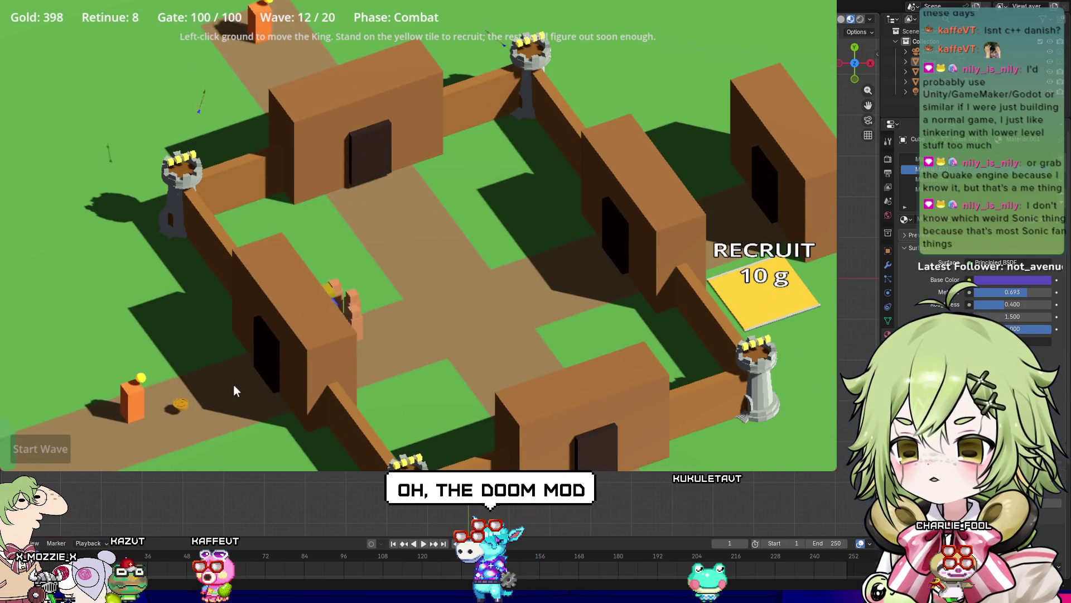
left_click(334, 103)
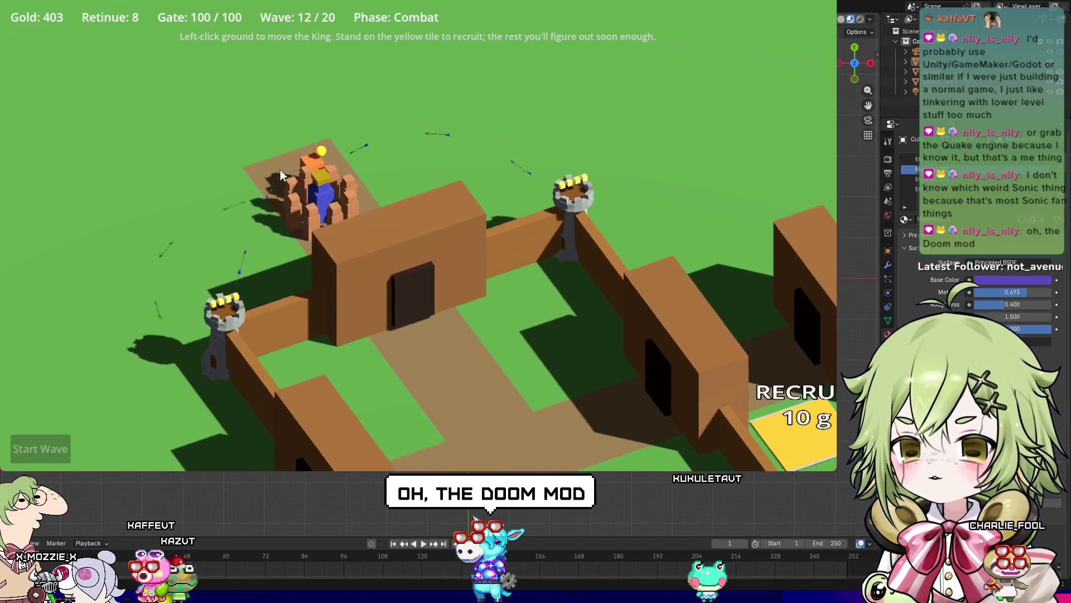
left_click(413, 348)
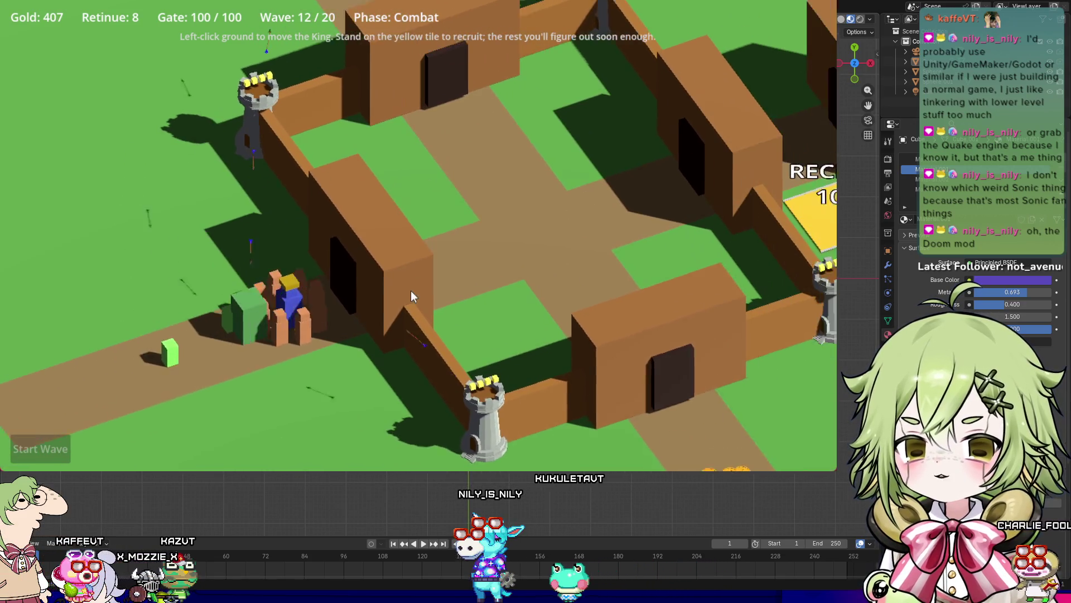
Step: Station the King behind the wall, then attack and finish the enemies at the gate
left_click(406, 283)
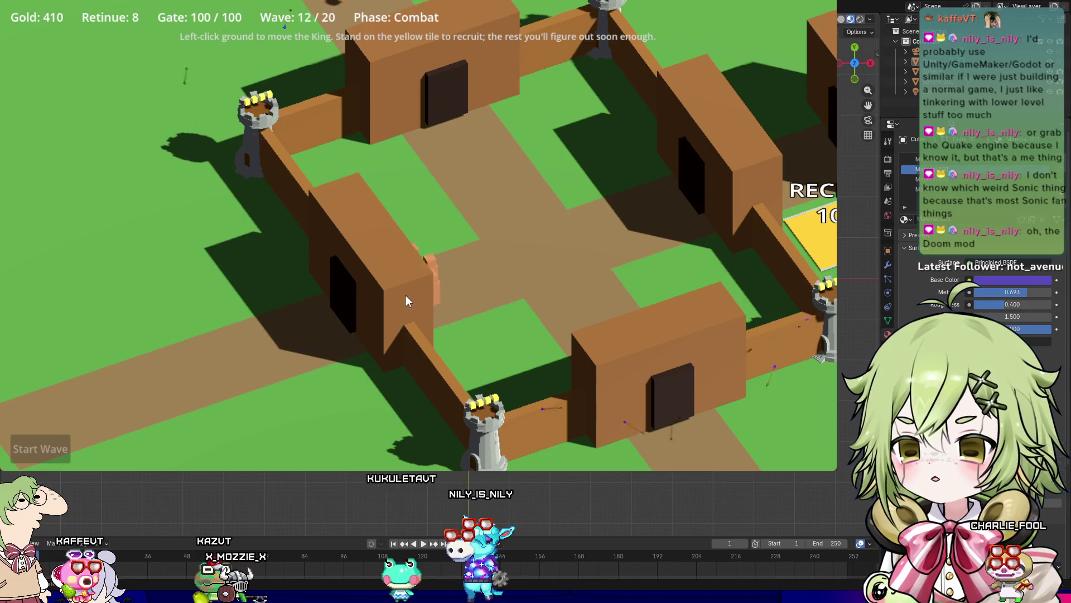
left_click(457, 287)
left_click(425, 306)
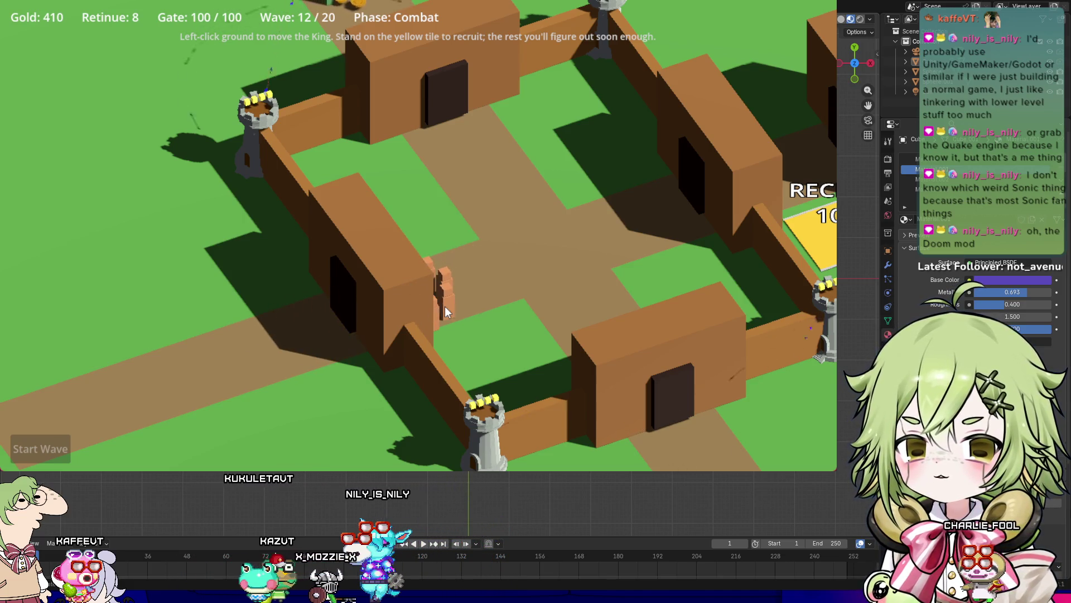
left_click(411, 286)
left_click(411, 311)
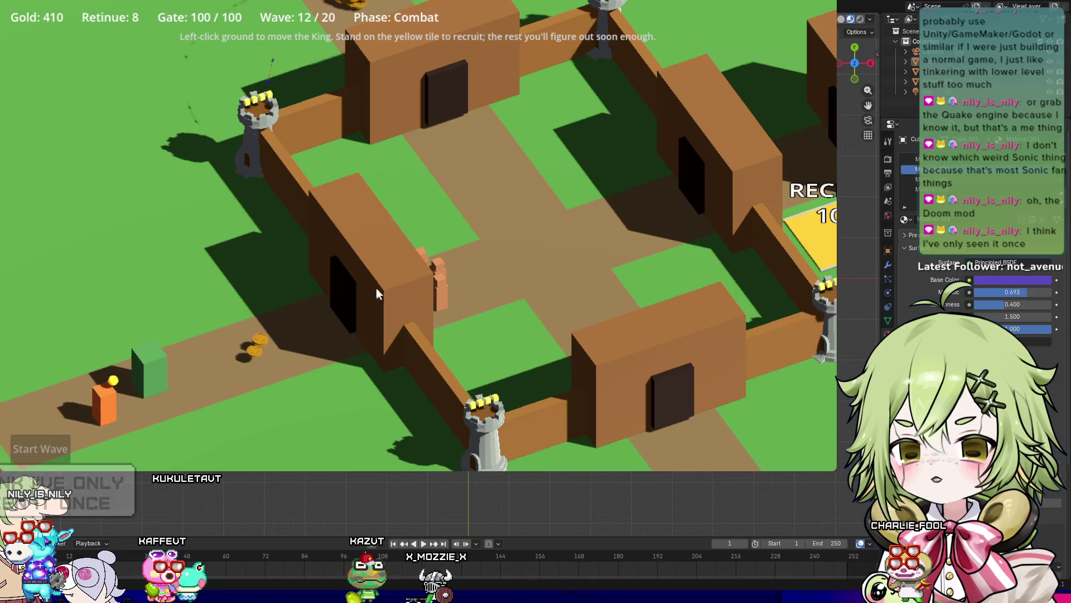
left_click(258, 349)
left_click(293, 347)
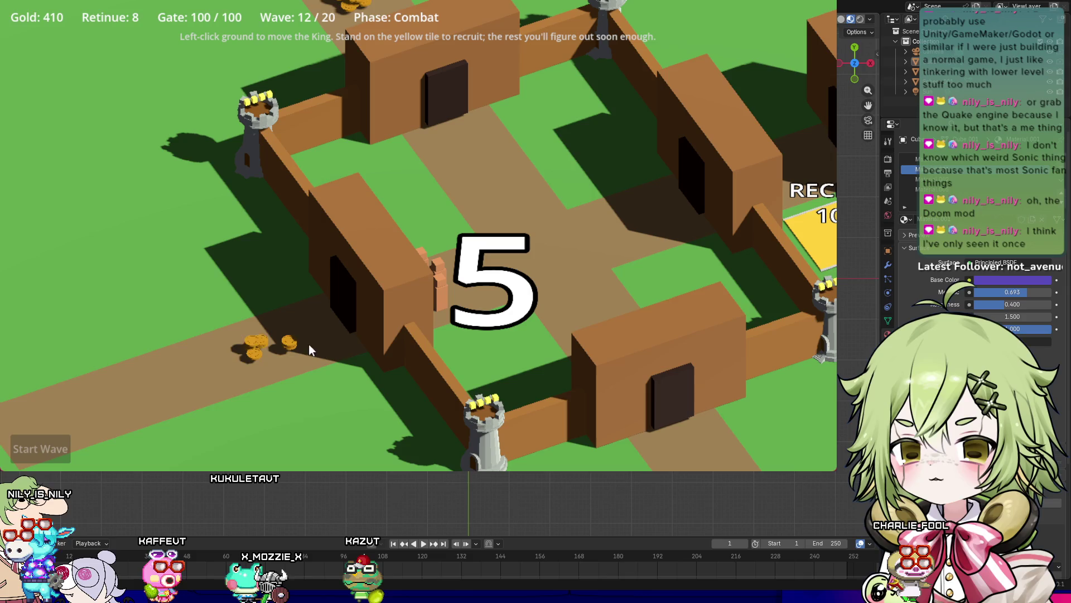
Step: Zoom in on the path and collect the dropped coins lying there
scroll(331, 334, "up", 6)
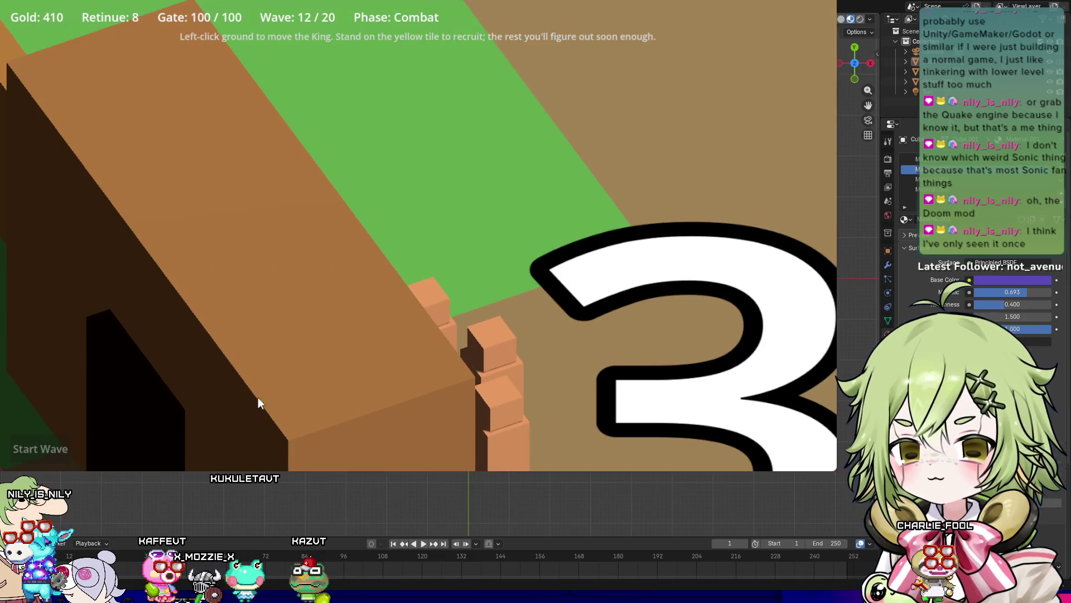
scroll(266, 402, "down", 5)
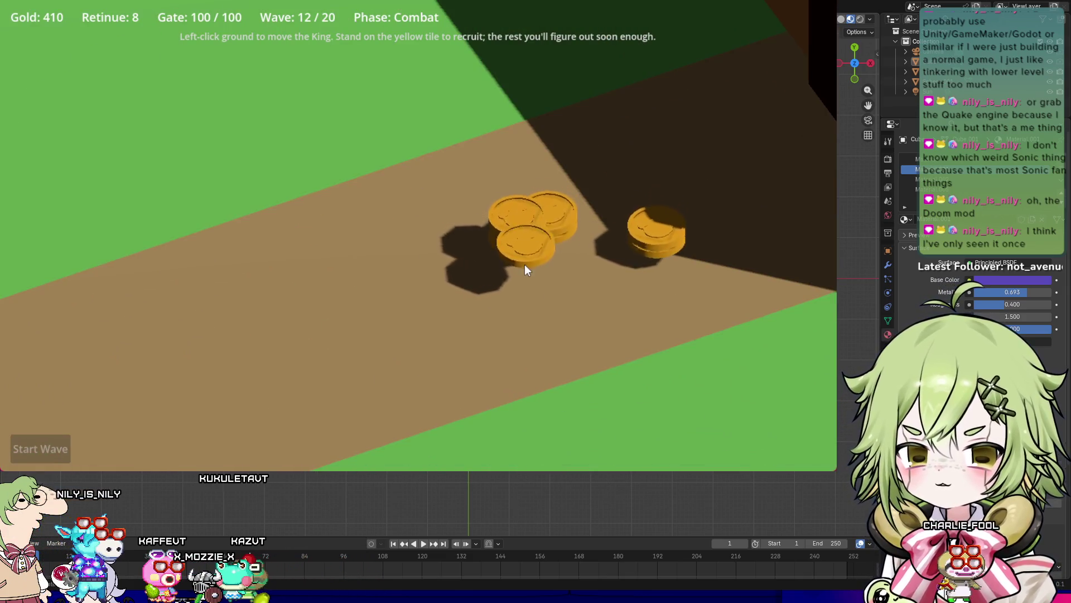
scroll(390, 259, "down", 3)
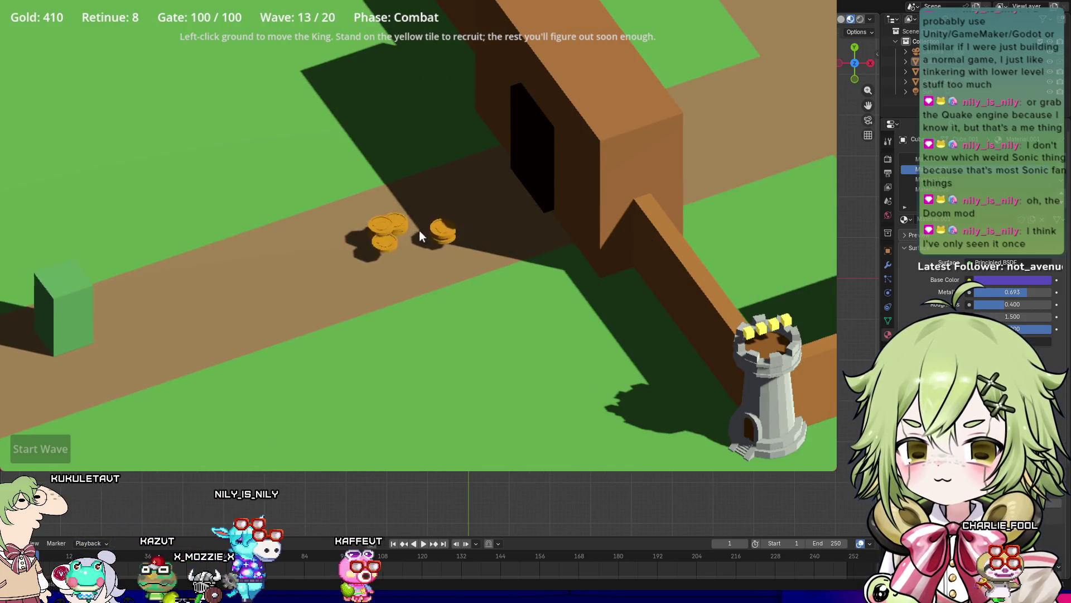
left_click(420, 230)
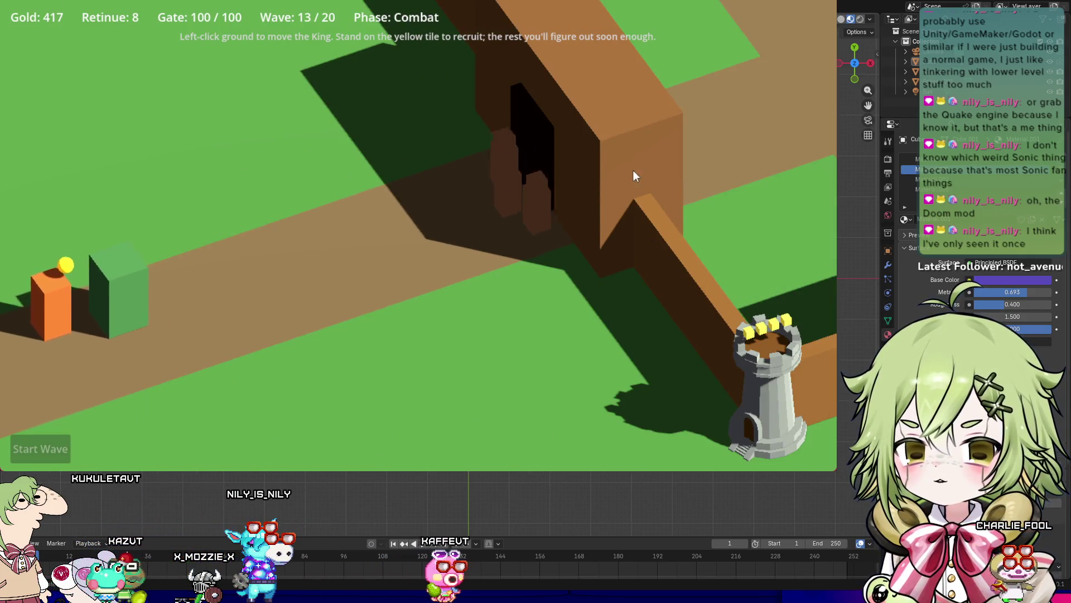
scroll(567, 186, "up", 4)
scroll(434, 271, "up", 5)
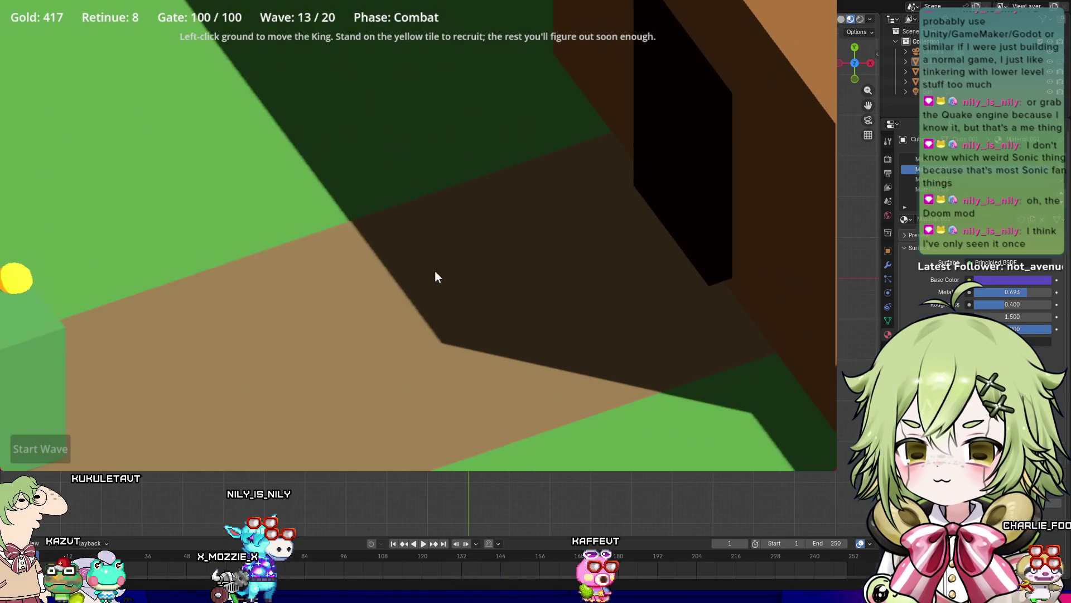
scroll(453, 276, "up", 3)
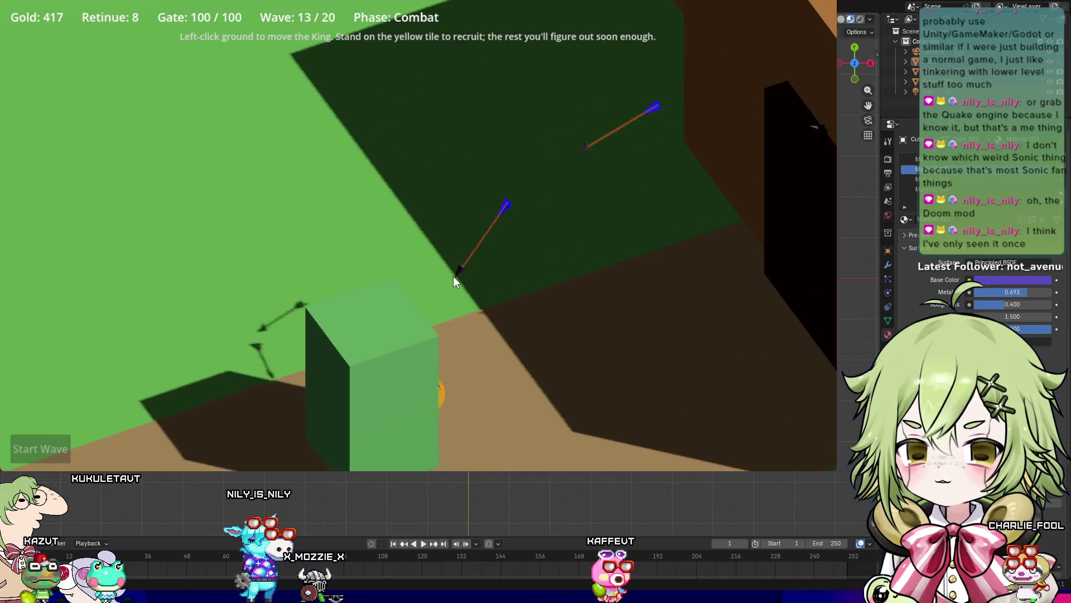
scroll(453, 276, "down", 3)
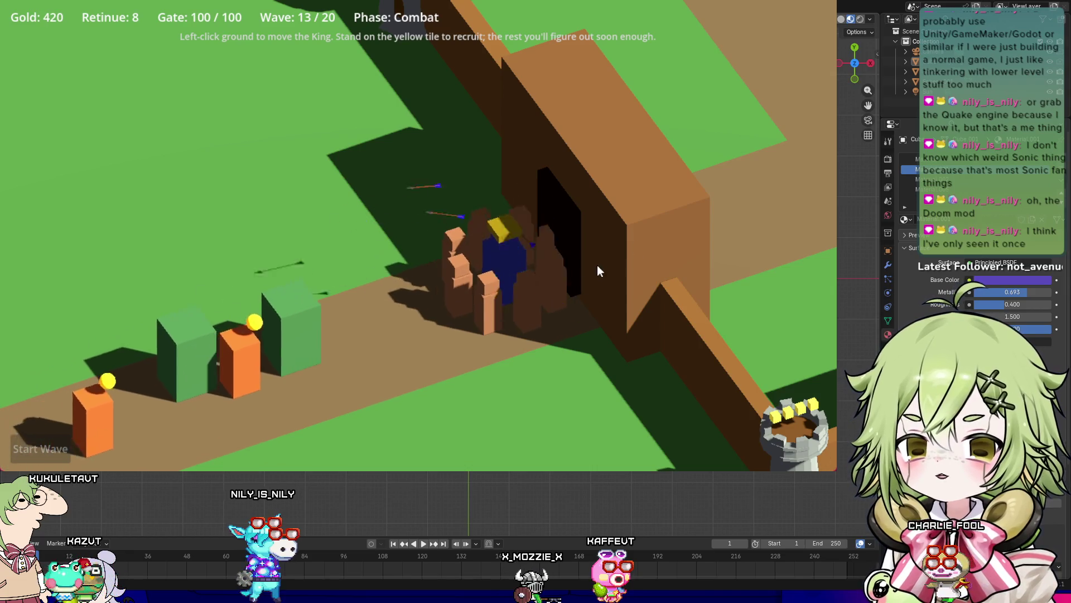
Step: Send the King and retinue out, pull them back to the gateway, then head up toward more coins
left_click(492, 300)
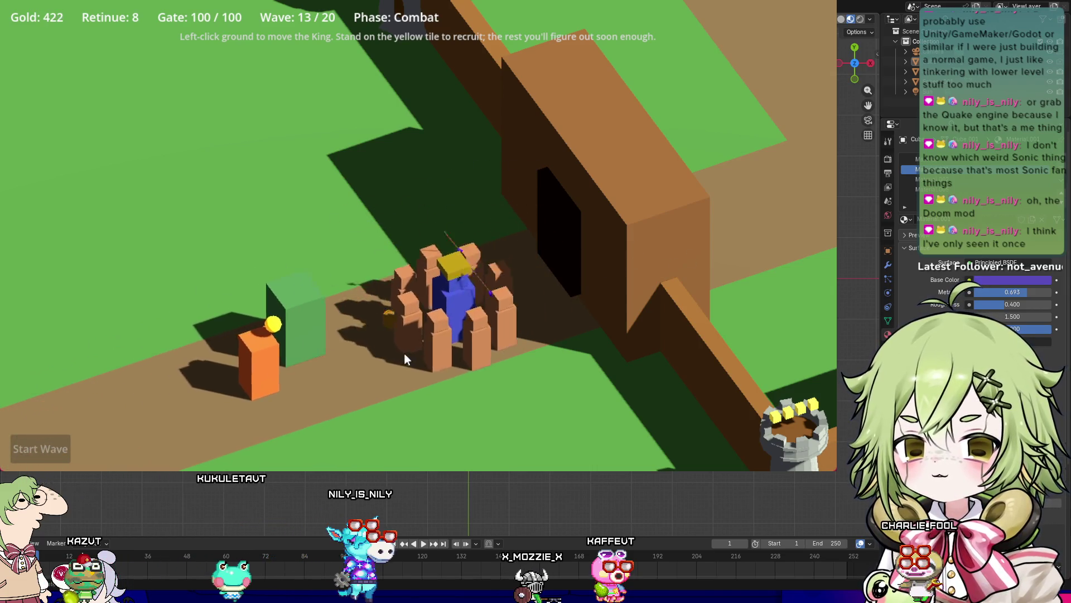
left_click(524, 276)
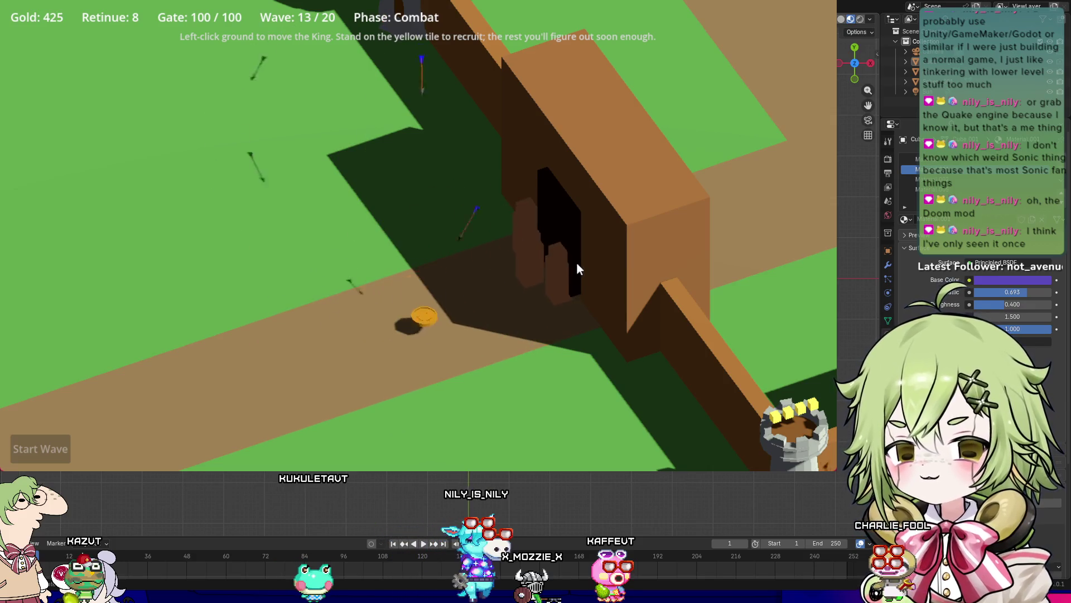
key("w")
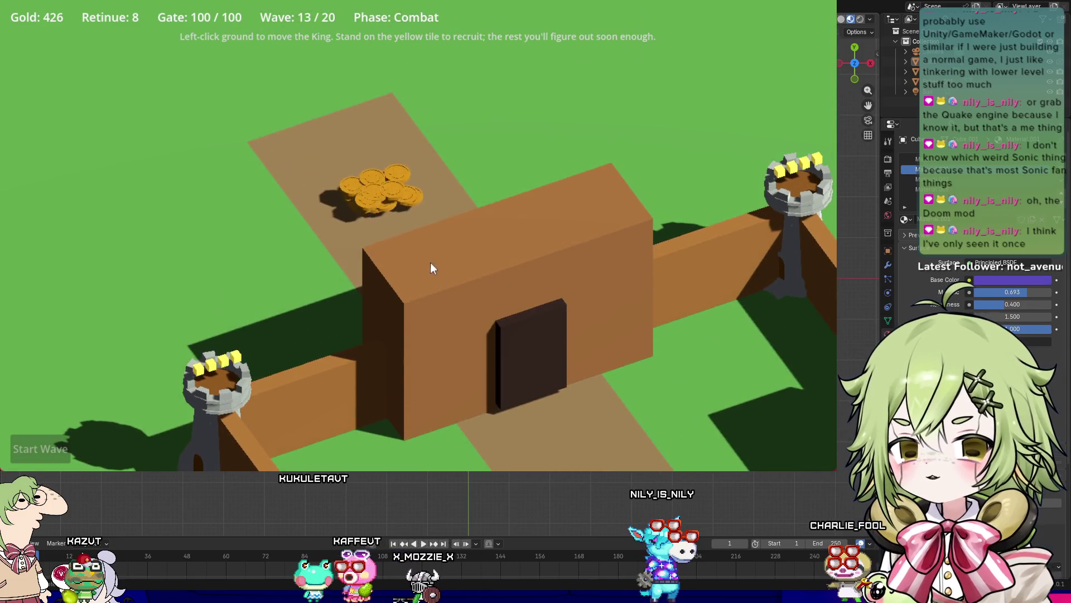
left_click(444, 268)
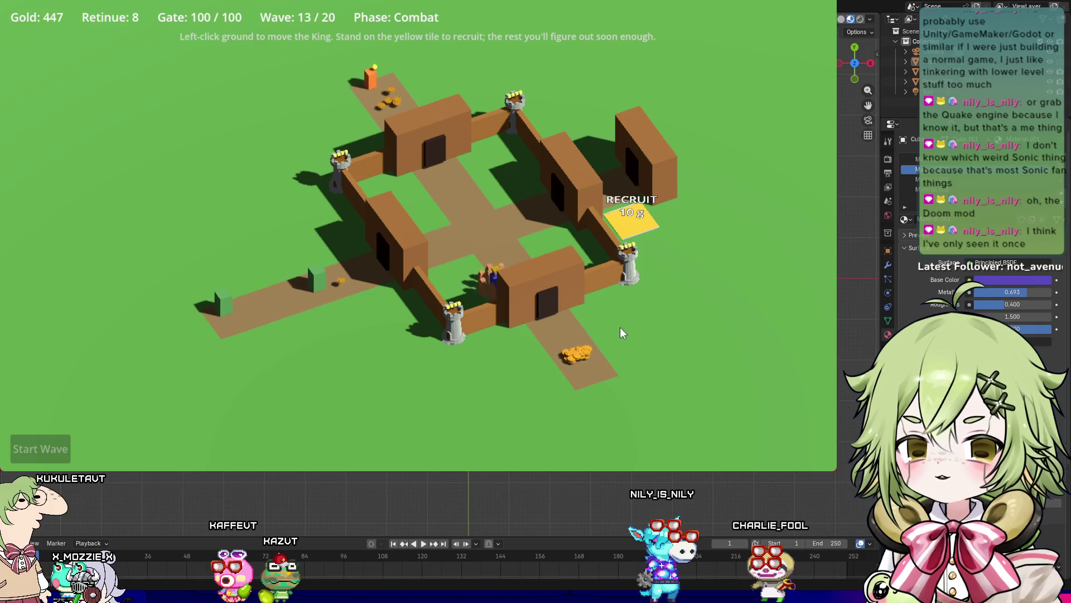
Step: Collect the gold pile below, return the King to the west gate, and exit the game
left_click(586, 388)
left_click(351, 276)
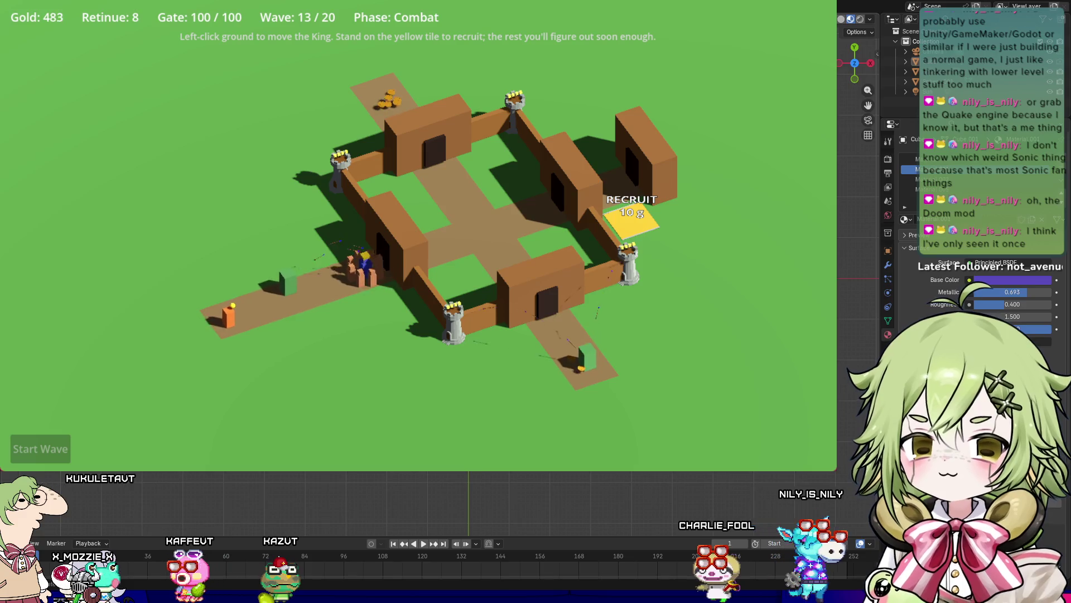
key("Escape")
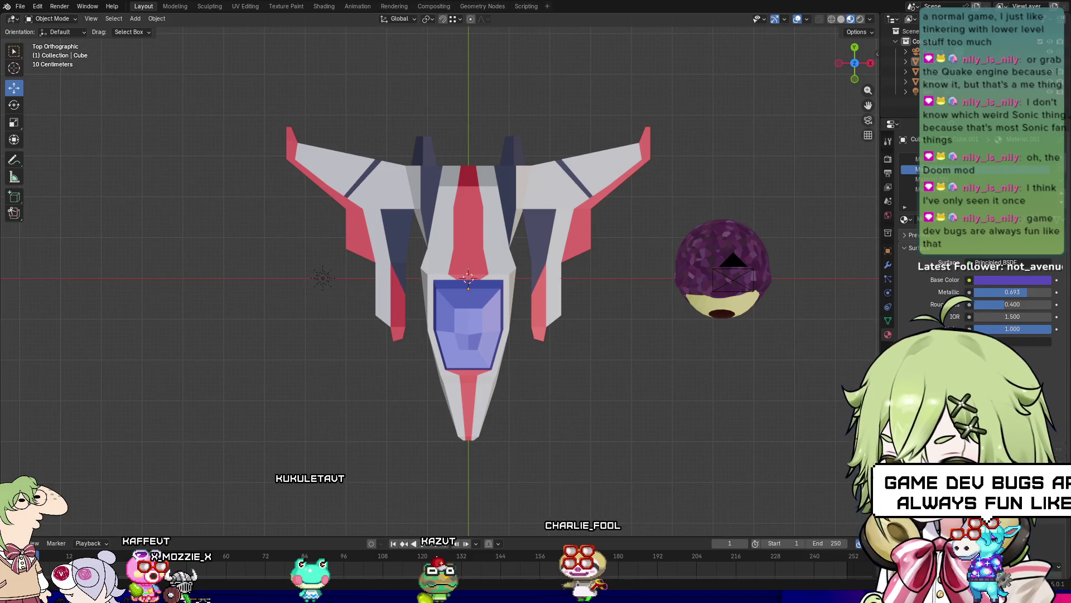
Step: Open Tower.blend from File > Open Recent
left_click(22, 7)
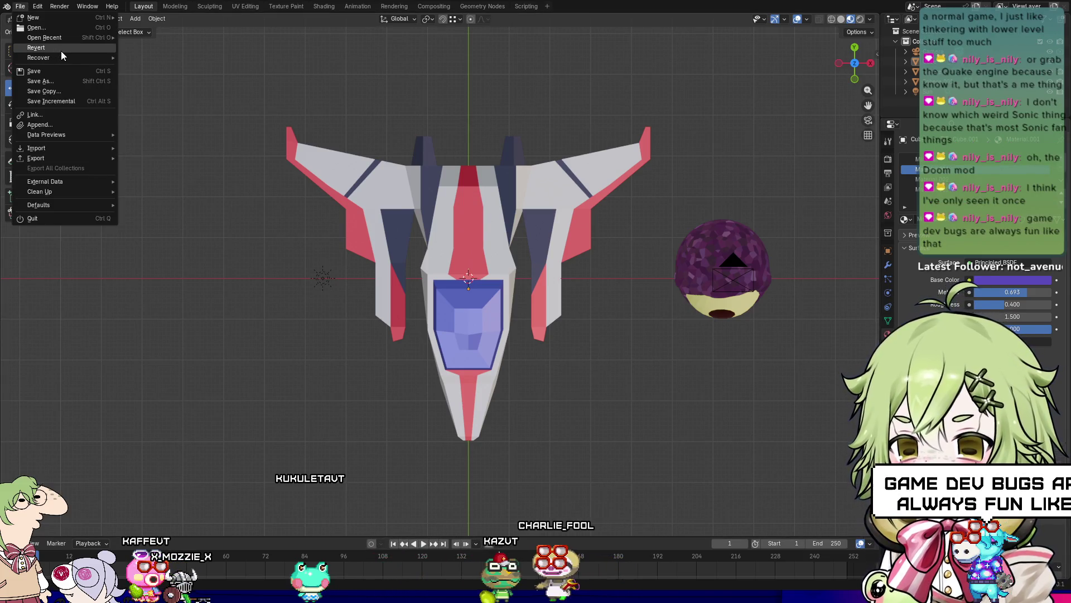
mouse_move(99, 39)
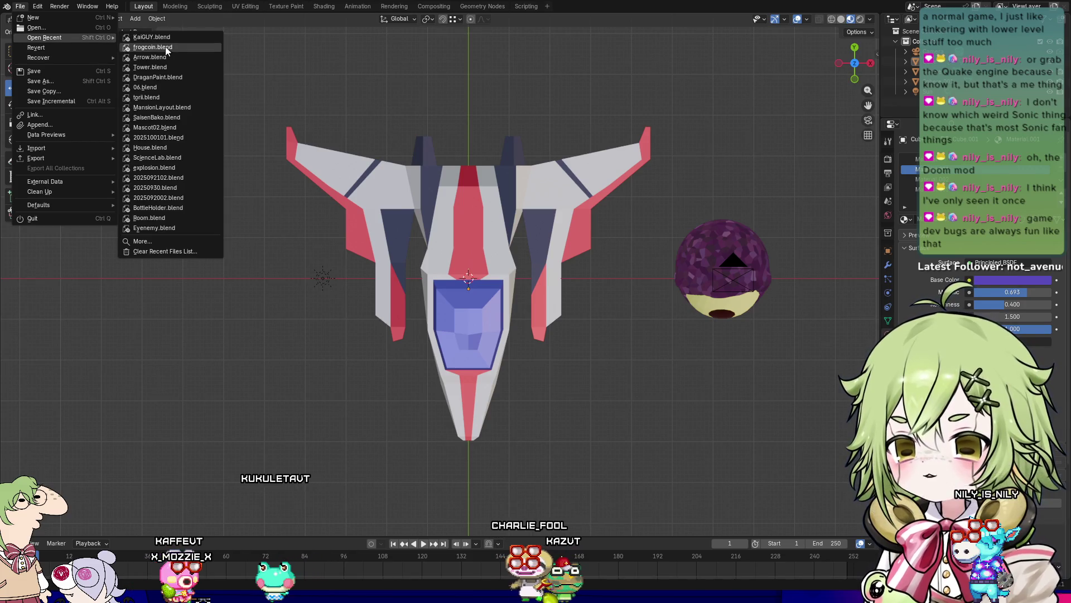
left_click(175, 68)
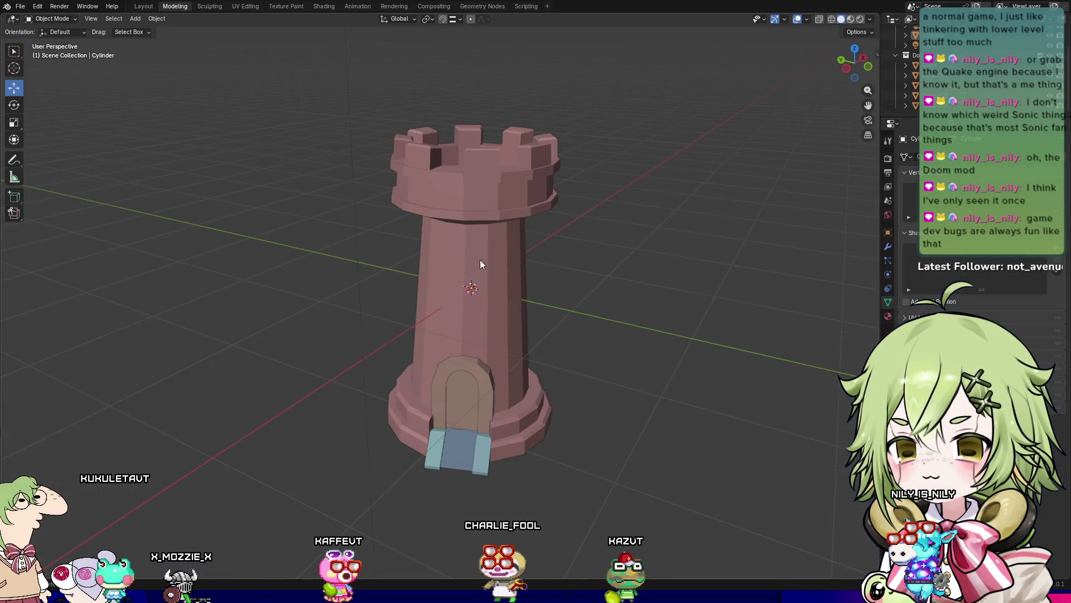
Step: Switch the viewport to Material Preview, then Rendered shading, while orbiting to view the tower's top
middle_click_drag(454, 238, 593, 316)
left_click(855, 19)
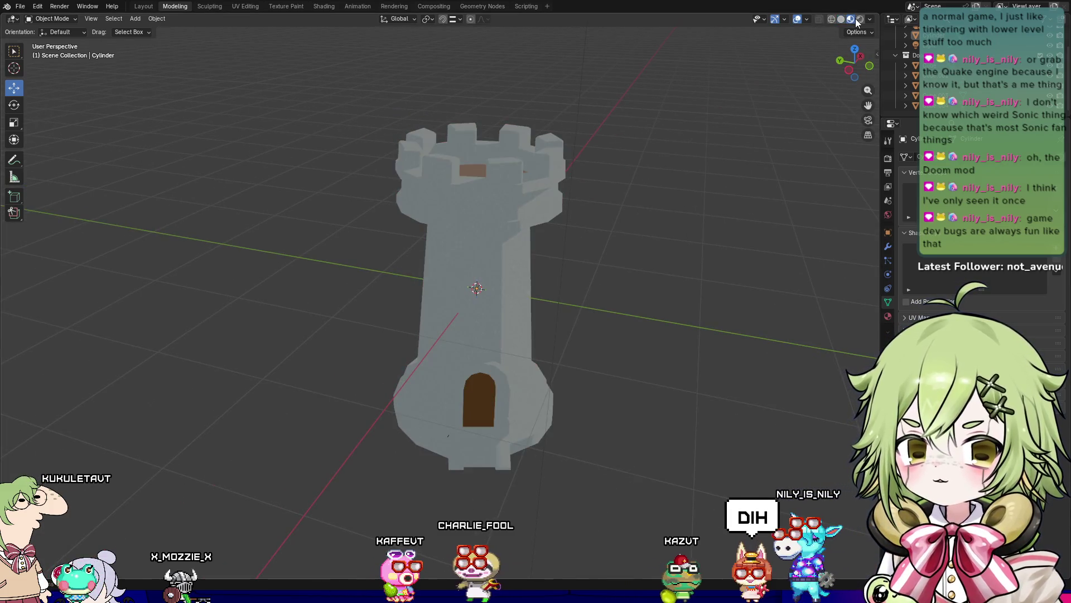
mouse_move(688, 276)
middle_mouse_down()
mouse_move(625, 292)
mouse_move(667, 262)
middle_mouse_up()
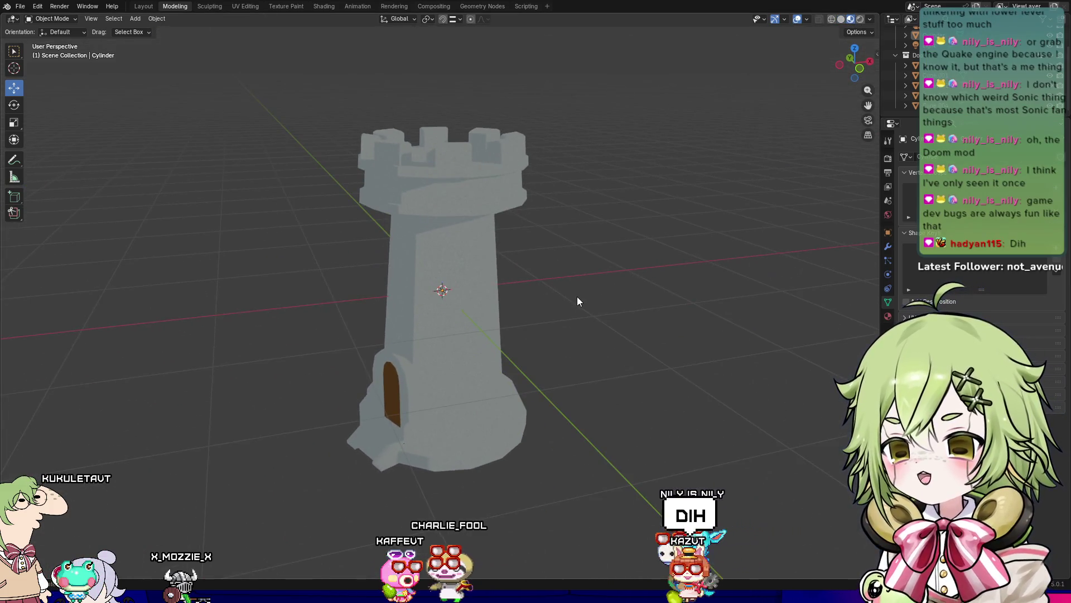
scroll(575, 289, "up", 4)
scroll(575, 289, "down", 3)
mouse_move(560, 266)
middle_mouse_down()
mouse_move(610, 309)
mouse_move(784, 163)
middle_mouse_up()
left_click(860, 19)
mouse_move(675, 235)
middle_mouse_down()
mouse_move(631, 314)
mouse_move(671, 300)
middle_mouse_up()
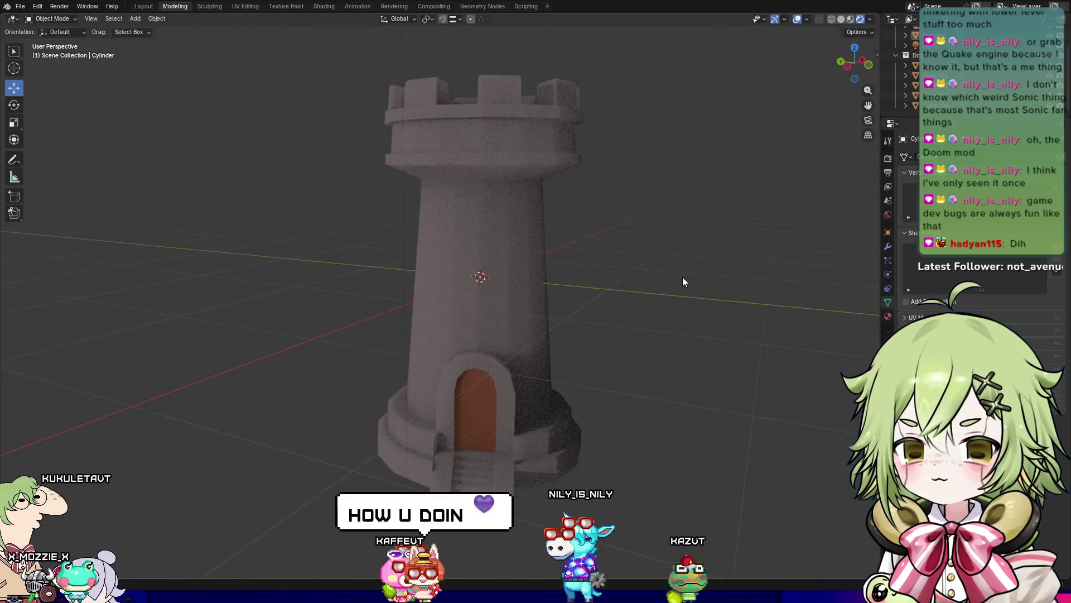
scroll(684, 307, "up", 5)
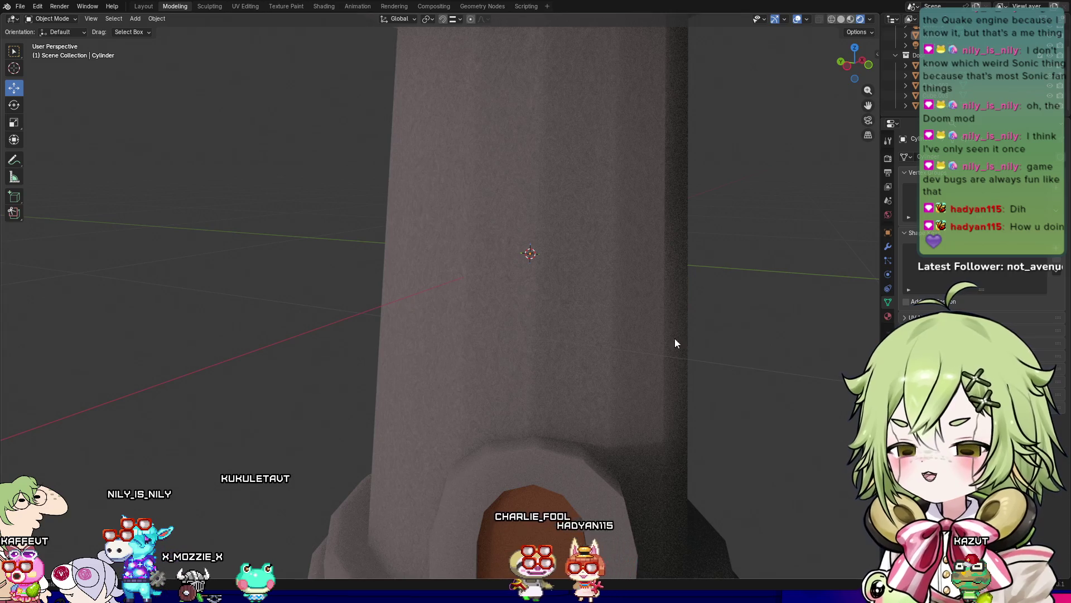
Step: Orbit down the tower shaft to a low view centred on the arched door and steps
mouse_move(732, 256)
middle_mouse_down()
mouse_move(773, 282)
mouse_move(765, 289)
middle_mouse_up()
scroll(634, 273, "down", 6)
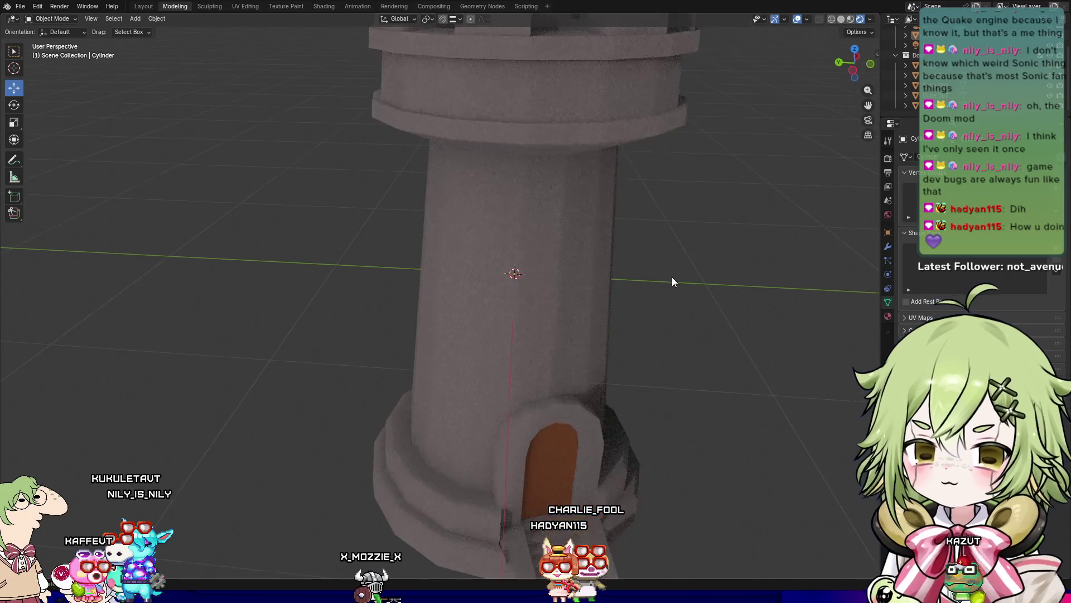
mouse_move(668, 307)
middle_mouse_down()
mouse_move(649, 301)
mouse_move(571, 357)
mouse_move(584, 279)
mouse_move(679, 304)
mouse_move(674, 318)
mouse_move(623, 348)
mouse_move(638, 376)
mouse_move(593, 383)
mouse_move(614, 383)
middle_mouse_up()
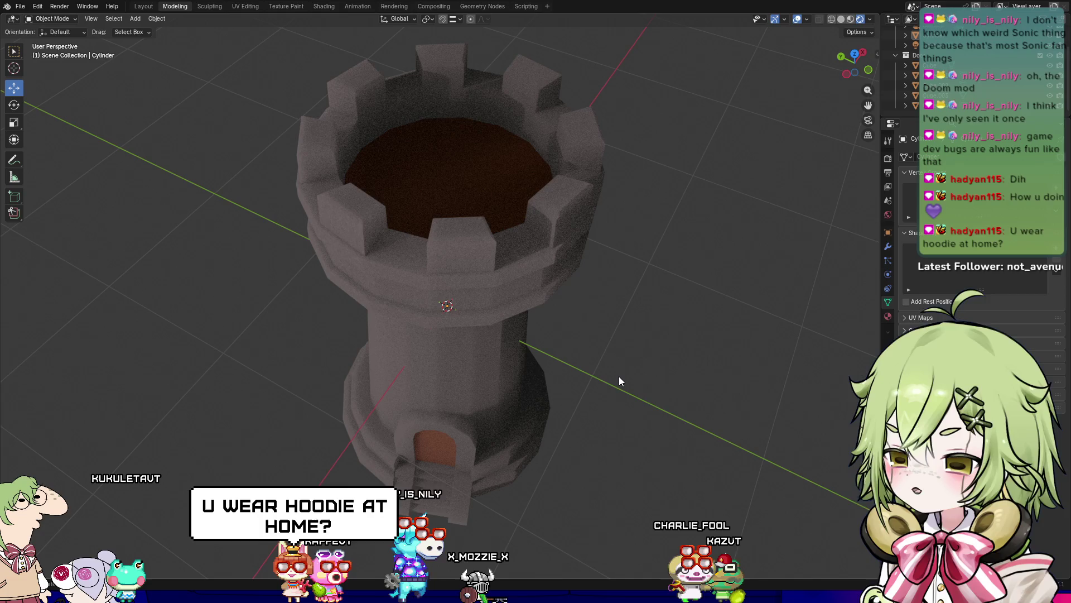
middle_click_drag(570, 400, 587, 376)
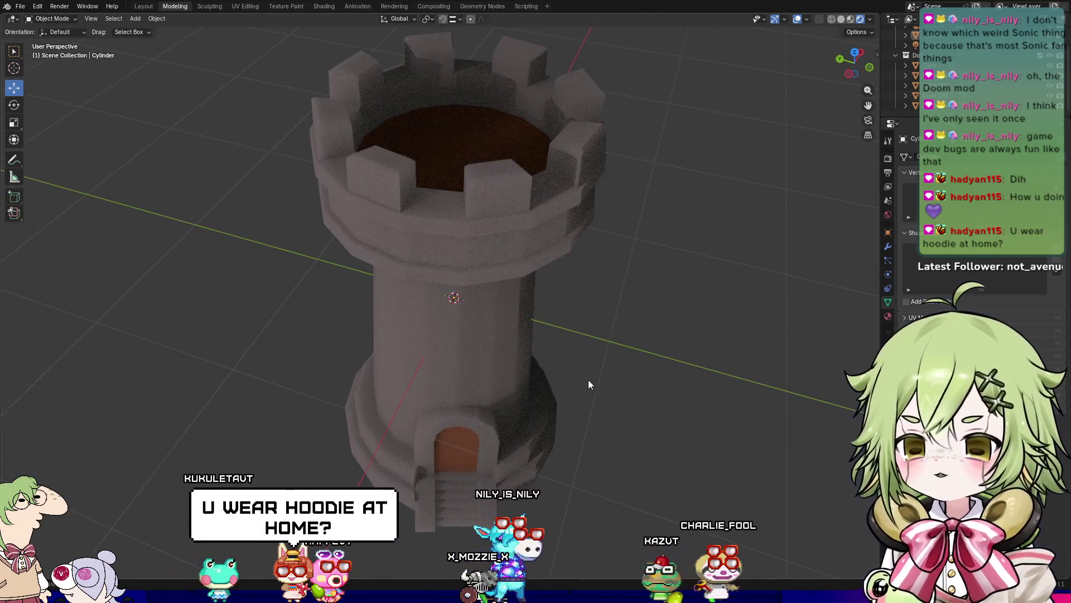
mouse_move(556, 333)
middle_mouse_down()
mouse_move(551, 270)
mouse_move(531, 353)
middle_mouse_up()
scroll(454, 388, "up", 5)
middle_click_drag(453, 387, 446, 289)
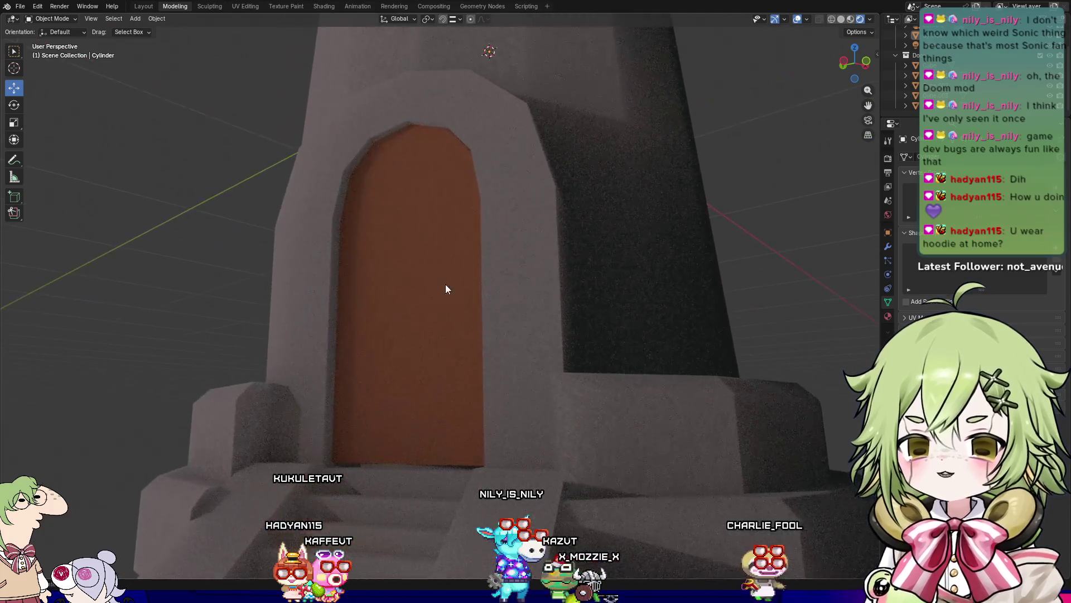
left_click(529, 246)
left_click(769, 174)
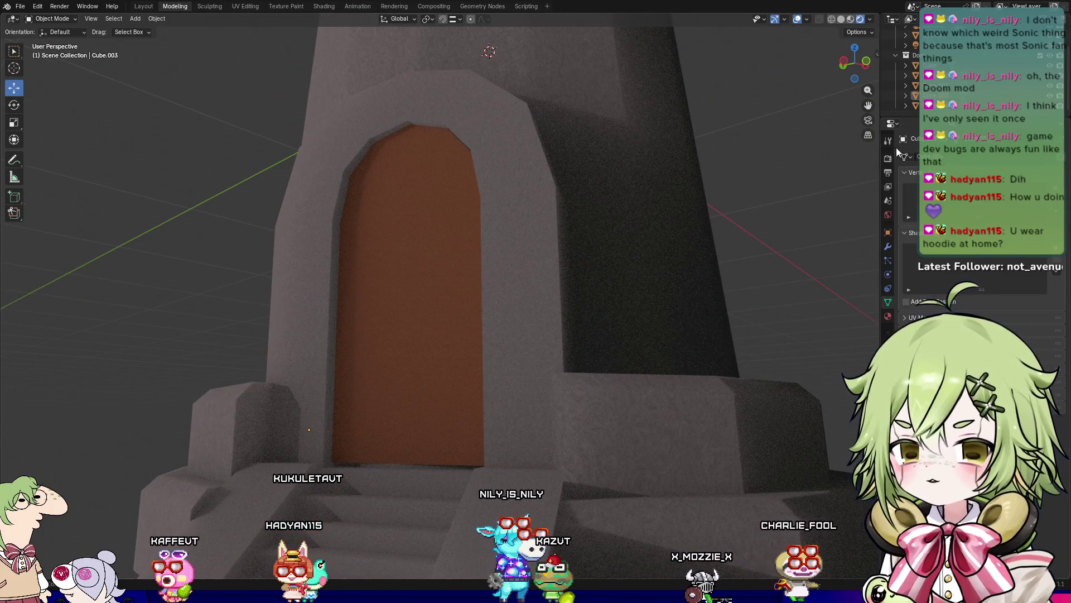
left_click(915, 54)
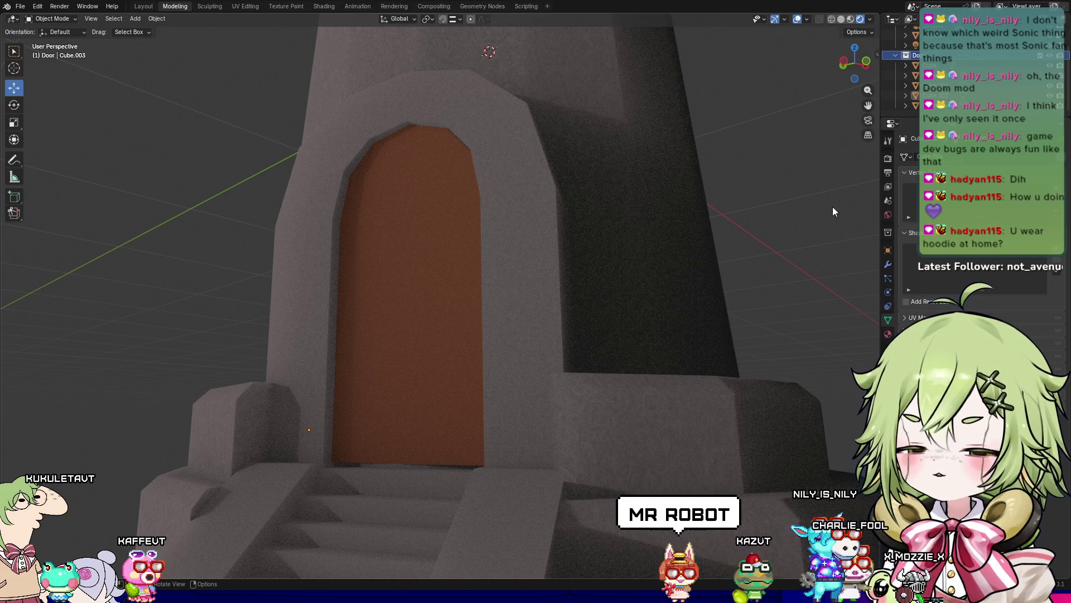
scroll(833, 202, "up", 3)
scroll(846, 256, "down", 5)
mouse_move(839, 308)
middle_mouse_down()
mouse_move(850, 327)
mouse_move(820, 303)
mouse_move(785, 348)
mouse_move(781, 323)
middle_mouse_up()
scroll(839, 322, "down", 2)
scroll(821, 304, "down", 2)
scroll(817, 308, "up", 5)
scroll(781, 322, "down", 3)
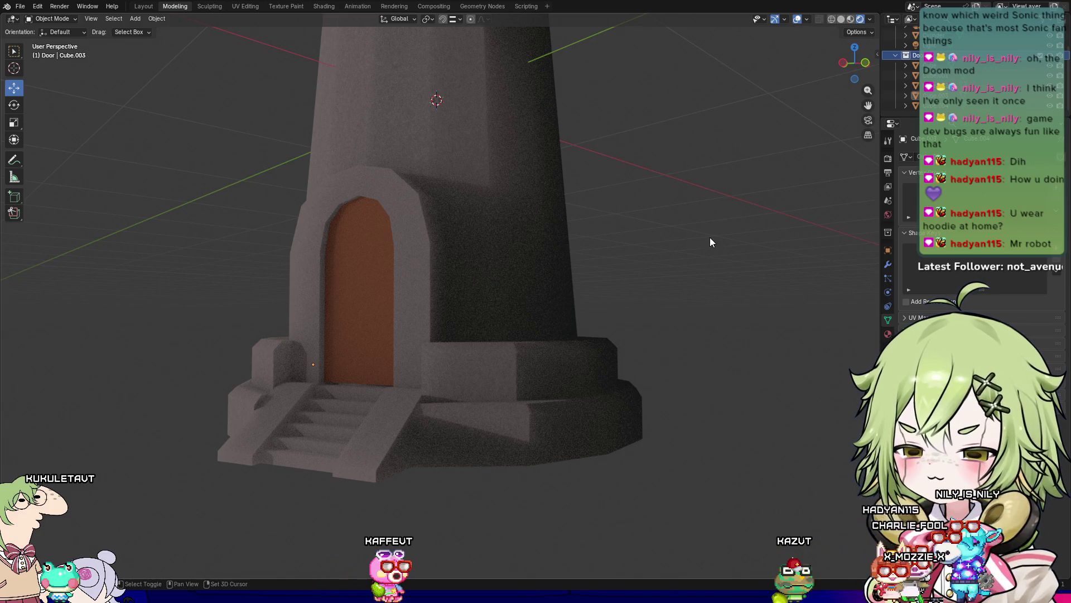
scroll(711, 241, "down", 5)
middle_click_drag(584, 223, 587, 334)
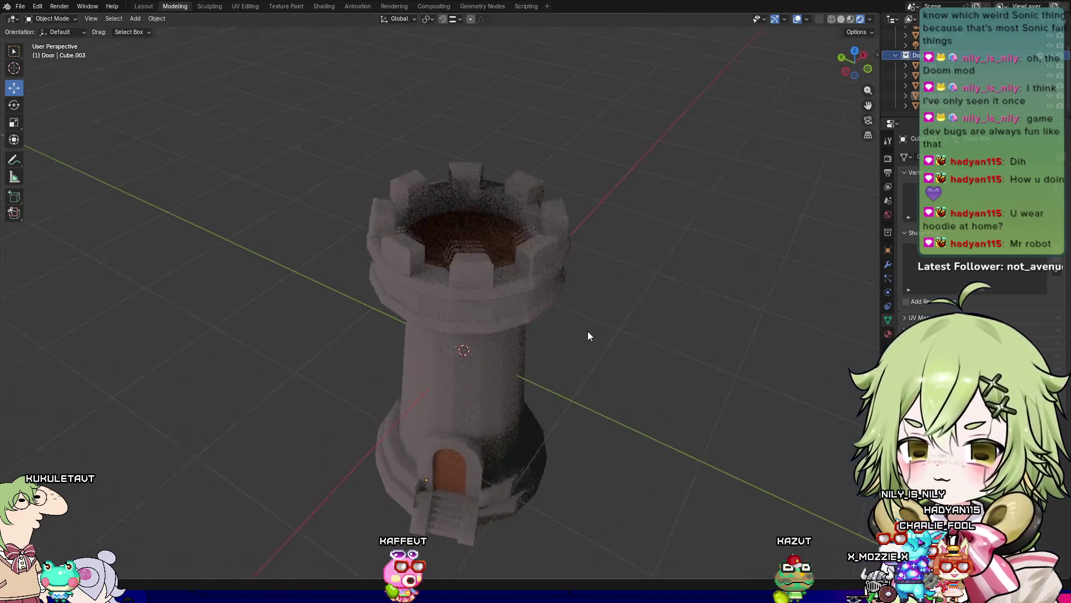
scroll(655, 363, "up", 3)
scroll(645, 311, "up", 2)
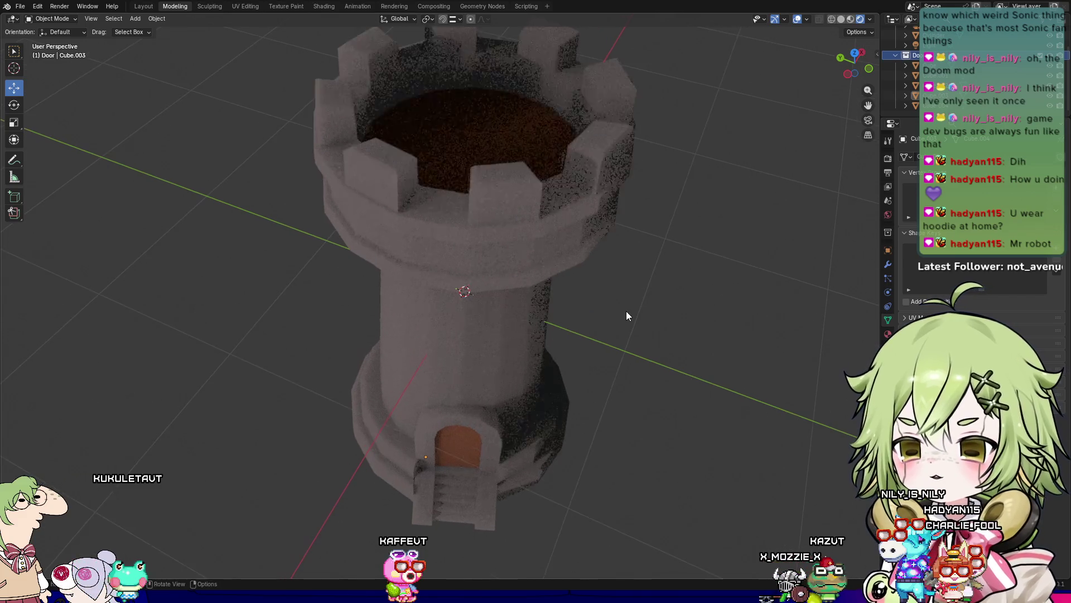
mouse_move(624, 299)
middle_mouse_down()
mouse_move(494, 151)
mouse_move(553, 318)
mouse_move(523, 349)
middle_mouse_up()
mouse_move(493, 317)
middle_mouse_down()
mouse_move(631, 236)
mouse_move(621, 177)
middle_mouse_up()
mouse_move(648, 419)
middle_mouse_down()
mouse_move(592, 358)
mouse_move(588, 409)
mouse_move(623, 397)
mouse_move(600, 421)
middle_mouse_up()
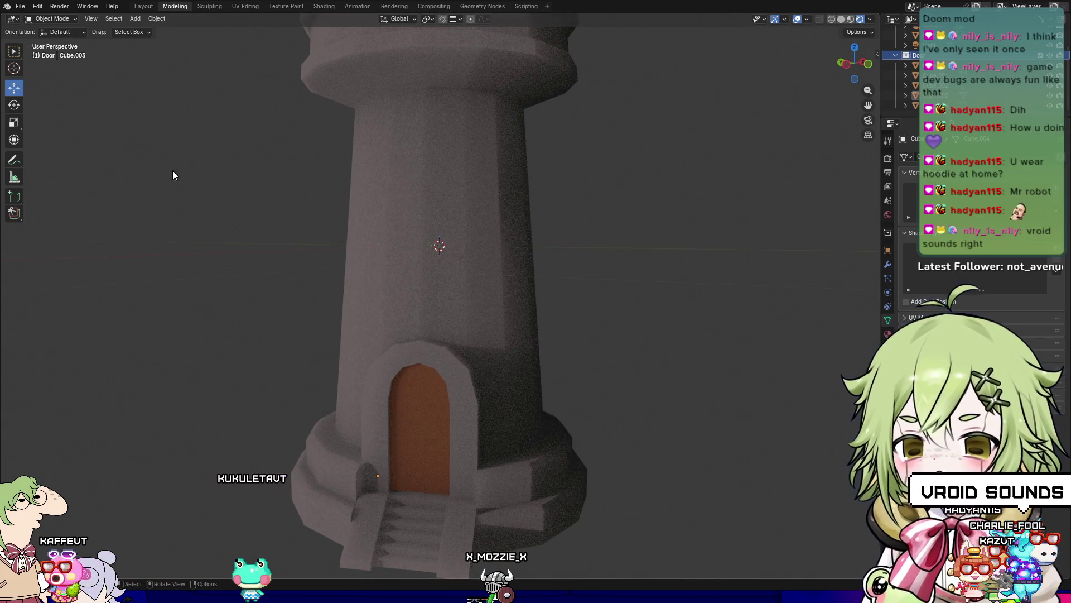
left_click(20, 6)
mouse_move(28, 19)
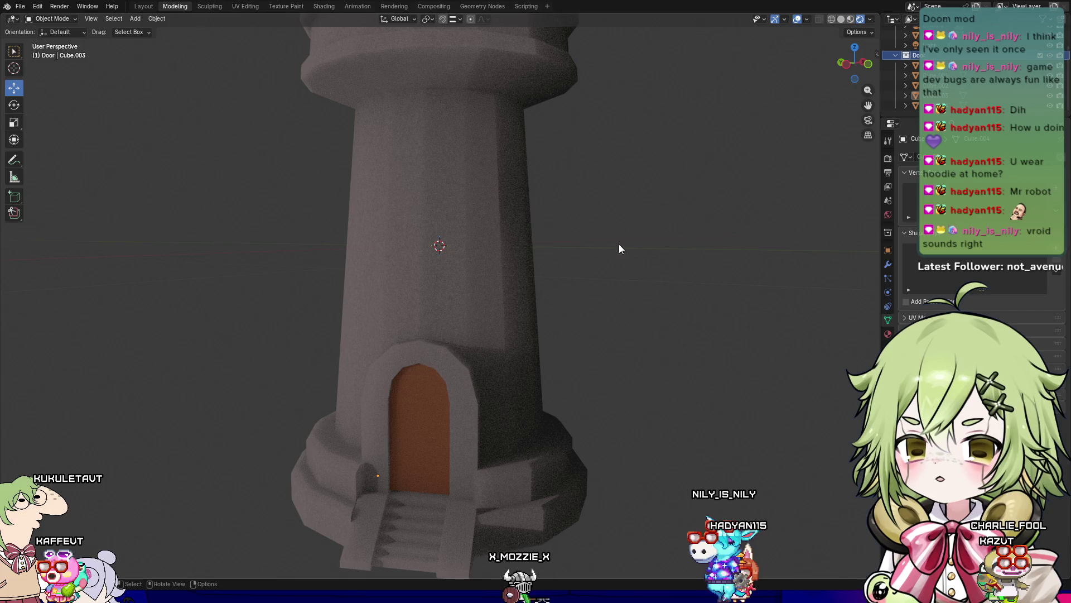
scroll(691, 286, "down", 5)
scroll(577, 293, "up", 3)
mouse_move(625, 318)
middle_mouse_down()
mouse_move(562, 274)
mouse_move(619, 312)
mouse_move(616, 323)
mouse_move(574, 301)
middle_mouse_up()
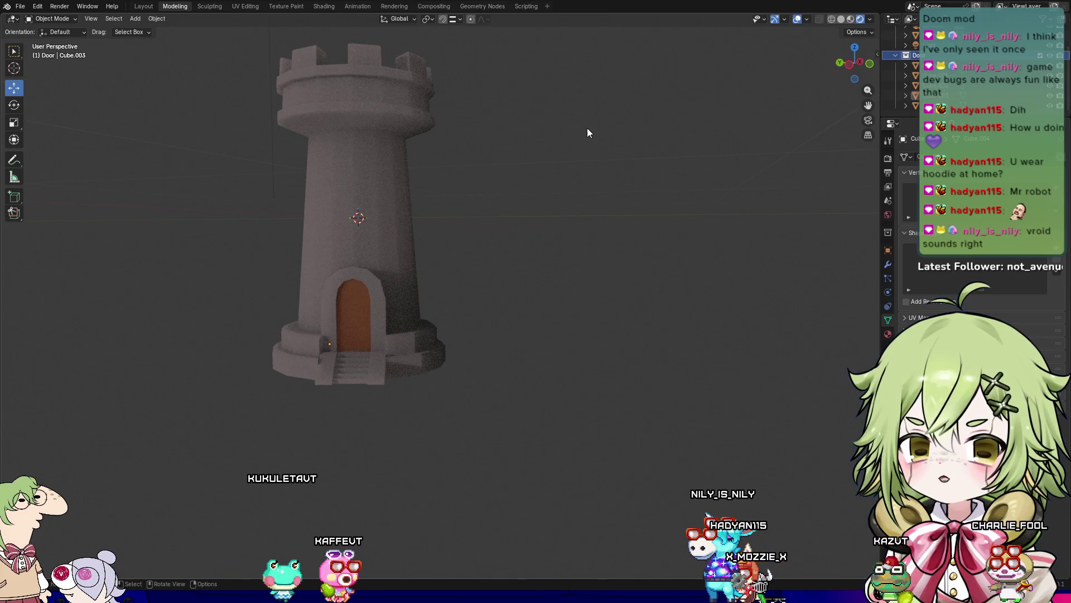
mouse_move(581, 135)
middle_mouse_down()
mouse_move(541, 217)
mouse_move(626, 262)
middle_mouse_up()
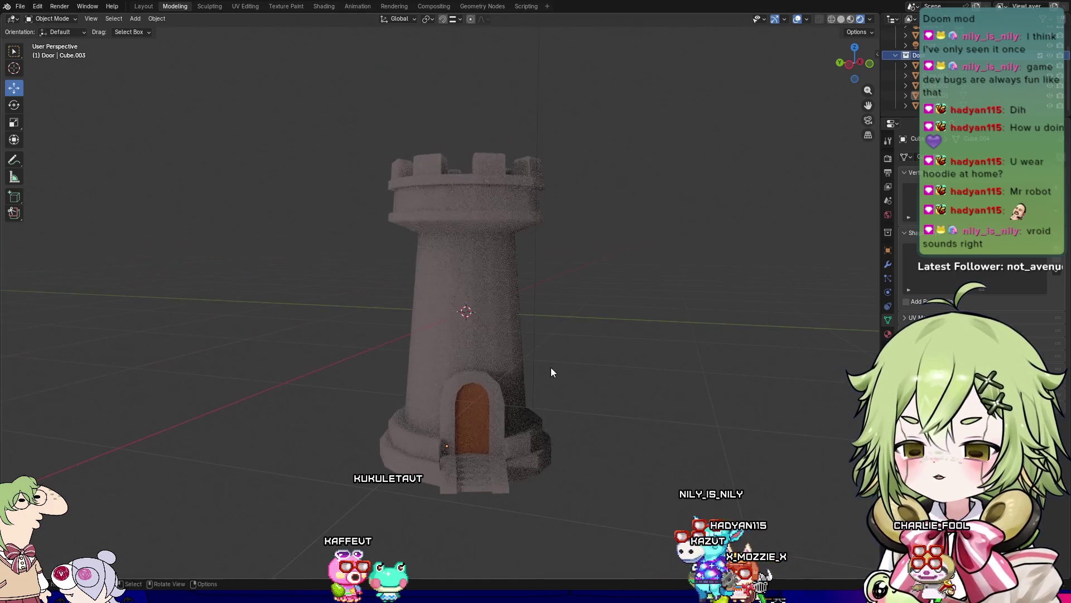
left_click(19, 6)
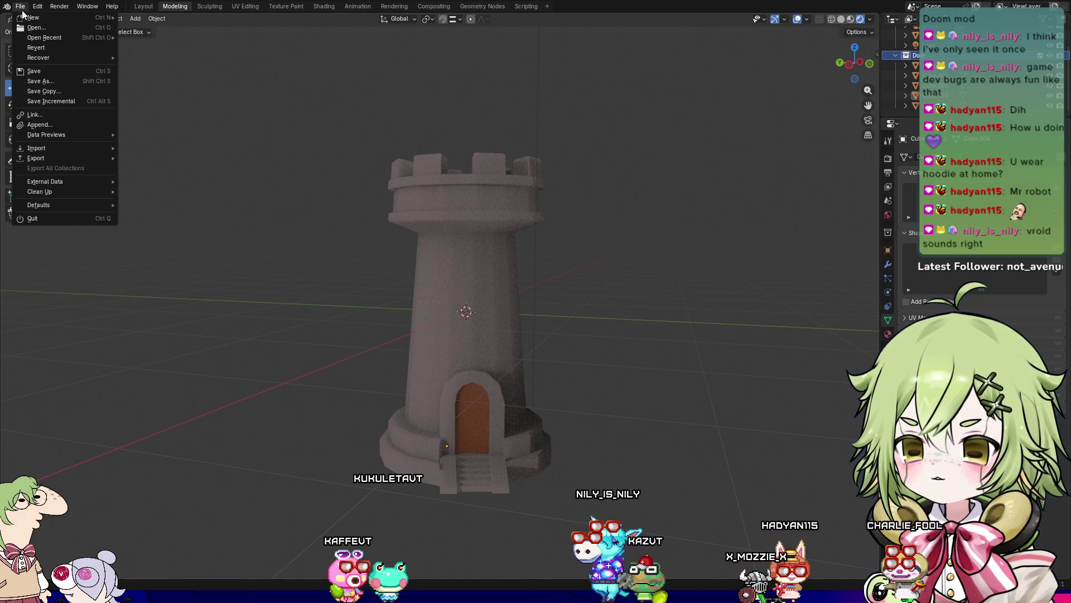
Step: Start a new General file, discarding the unsaved changes to Tower.blend
mouse_move(48, 15)
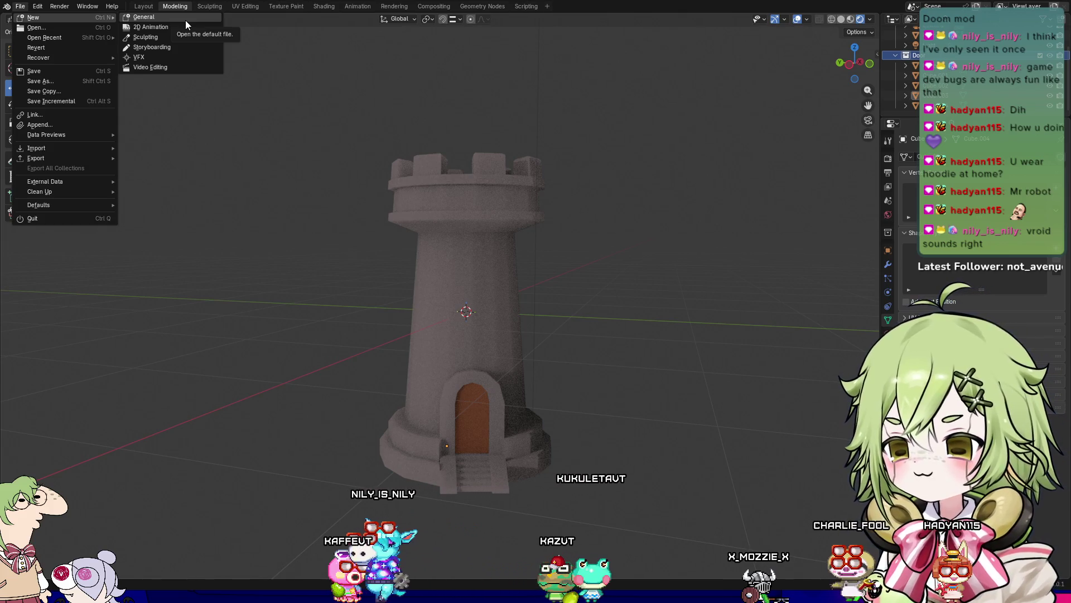
left_click(185, 20)
left_click(534, 313)
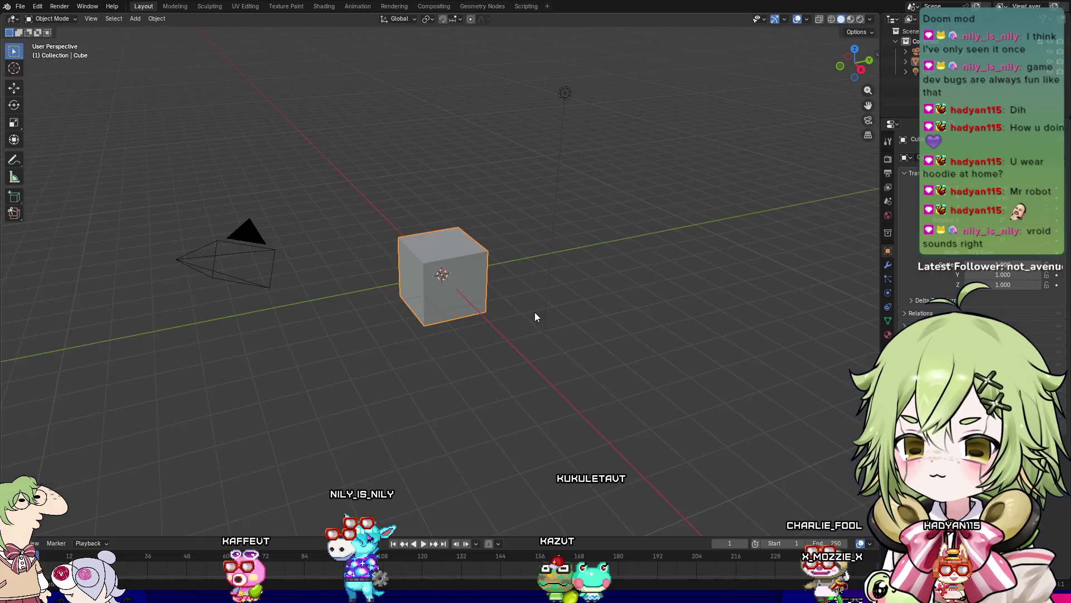
Step: Orbit to a three-quarter view from above and delete the default cube
scroll(447, 319, "up", 3)
mouse_move(411, 322)
middle_mouse_down()
mouse_move(490, 306)
mouse_move(333, 334)
middle_mouse_up()
middle_click_drag(439, 310, 487, 310)
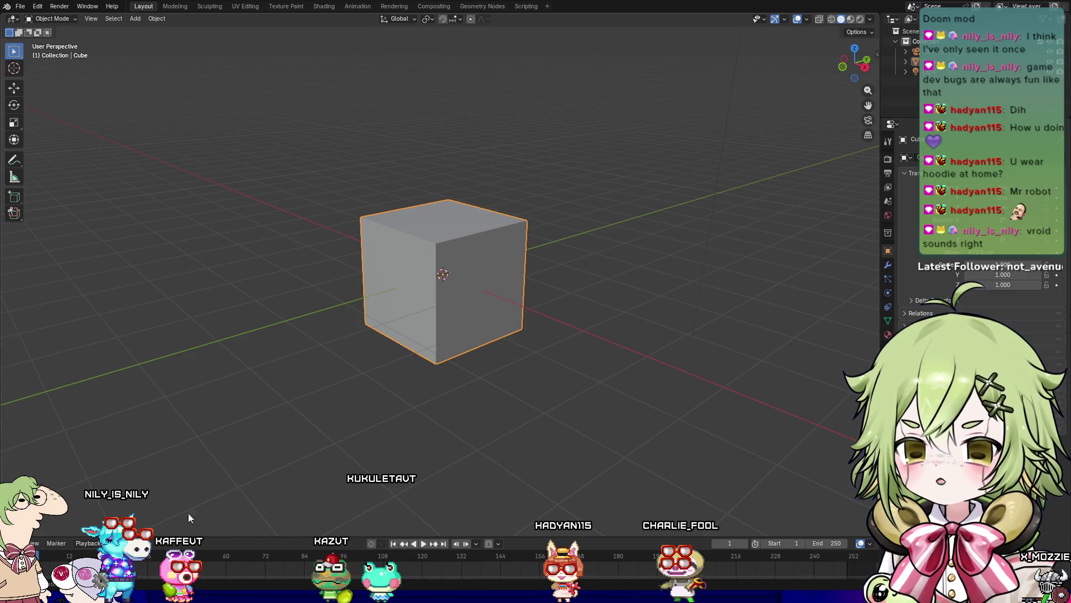
key("Delete")
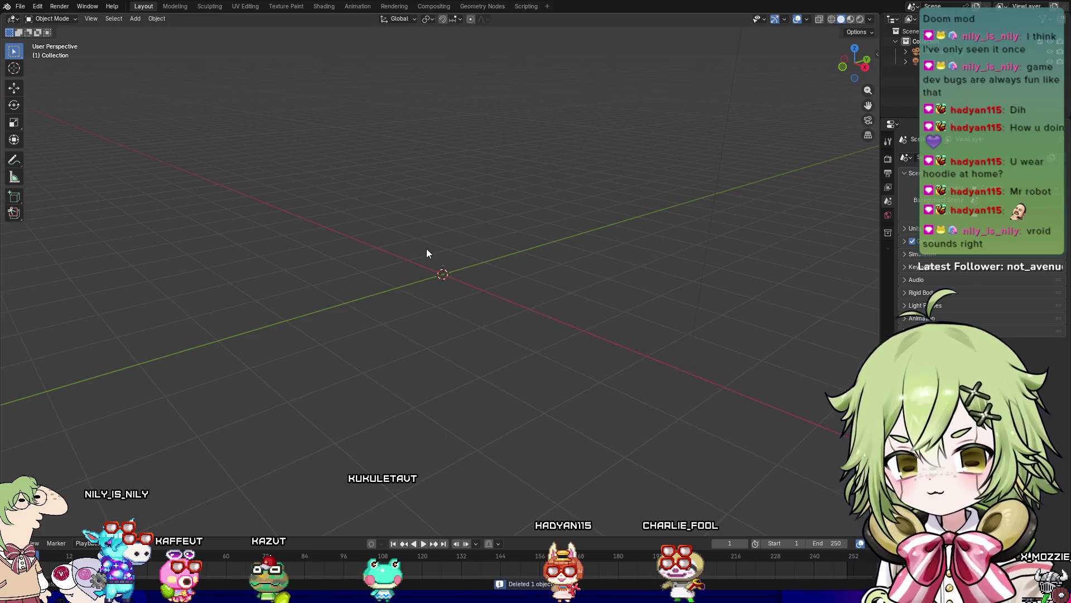
Step: Add a mesh cube with its Size set to 1 m
key("shift+a")
mouse_move(437, 263)
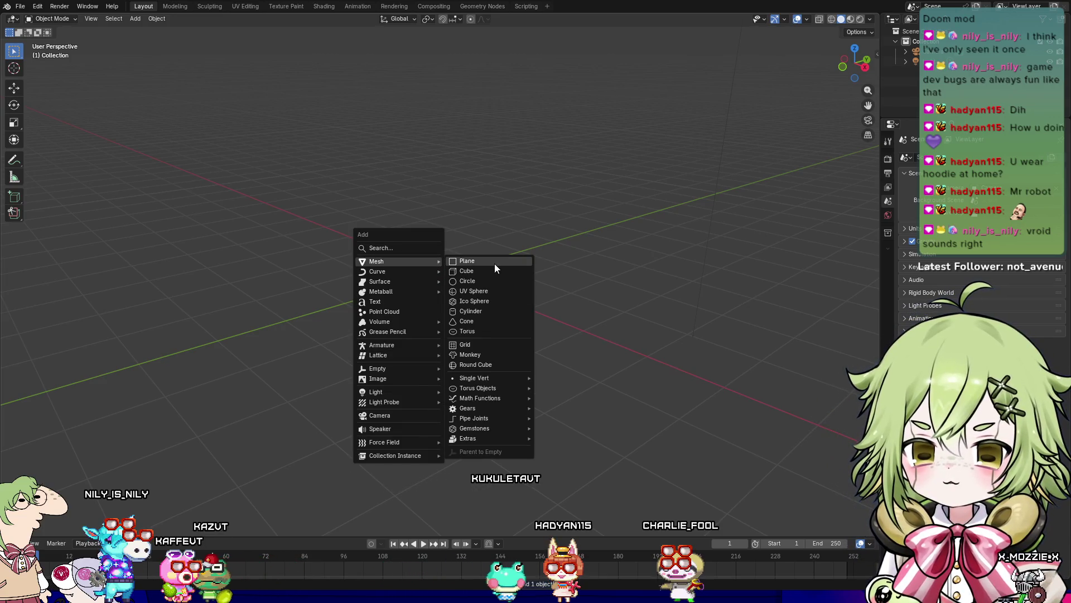
left_click(497, 269)
left_click(65, 528)
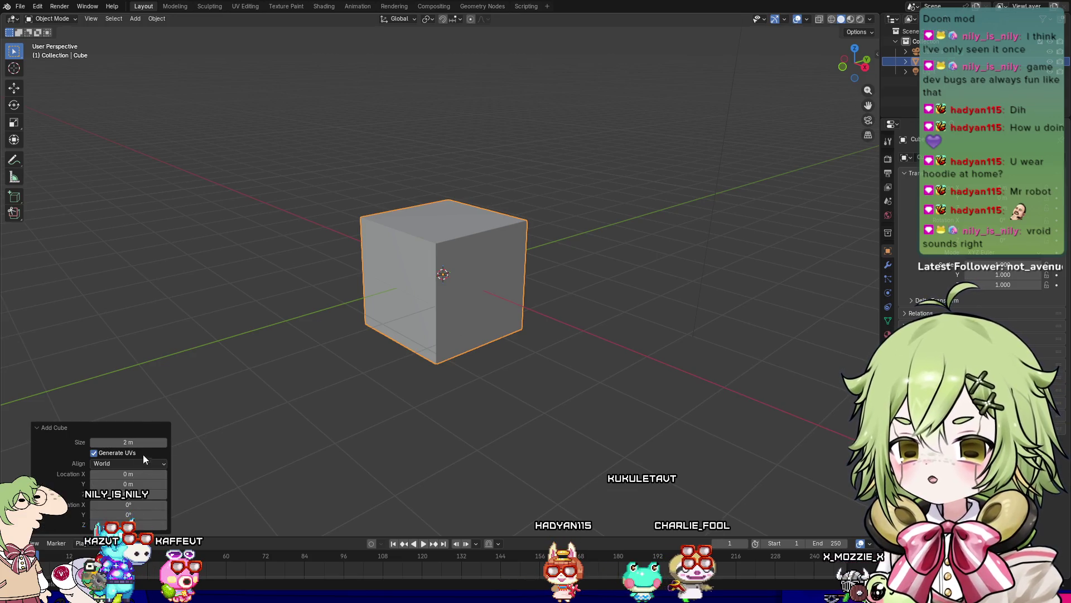
left_click(154, 443)
type("1")
key("Return")
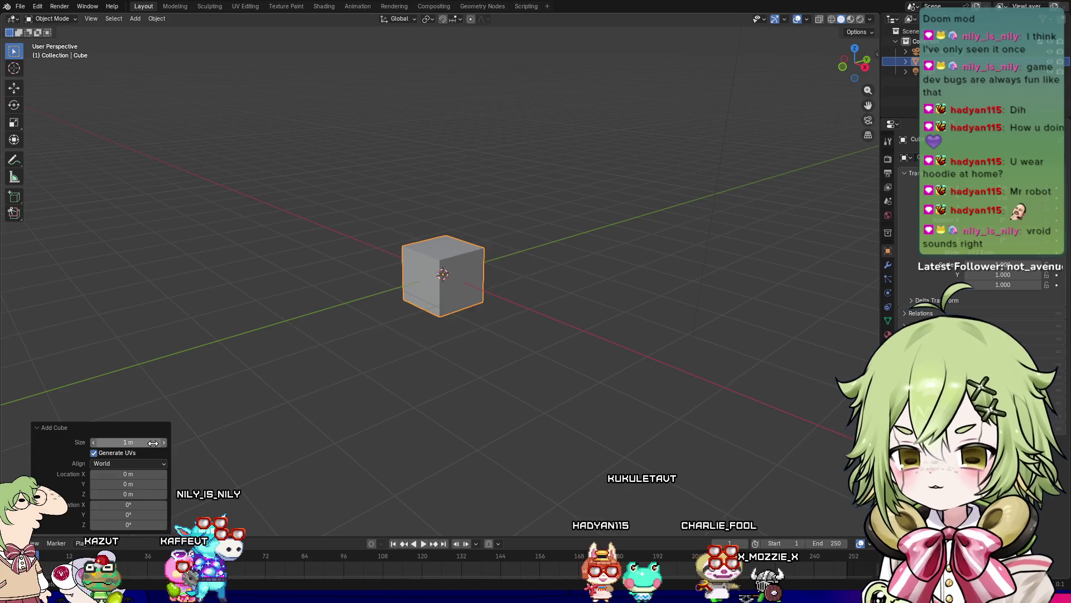
Step: Set the cube's X dimension to 0.4 m in the N panel and view it from the right
mouse_move(484, 285)
middle_mouse_down()
mouse_move(555, 327)
mouse_move(478, 350)
mouse_move(531, 376)
mouse_move(851, 259)
middle_mouse_up()
scroll(852, 259, "up", 2)
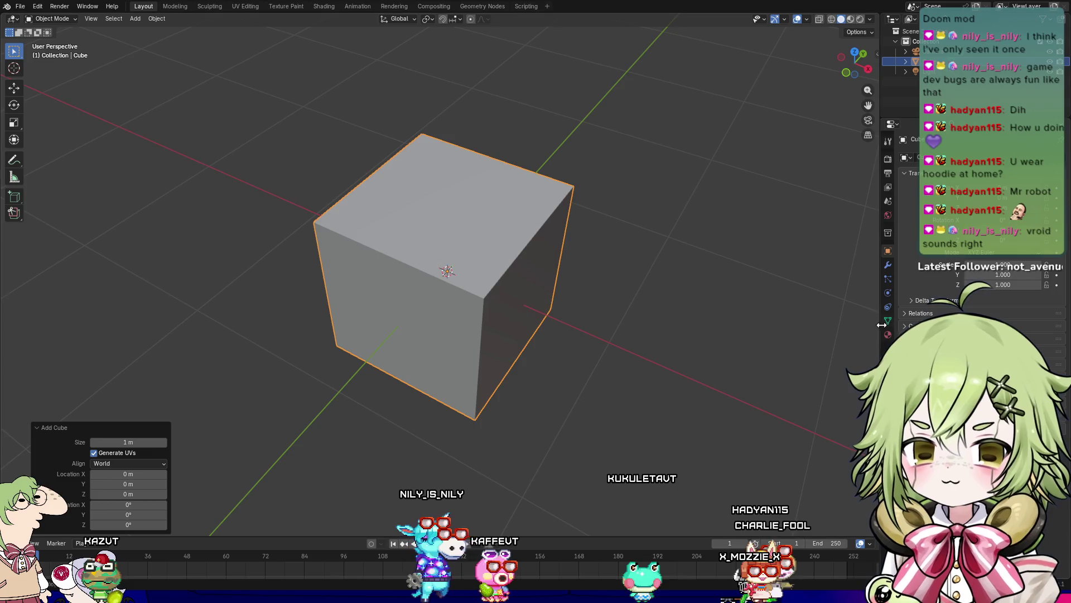
left_click(891, 292)
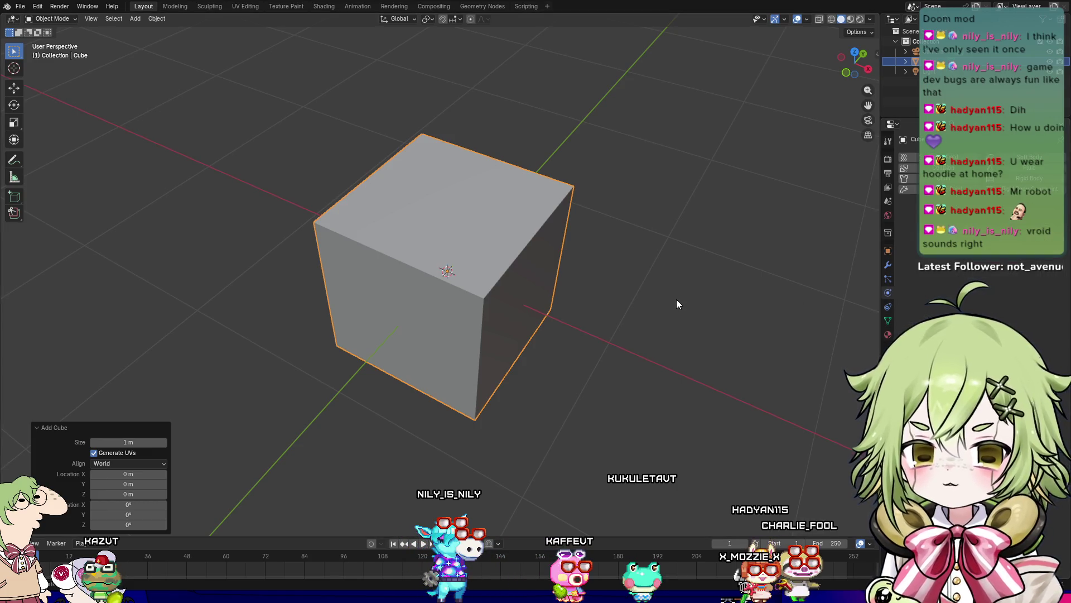
key("n")
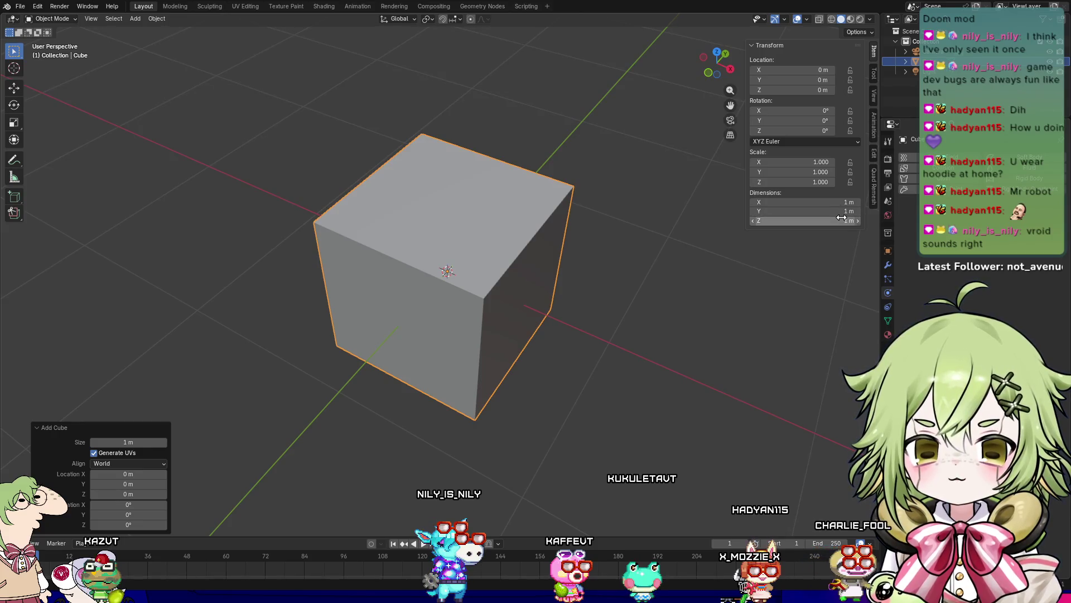
type("0.4")
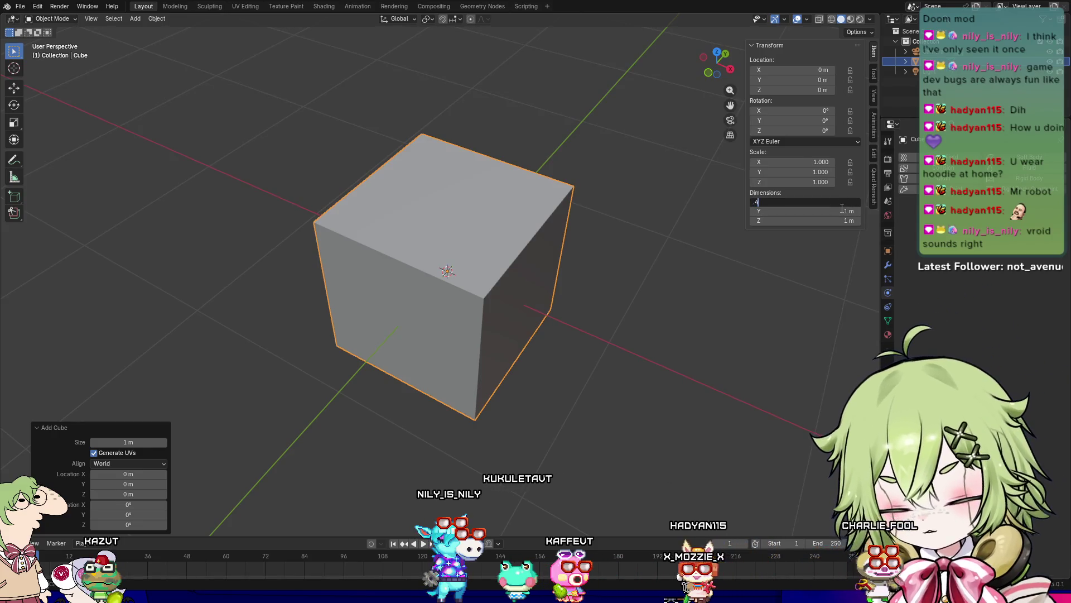
key("Return")
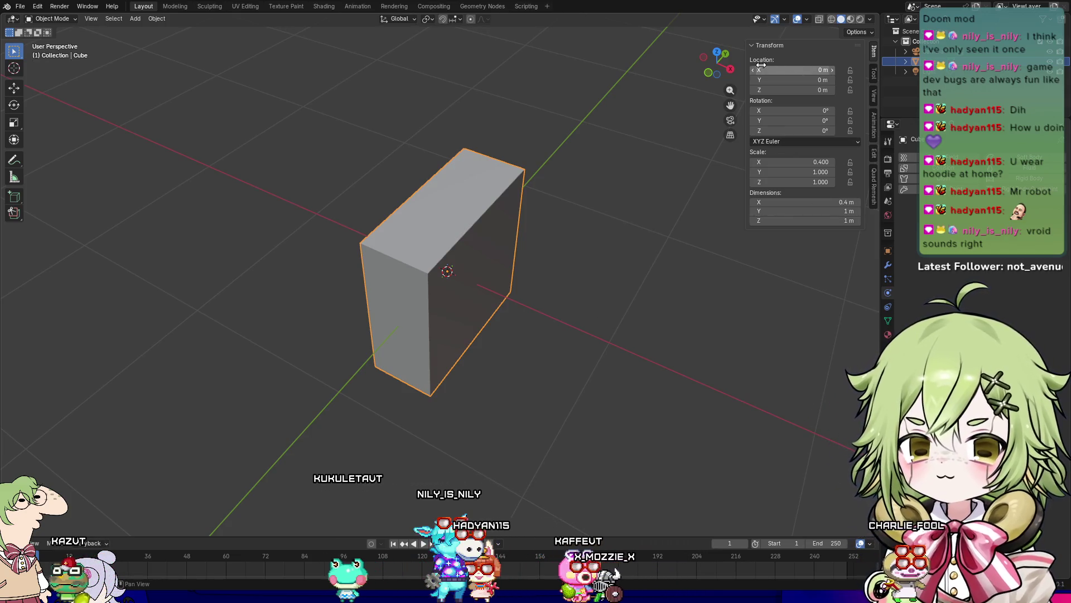
left_click(729, 68)
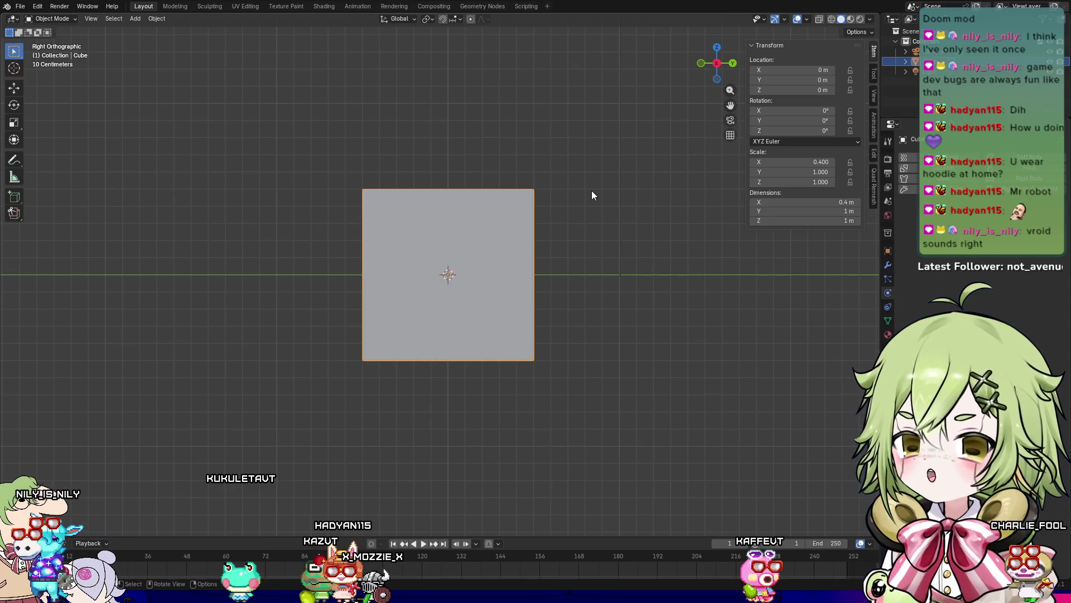
right_click(718, 49)
mouse_move(675, 177)
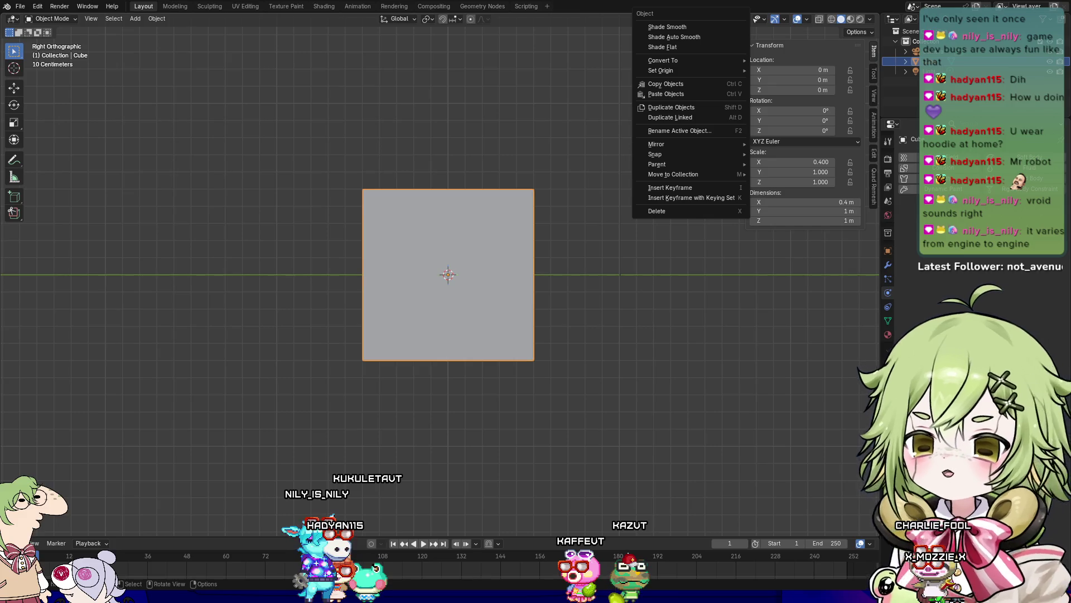
key("Escape")
middle_click_drag(697, 357, 728, 373)
scroll(568, 304, "down", 4)
scroll(575, 307, "up", 3)
scroll(493, 282, "up", 1)
mouse_move(495, 286)
middle_mouse_down()
mouse_move(610, 313)
mouse_move(562, 297)
middle_mouse_up()
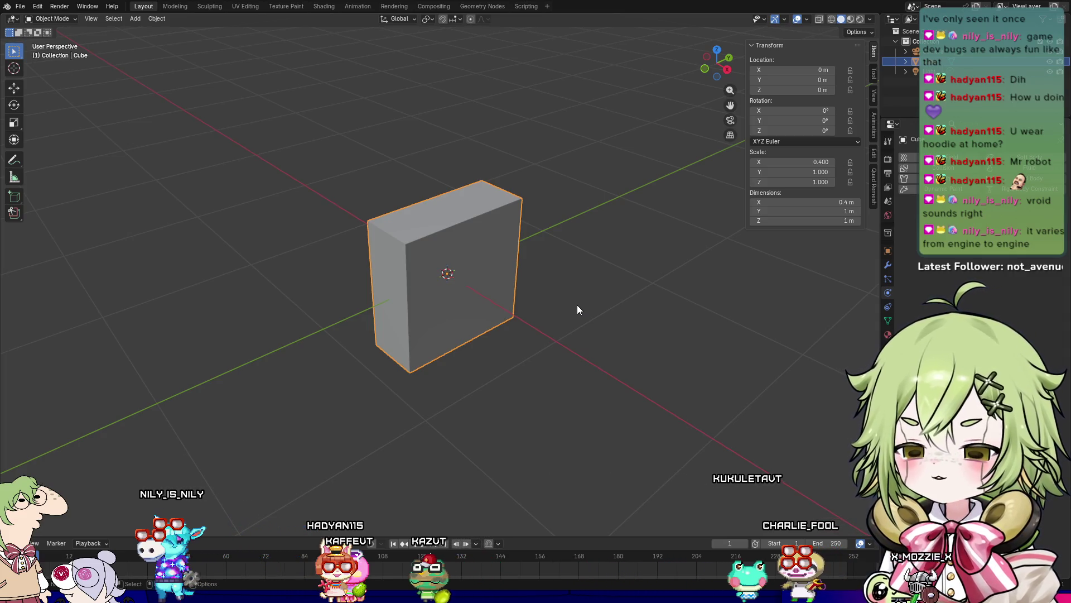
mouse_move(512, 189)
middle_mouse_down()
mouse_move(558, 321)
mouse_move(502, 247)
mouse_move(483, 266)
mouse_move(520, 266)
mouse_move(495, 257)
mouse_move(517, 276)
mouse_move(467, 271)
middle_mouse_up()
key("Tab")
key("Tab")
mouse_move(248, 263)
middle_mouse_down()
mouse_move(361, 310)
mouse_move(362, 323)
mouse_move(190, 255)
mouse_move(247, 297)
mouse_move(335, 291)
mouse_move(223, 242)
mouse_move(314, 258)
middle_mouse_up()
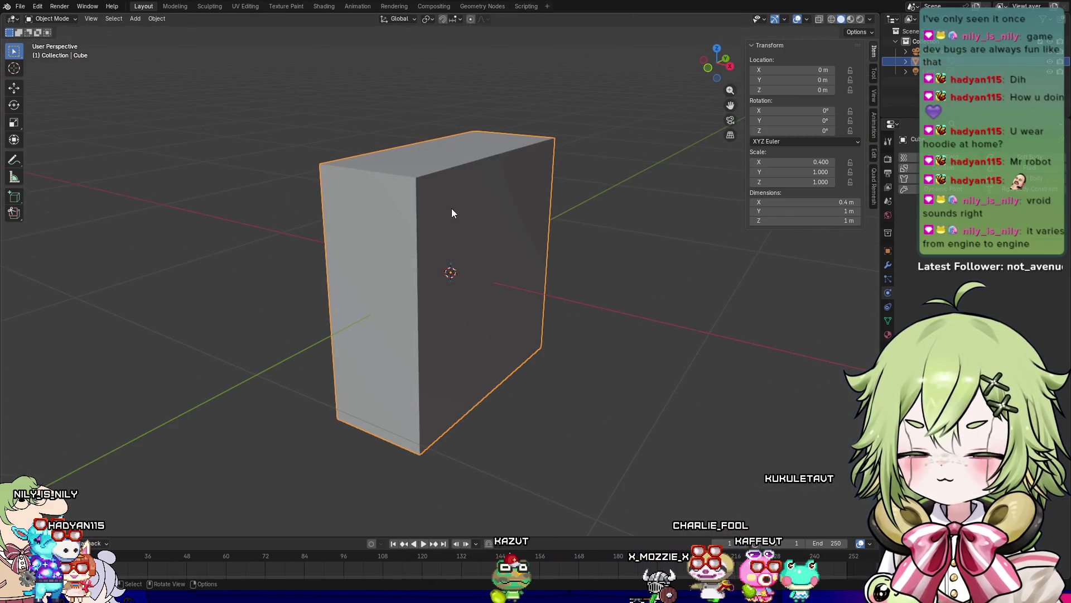
Step: In Edit Mode, add a horizontal loop cut and slide it up near the slab's top
key("Tab")
key("ctrl+r")
left_click(403, 206)
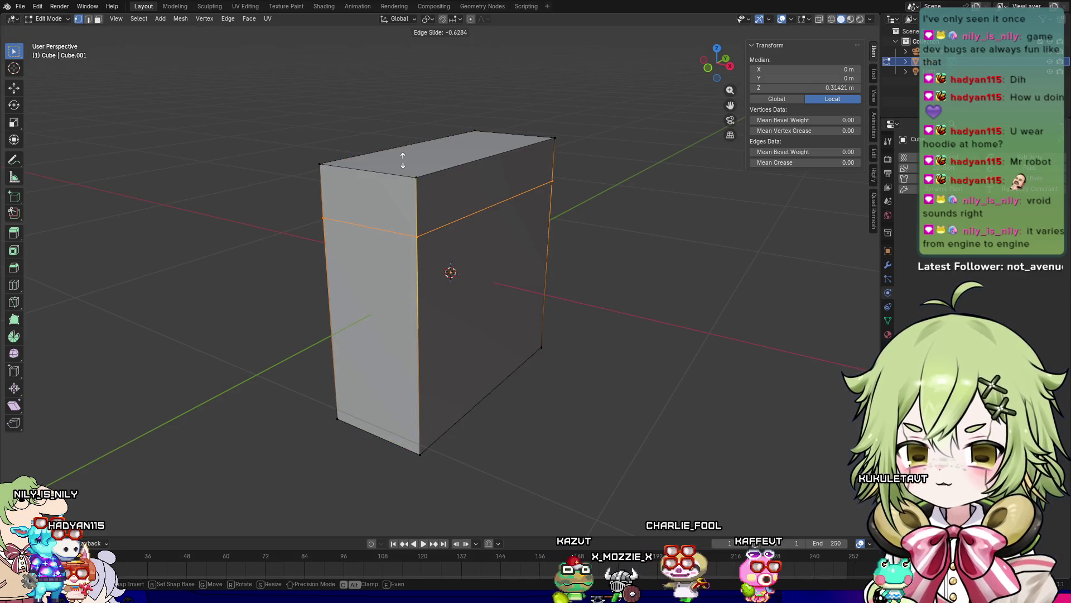
left_click(403, 162)
Step: In face mode, select the front and opposite top-strip faces of the slab
key("3")
left_click(467, 275)
left_click(338, 311, "shift")
mouse_move(338, 311)
middle_mouse_down()
mouse_move(493, 267)
mouse_move(509, 311)
mouse_move(524, 296)
mouse_move(441, 223)
middle_mouse_up()
left_click(509, 311, "shift")
left_click(524, 295)
left_click(412, 185)
mouse_move(413, 184)
middle_mouse_down()
mouse_move(391, 224)
mouse_move(469, 218)
mouse_move(437, 246)
mouse_move(510, 232)
mouse_move(422, 277)
middle_mouse_up()
left_click(391, 224, "shift")
middle_click_drag(506, 303, 432, 218)
Step: Try extruding the top band along its normals, then undo it
right_click(433, 216)
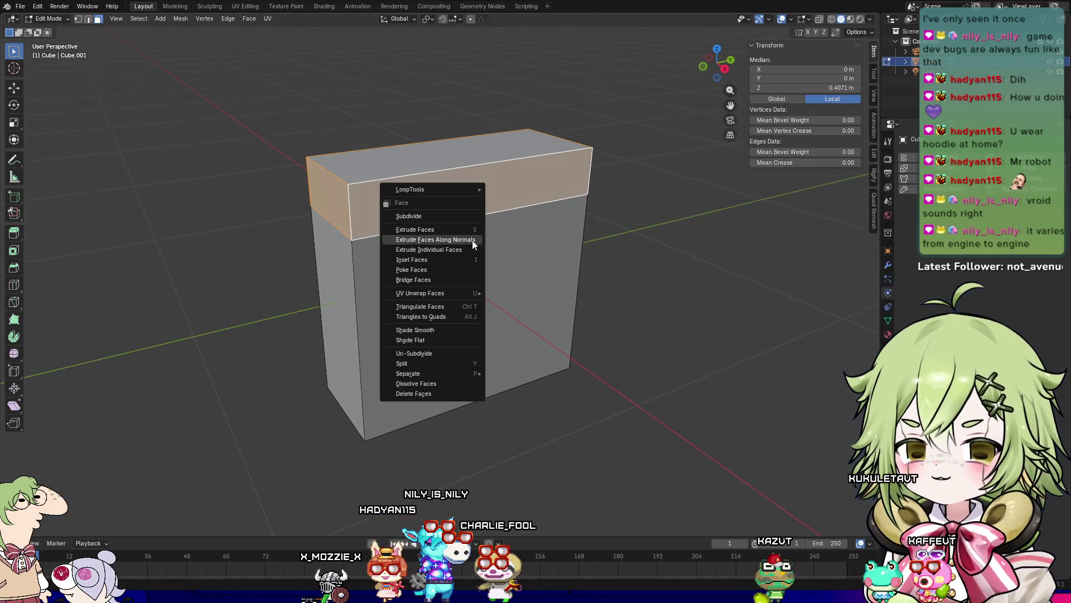
left_click(454, 250)
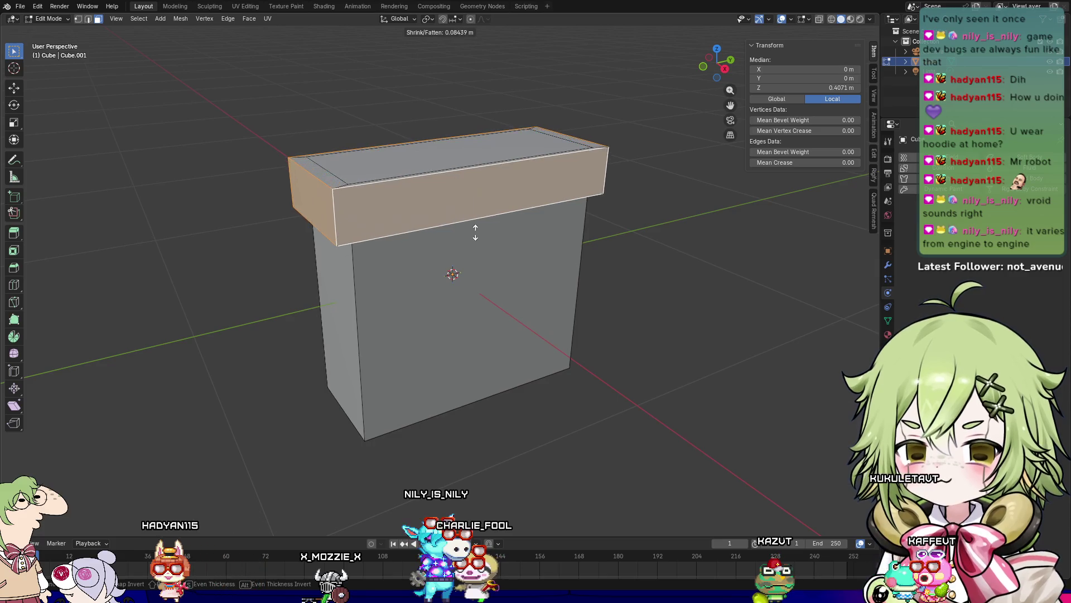
left_click(478, 228)
key("ctrl+z")
mouse_move(480, 232)
middle_mouse_down()
mouse_move(602, 279)
mouse_move(592, 272)
middle_mouse_up()
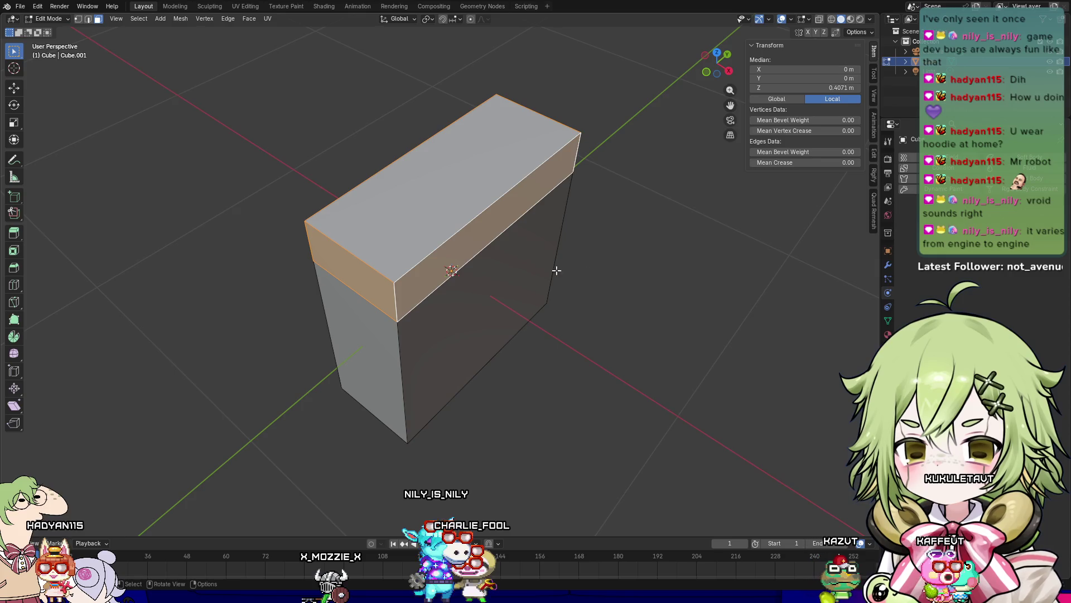
Step: Select the whole mesh and apply the slab's scale in Object Mode
key("a")
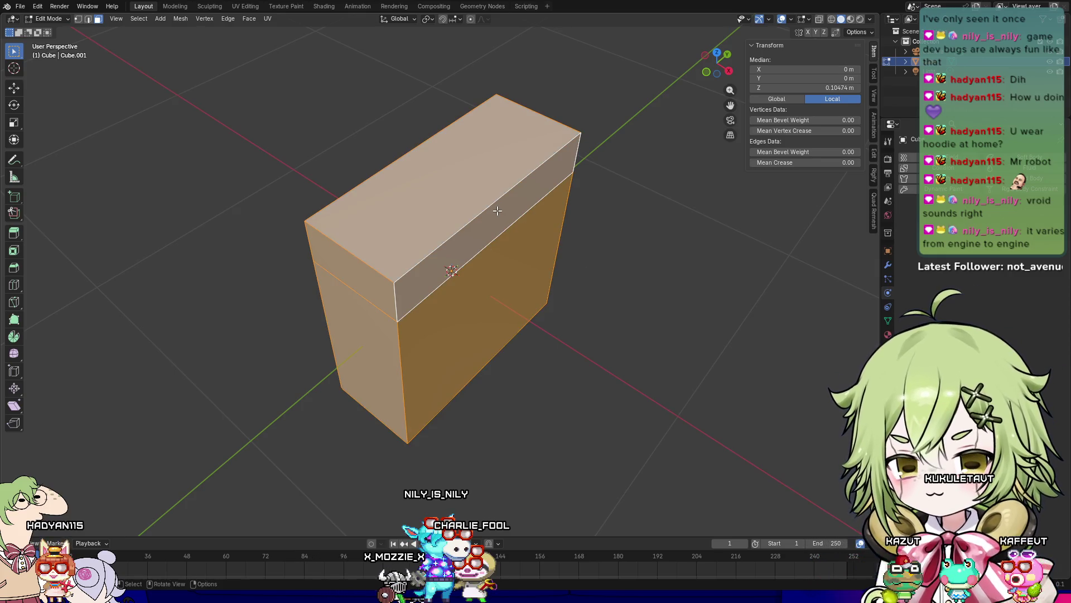
key("Tab")
key("ctrl+a")
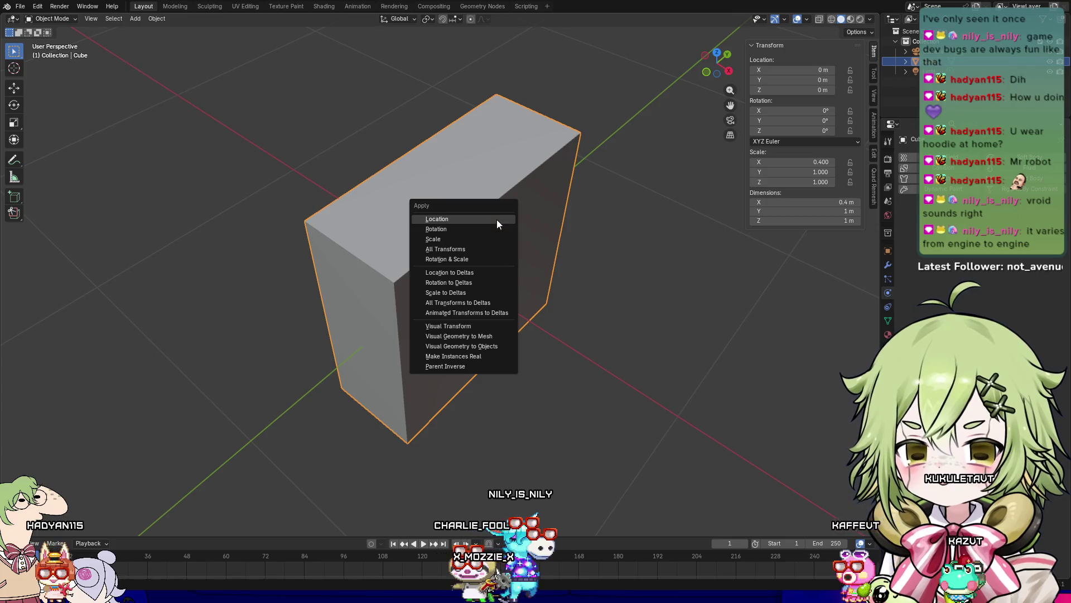
left_click(487, 239)
Step: Select the top band loop and extrude it outward along its normals by about 0.121 m
key("Tab")
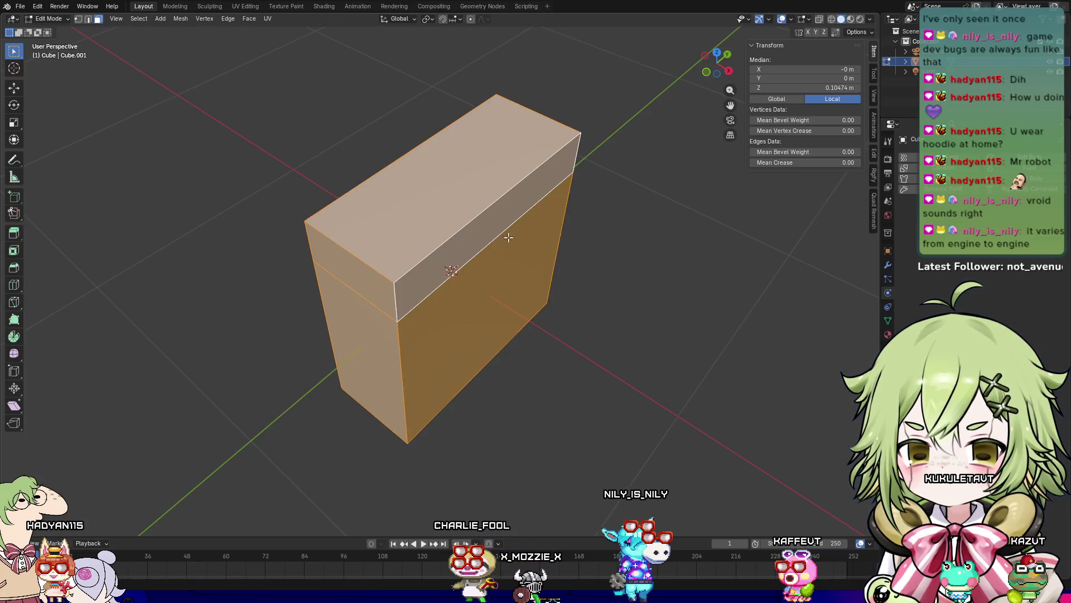
left_click(471, 227)
left_click(470, 227, "alt")
mouse_move(470, 227)
middle_mouse_down()
mouse_move(504, 241)
mouse_move(297, 222)
middle_mouse_up()
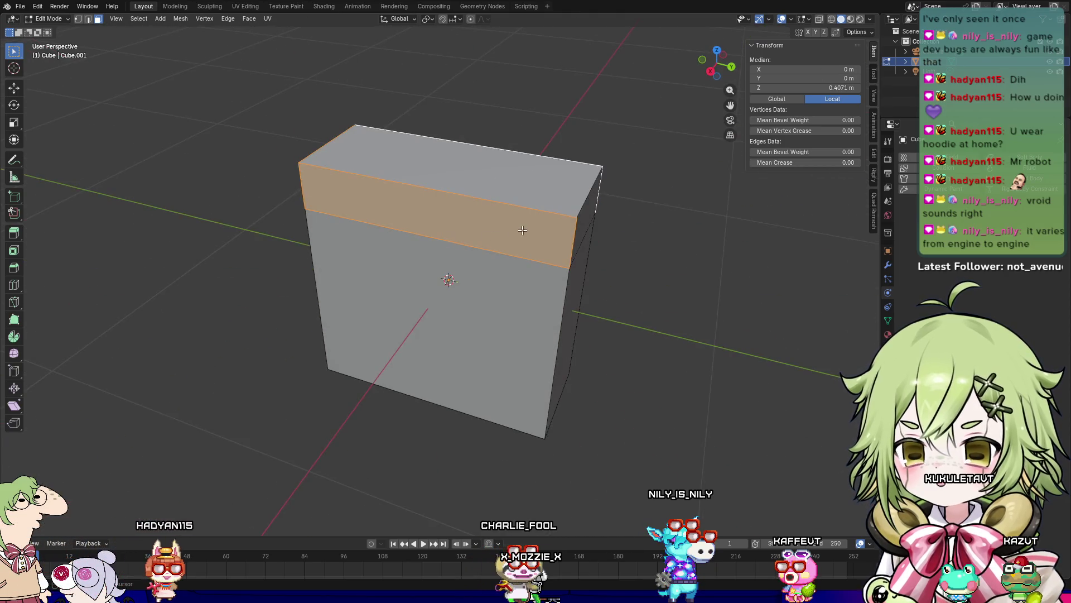
right_click(585, 221)
mouse_move(583, 223)
middle_mouse_down()
mouse_move(597, 234)
mouse_move(577, 251)
mouse_move(573, 204)
mouse_move(530, 127)
mouse_move(507, 107)
mouse_move(536, 77)
mouse_move(539, 89)
mouse_move(598, 78)
mouse_move(793, 92)
mouse_move(682, 230)
middle_mouse_up()
left_click(592, 219)
left_click(623, 204)
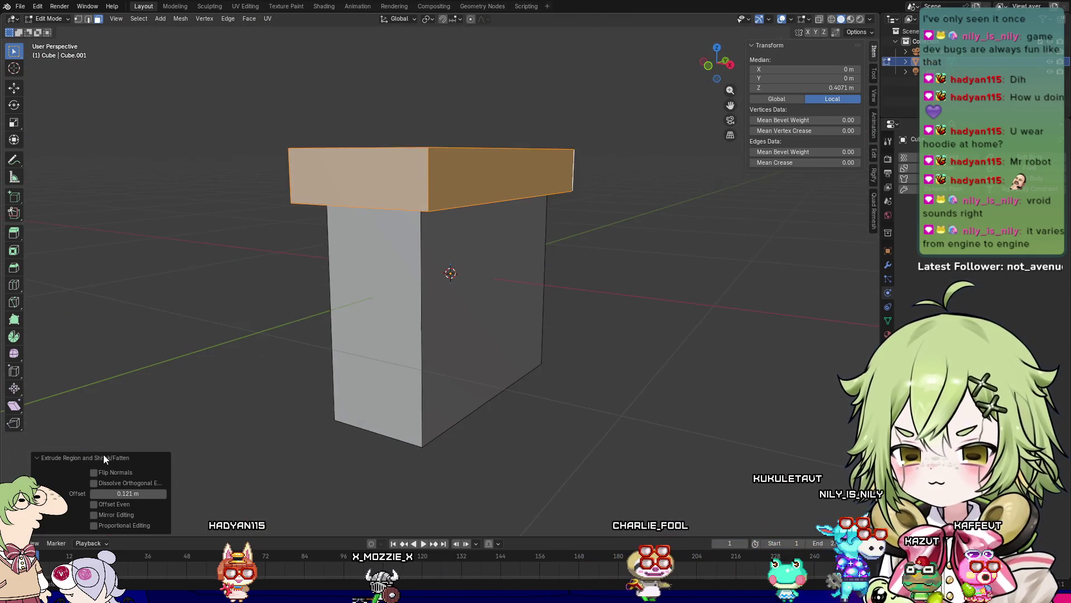
mouse_move(442, 335)
middle_mouse_down()
mouse_move(509, 369)
mouse_move(486, 380)
middle_mouse_up()
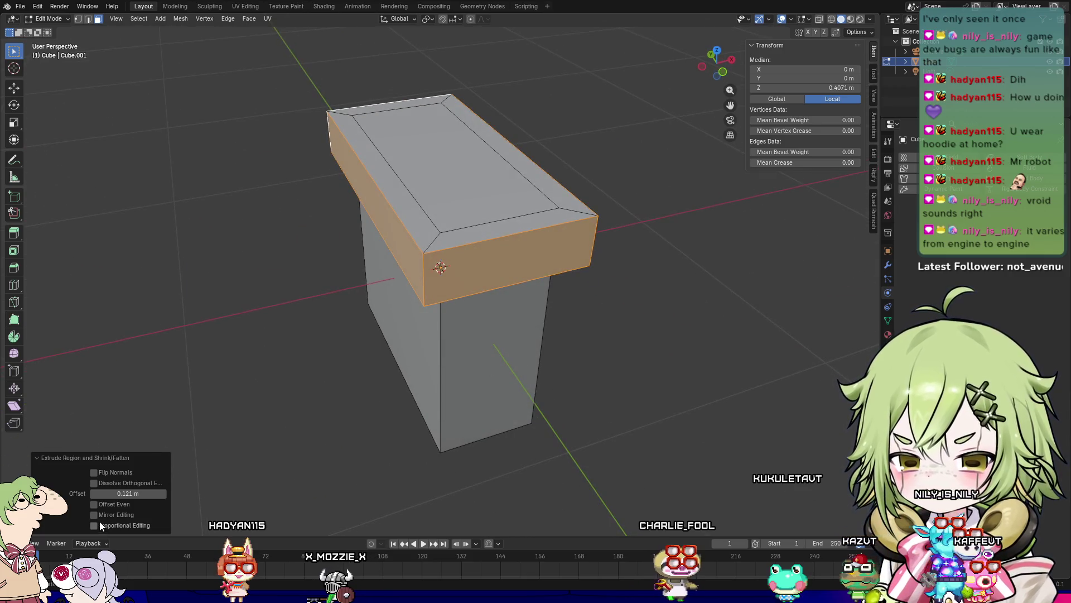
Step: Enable Offset Even on the overhang, inspect the underside from below, then undo the last tweak
left_click(109, 508)
mouse_move(387, 351)
middle_mouse_down()
mouse_move(276, 368)
mouse_move(270, 339)
mouse_move(416, 220)
mouse_move(463, 208)
middle_mouse_up()
scroll(547, 183, "up", 4)
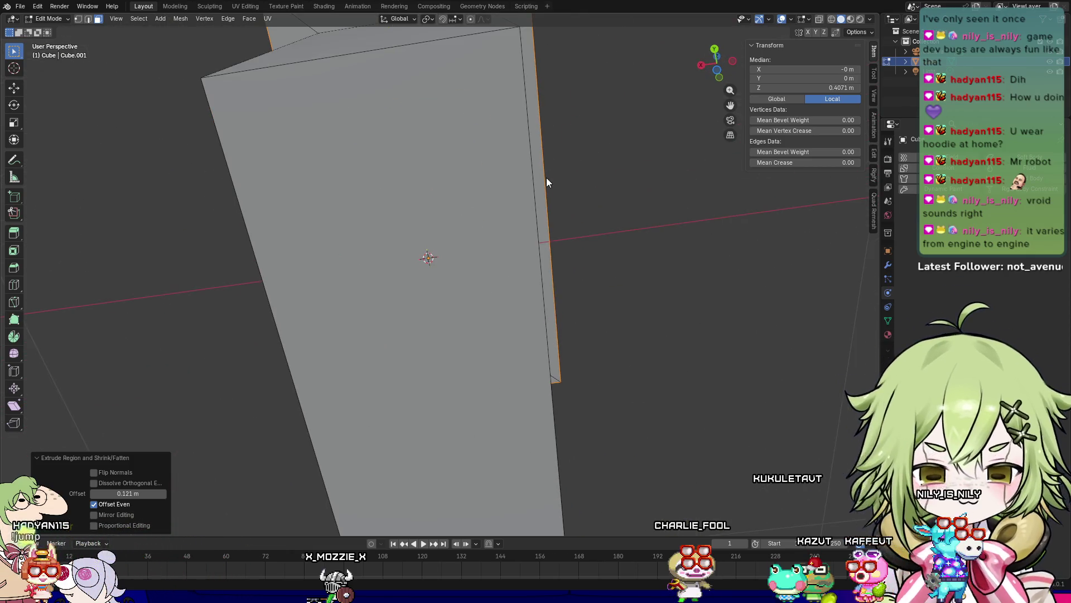
key("ctrl+KP_7")
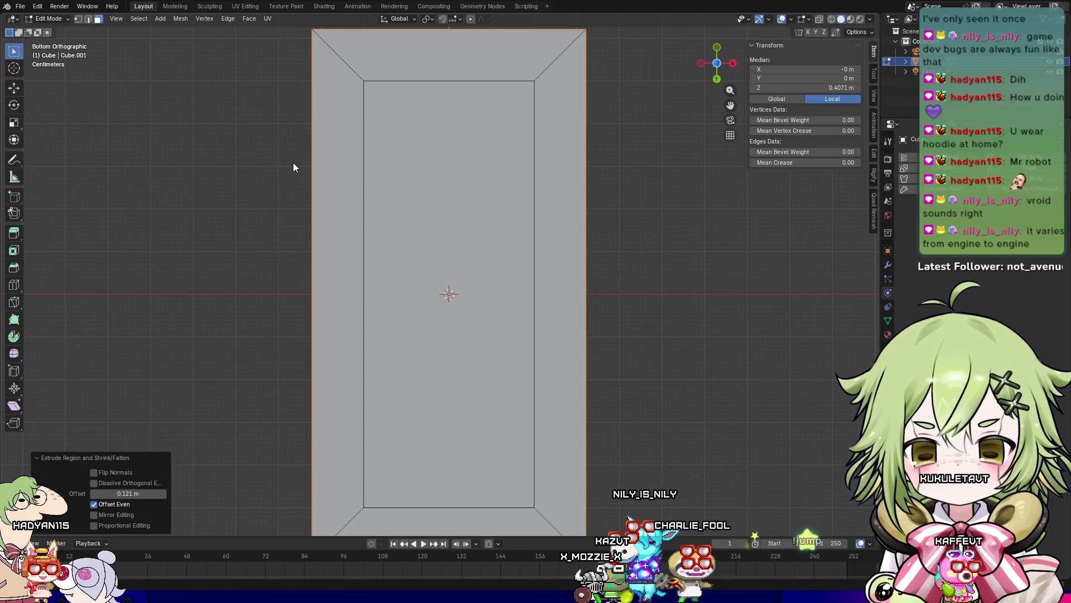
middle_click_drag(690, 201, 688, 251, "shift")
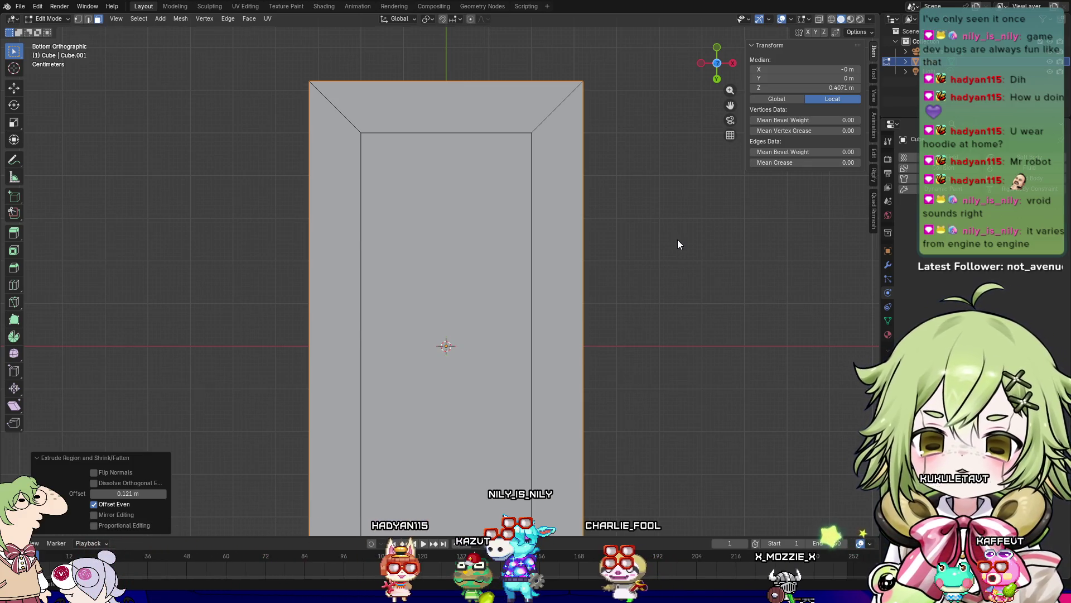
mouse_move(735, 223)
middle_mouse_down()
mouse_move(615, 308)
mouse_move(675, 365)
mouse_move(581, 386)
mouse_move(598, 363)
mouse_move(555, 318)
mouse_move(602, 311)
mouse_move(566, 407)
mouse_move(443, 328)
mouse_move(509, 340)
mouse_move(500, 243)
mouse_move(431, 279)
mouse_move(354, 269)
mouse_move(481, 256)
mouse_move(624, 277)
middle_mouse_up()
key("ctrl+z")
scroll(624, 273, "down", 4)
Step: Extrude the selected top face outward along its normals
middle_click_drag(487, 268, 519, 197)
right_click(519, 197)
left_click(518, 195)
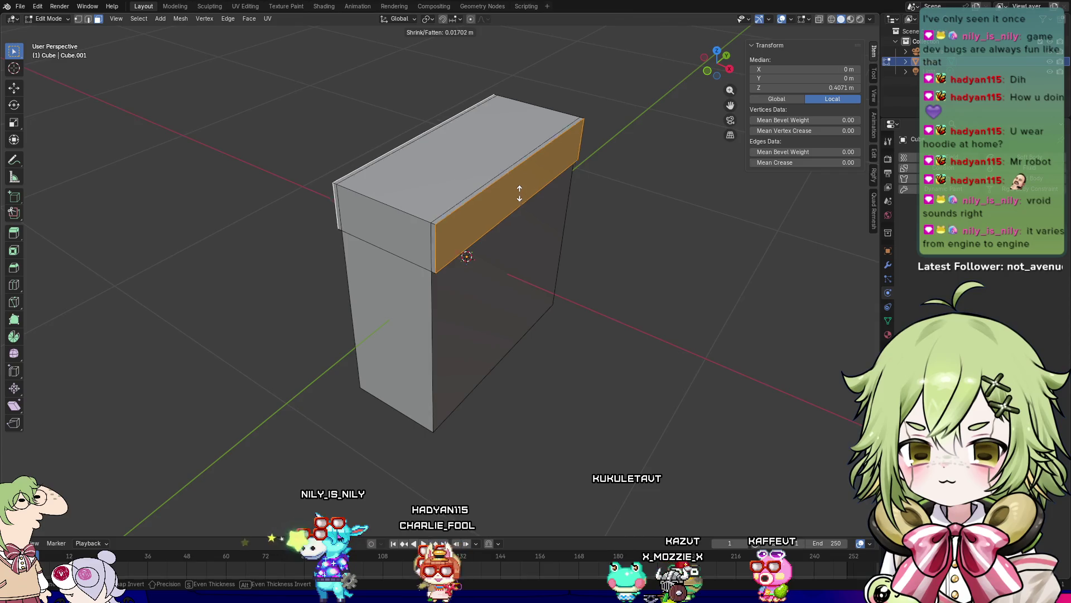
left_click(530, 180)
Step: Select the front and back top strips and extrude them upward into walls
mouse_move(529, 180)
middle_mouse_down()
mouse_move(505, 328)
mouse_move(490, 299)
middle_mouse_up()
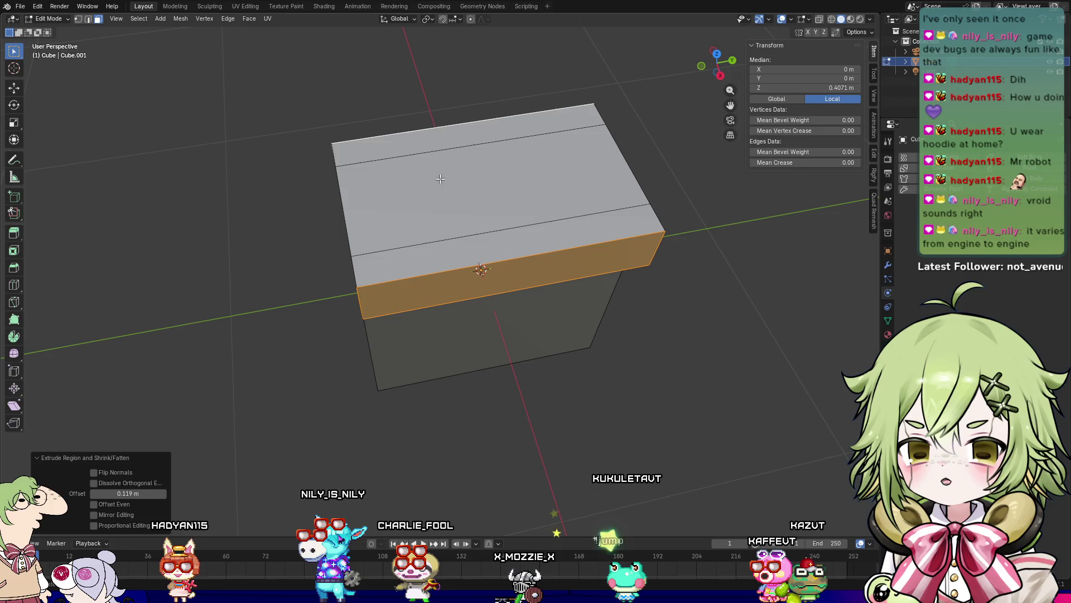
left_click(453, 254)
middle_click_drag(505, 200, 418, 143)
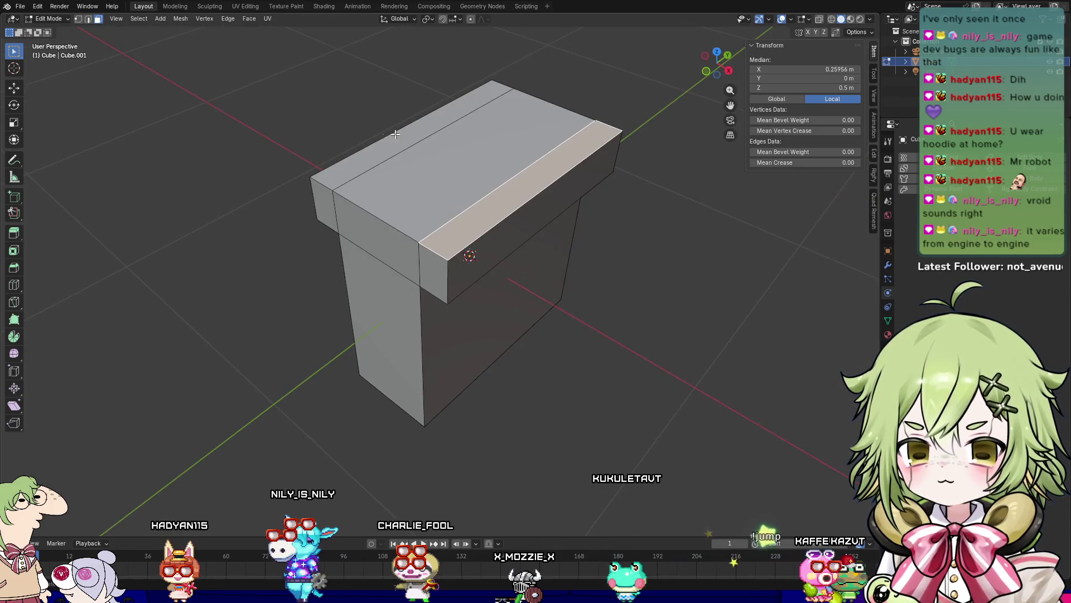
left_click(409, 129, "shift")
key("e")
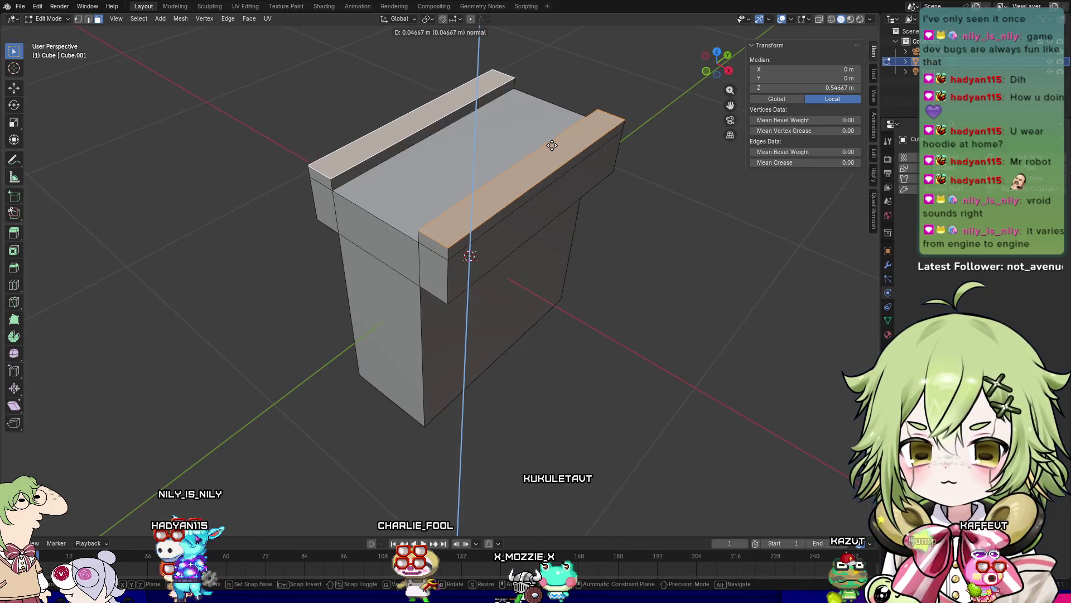
left_click(558, 114)
Step: Widen the top section by scaling it 1.281 along X
mouse_move(576, 230)
middle_mouse_down()
mouse_move(521, 210)
mouse_move(632, 222)
mouse_move(548, 299)
mouse_move(596, 268)
mouse_move(600, 286)
mouse_move(493, 196)
mouse_move(595, 219)
mouse_move(484, 225)
middle_mouse_up()
left_click(632, 222)
left_click(492, 196)
mouse_move(552, 211)
middle_mouse_down()
mouse_move(605, 222)
mouse_move(573, 223)
middle_mouse_up()
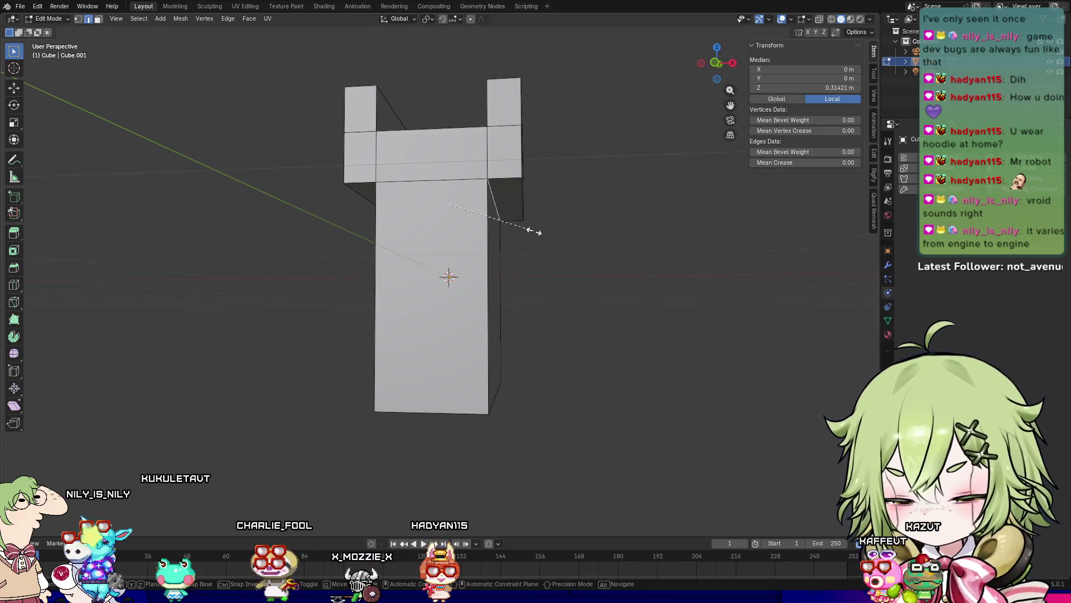
left_click(555, 230)
mouse_move(550, 233)
middle_mouse_down()
mouse_move(551, 262)
mouse_move(605, 242)
mouse_move(573, 225)
middle_mouse_up()
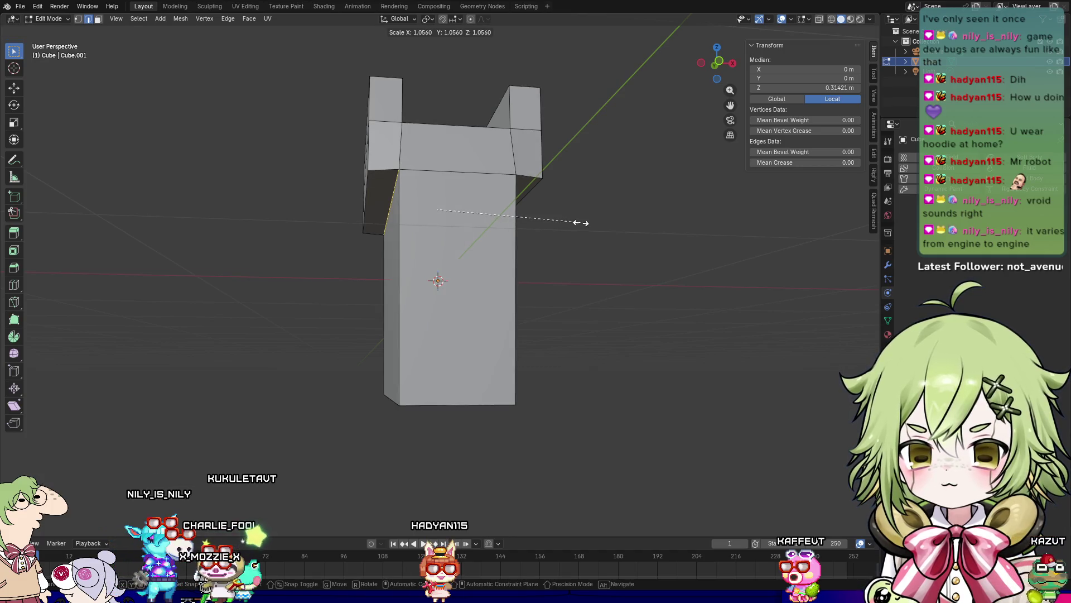
key("z")
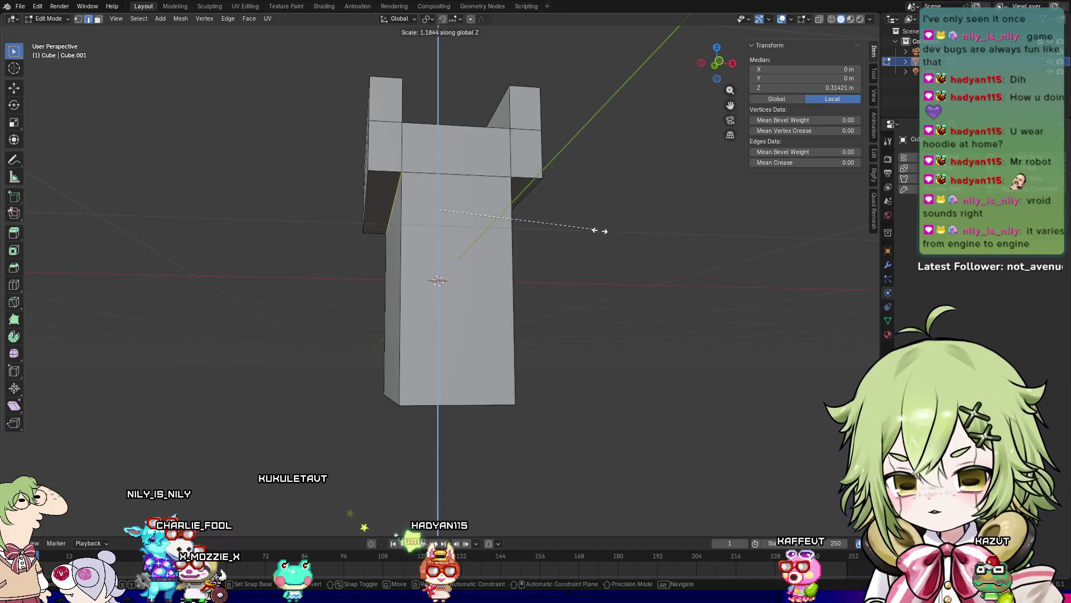
key("x")
left_click(610, 240)
mouse_move(609, 240)
middle_mouse_down()
mouse_move(543, 239)
mouse_move(387, 266)
mouse_move(526, 222)
mouse_move(549, 297)
mouse_move(440, 239)
mouse_move(407, 249)
mouse_move(509, 201)
mouse_move(558, 223)
middle_mouse_up()
Step: In face select mode, select the front wall's top face
mouse_move(385, 225)
middle_mouse_down()
mouse_move(500, 306)
mouse_move(598, 258)
mouse_move(530, 289)
middle_mouse_up()
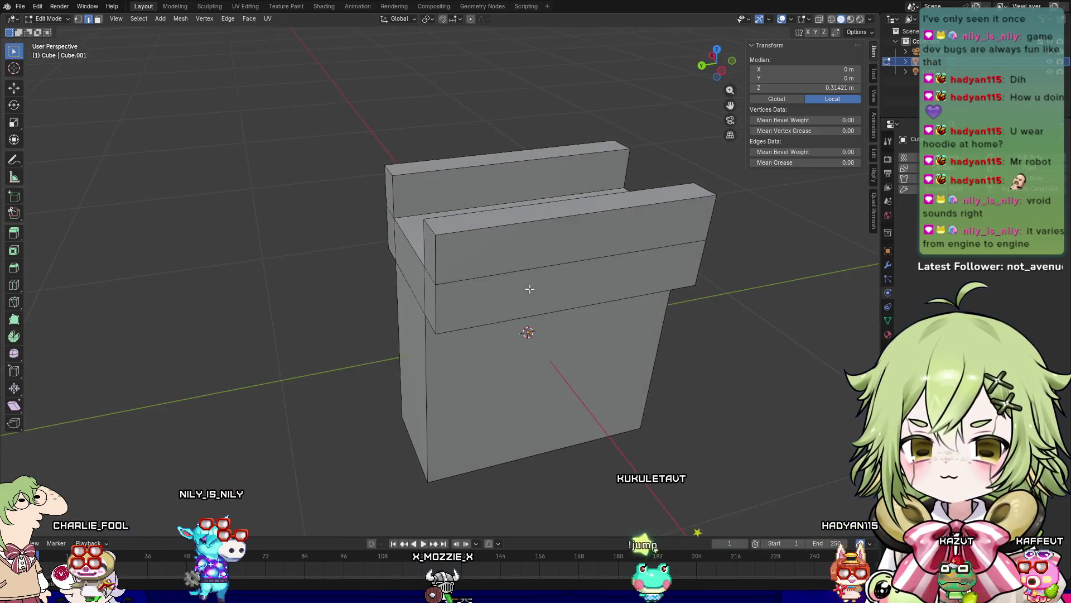
key("3")
left_click(501, 228)
Step: Subdivide both wall tops as a trial, then undo it
middle_click_drag(501, 227, 493, 216)
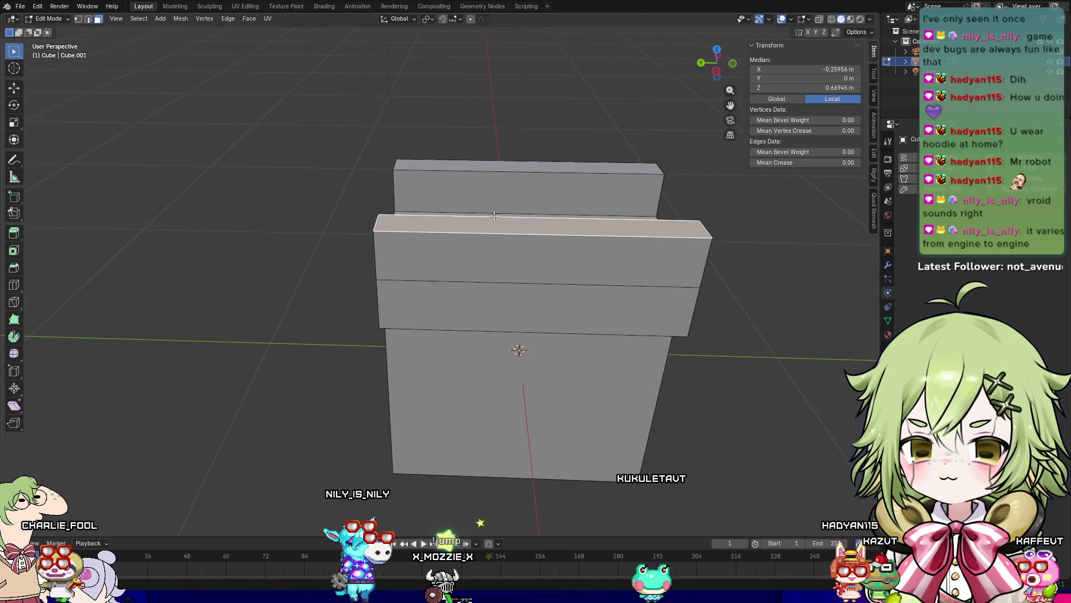
left_click(494, 167, "shift")
right_click(495, 166)
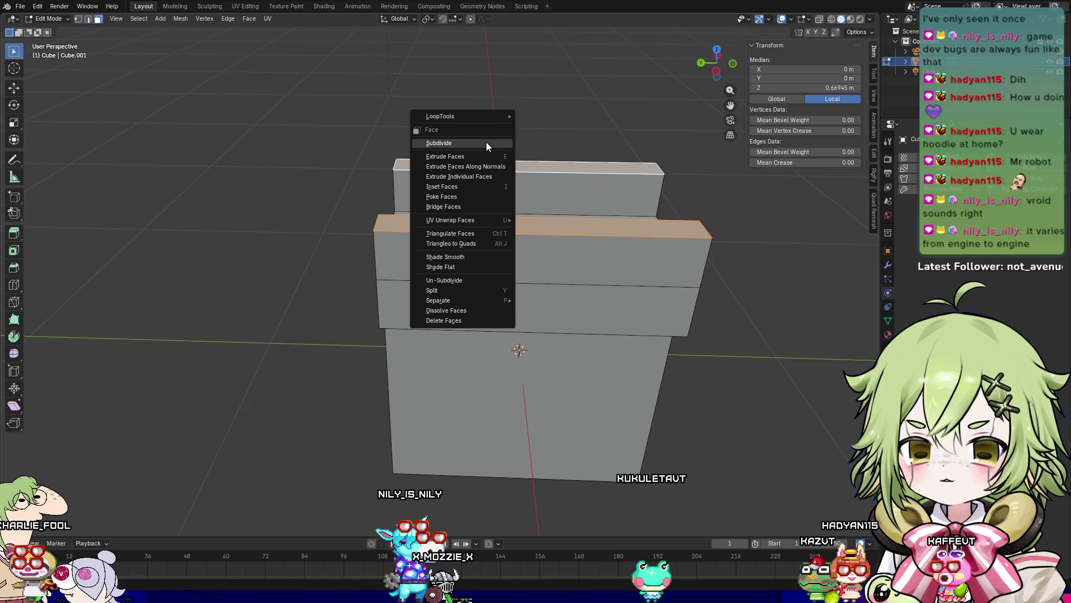
left_click(486, 141)
middle_click_drag(486, 142, 529, 237)
key("ctrl+z")
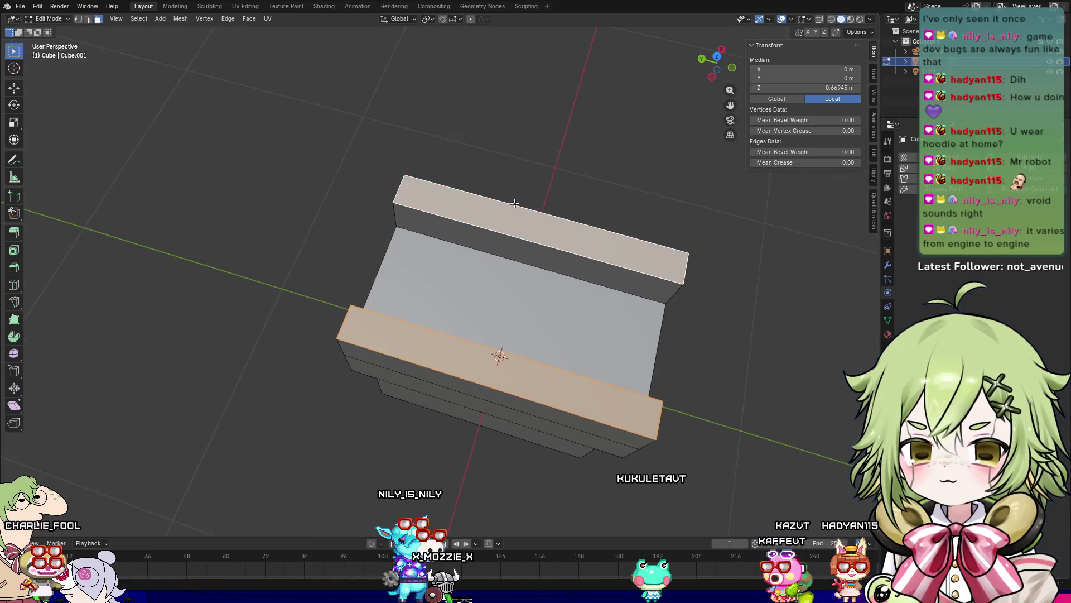
Step: Subdivide only the back wall's top with Number of Cuts set to 5
key("2")
left_click(512, 232)
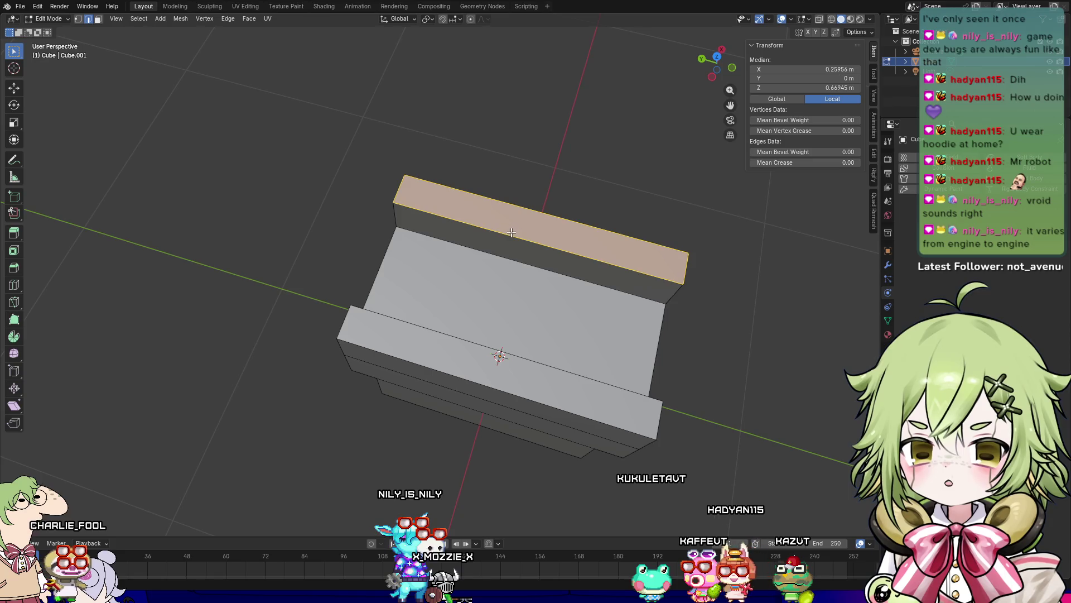
right_click(525, 214)
left_click(524, 213)
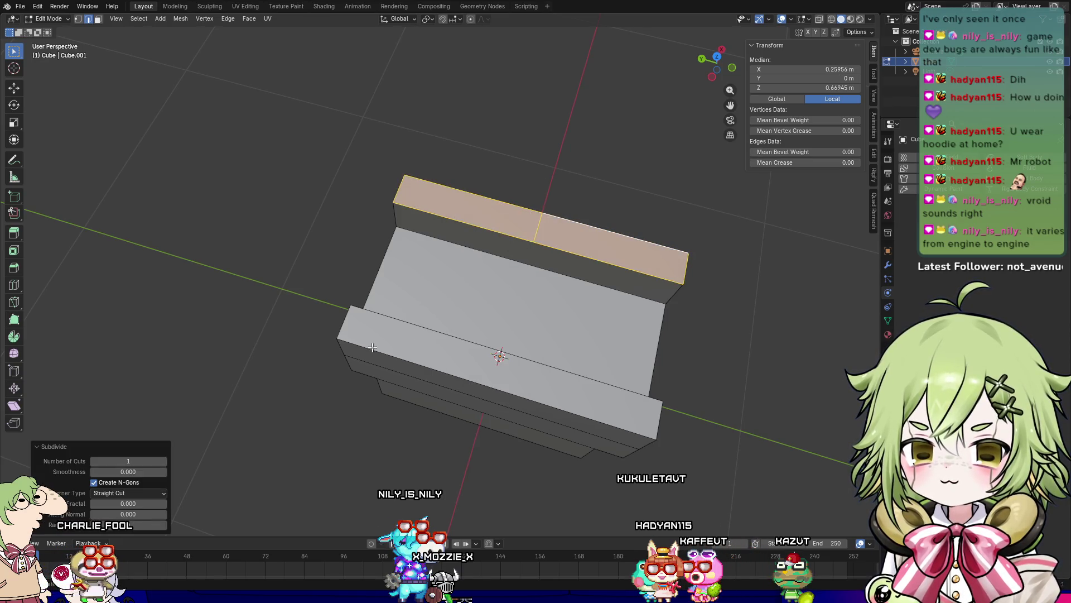
left_click(165, 461)
left_click(165, 460)
left_click(166, 460)
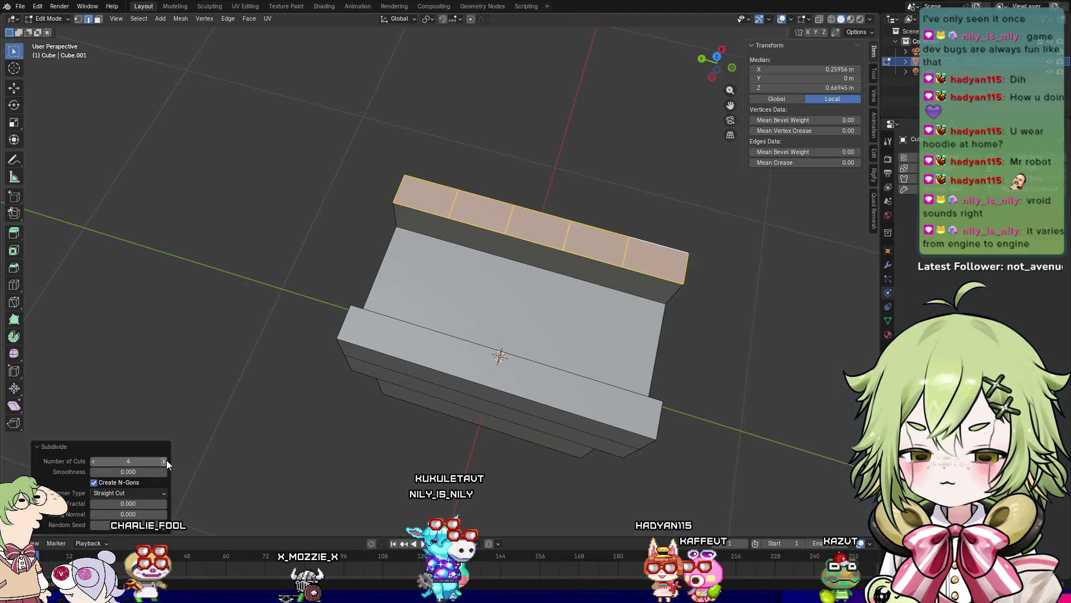
left_click(165, 461)
Step: Inspect the new cuts from several angles, then clear the selection
mouse_move(251, 402)
middle_mouse_down()
mouse_move(299, 354)
mouse_move(409, 186)
middle_mouse_up()
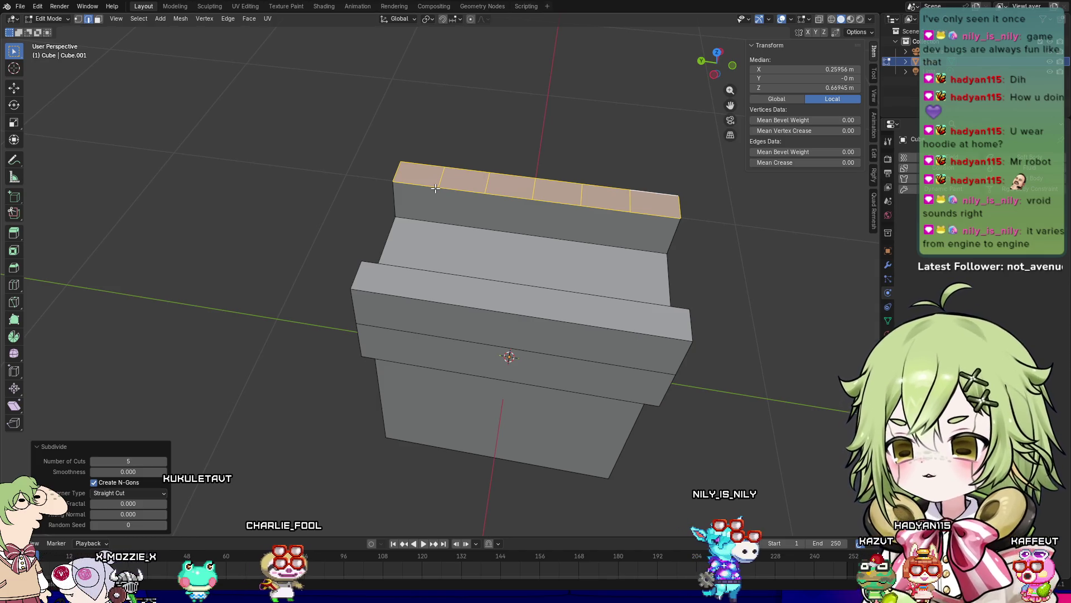
mouse_move(435, 189)
middle_mouse_down()
mouse_move(539, 240)
mouse_move(441, 255)
mouse_move(420, 241)
middle_mouse_up()
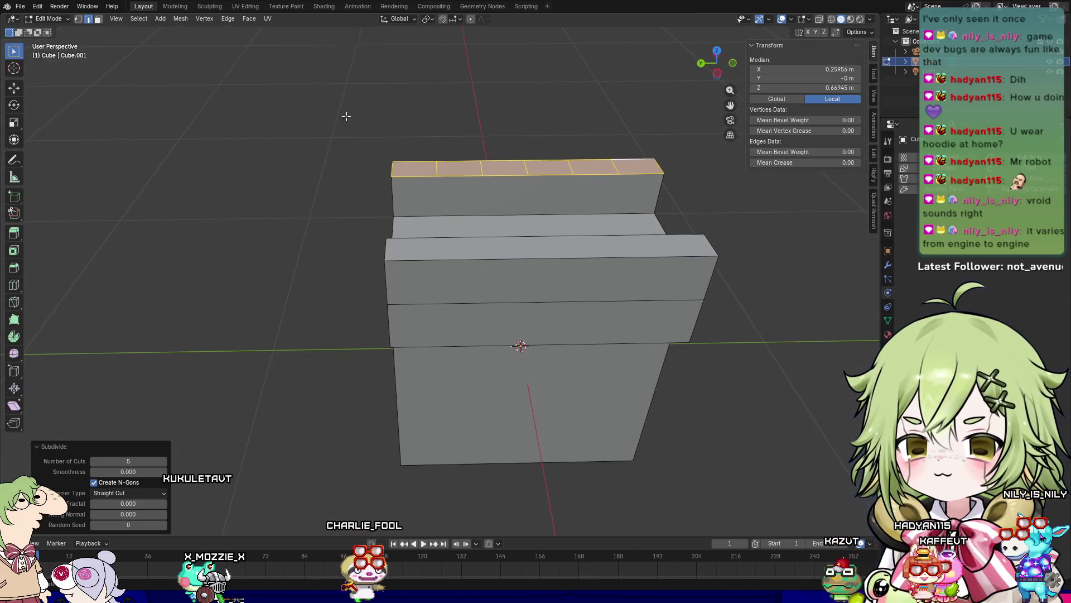
middle_click_drag(423, 211, 554, 167)
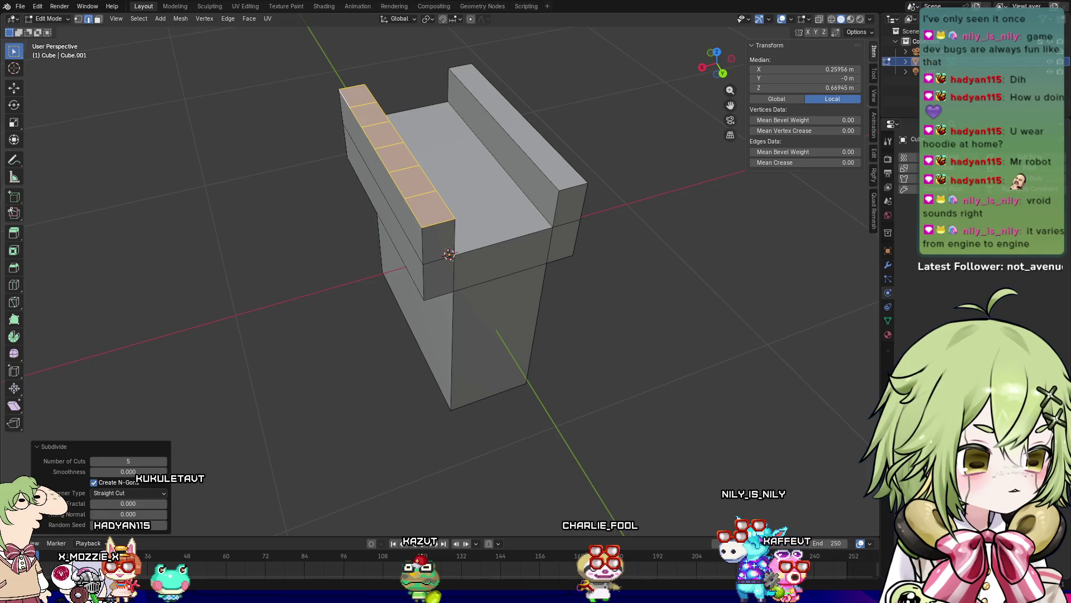
mouse_move(692, 357)
middle_mouse_down()
mouse_move(718, 354)
mouse_move(648, 342)
mouse_move(719, 353)
middle_mouse_up()
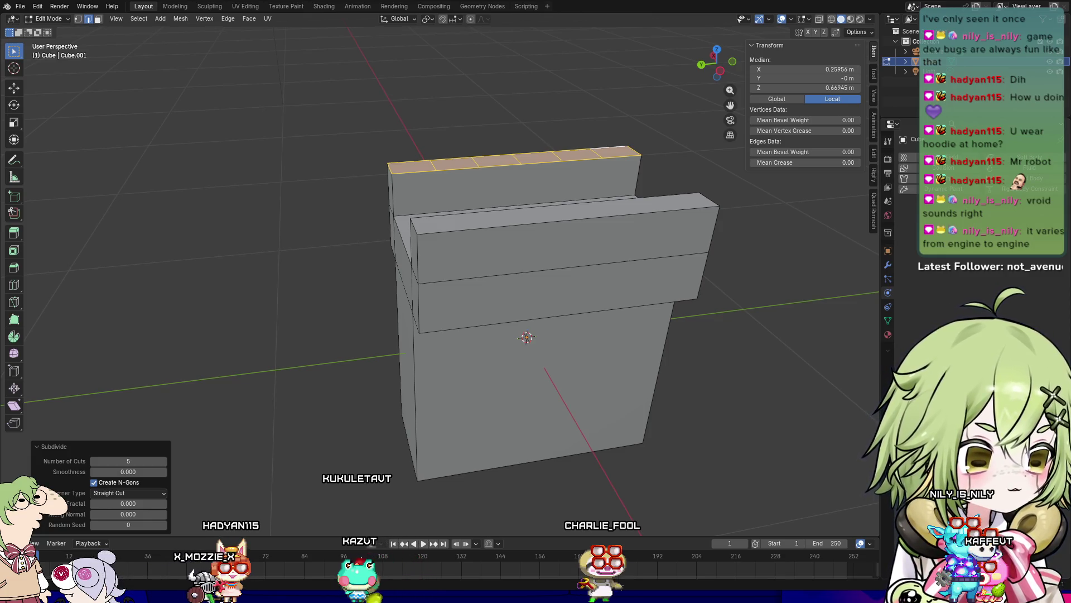
mouse_move(687, 391)
middle_mouse_down()
mouse_move(677, 430)
mouse_move(654, 420)
mouse_move(677, 447)
mouse_move(690, 416)
mouse_move(651, 428)
mouse_move(681, 400)
mouse_move(687, 435)
mouse_move(486, 351)
mouse_move(337, 268)
mouse_move(346, 293)
mouse_move(416, 340)
mouse_move(407, 331)
middle_mouse_up()
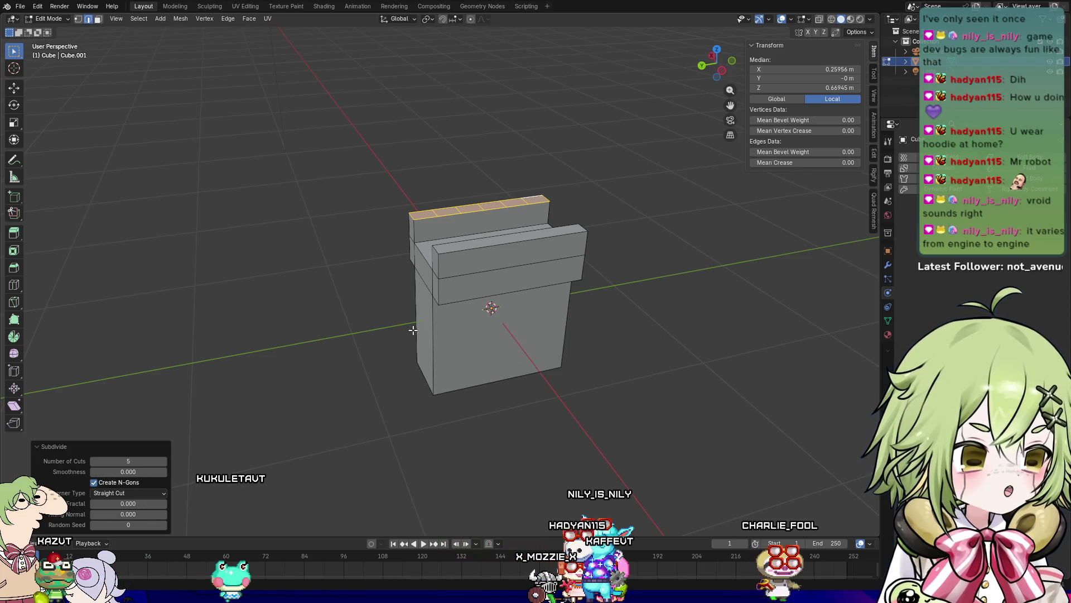
mouse_move(626, 334)
middle_mouse_down()
mouse_move(569, 332)
mouse_move(603, 317)
mouse_move(557, 333)
mouse_move(573, 331)
mouse_move(478, 335)
mouse_move(605, 333)
mouse_move(517, 328)
middle_mouse_up()
left_click(518, 328)
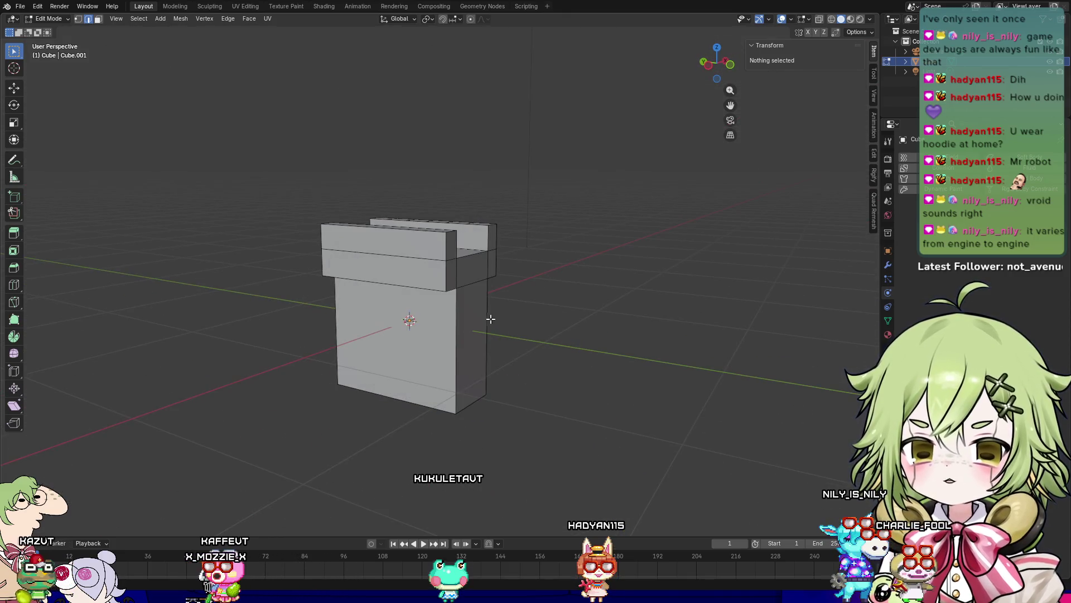
left_click(484, 278)
key("3")
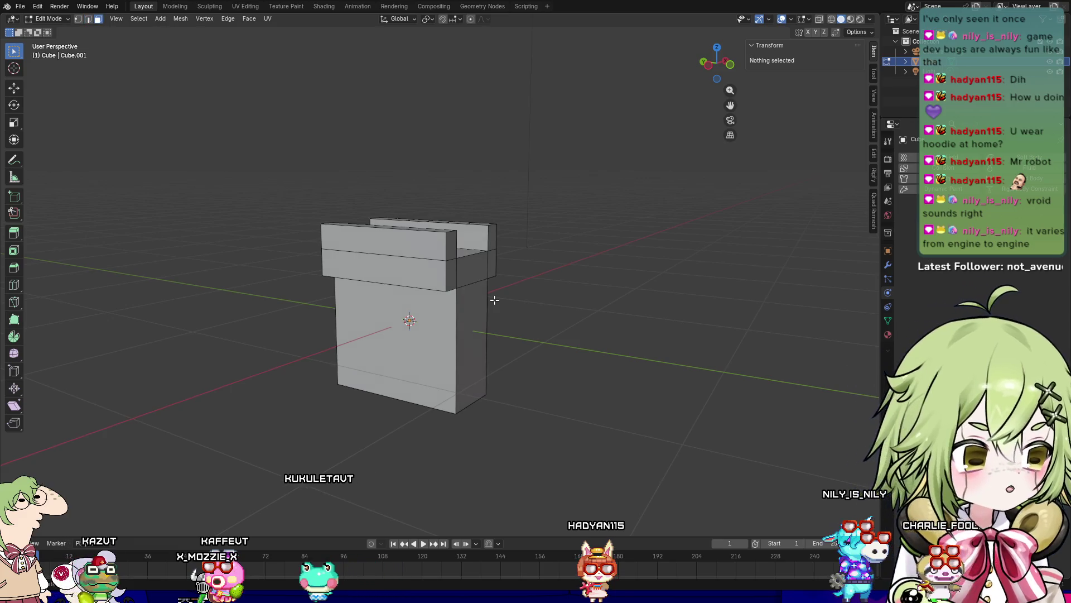
left_click(479, 278)
mouse_move(479, 277)
middle_mouse_down()
mouse_move(514, 358)
mouse_move(454, 346)
mouse_move(527, 349)
mouse_move(444, 351)
mouse_move(598, 368)
mouse_move(524, 380)
mouse_move(514, 364)
middle_mouse_up()
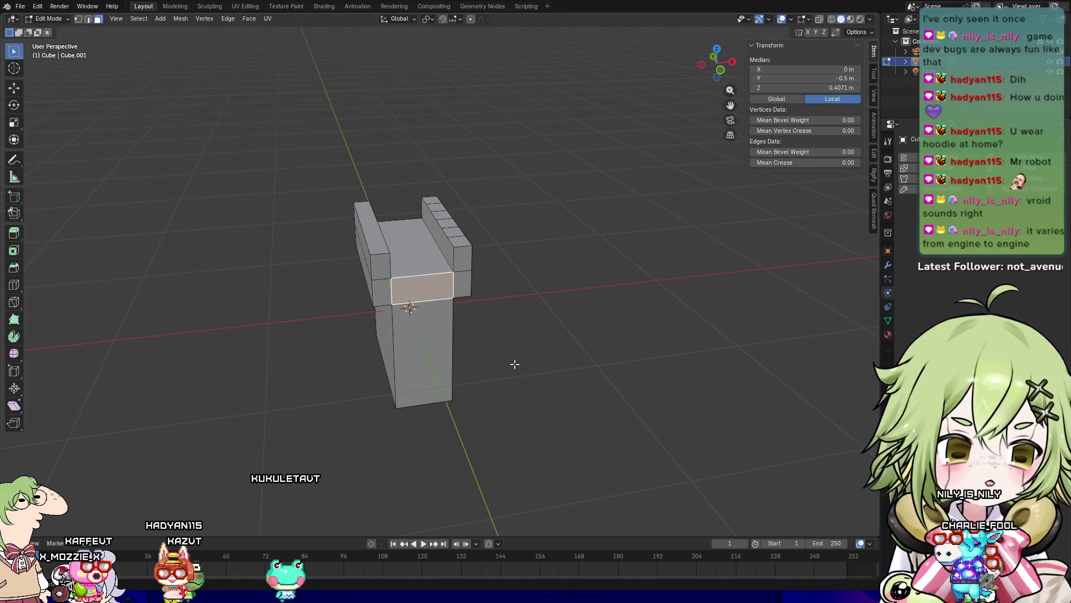
mouse_move(501, 350)
middle_mouse_down()
mouse_move(574, 313)
mouse_move(536, 363)
mouse_move(527, 330)
mouse_move(505, 357)
mouse_move(526, 383)
mouse_move(540, 344)
mouse_move(576, 329)
middle_mouse_up()
left_click(576, 329)
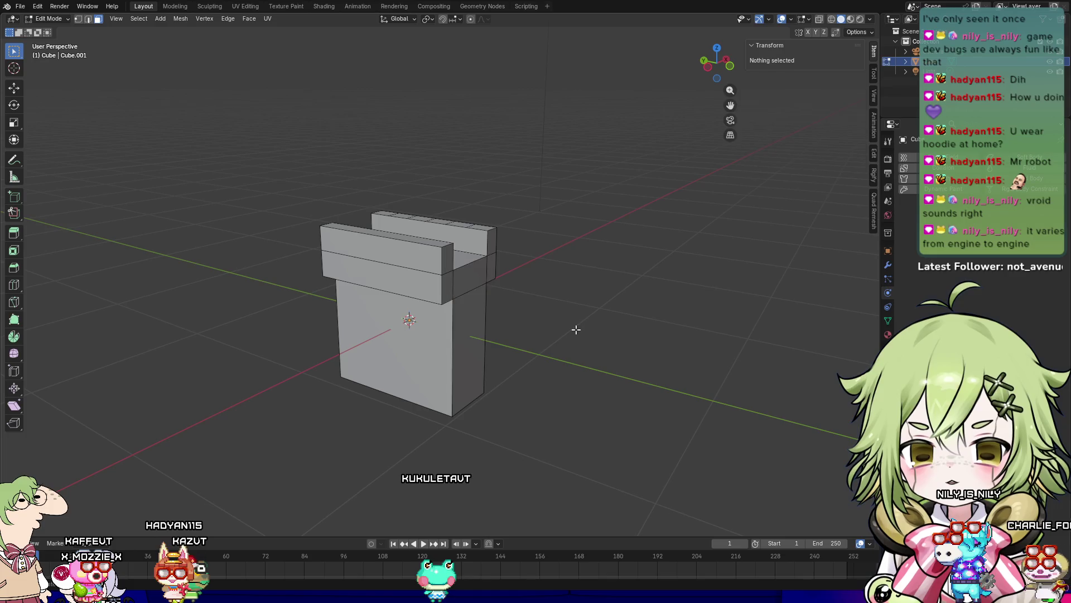
Step: In Object Mode, add a second cube and move it along the Y axis
key("Tab")
key("shift+a")
mouse_move(571, 344)
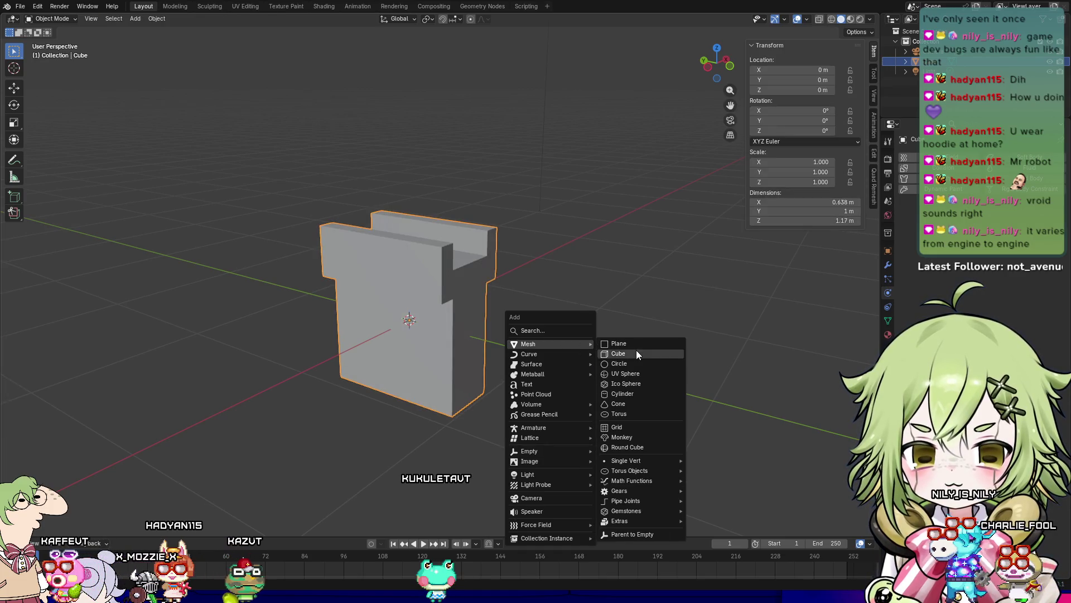
left_click(636, 354)
left_click(14, 87)
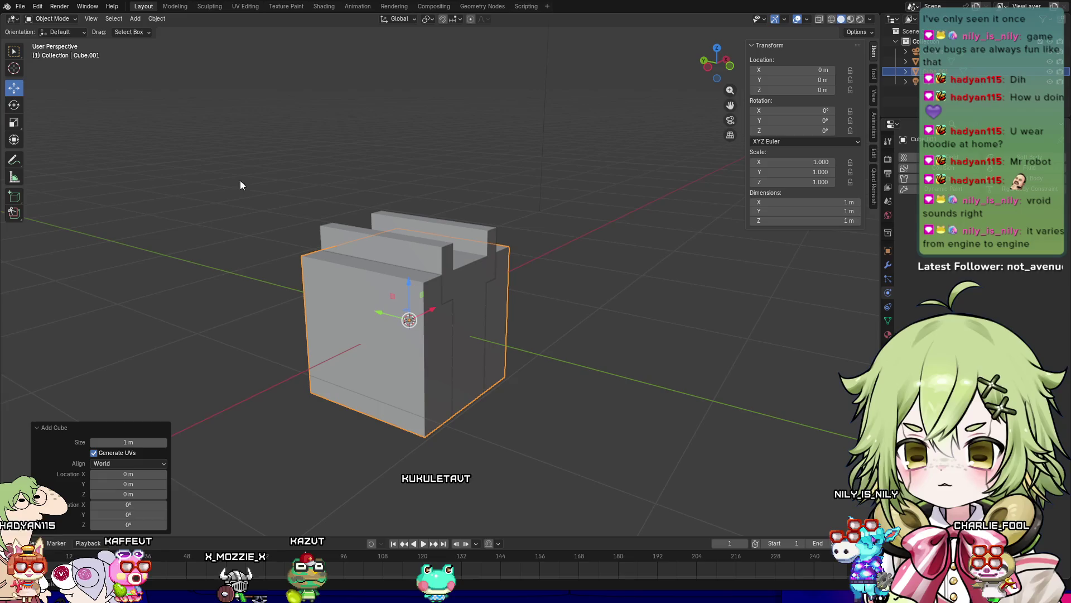
left_click_drag(387, 309, 582, 363)
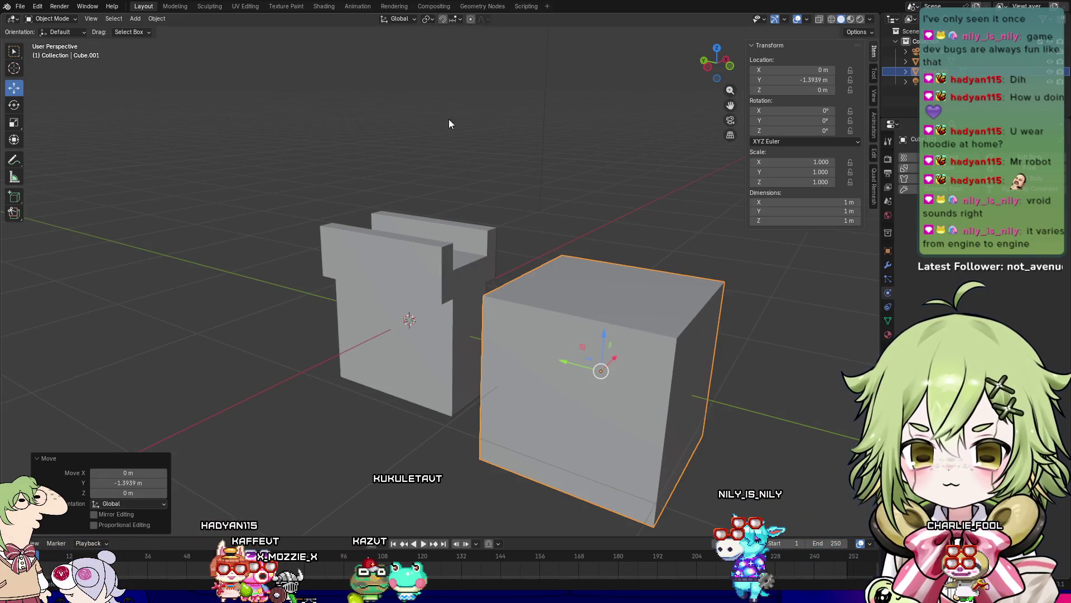
Step: Turn on proportional editing and snapping with the target set to Face
mouse_move(549, 202)
middle_mouse_down()
mouse_move(569, 229)
mouse_move(549, 176)
mouse_move(585, 227)
mouse_move(560, 220)
middle_mouse_up()
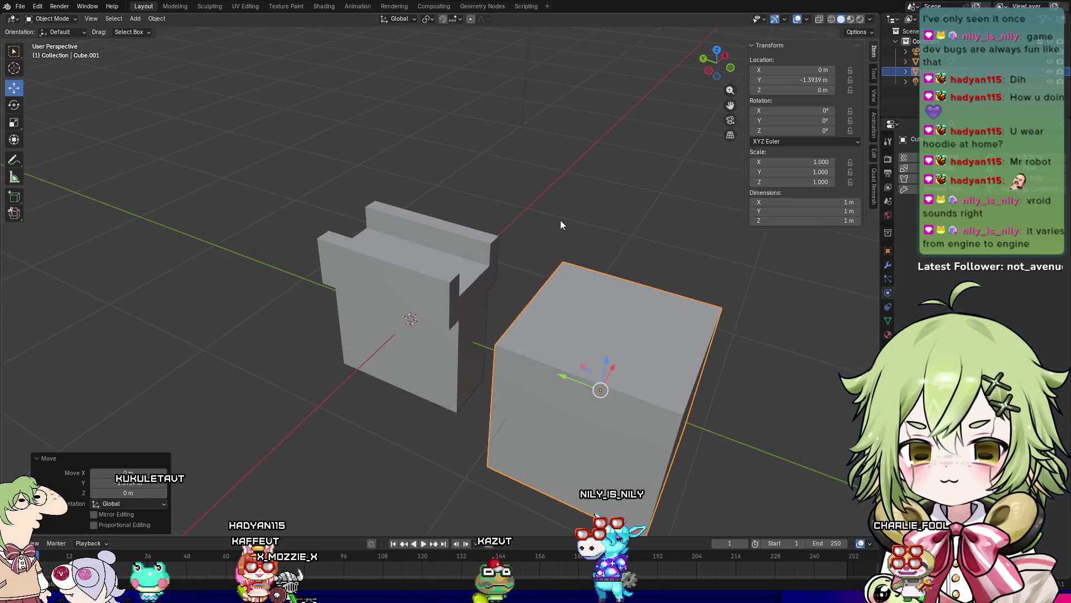
left_click(471, 19)
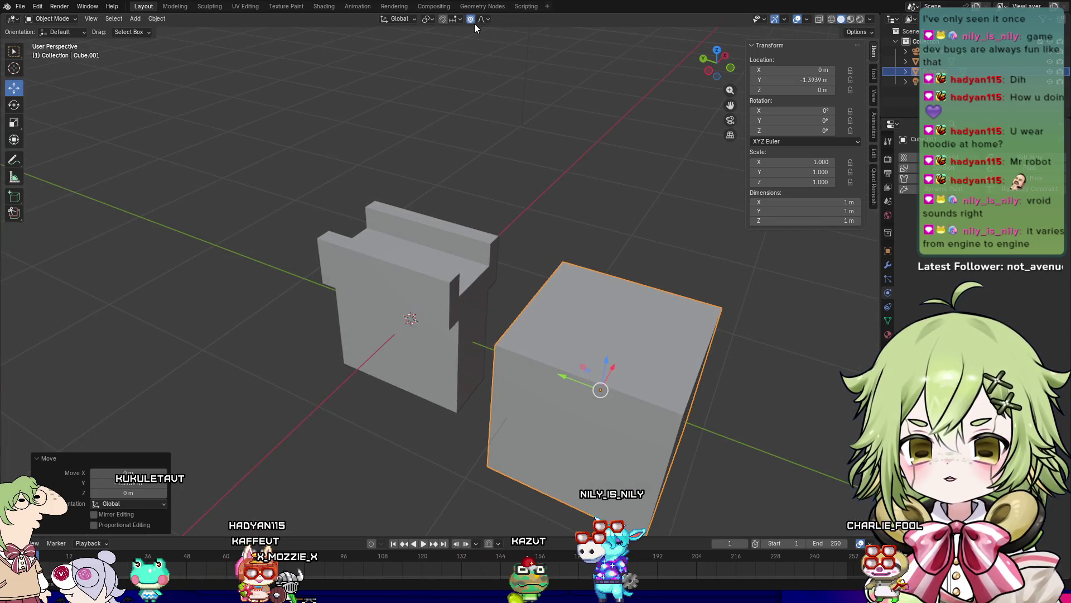
left_click(442, 19)
left_click(455, 19)
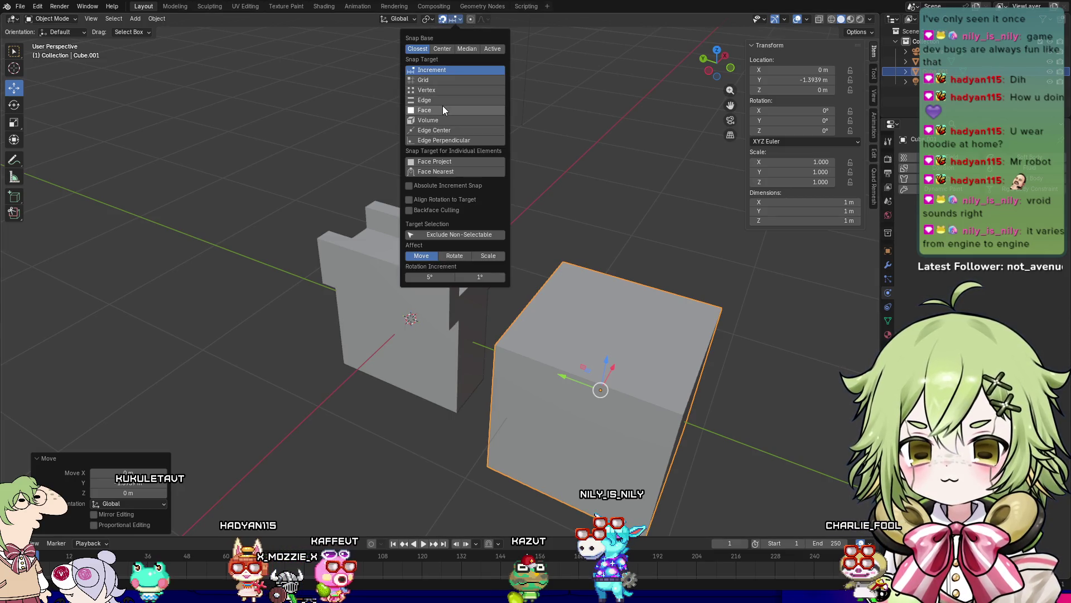
left_click(443, 108)
Step: Set the cube's Z dimension to 1.6 m after trying 2.2, 1.9 and 1.4
mouse_move(705, 275)
middle_mouse_down()
mouse_move(547, 362)
mouse_move(580, 356)
mouse_move(583, 336)
middle_mouse_up()
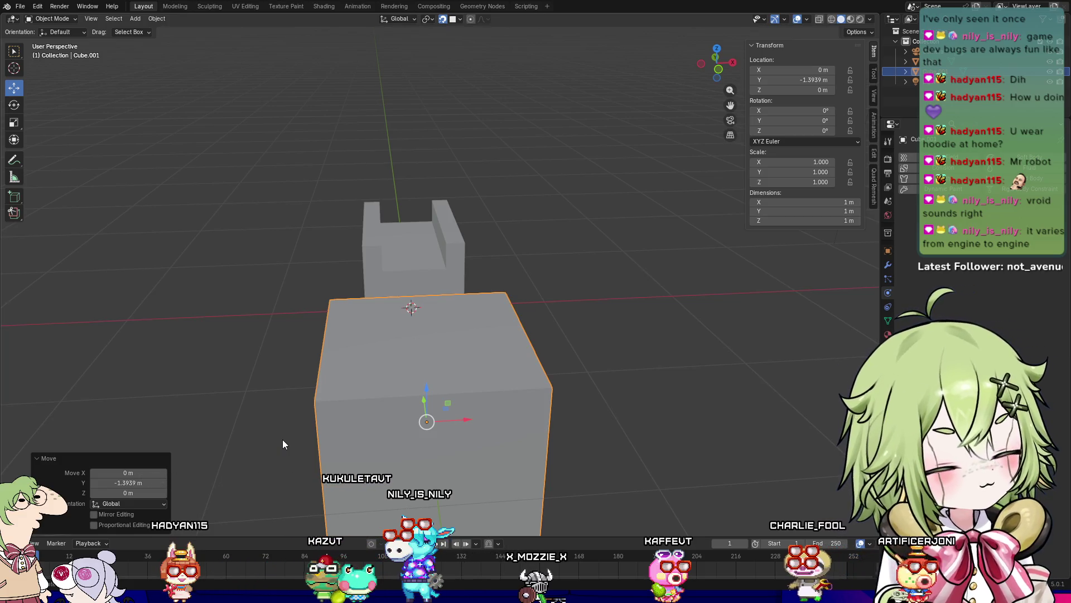
mouse_move(399, 396)
middle_mouse_down()
mouse_move(673, 324)
mouse_move(619, 350)
middle_mouse_up()
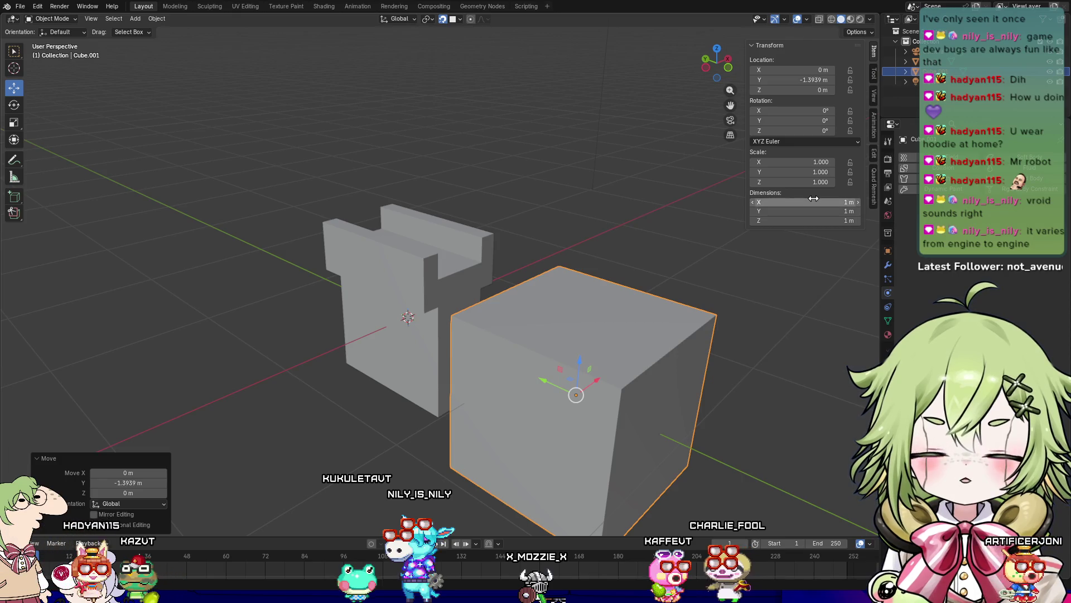
left_click(795, 219)
type("2.2")
key("Return")
left_click(800, 221)
type("1.9")
key("Return")
left_click(800, 221)
type("1")
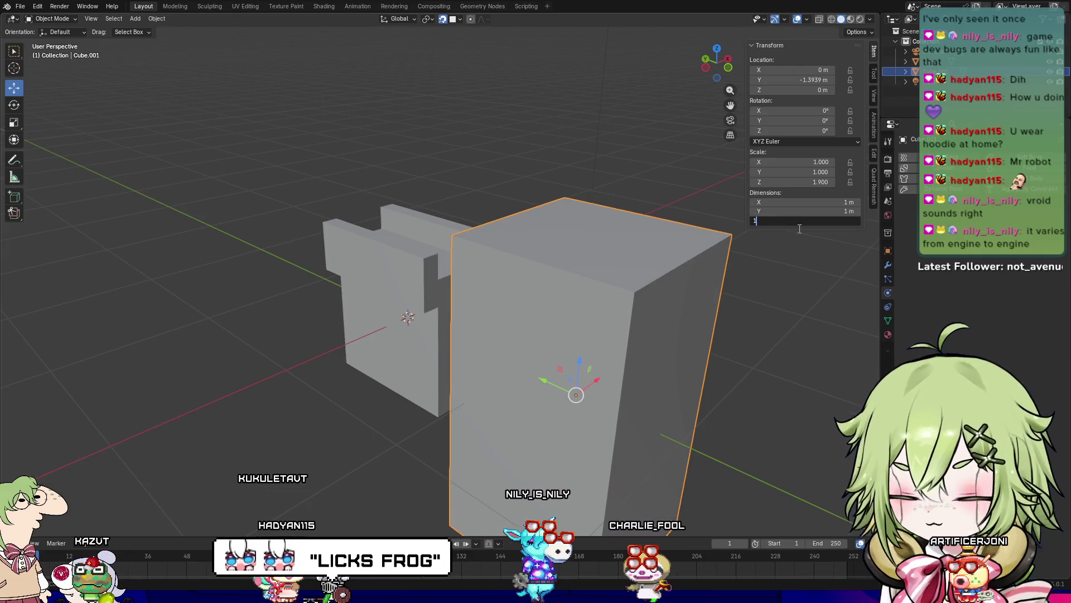
type(".4")
key("Return")
mouse_move(799, 229)
middle_mouse_down()
mouse_move(753, 299)
mouse_move(761, 319)
mouse_move(802, 226)
middle_mouse_up()
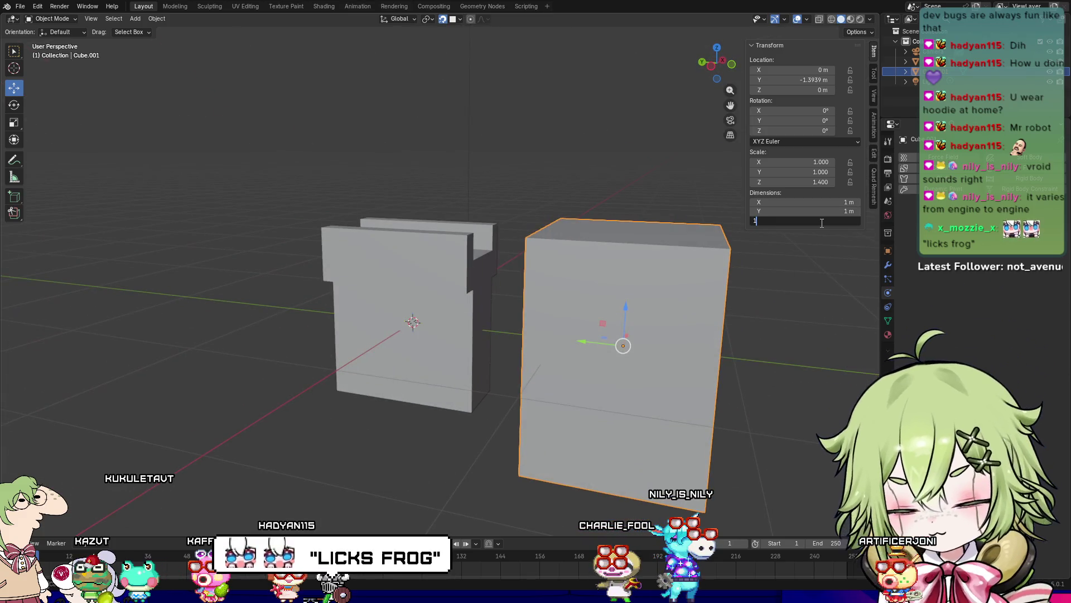
key("Return")
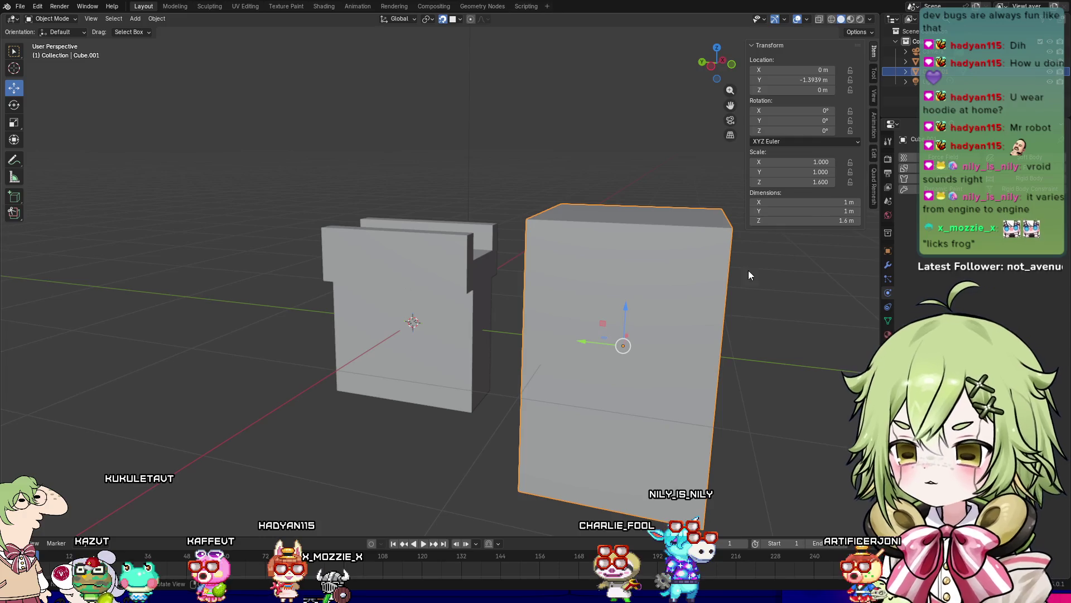
Step: Switch snapping to Edge, raise the tall cube 0.3 m, and move it back to Y −1 m
left_click(454, 21)
left_click(444, 99)
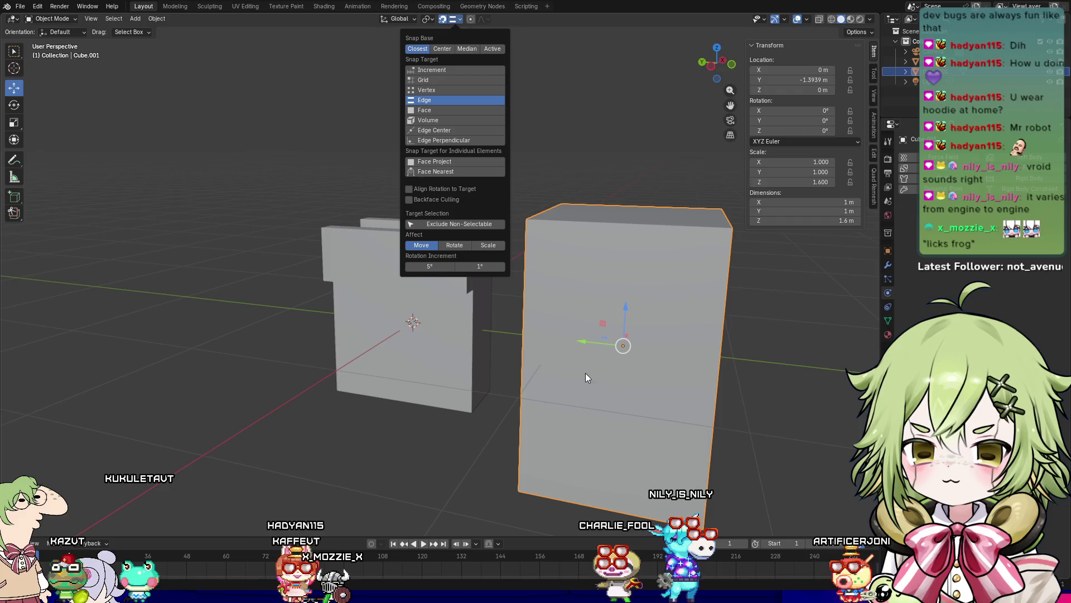
mouse_move(626, 311)
left_mouse_down()
mouse_move(635, 314)
mouse_move(614, 335)
mouse_move(475, 403)
left_mouse_up()
mouse_move(560, 397)
middle_mouse_down()
mouse_move(600, 403)
mouse_move(554, 383)
mouse_move(573, 383)
middle_mouse_up()
left_click_drag(597, 308, 491, 269)
mouse_move(481, 283)
middle_mouse_down()
mouse_move(568, 290)
mouse_move(553, 320)
mouse_move(501, 296)
middle_mouse_up()
Step: Select the crenellated wall block, enter Edit Mode, and start a new loop cut
mouse_move(721, 369)
middle_mouse_down()
mouse_move(658, 340)
mouse_move(625, 338)
mouse_move(749, 357)
mouse_move(752, 390)
mouse_move(642, 317)
mouse_move(685, 346)
mouse_move(663, 390)
mouse_move(634, 400)
mouse_move(691, 370)
middle_mouse_up()
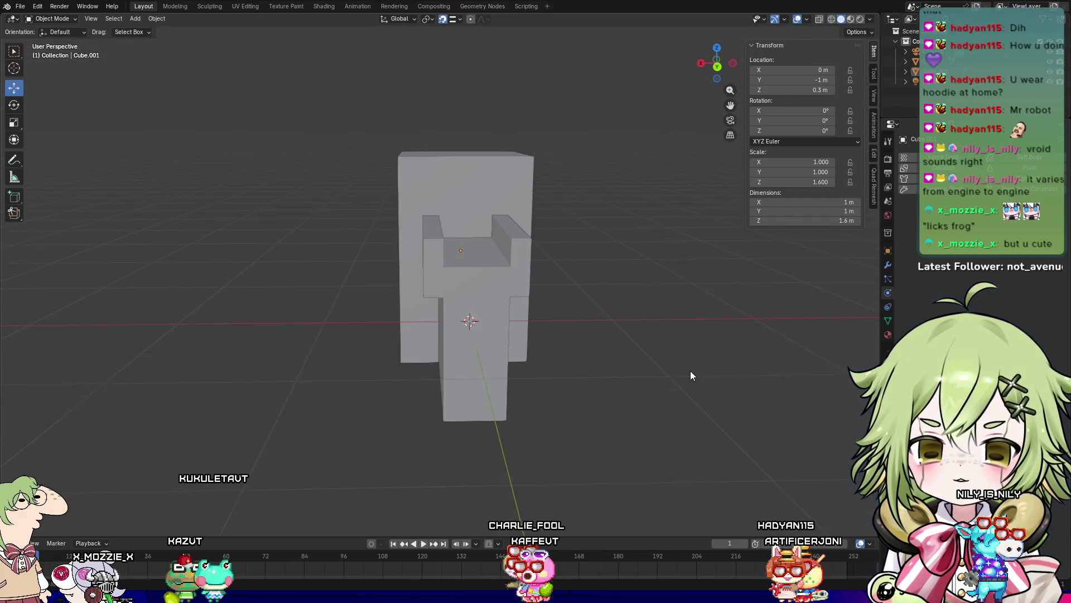
mouse_move(662, 311)
middle_mouse_down()
mouse_move(610, 322)
mouse_move(596, 340)
middle_mouse_up()
left_click(701, 330)
mouse_move(701, 330)
middle_mouse_down()
mouse_move(692, 320)
mouse_move(731, 321)
mouse_move(691, 339)
mouse_move(636, 336)
mouse_move(695, 327)
mouse_move(698, 359)
mouse_move(634, 337)
middle_mouse_up()
mouse_move(447, 326)
middle_mouse_down()
mouse_move(563, 339)
mouse_move(547, 282)
mouse_move(464, 261)
middle_mouse_up()
left_click(463, 261)
middle_click_drag(541, 312, 351, 259)
key("Tab")
scroll(401, 271, "up", 3)
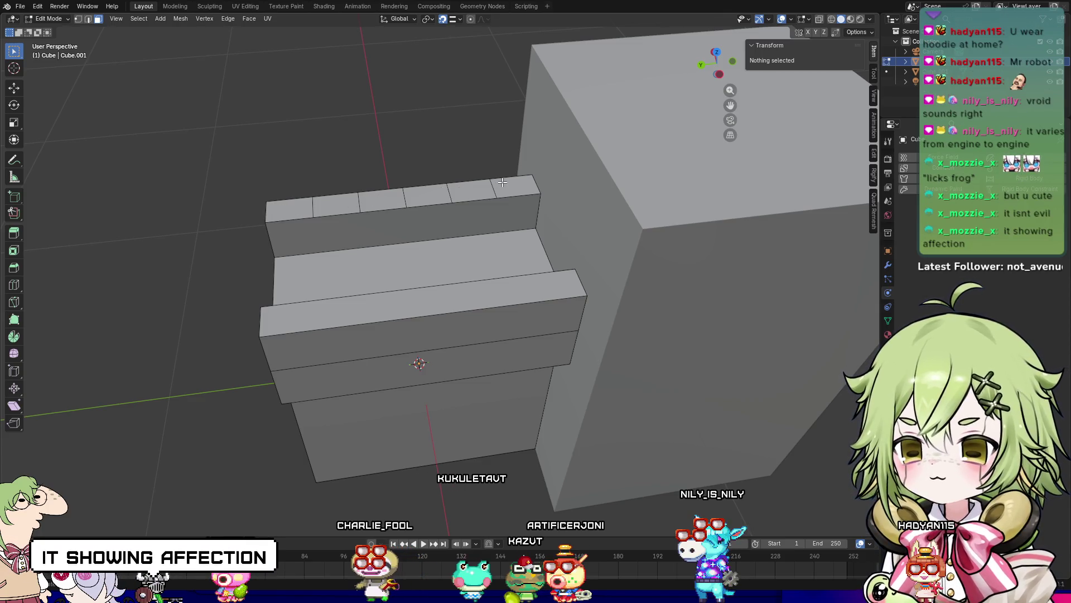
right_click(319, 227)
left_click(327, 241)
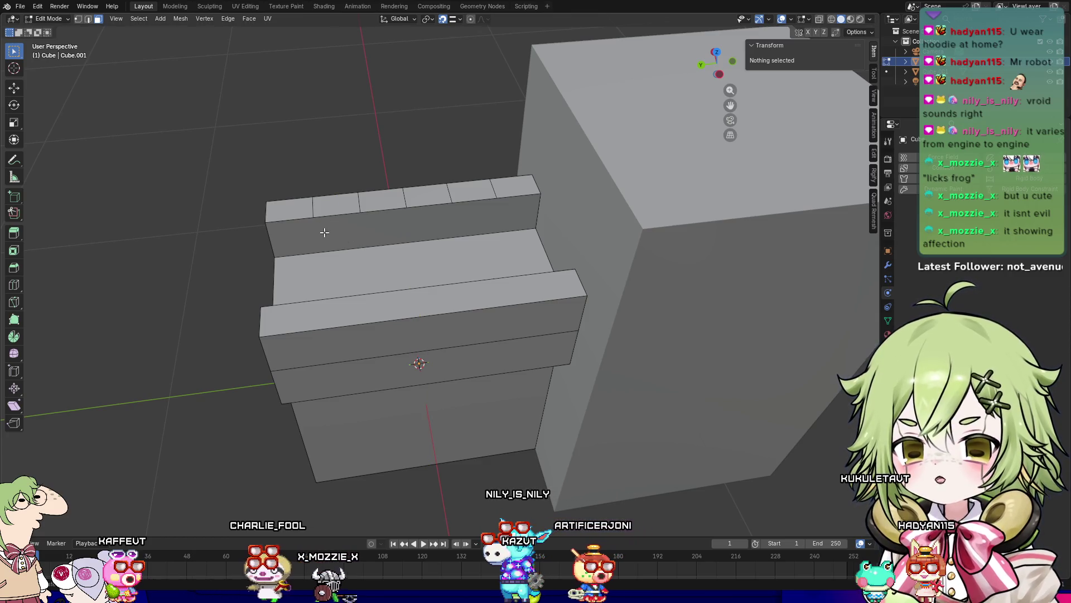
Step: In edge mode, select the back-ridge dividing edges; an attempted fill between them is undone
left_click(356, 307)
key("2")
left_click(296, 218)
left_click(337, 215, "shift")
left_click(383, 211, "shift")
left_click(428, 206, "shift")
left_click(474, 204, "shift")
left_click(518, 200, "shift")
left_click(458, 236, "shift")
right_click(458, 236)
left_click(413, 312)
key("ctrl+z")
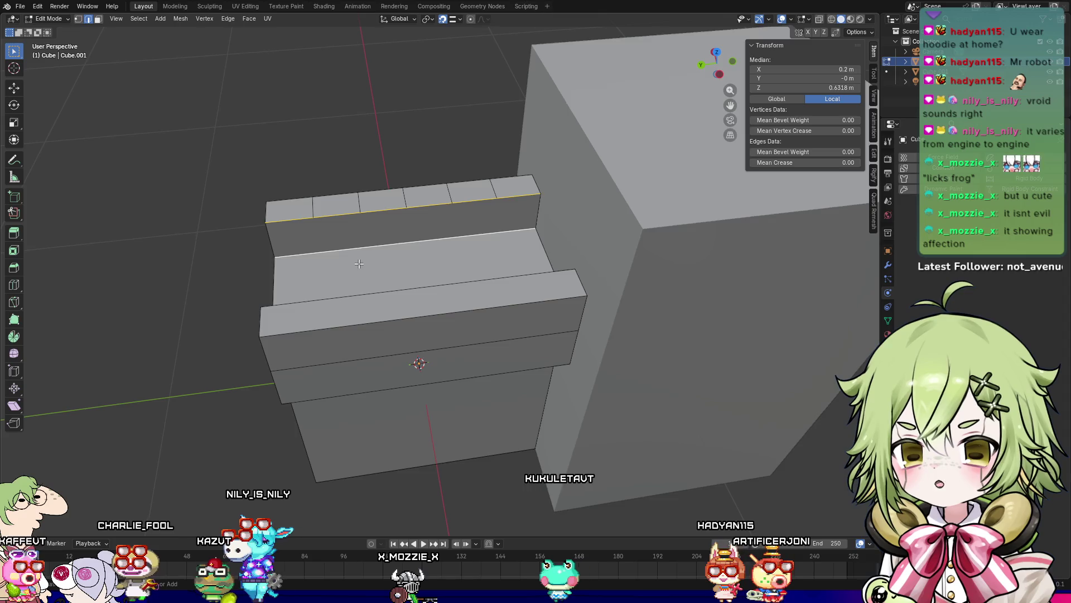
Step: Select the five uneven dividing edges on the top and dissolve them
left_click(313, 208)
left_click(359, 202, "shift")
left_click(405, 199, "shift")
left_click(458, 196, "shift")
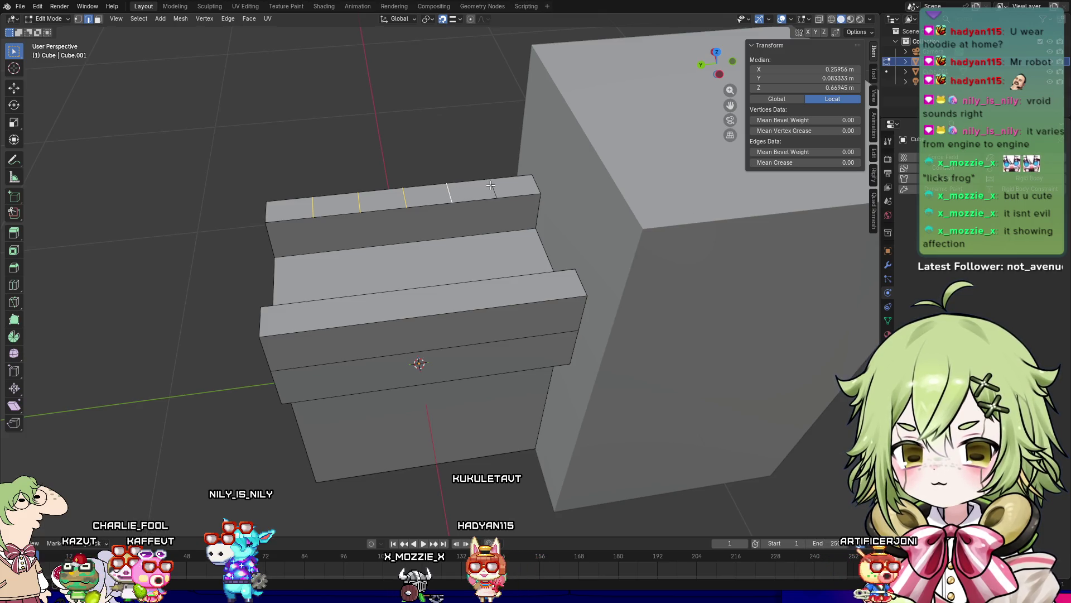
left_click(491, 185, "shift")
right_click(492, 188)
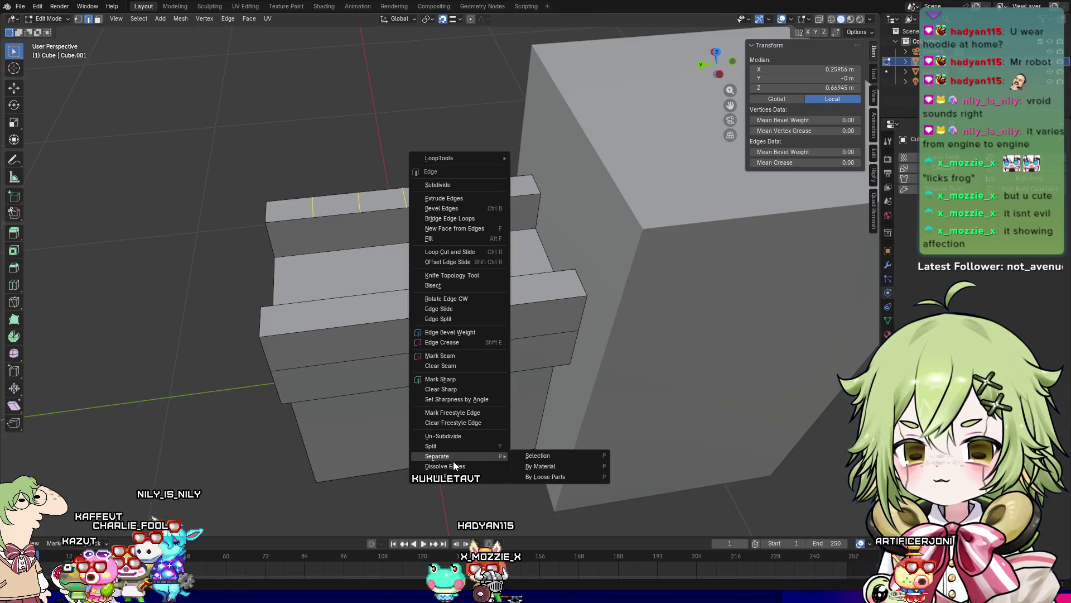
left_click(455, 466)
Step: Add an unslid loop cut across the block and raise it to 6 cuts
key("ctrl+r")
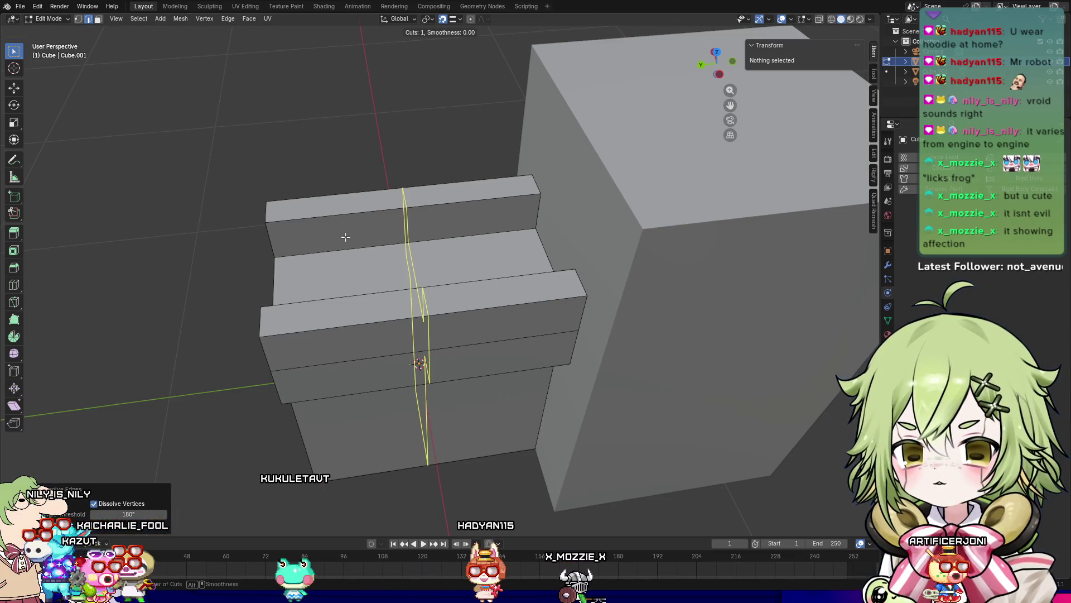
left_click(345, 237)
right_click(306, 331)
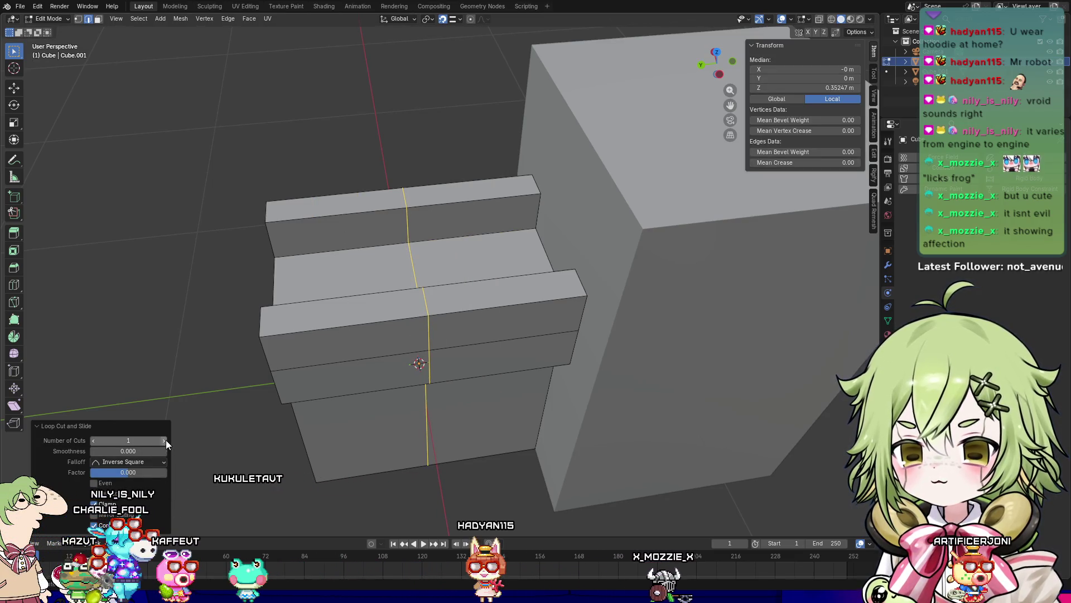
left_click(163, 441)
left_click(163, 441)
left_click(163, 441)
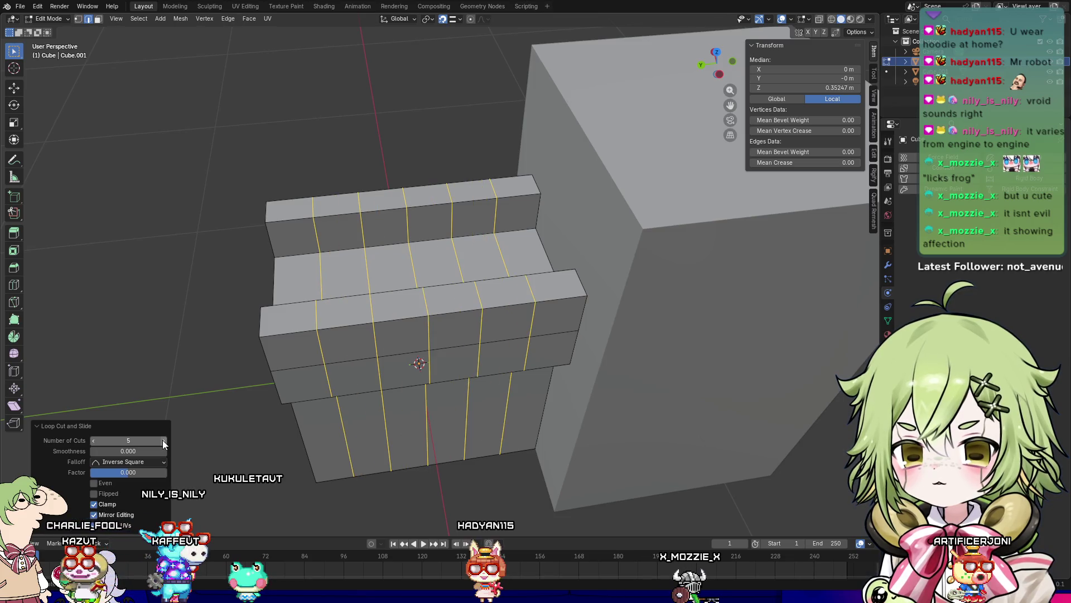
left_click(163, 441)
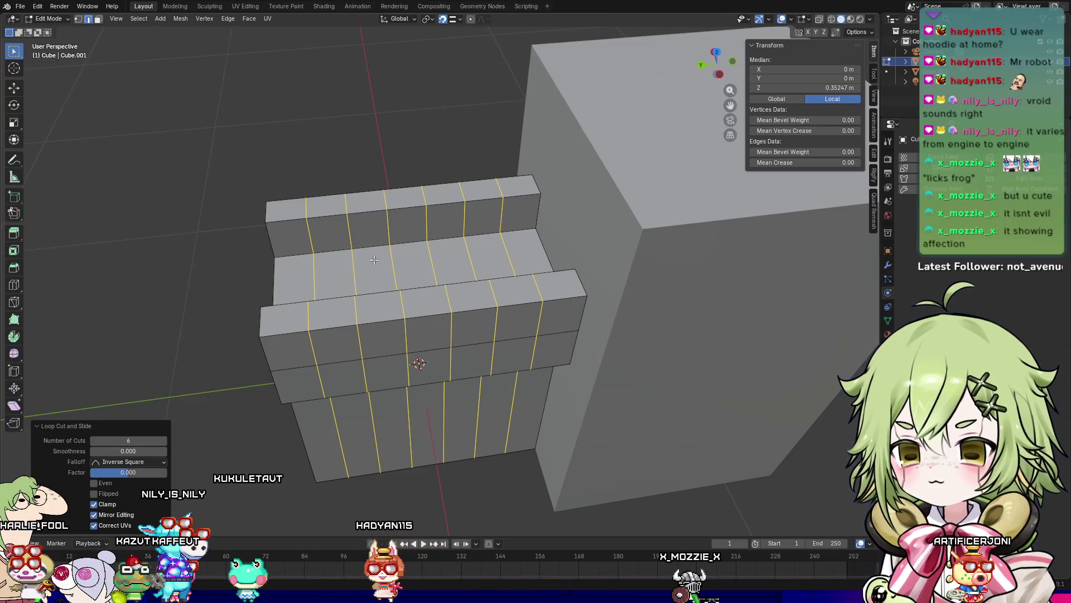
key("3")
left_click(283, 207)
mouse_move(282, 208)
middle_mouse_down()
mouse_move(450, 219)
mouse_move(509, 175)
mouse_move(406, 194)
mouse_move(329, 160)
mouse_move(301, 213)
mouse_move(309, 187)
mouse_move(323, 190)
mouse_move(355, 260)
middle_mouse_up()
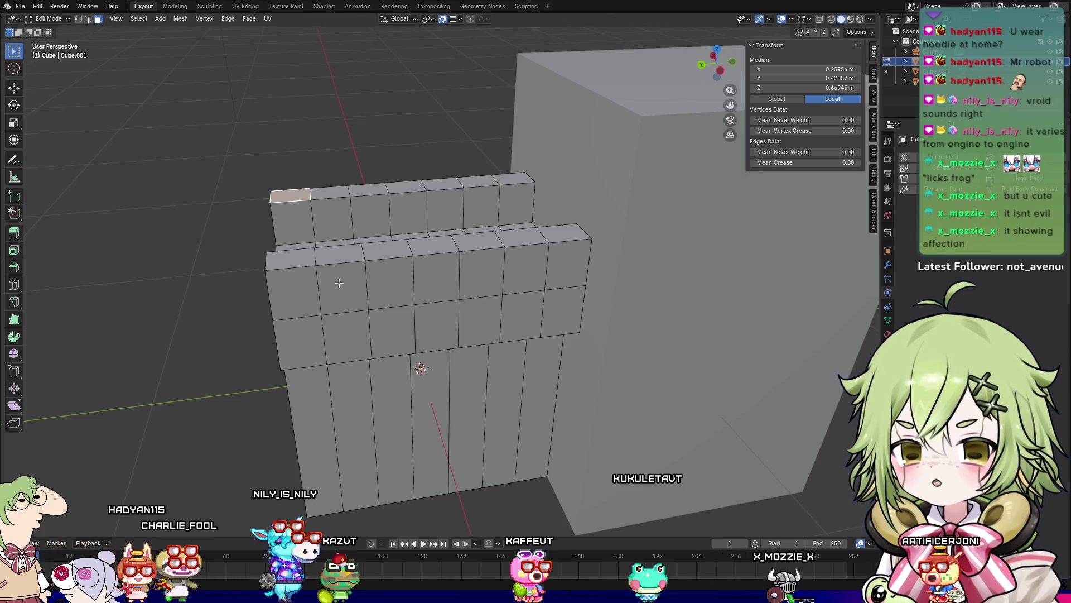
Step: Add an unslid horizontal loop cut around the upper blocks of the wall
key("ctrl+r")
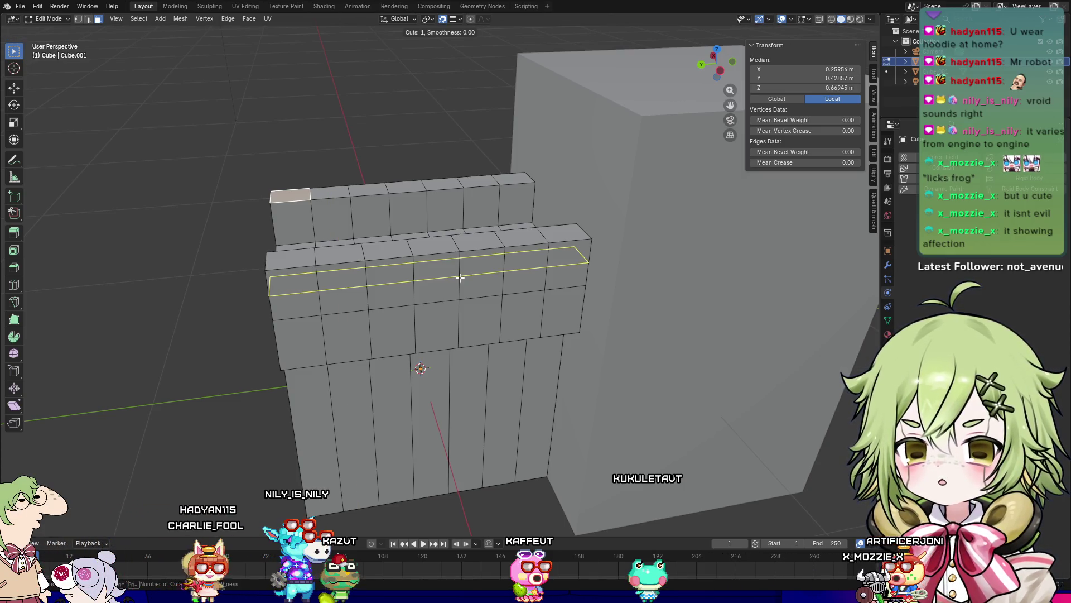
left_click(459, 277)
right_click(456, 255)
mouse_move(455, 255)
middle_mouse_down()
mouse_move(505, 277)
mouse_move(709, 309)
mouse_move(677, 309)
mouse_move(654, 328)
mouse_move(658, 313)
mouse_move(617, 350)
mouse_move(625, 322)
mouse_move(256, 301)
middle_mouse_up()
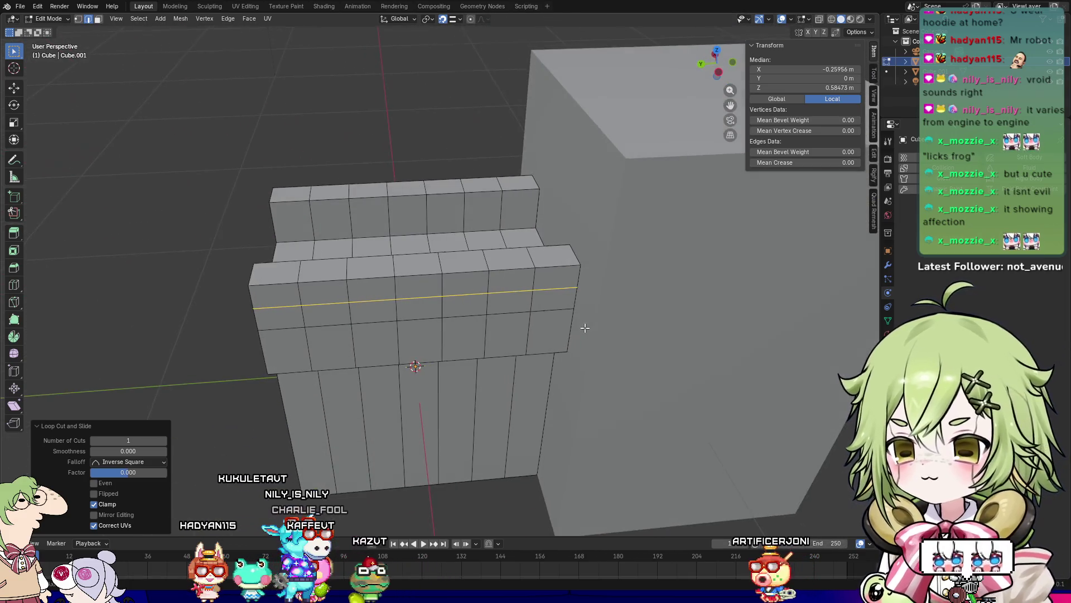
key("3")
left_click(336, 275)
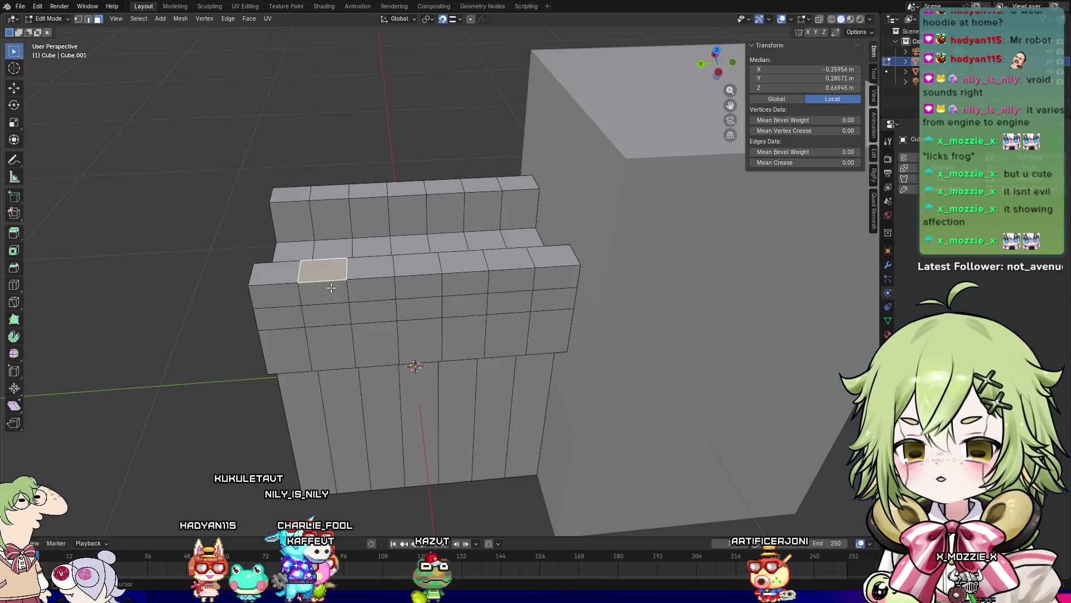
left_click(331, 288)
mouse_move(331, 287)
middle_mouse_down()
mouse_move(487, 220)
mouse_move(507, 243)
middle_mouse_up()
Step: Add a second unslid horizontal loop cut across the front blocks
key("ctrl+r")
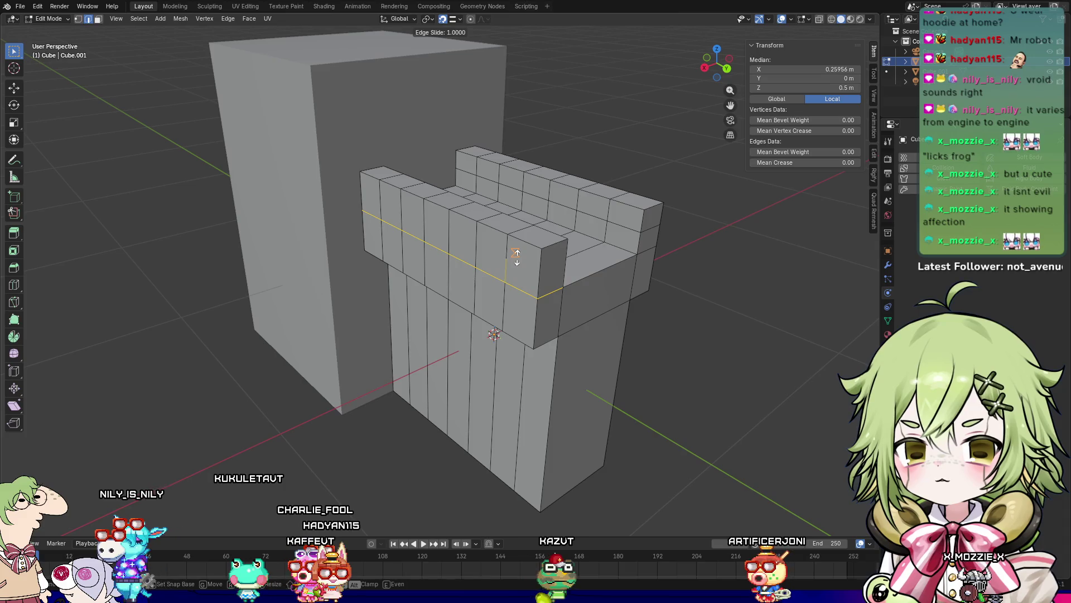
left_click(523, 261)
right_click(523, 262)
mouse_move(622, 303)
middle_mouse_down()
mouse_move(580, 234)
mouse_move(613, 214)
mouse_move(413, 274)
middle_mouse_up()
key("3")
left_click(613, 214)
Step: Select alternating block faces on the front and back ridges, then bring up the Face menu
left_click(379, 323, "shift")
left_click(463, 304, "shift")
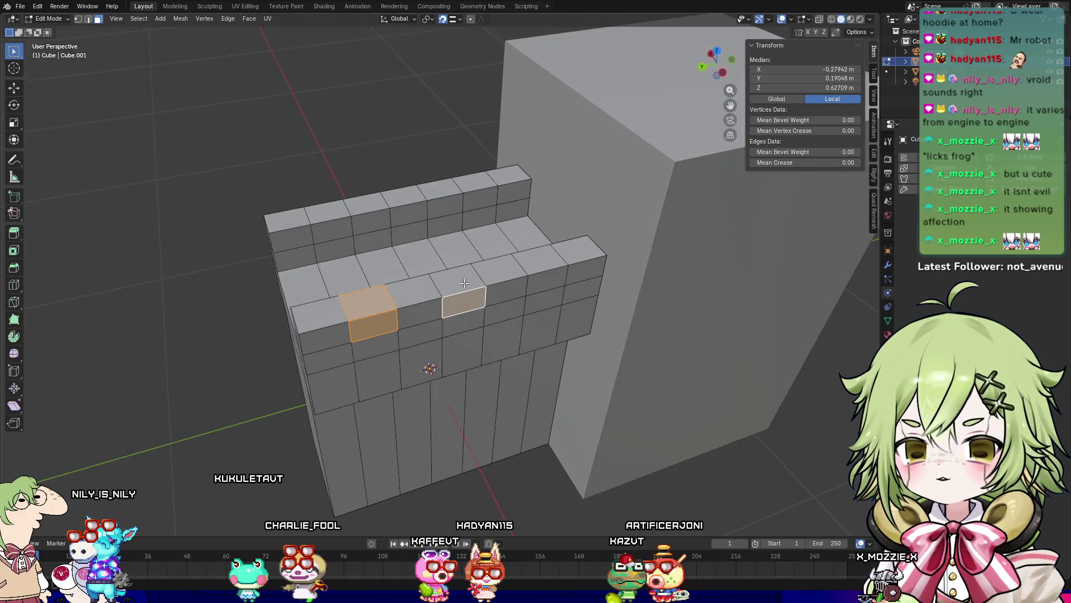
left_click(456, 277, "shift")
left_click(541, 266, "shift")
left_click(544, 281, "shift")
left_click(494, 199, "shift")
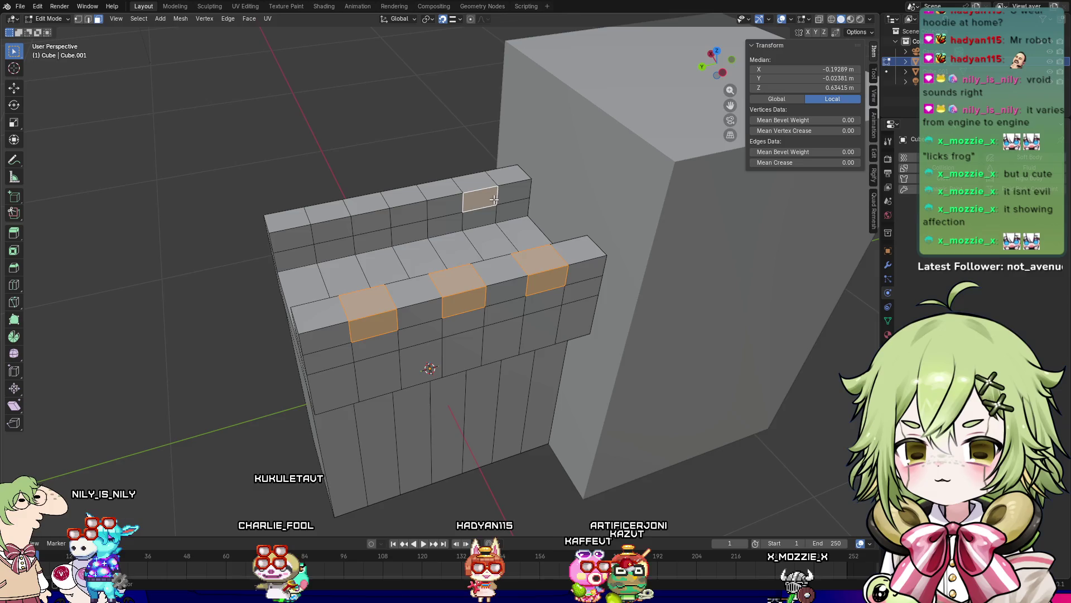
left_click(407, 212, "shift")
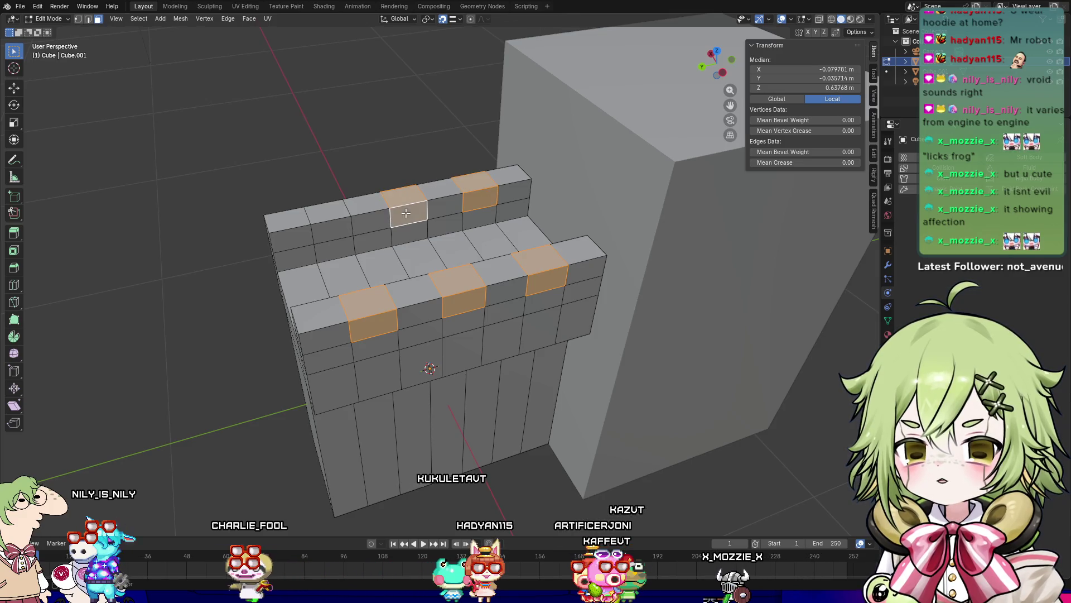
middle_click_drag(386, 242, 449, 184)
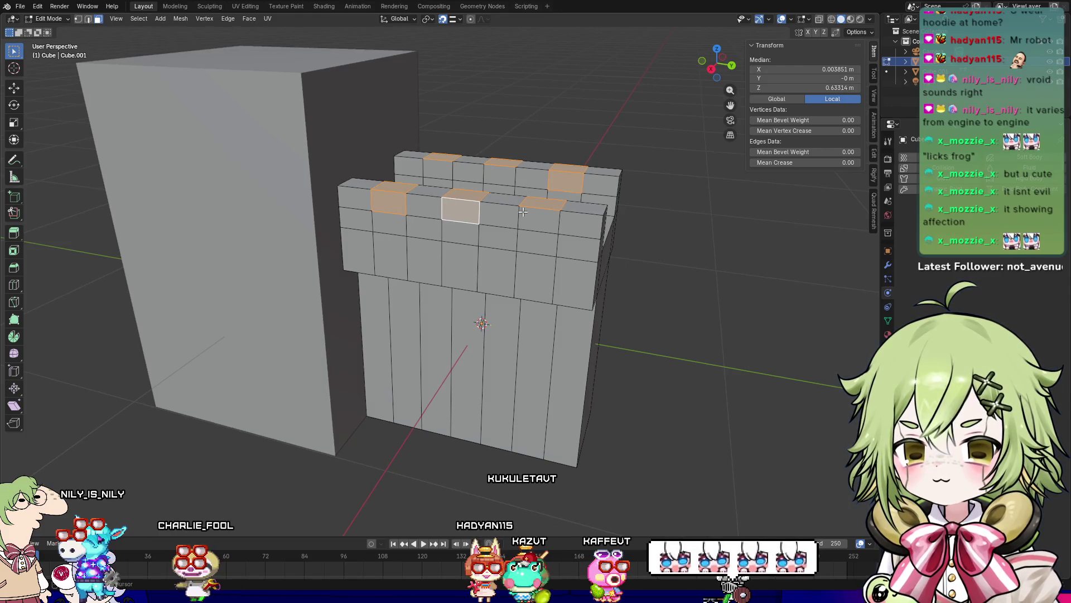
left_click(523, 212, "shift")
mouse_move(522, 212)
middle_mouse_down()
mouse_move(506, 255)
mouse_move(497, 212)
mouse_move(513, 169)
middle_mouse_up()
left_click(513, 169, "shift")
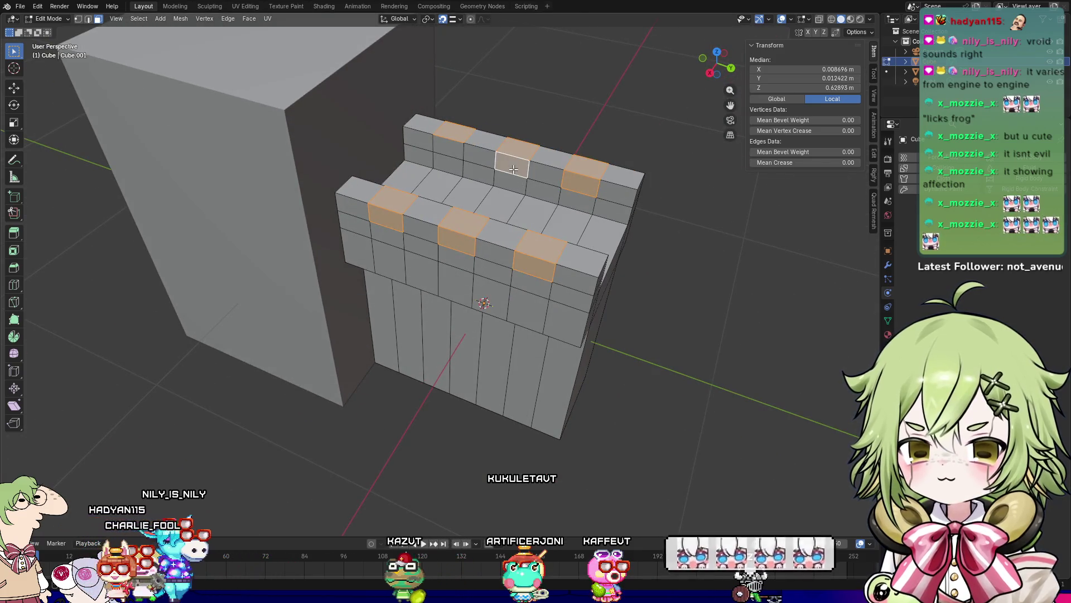
right_click(415, 333)
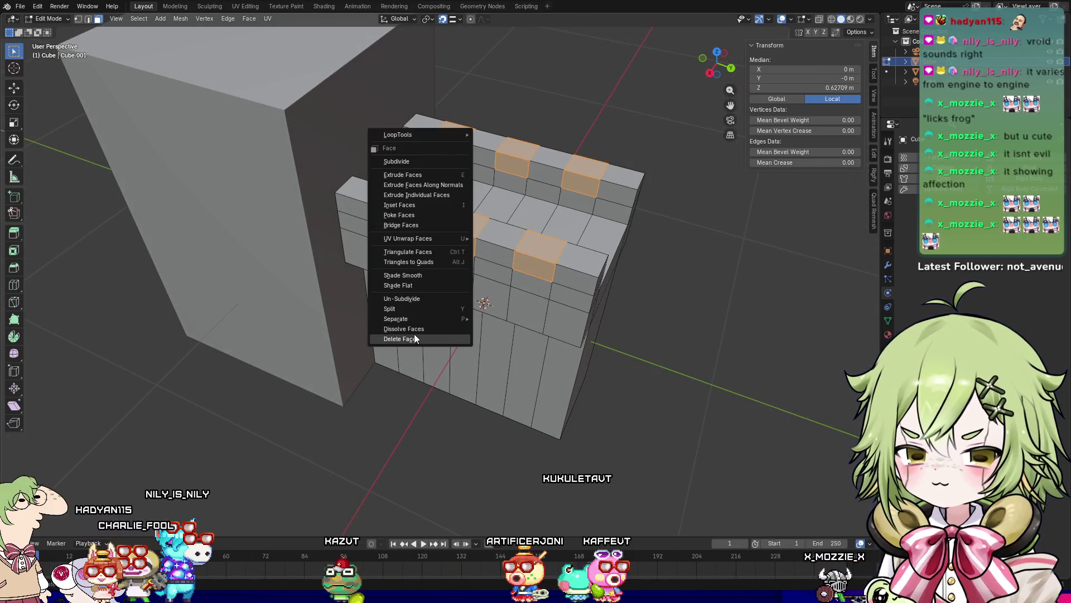
Step: Delete the selected gap faces and fill the first hole with a face
left_click(415, 338)
scroll(352, 191, "up", 5)
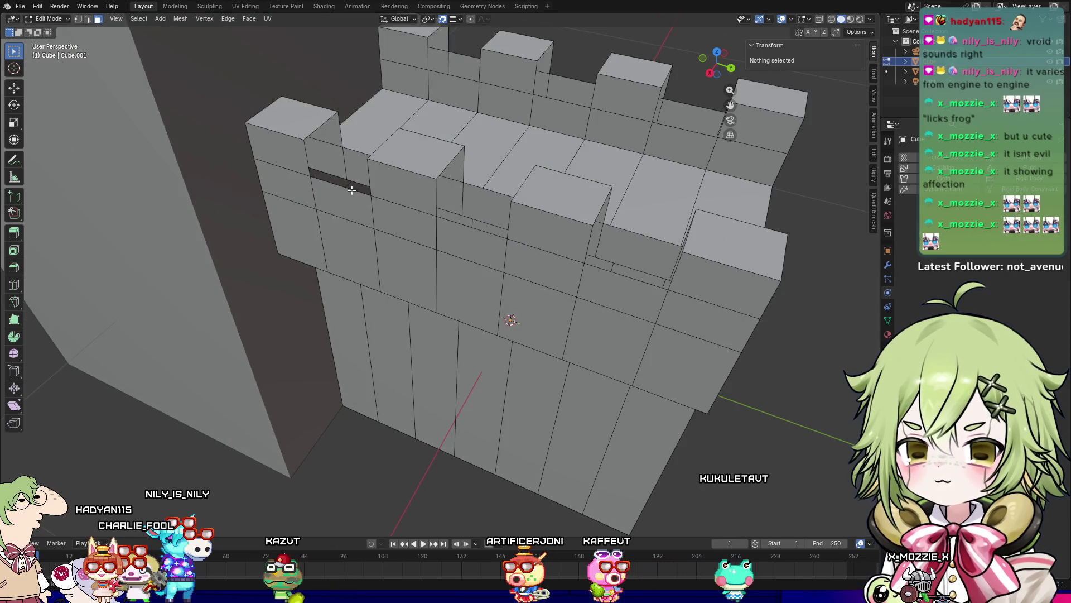
left_click(352, 190)
mouse_move(352, 191)
middle_mouse_down()
mouse_move(371, 200)
mouse_move(366, 190)
middle_mouse_up()
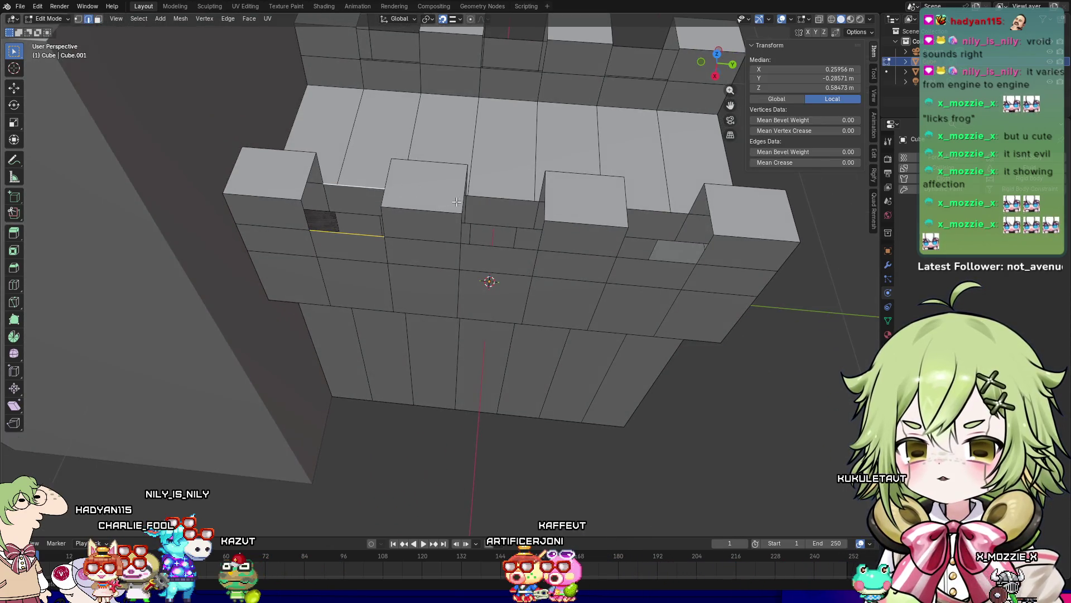
key("ctrl+z")
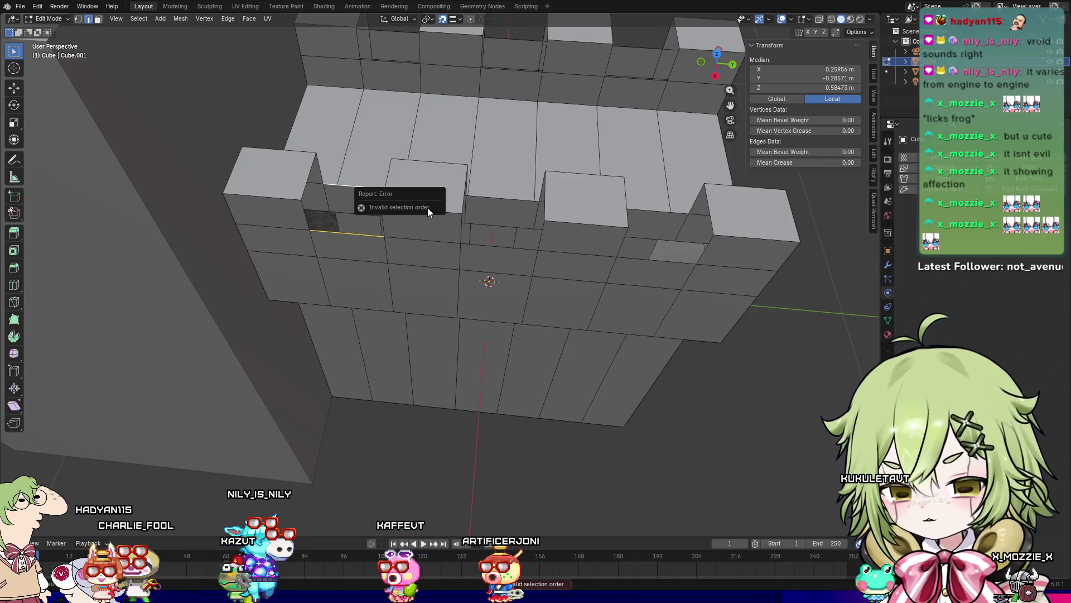
key("f")
Step: Fill the middle hole and the next hole by bridging their opposite edges
left_click(504, 204)
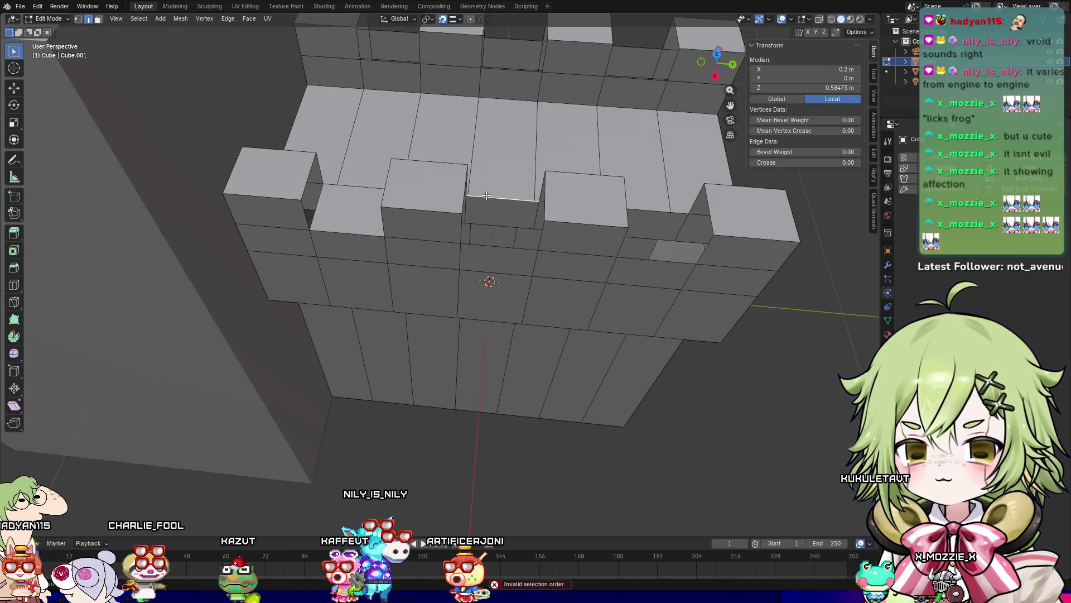
left_click(504, 245, "shift")
key("f")
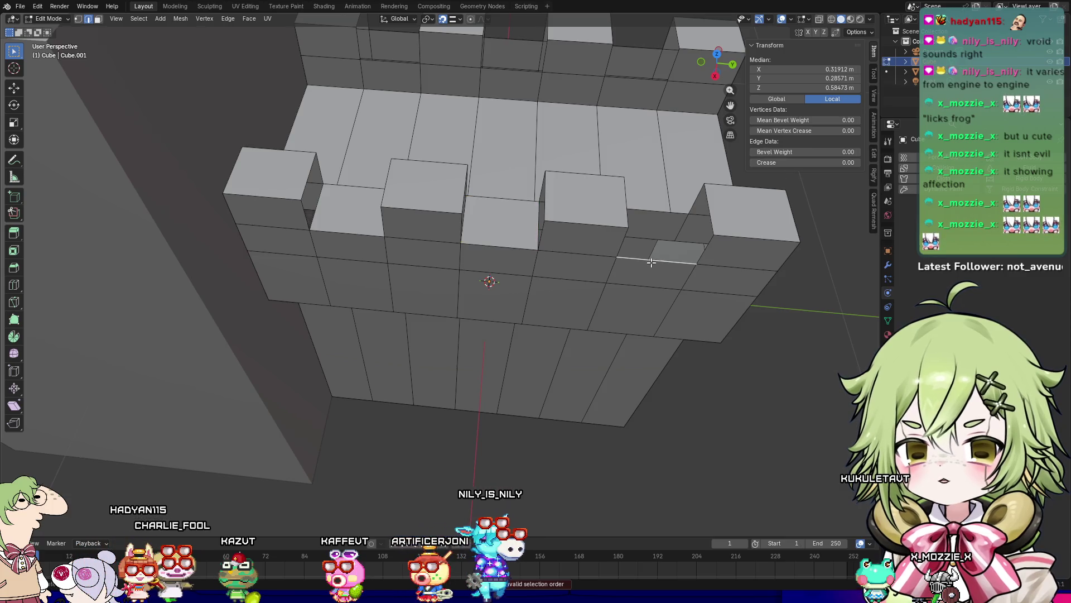
left_click(655, 211, "shift")
key("f")
middle_click_drag(654, 211, 513, 207)
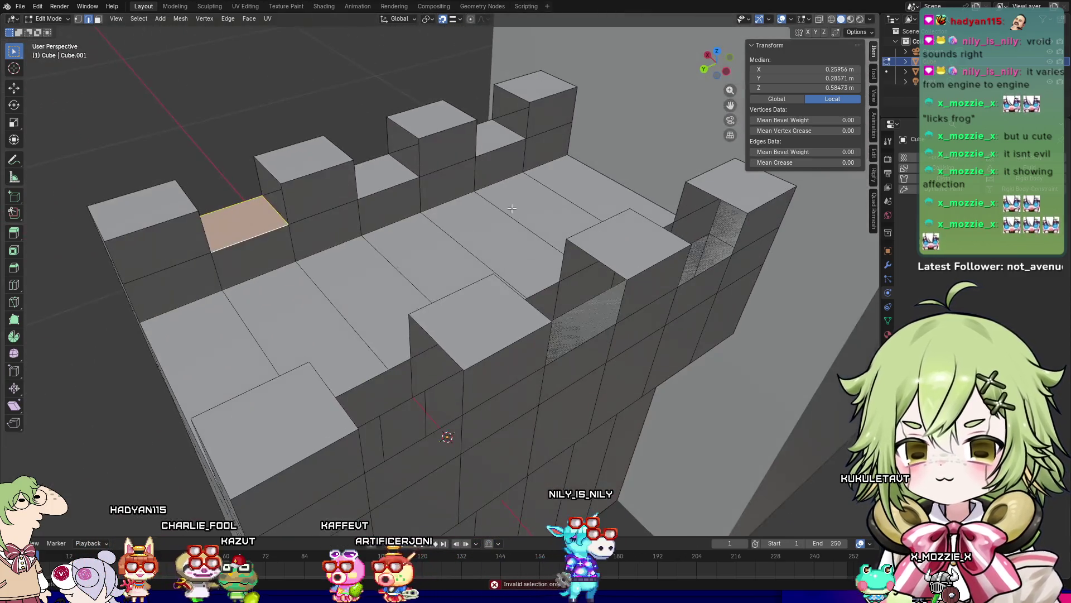
Step: Fill the four holes on the other side of the wall with new faces
left_click(403, 442, "shift")
mouse_move(403, 442)
middle_mouse_down()
mouse_move(452, 315)
mouse_move(473, 344)
middle_mouse_up()
key("f")
left_click(467, 395, "shift")
key("f")
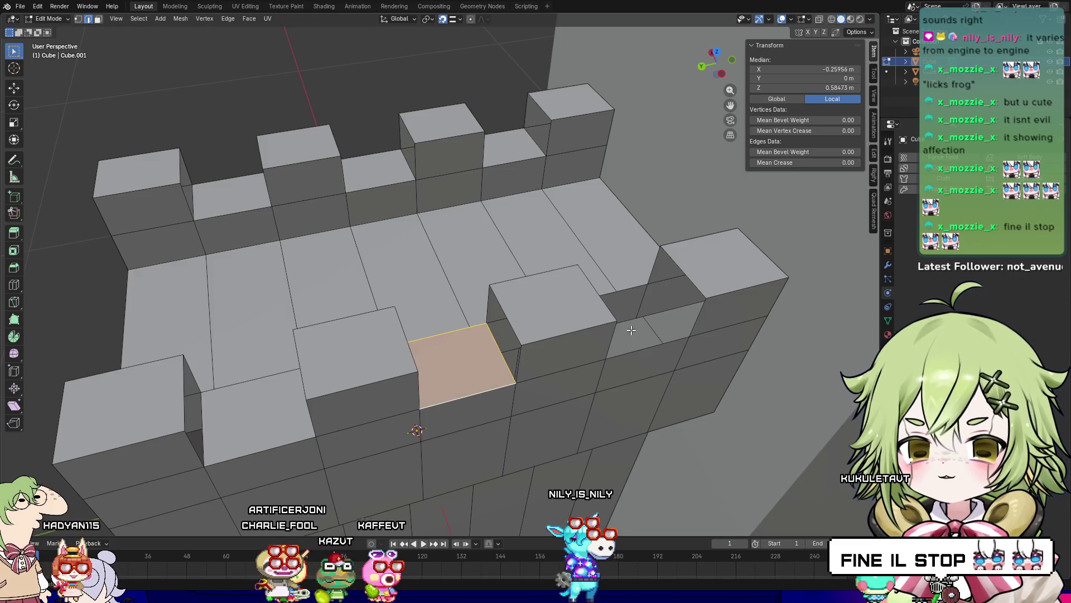
left_click(649, 284, "shift")
key("f")
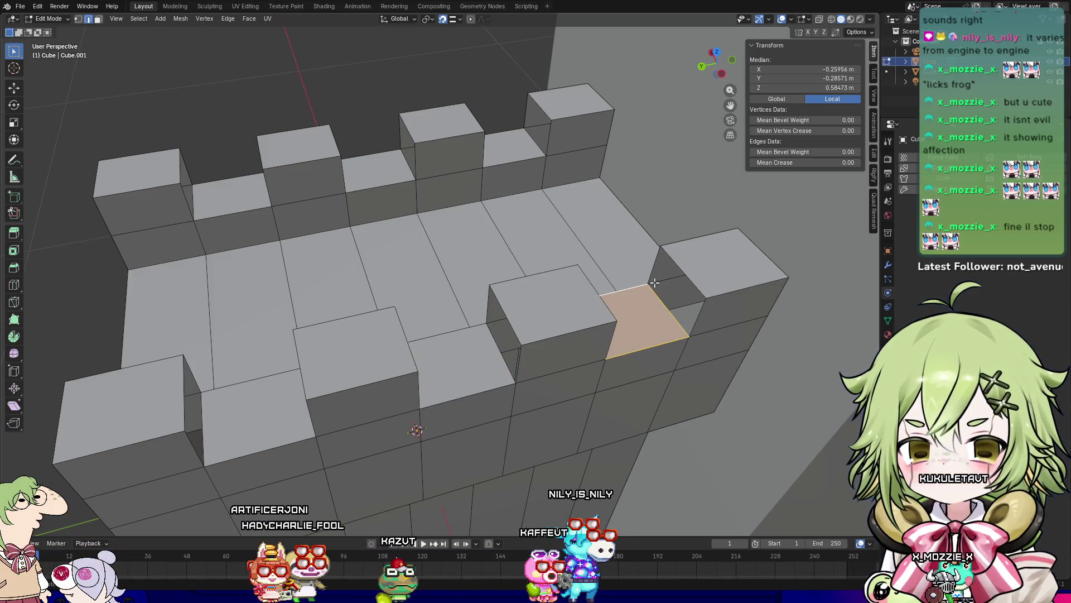
left_click(679, 266, "shift")
key("f")
middle_click_drag(680, 267, 390, 303)
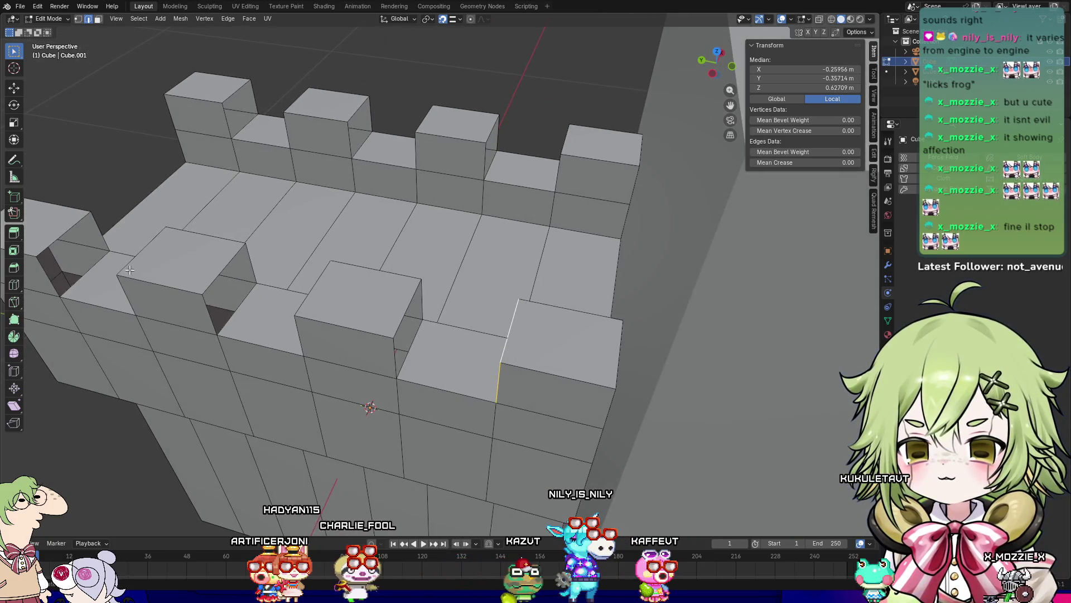
Step: Clear the selection and pick the edges bordering a merlon's open side
left_click(90, 238)
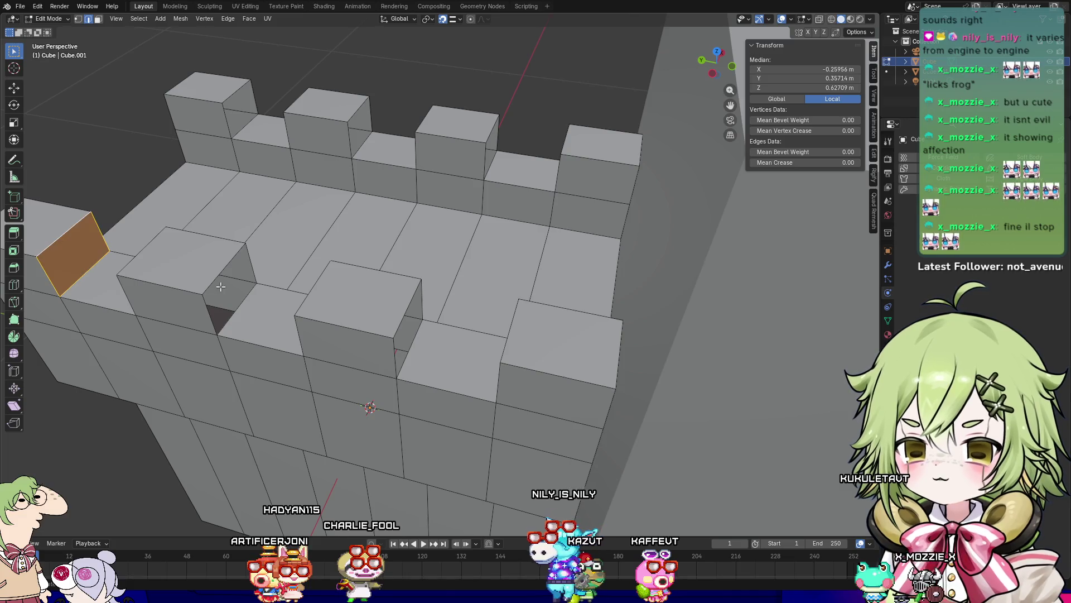
key("alt+a")
left_click(235, 297)
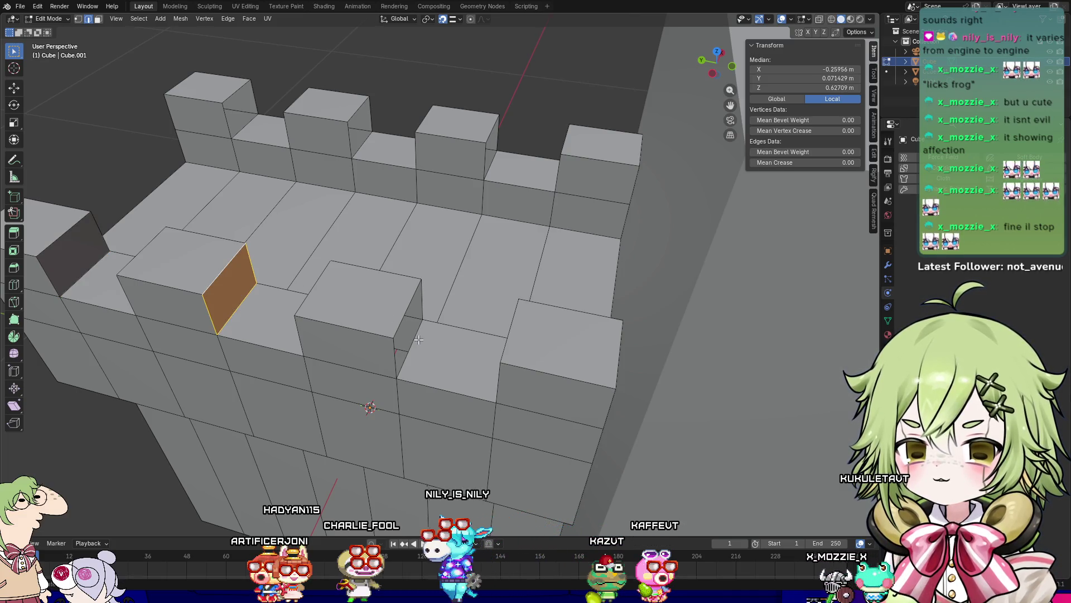
left_click(408, 316)
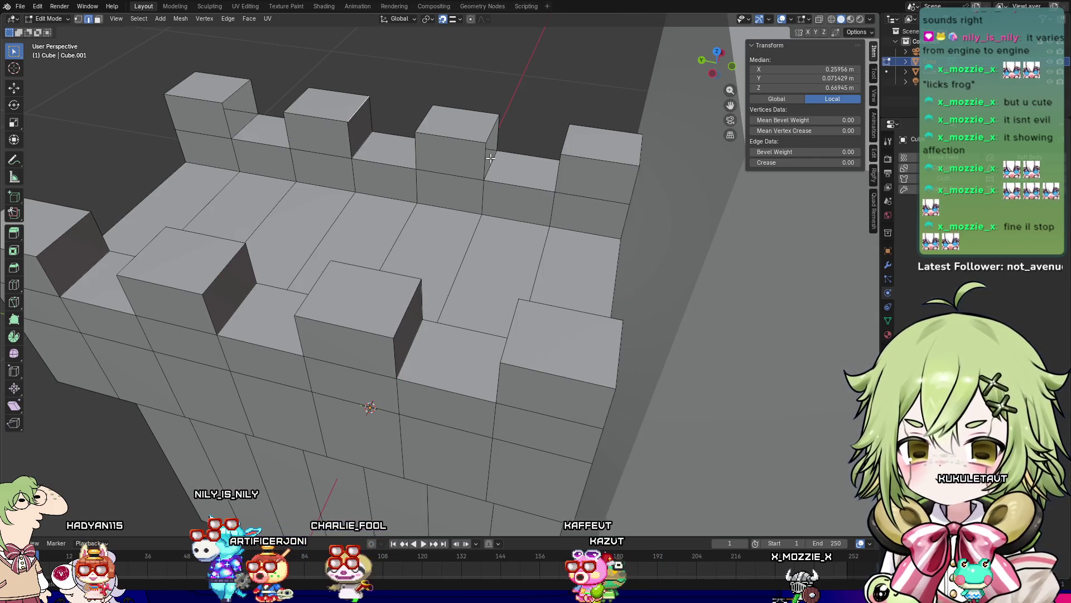
left_click(486, 141, "shift")
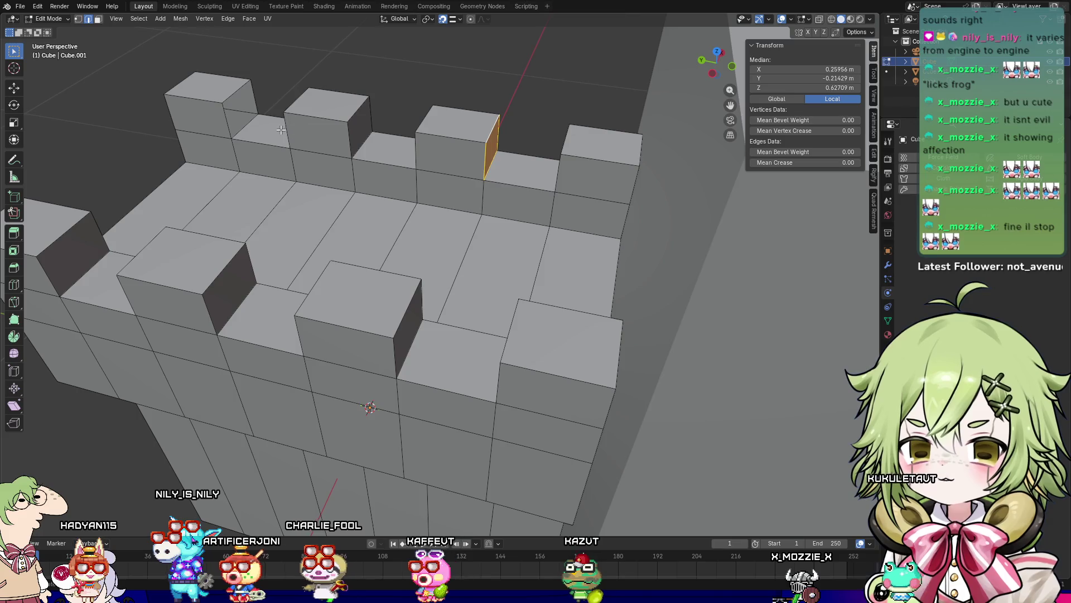
middle_click_drag(259, 122, 408, 164)
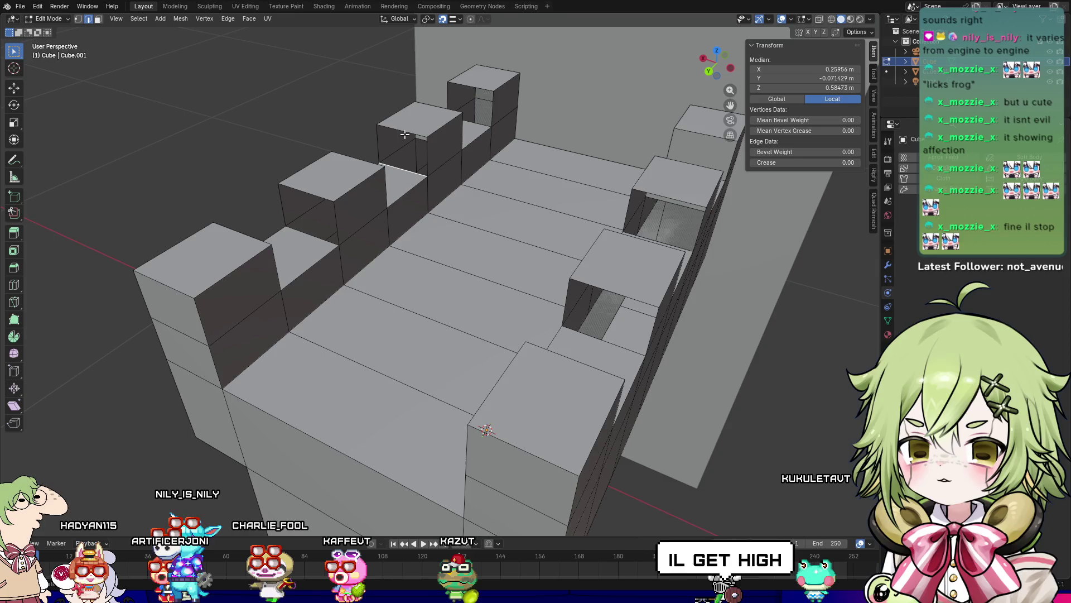
Step: Select opposite edges of the far tower's open side and fill it with a face
left_click(427, 152, "alt")
left_click(478, 132)
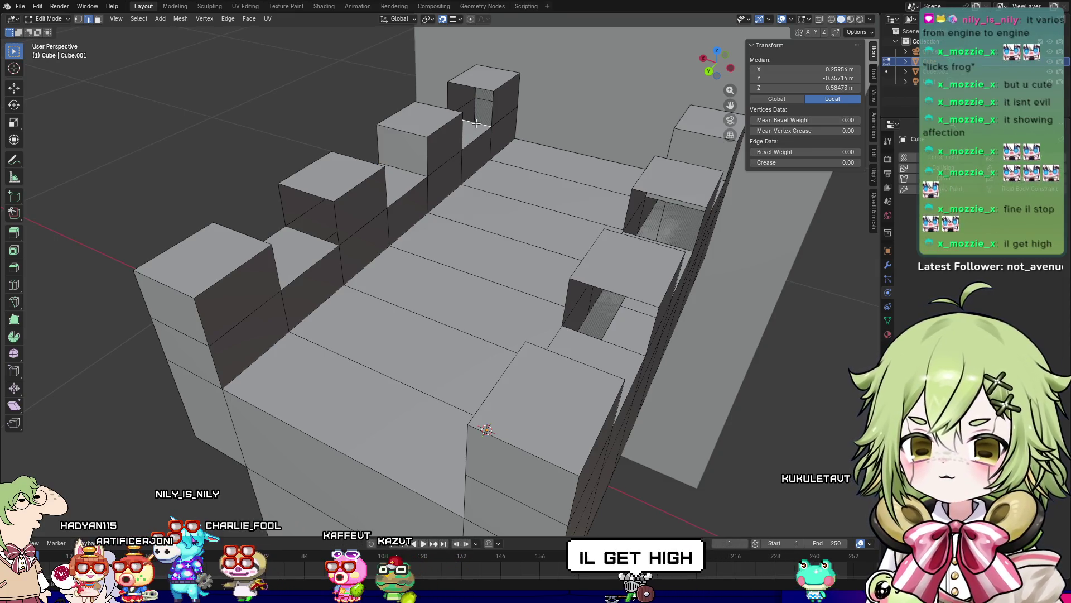
left_click(435, 130, "alt")
left_click(318, 230)
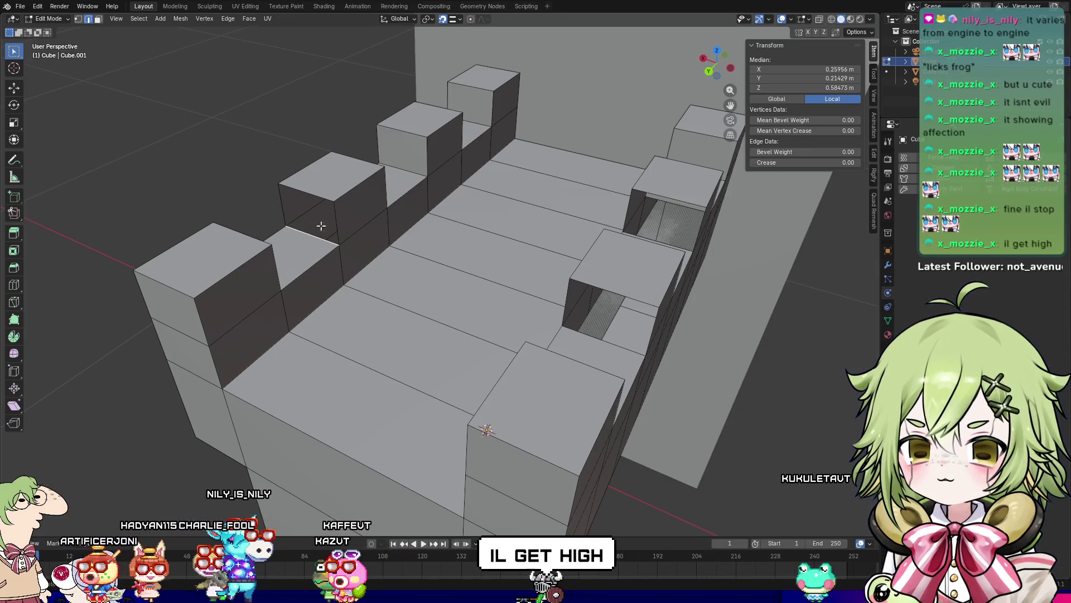
left_click(310, 217, "alt")
left_click(616, 305)
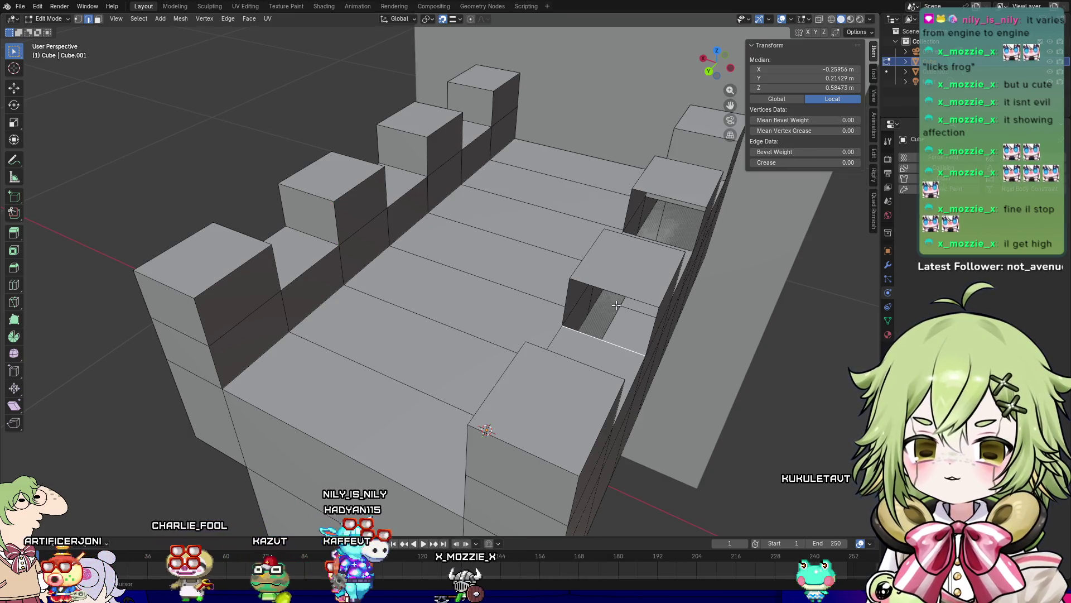
key("f")
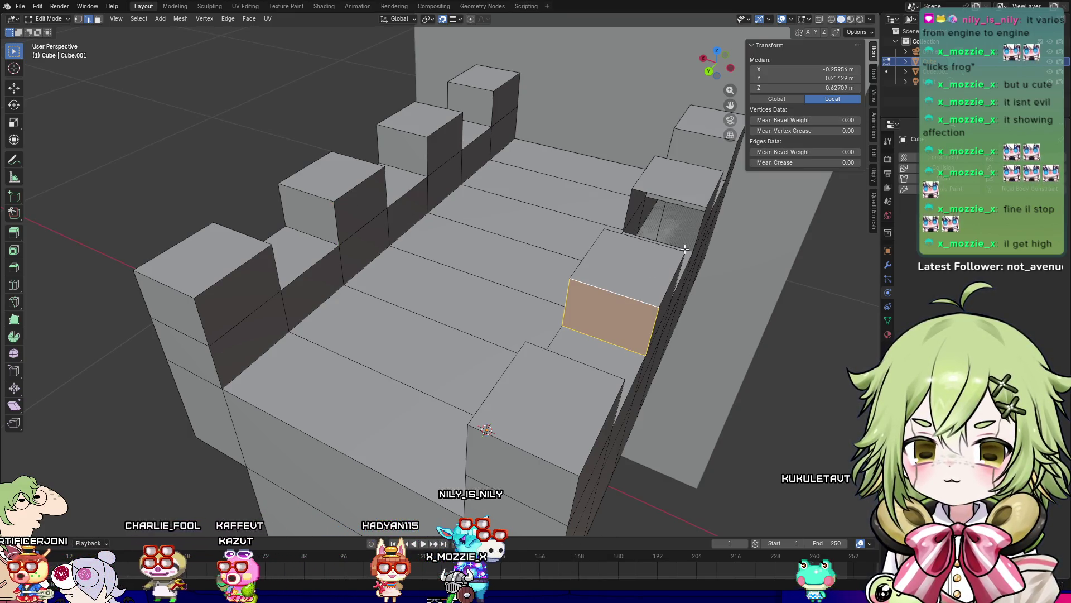
Step: Fill the next merlon hole with a face and leave Edit Mode
left_click(685, 250)
middle_click_drag(685, 249, 676, 253)
left_click(654, 224, "alt")
key("f")
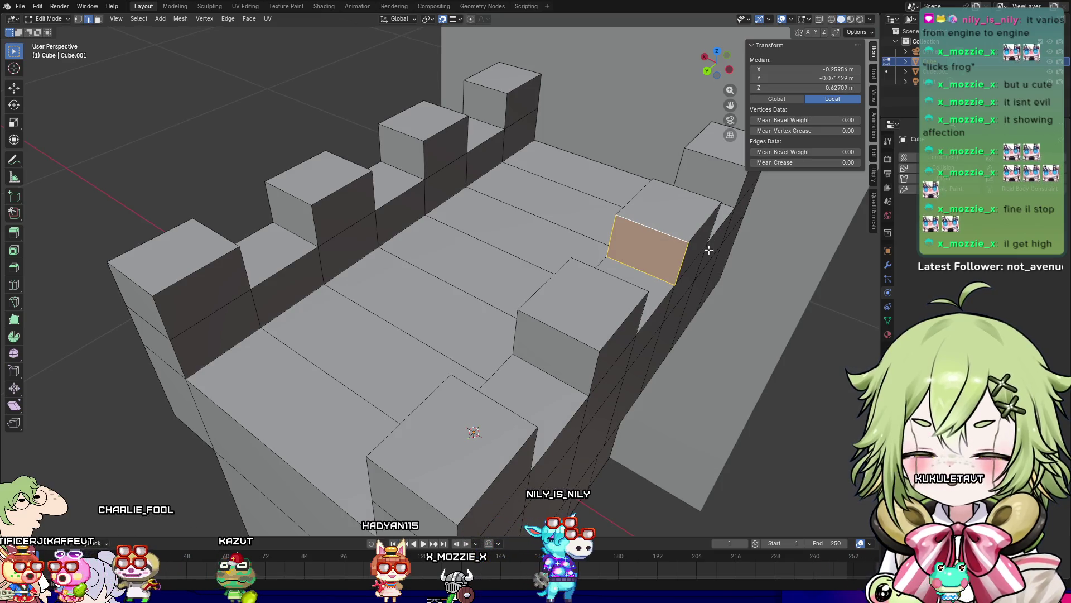
mouse_move(712, 247)
middle_mouse_down()
mouse_move(447, 273)
mouse_move(507, 279)
mouse_move(426, 256)
mouse_move(454, 261)
mouse_move(239, 270)
middle_mouse_up()
key("Tab")
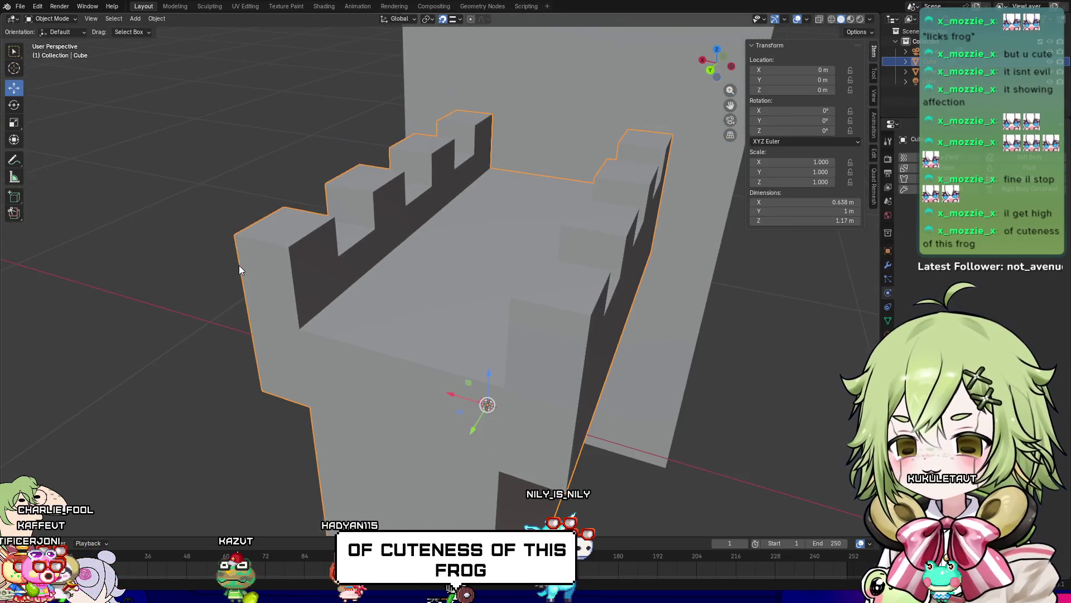
Step: Deselect the castle and orbit slightly to view the whole crenellated wall
left_click(810, 391)
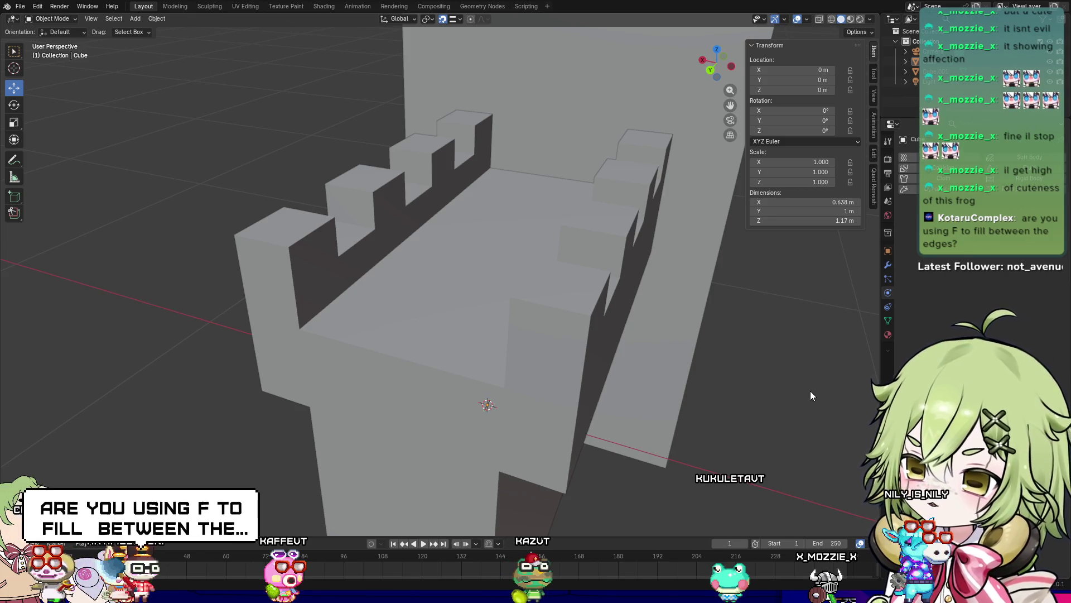
mouse_move(812, 386)
middle_mouse_down()
mouse_move(735, 276)
mouse_move(759, 303)
middle_mouse_up()
Step: Select the castle, re-enter Edit Mode, undo the last filled faces, and bring up the Edge menu
key("a")
key("Tab")
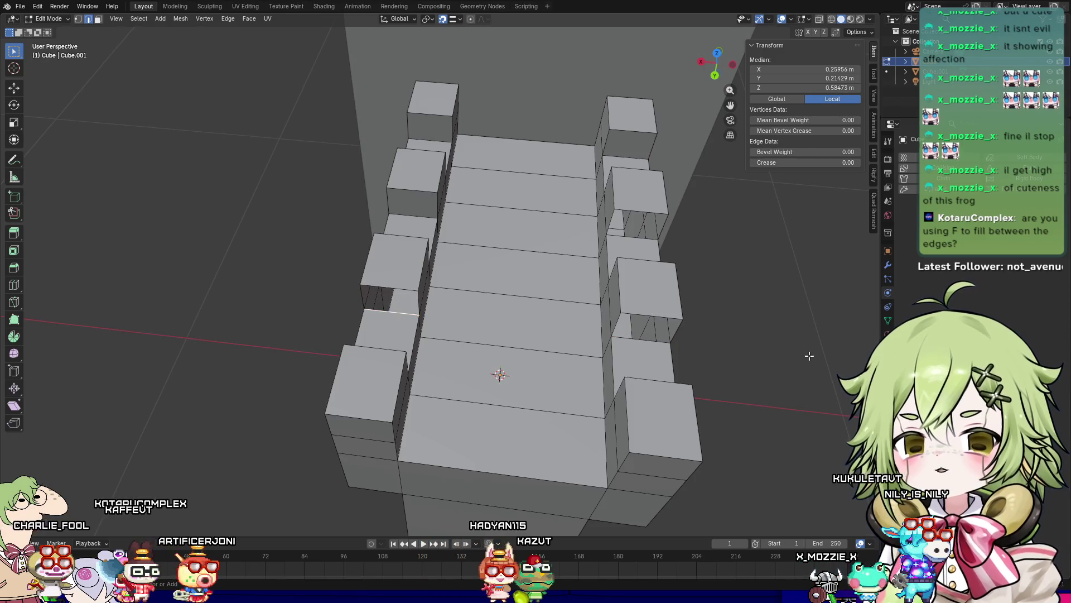
middle_click_drag(809, 355, 711, 365)
key("ctrl+z")
key("ctrl+z")
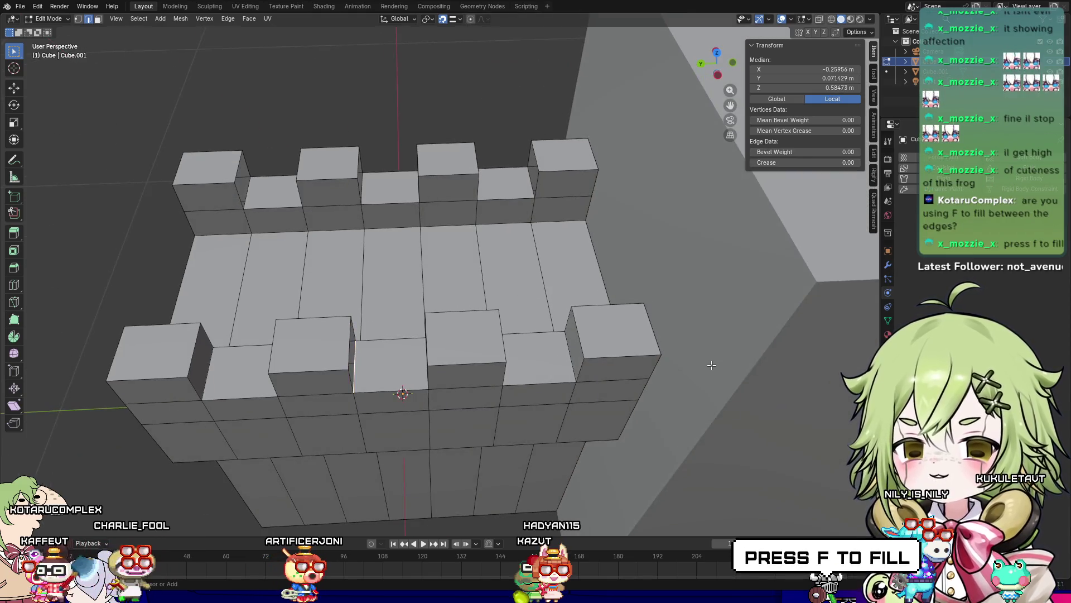
key("f")
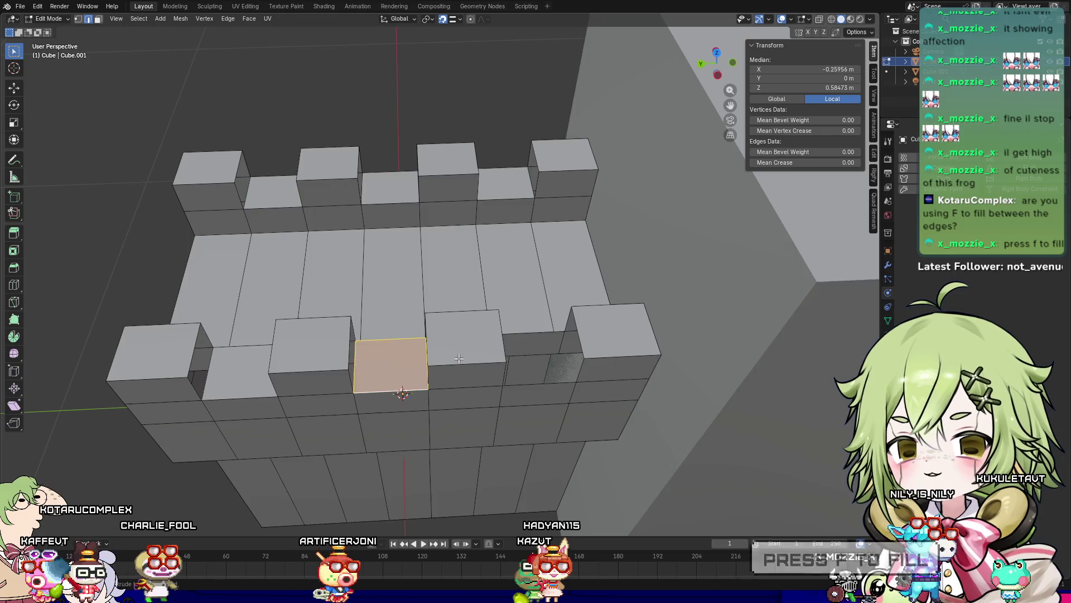
key("ctrl+z")
key("ctrl+z")
key("ctrl+z")
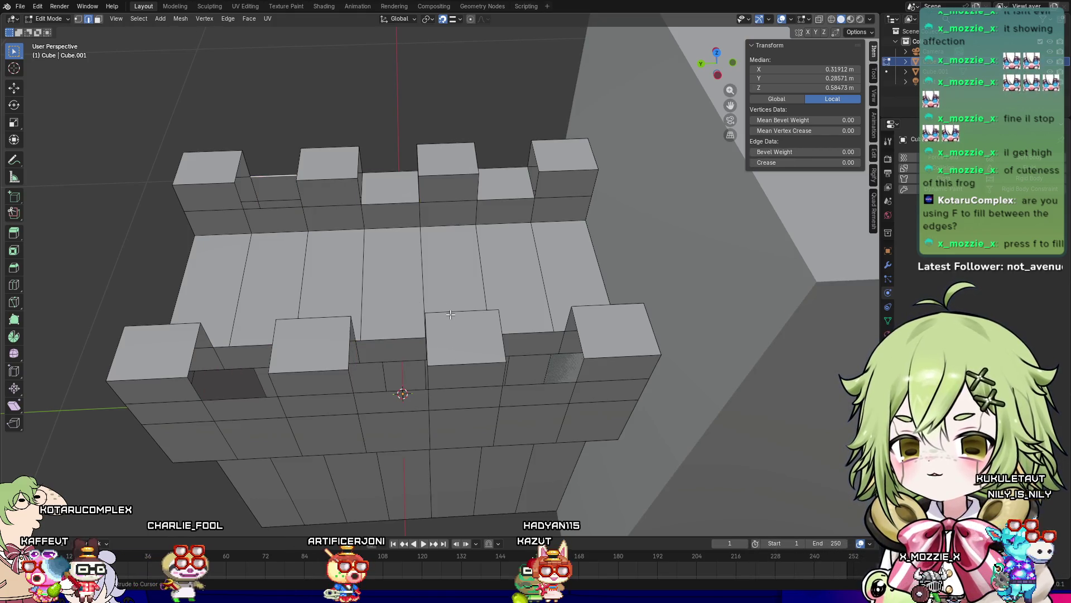
key("ctrl+z")
middle_click_drag(475, 220, 512, 191)
right_click(513, 190)
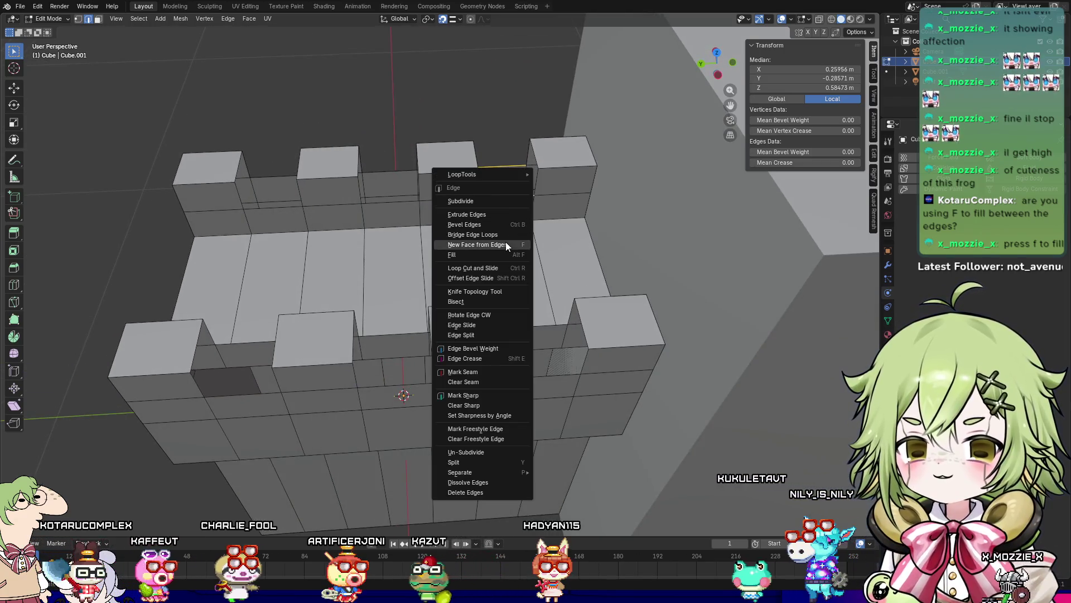
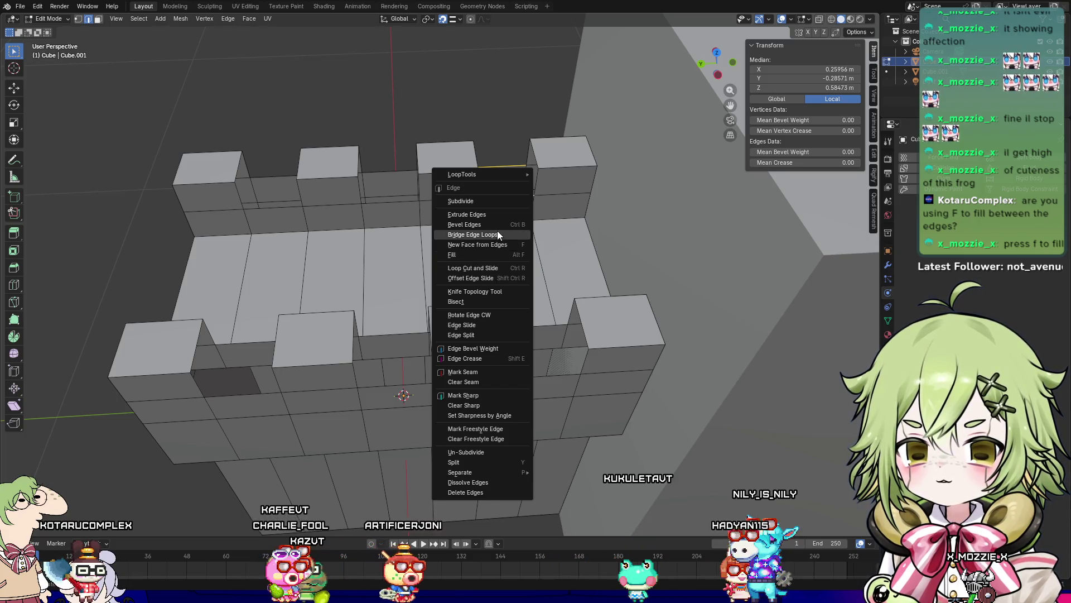
Step: Bridge the first gap's selected edges into a face and view the wall top from above
left_click(498, 233)
mouse_move(548, 220)
middle_mouse_down()
mouse_move(506, 197)
mouse_move(525, 183)
mouse_move(515, 146)
middle_mouse_up()
key("3")
key("alt+a")
left_click(534, 178)
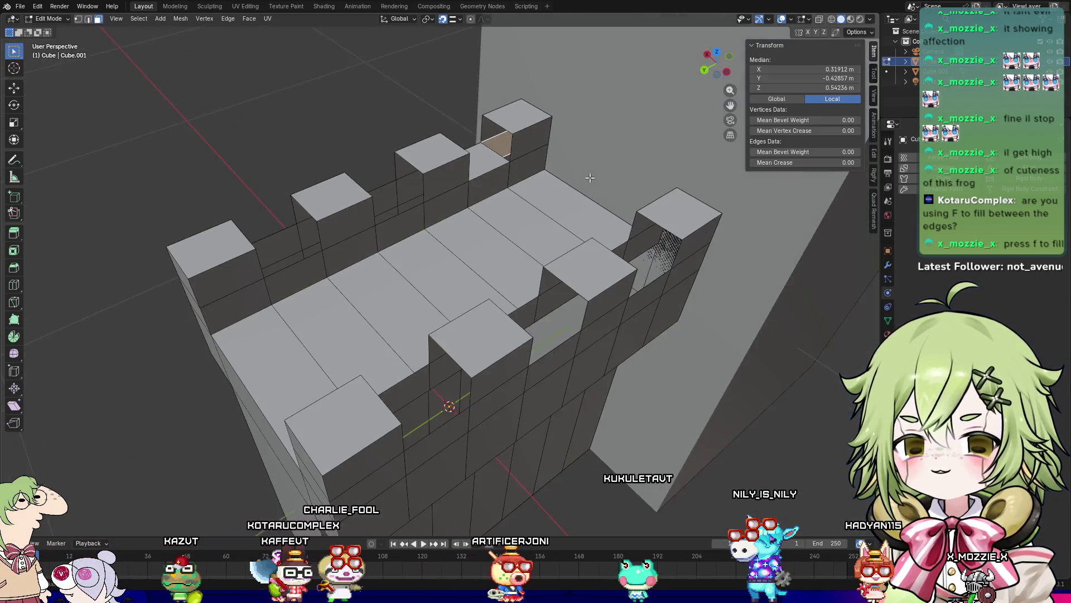
right_click(510, 125)
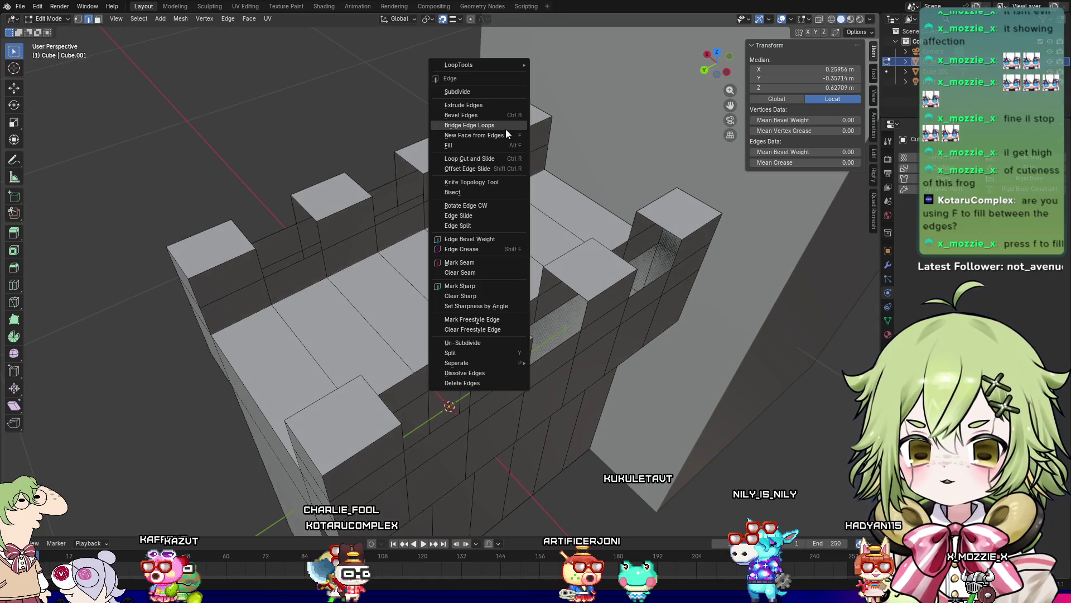
left_click(505, 130)
right_click(507, 132)
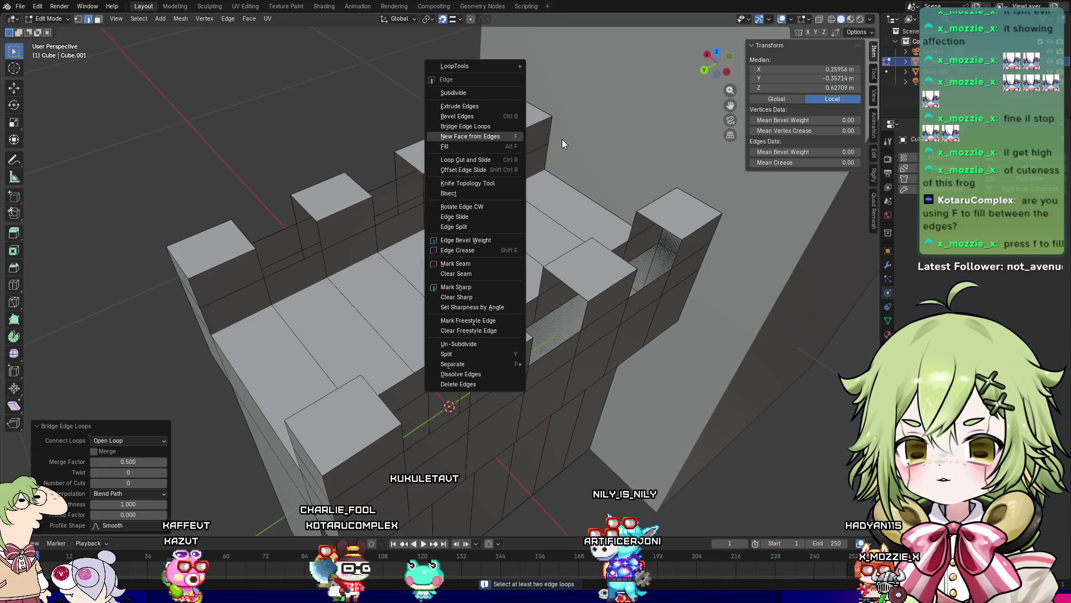
Step: Fill the bottom of the merlon gap with a bridged face
scroll(593, 144, "down", 5)
middle_click_drag(594, 144, 499, 198)
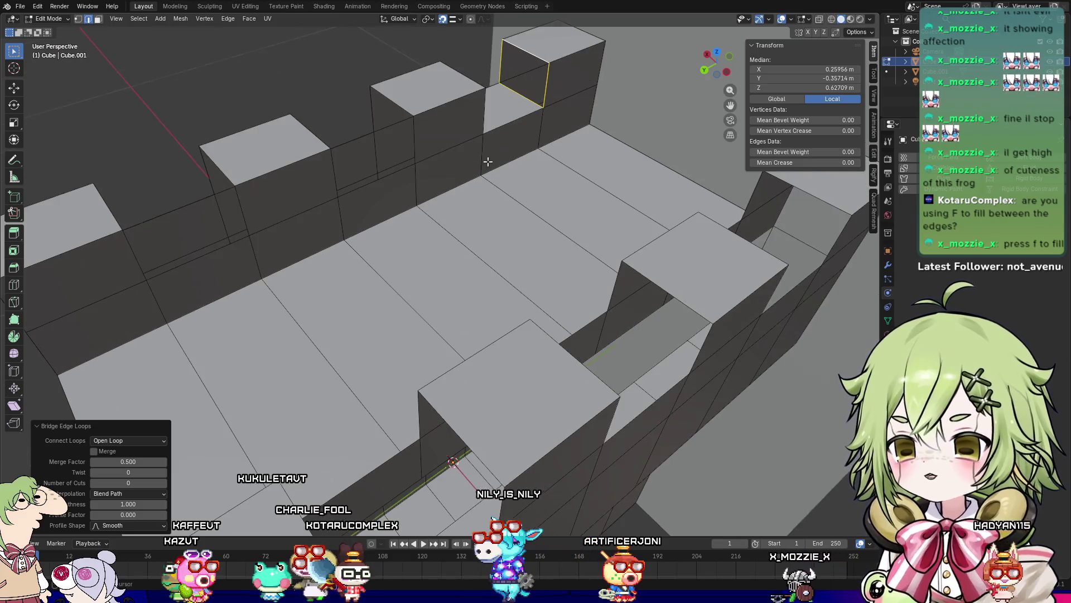
scroll(499, 198, "up", 5)
left_click(484, 198)
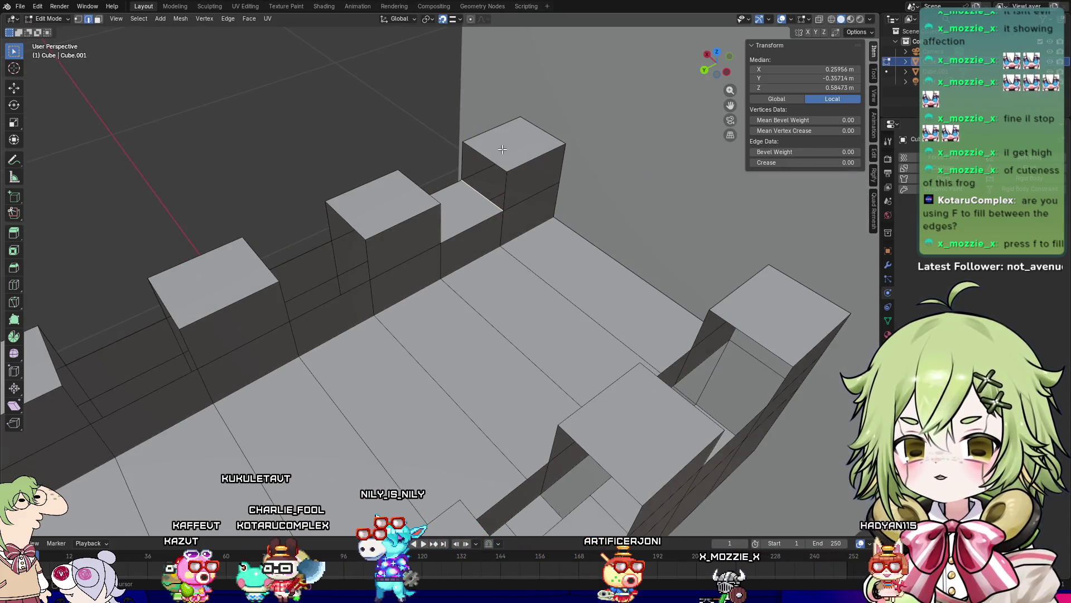
right_click(490, 162)
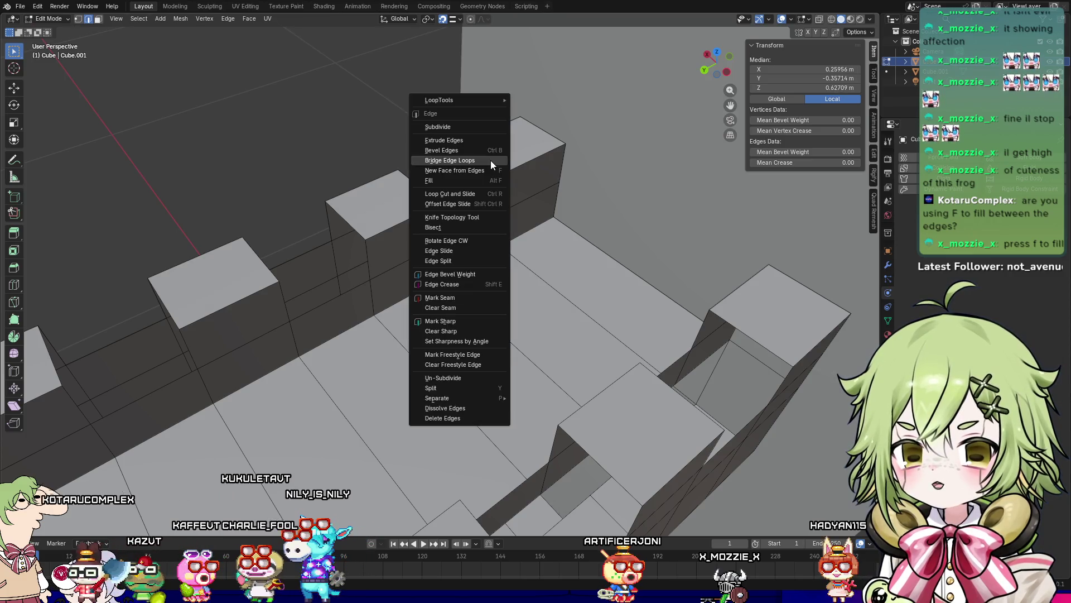
left_click(490, 160)
Step: Check the faces around the filled gap, then select edges at the next gap
key("3")
left_click(473, 201)
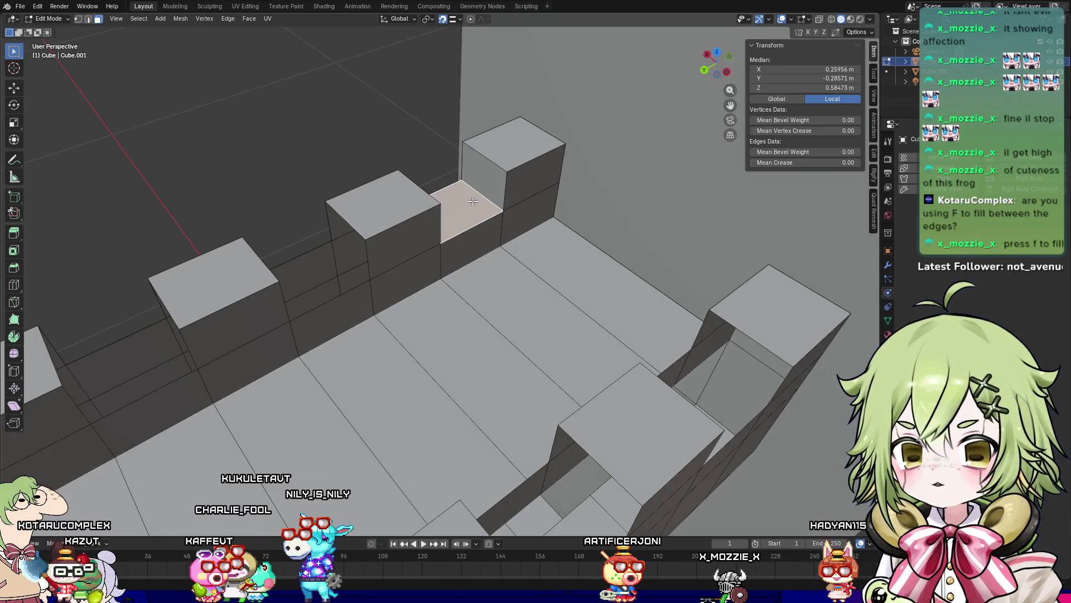
left_click(494, 172)
left_click(539, 184, "shift")
left_click(469, 193)
left_click(483, 185)
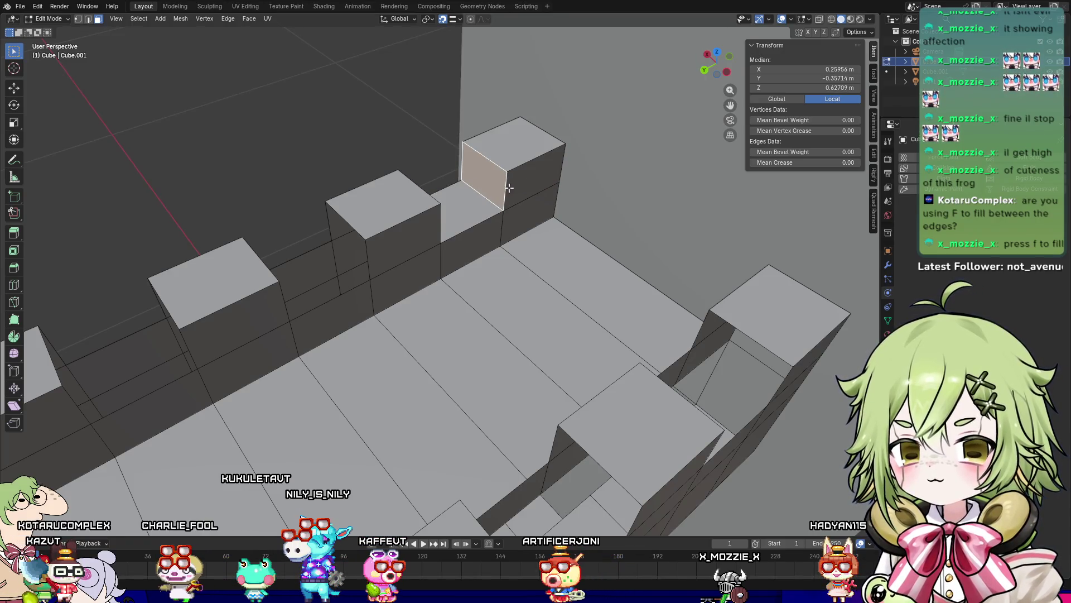
key("2")
middle_click_drag(505, 189, 477, 207)
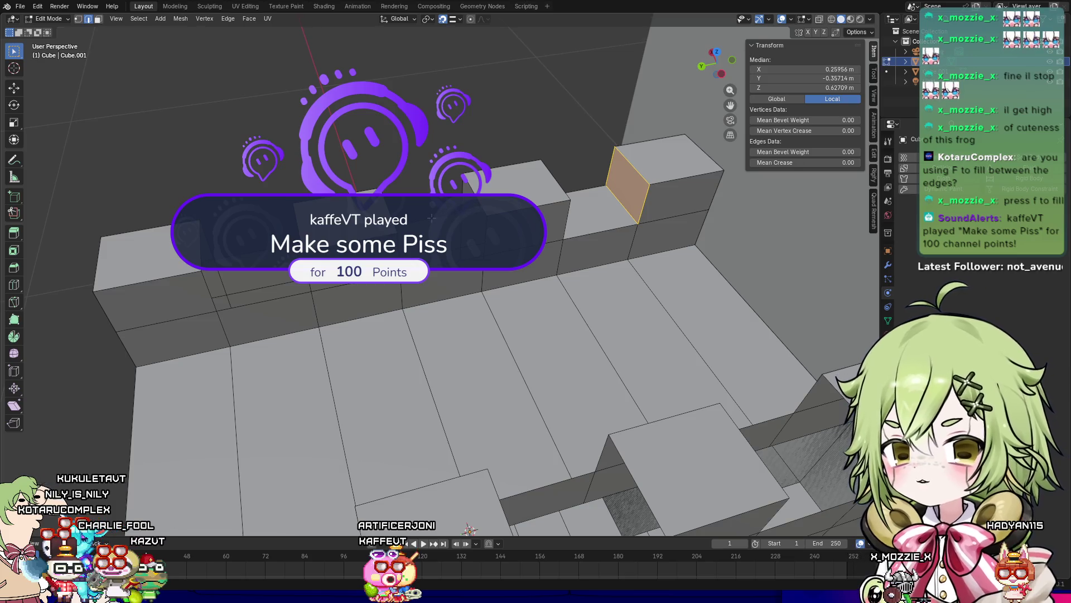
left_click(444, 261, "shift")
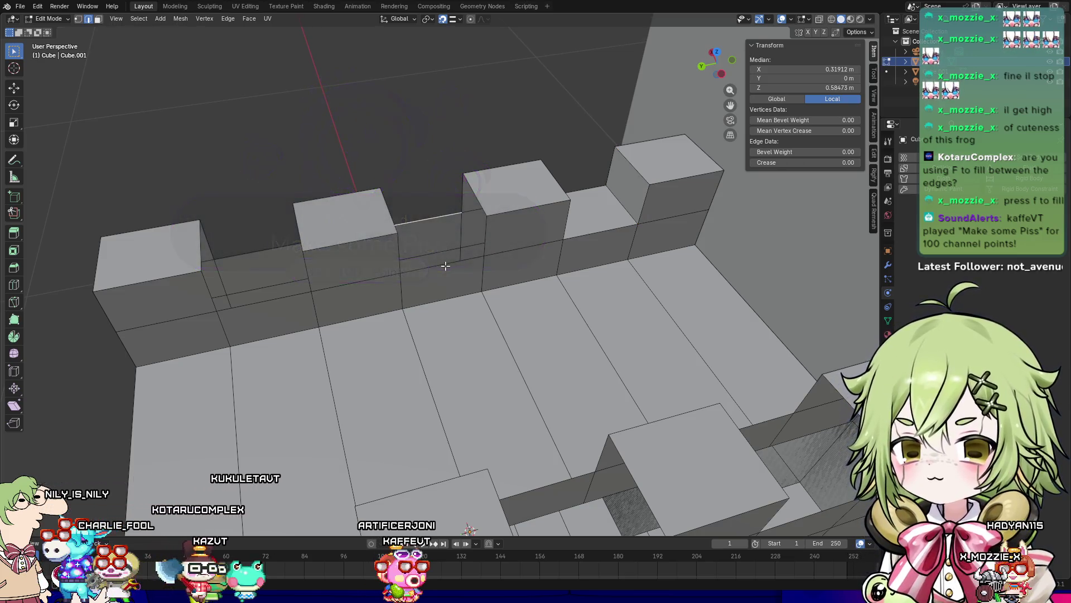
Step: Bridge the selected edge pair, then the next gap's top edge, into new faces
right_click(444, 263)
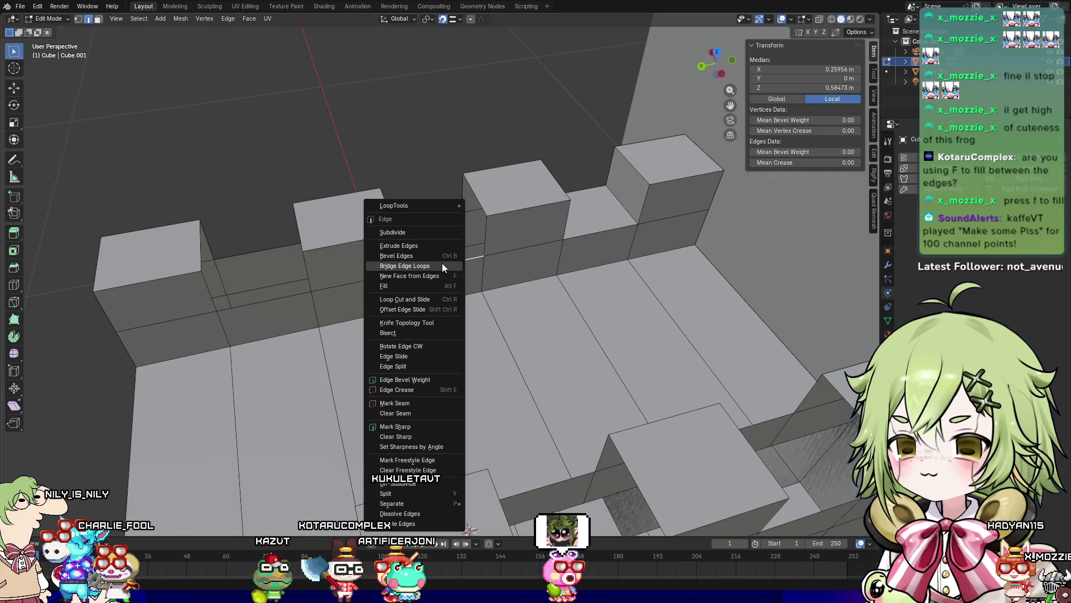
left_click(442, 263)
middle_click_drag(442, 263, 496, 211)
left_click(475, 210)
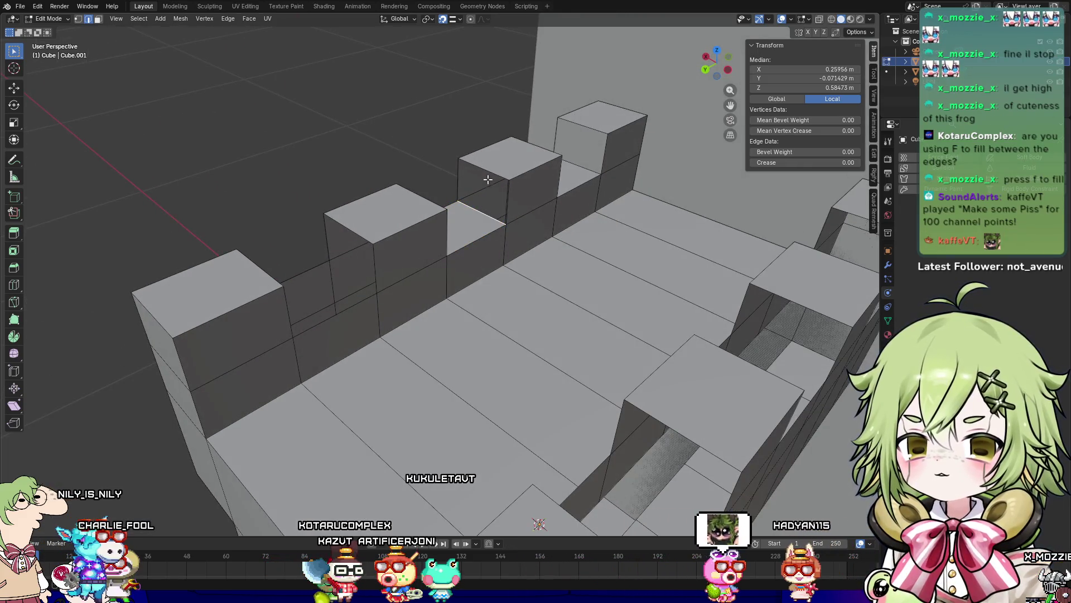
right_click(488, 177)
left_click(492, 177)
Step: Close two more merlon gaps by bridging their opposite edges
mouse_move(492, 178)
middle_mouse_down()
mouse_move(348, 218)
mouse_move(374, 221)
middle_mouse_up()
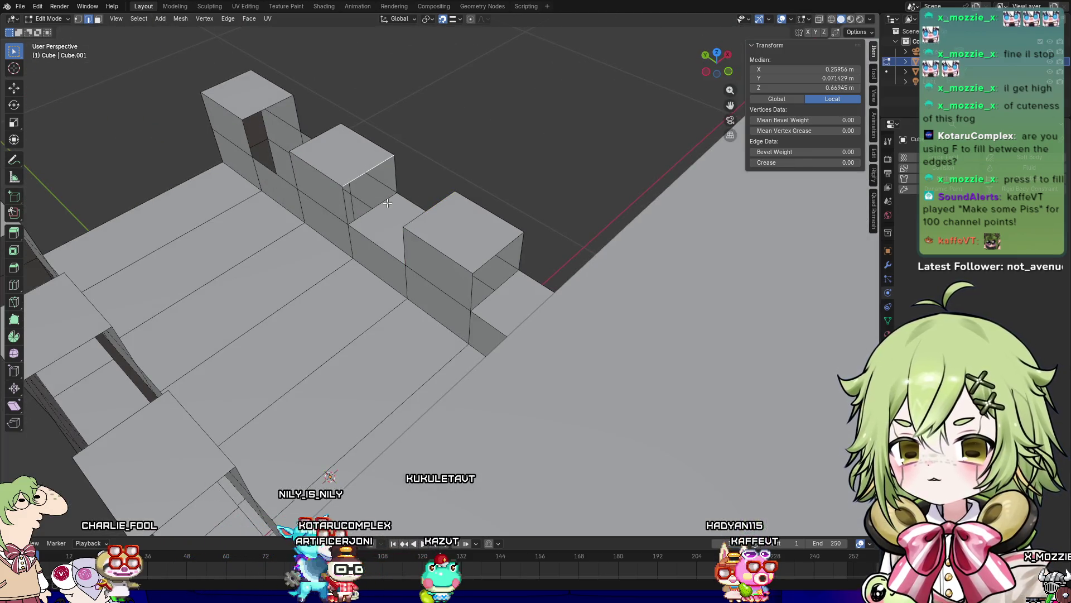
left_click(385, 203)
right_click(386, 203)
left_click(385, 207)
middle_click_drag(385, 207, 443, 240)
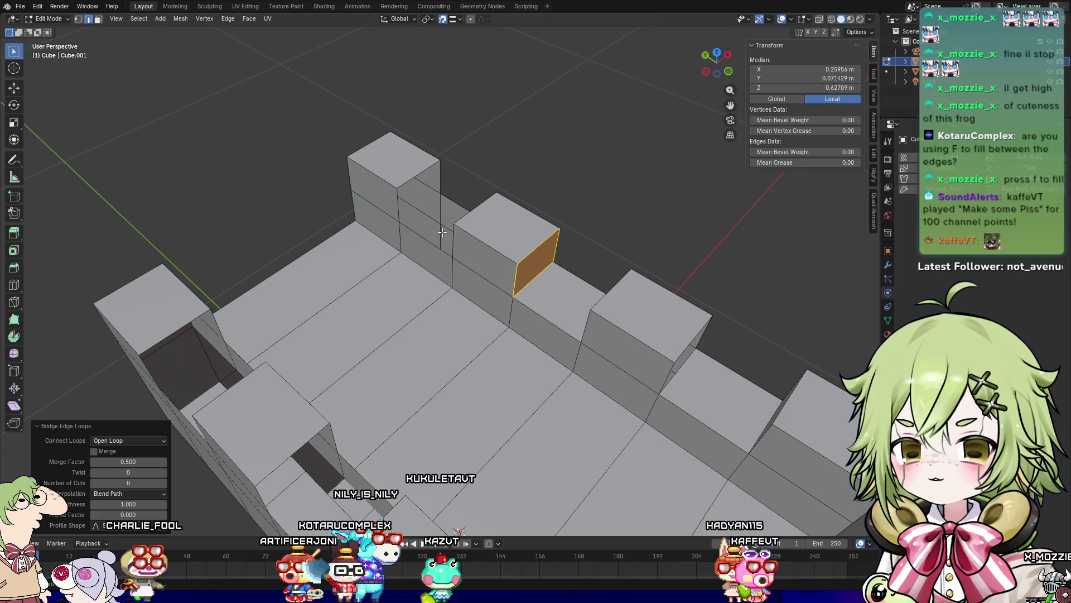
left_click(431, 229)
left_click(456, 203, "shift")
right_click(457, 202)
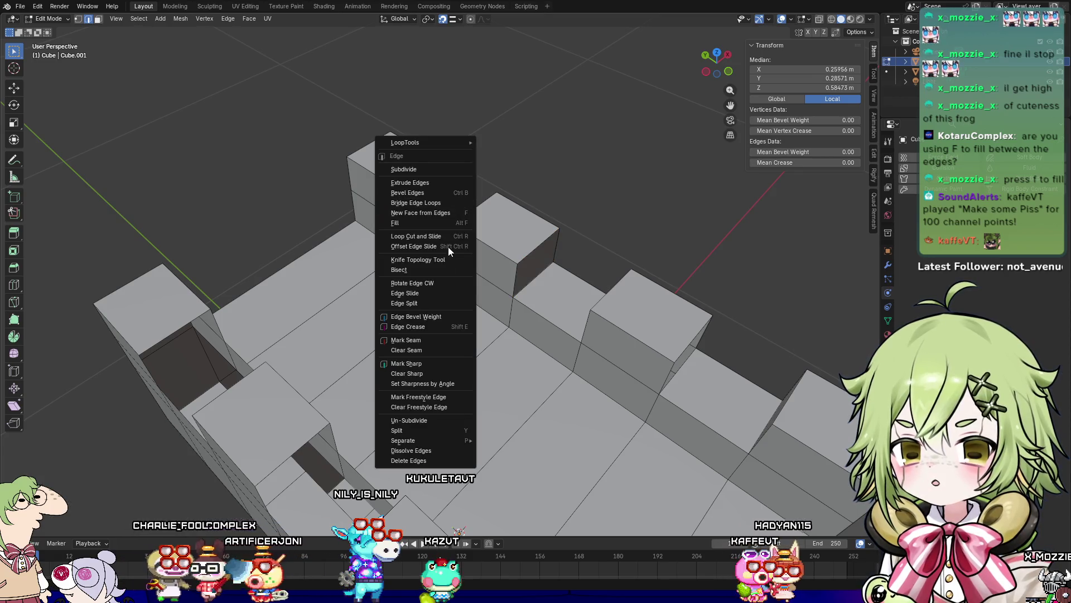
left_click(444, 217)
Step: Bridge the matching edges of a gap toward the wall's other end
middle_click_drag(443, 219, 357, 228)
left_click(434, 231)
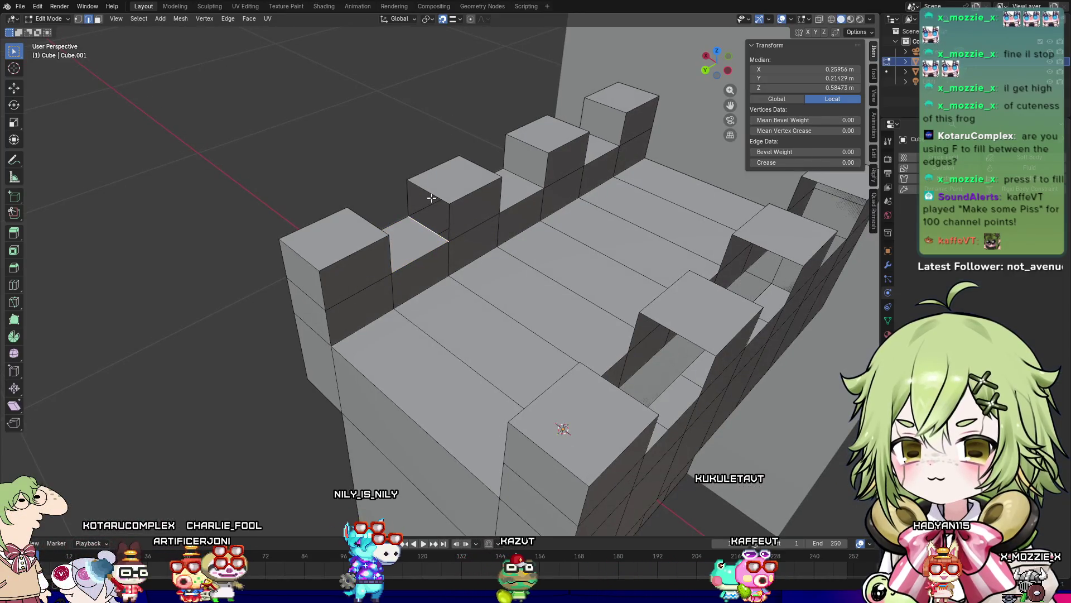
left_click(432, 197, "shift")
right_click(433, 196)
left_click(428, 201)
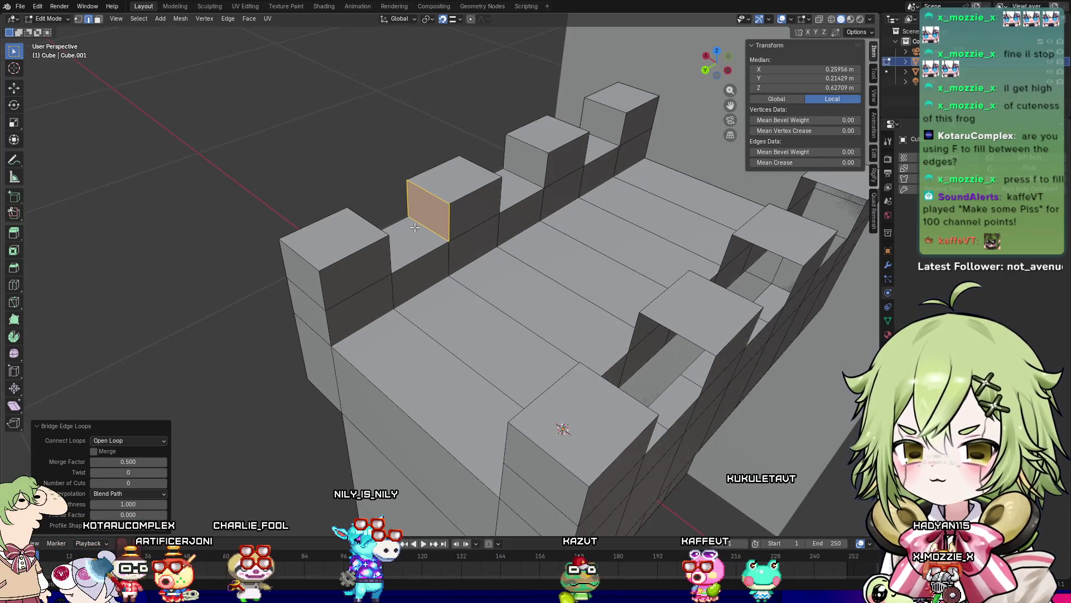
Step: Inspect the cube's side faces and pick a single corner vertex
key("3")
left_click(452, 194)
left_click(453, 189)
left_click(438, 220)
key("1")
left_click(449, 206)
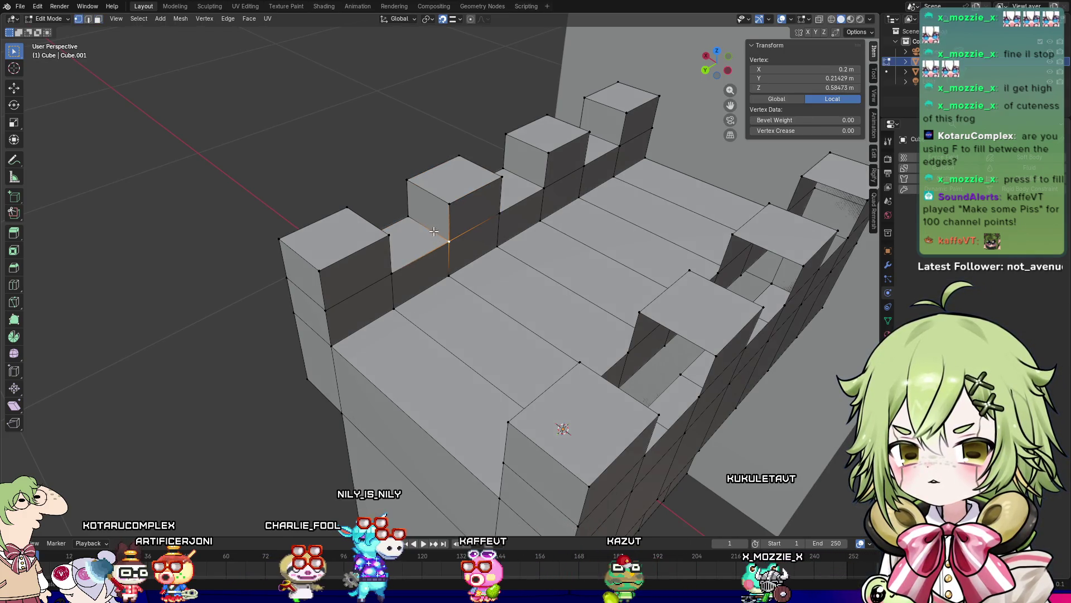
middle_click_drag(409, 217, 356, 266)
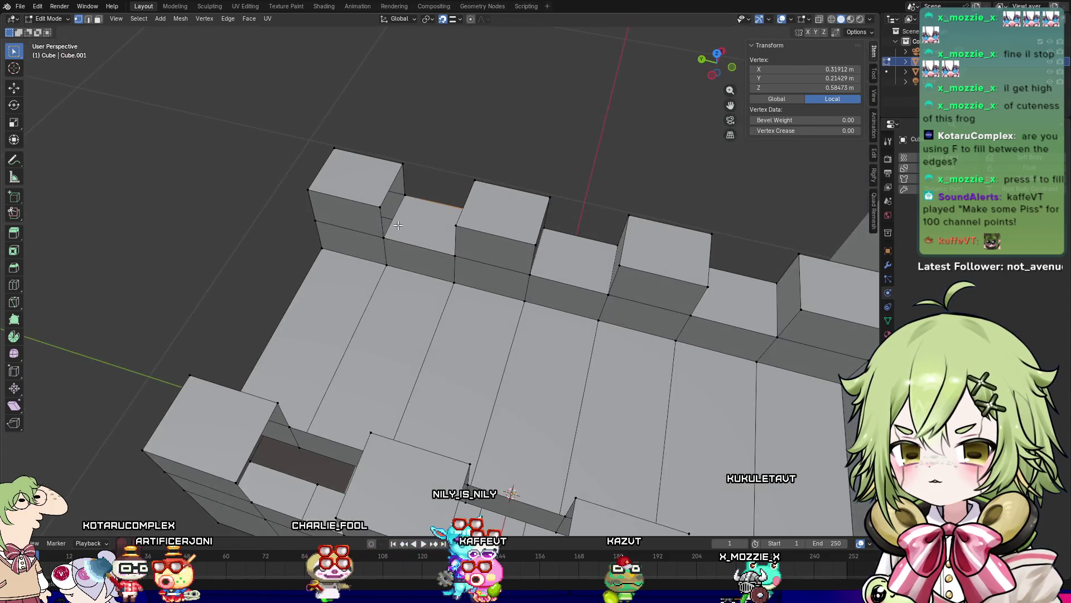
scroll(398, 225, "up", 5)
scroll(364, 174, "down", 3)
mouse_move(363, 174)
middle_mouse_down()
mouse_move(342, 292)
mouse_move(371, 249)
mouse_move(533, 196)
middle_mouse_up()
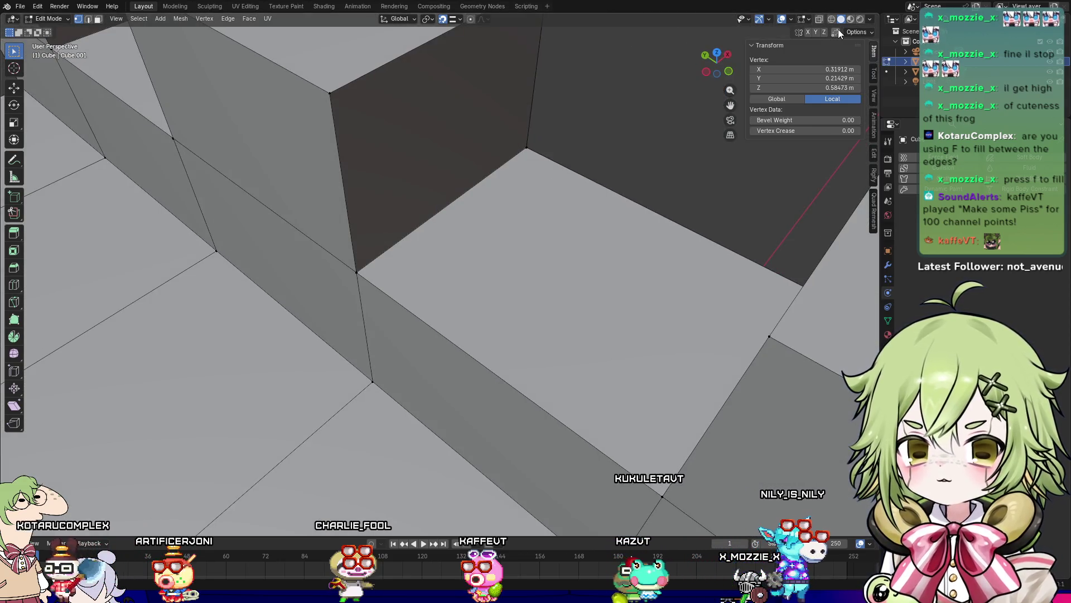
key("alt+z")
left_click(356, 272)
mouse_move(397, 283)
middle_mouse_down()
mouse_move(400, 255)
mouse_move(388, 274)
mouse_move(578, 292)
mouse_move(507, 330)
mouse_move(474, 306)
mouse_move(391, 313)
middle_mouse_up()
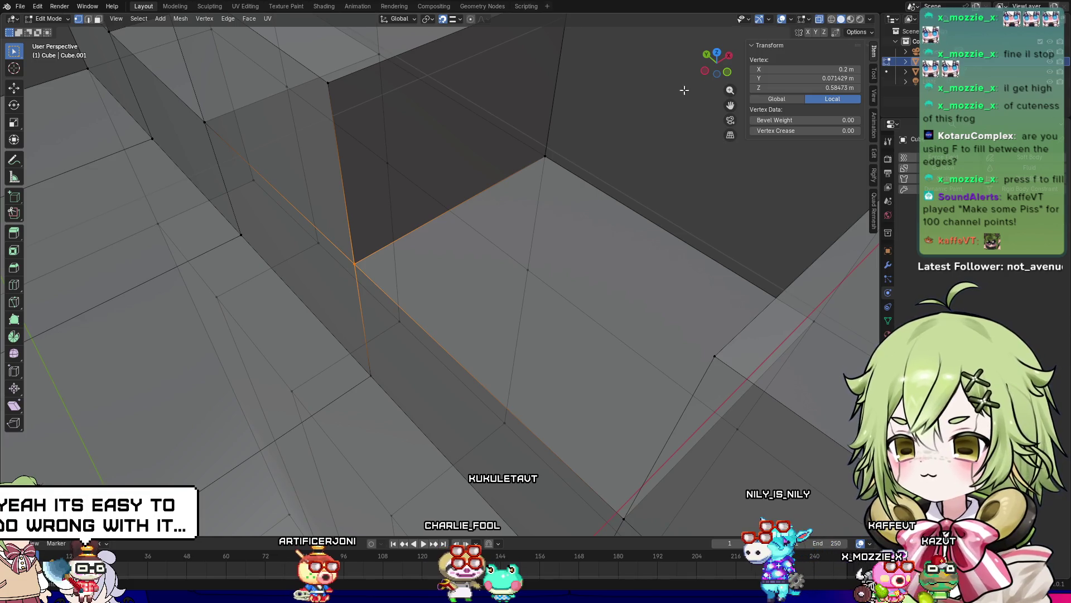
scroll(698, 81, "down", 2)
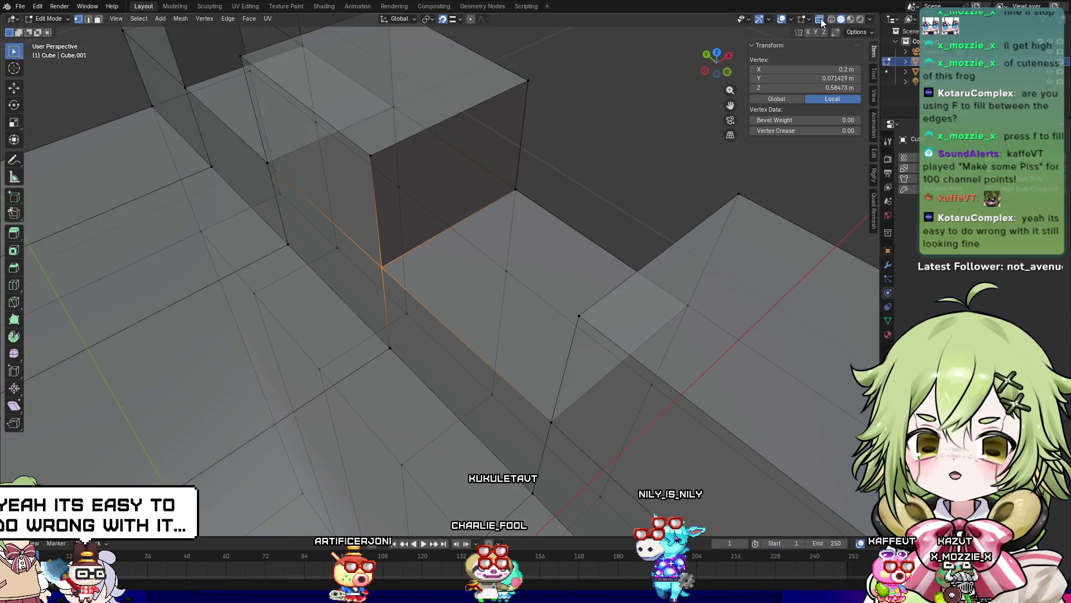
scroll(431, 324, "down", 4)
mouse_move(431, 324)
middle_mouse_down()
mouse_move(390, 312)
mouse_move(425, 296)
mouse_move(414, 277)
middle_mouse_up()
key("2")
Step: Bridge the gap's bottom edge into new faces and check the front and floor faces
left_click(422, 270)
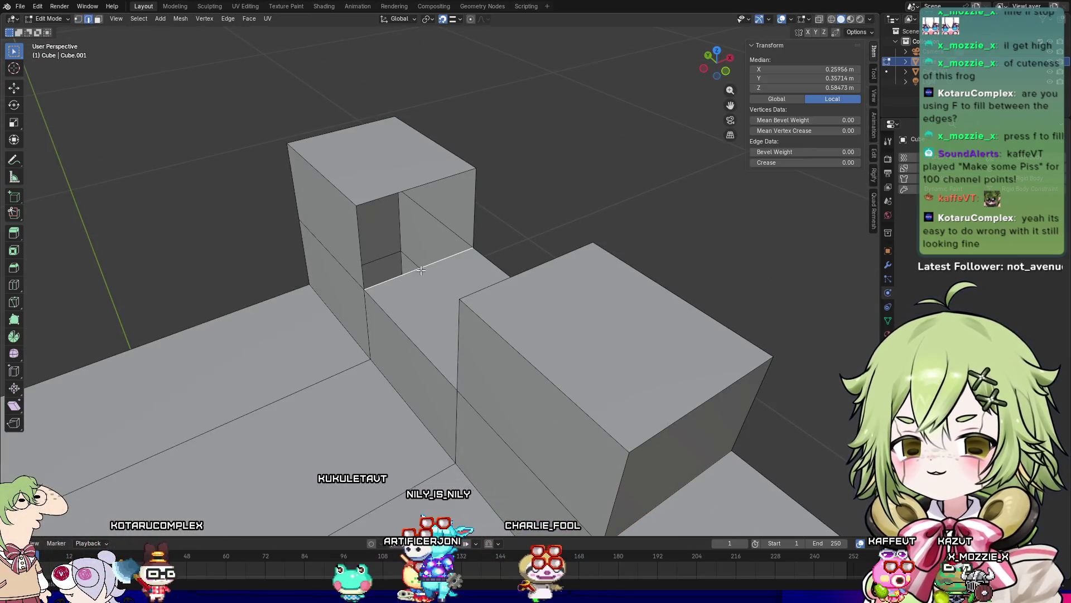
right_click(426, 184)
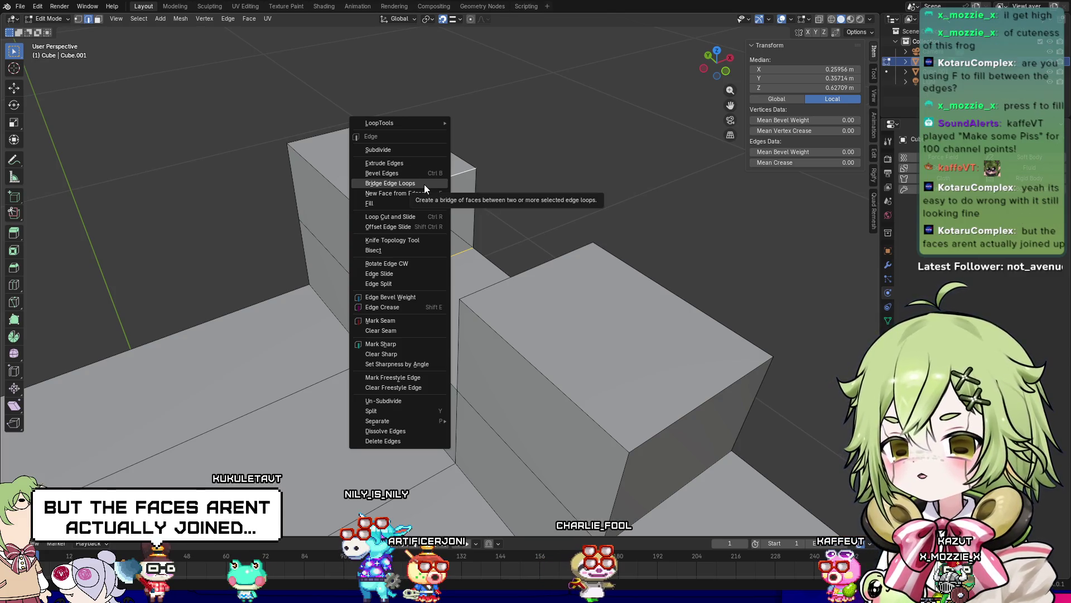
left_click(421, 184)
mouse_move(421, 184)
middle_mouse_down()
mouse_move(531, 272)
mouse_move(424, 267)
middle_mouse_up()
left_click(424, 268)
left_click(402, 246)
Step: Select the next gap's edges and fill its floor with a face
left_click(346, 385)
left_click(411, 272)
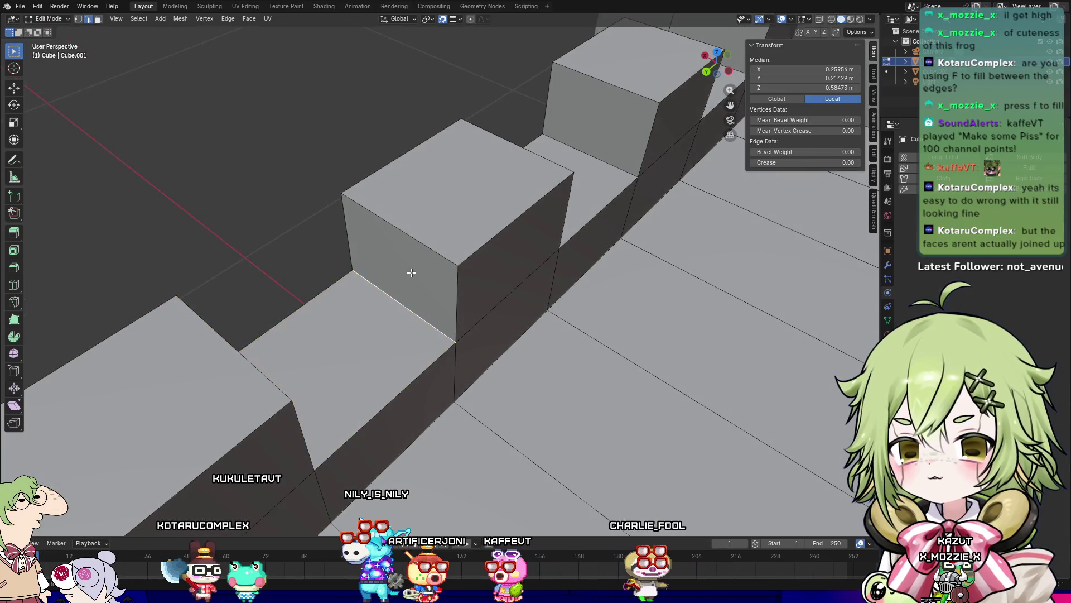
mouse_move(411, 272)
middle_mouse_down()
mouse_move(382, 306)
mouse_move(139, 279)
mouse_move(443, 376)
mouse_move(565, 319)
middle_mouse_up()
key("3")
key("2")
left_click(565, 319)
right_click(577, 293)
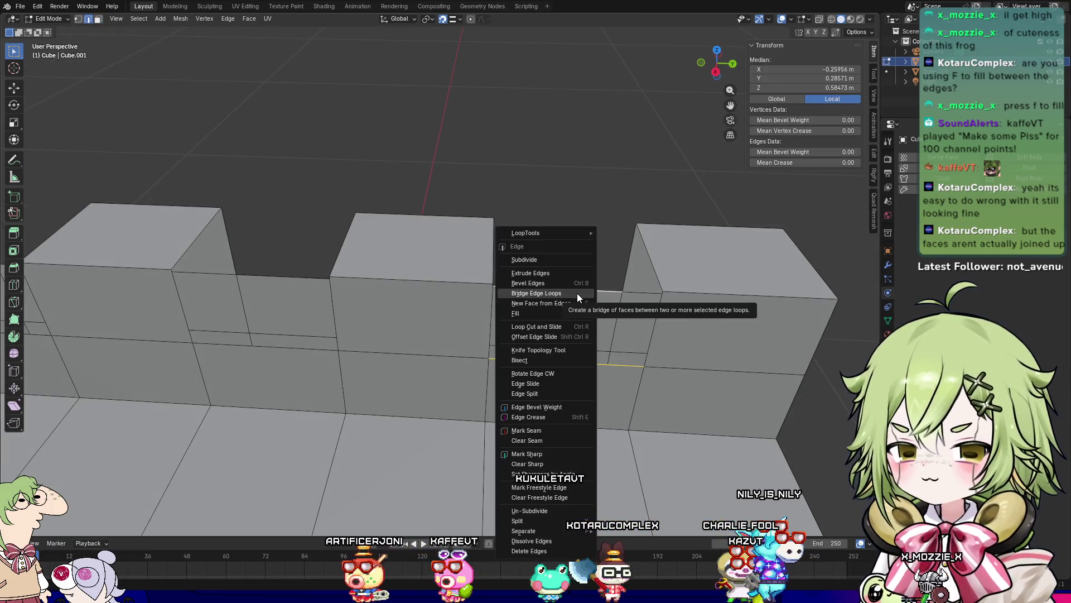
left_click(577, 293)
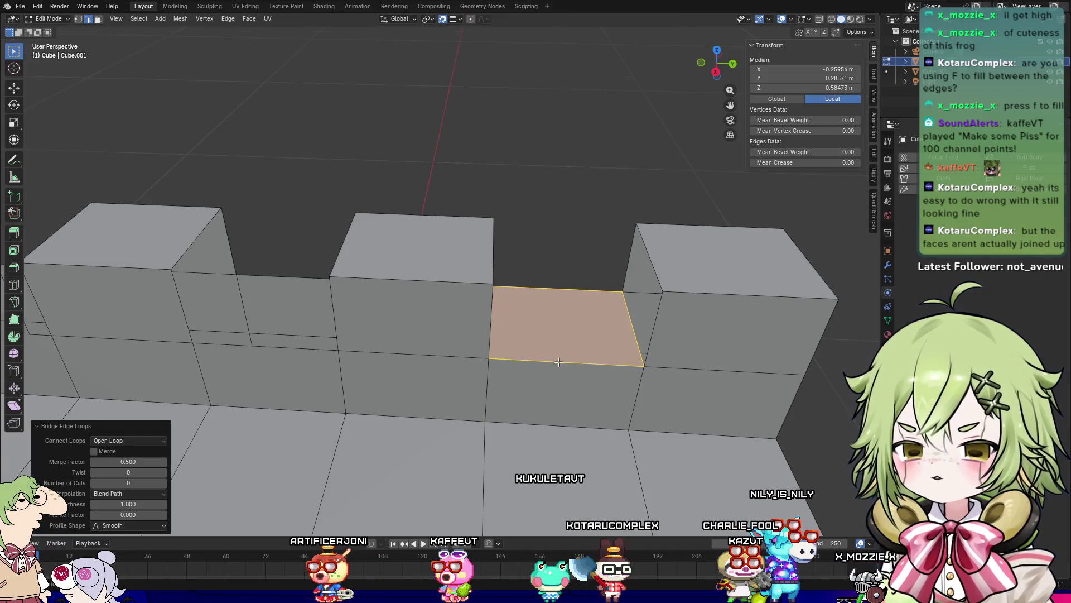
Step: Select an edge on the tall merlon's open side for bridging
middle_click_drag(577, 293, 550, 342)
left_click(529, 263)
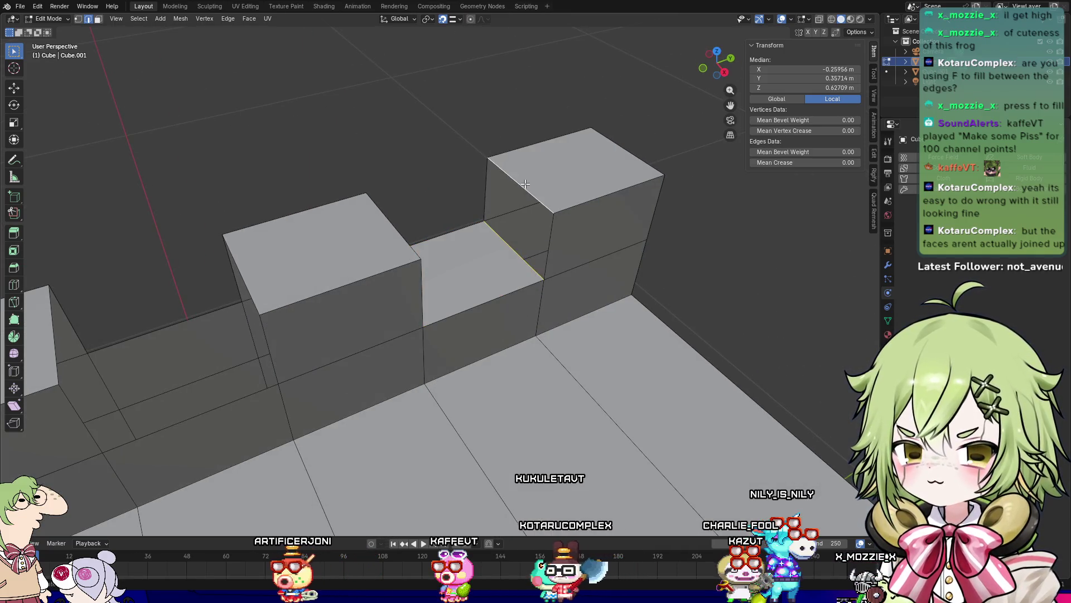
right_click(525, 184)
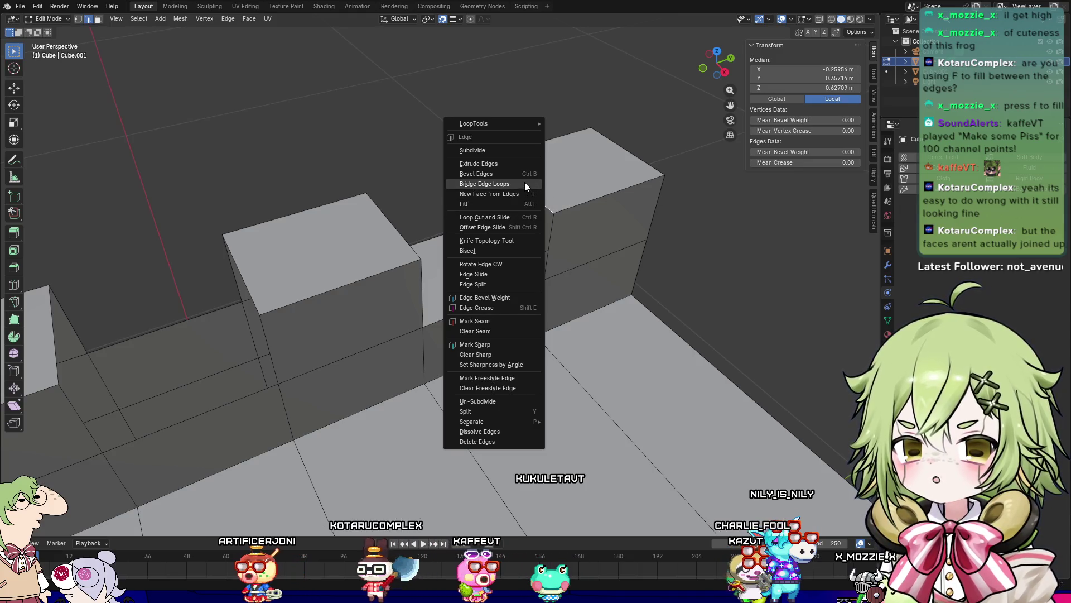
Step: Bridge the selected edges to close the tall merlon's open side
left_click(524, 182)
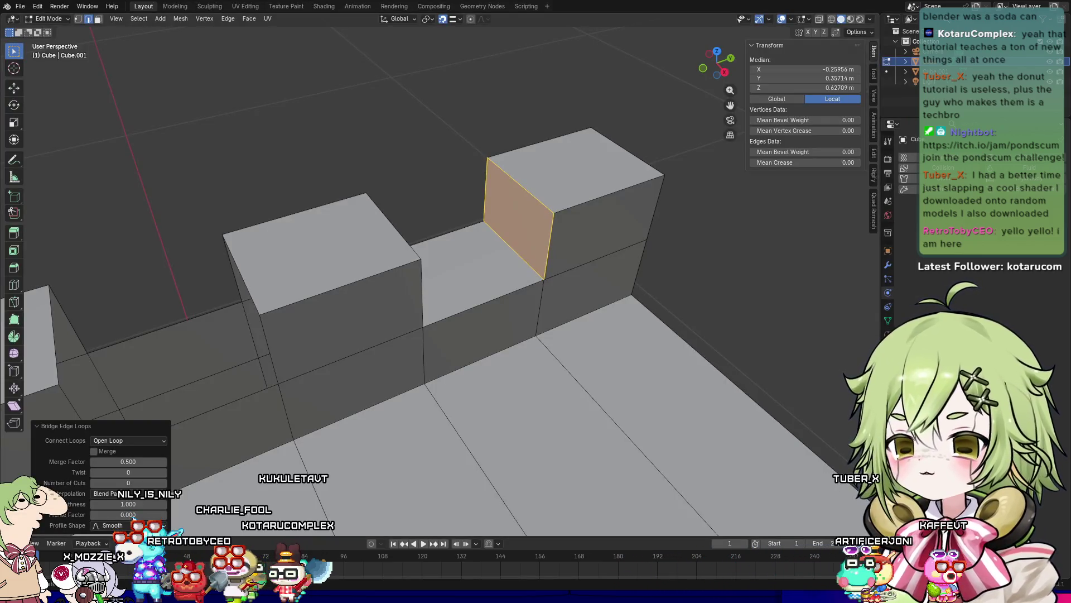
Step: Zoom and orbit out to view the whole crenellated wall
scroll(423, 389, "down", 5)
mouse_move(391, 390)
middle_mouse_down()
mouse_move(422, 390)
mouse_move(482, 349)
mouse_move(673, 437)
mouse_move(566, 394)
middle_mouse_up()
Step: Bridge the open gap's lower edge into a new face
left_click(510, 434)
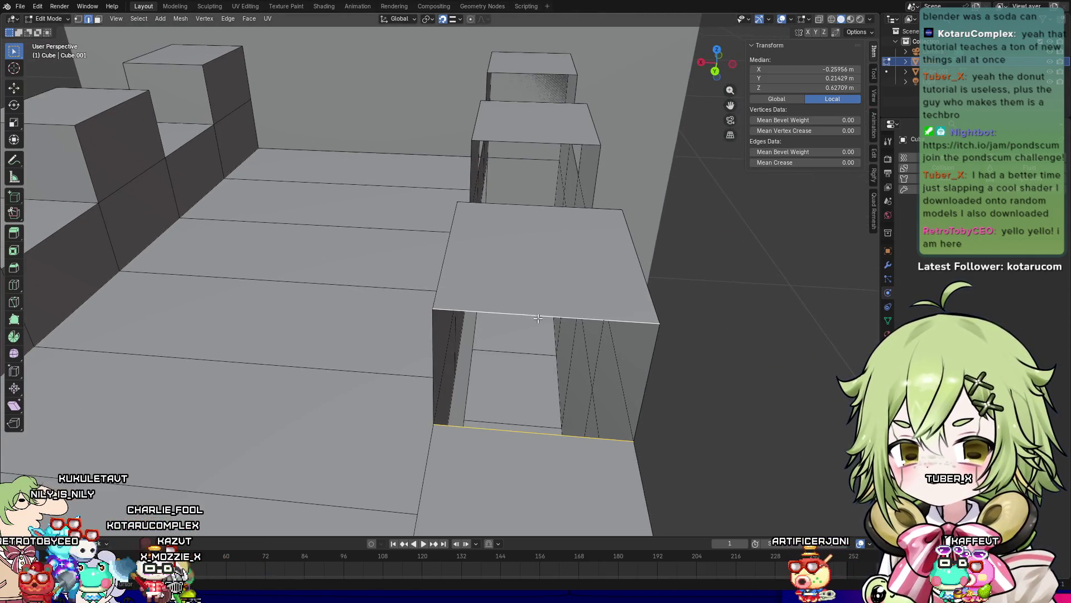
right_click(537, 320)
left_click(540, 314)
mouse_move(591, 314)
middle_mouse_down()
mouse_move(338, 424)
mouse_move(376, 335)
mouse_move(560, 351)
mouse_move(470, 418)
mouse_move(347, 454)
mouse_move(658, 443)
middle_mouse_up()
Step: Cancel an accidental bevel and bridge the next gap's two edges into a face
left_click(559, 355)
scroll(442, 425, "up", 3)
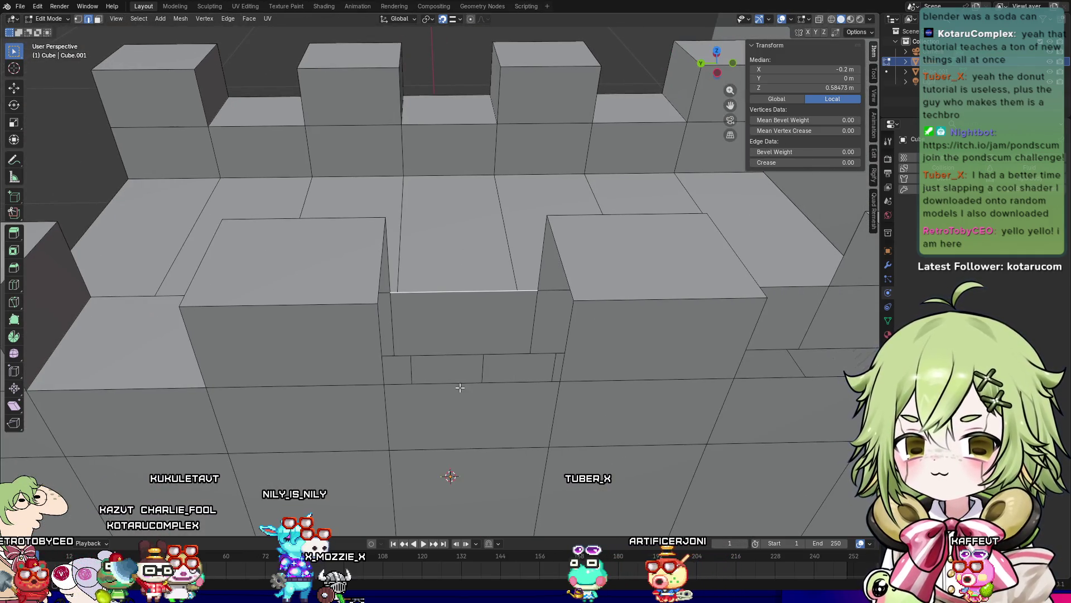
left_click(461, 385, "shift")
right_click(464, 384)
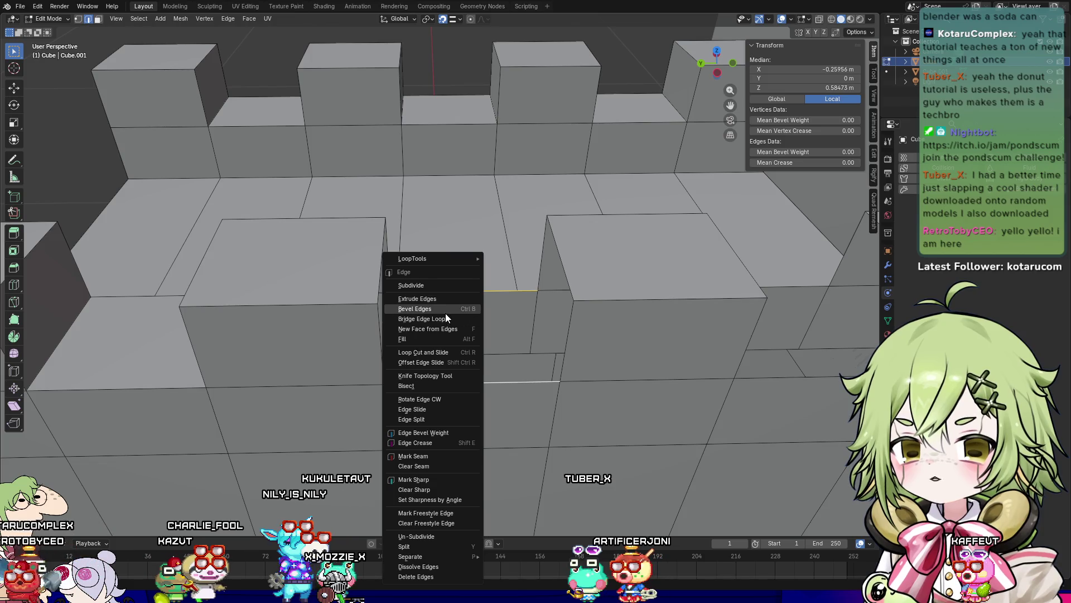
left_click(445, 310)
key("Escape")
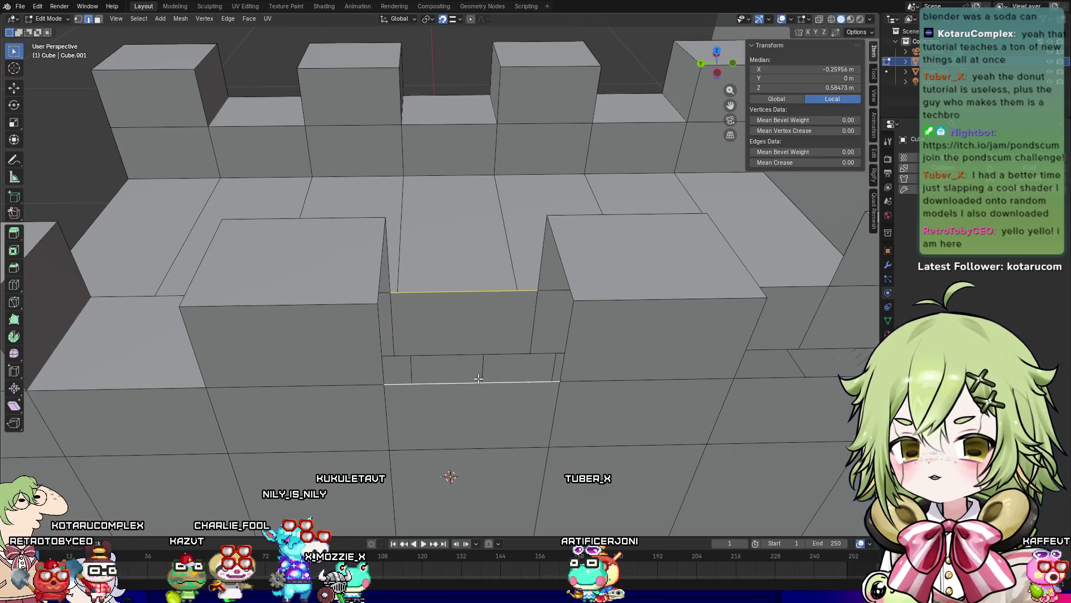
right_click(471, 390)
left_click(453, 318)
mouse_move(453, 318)
middle_mouse_down()
mouse_move(404, 390)
mouse_move(419, 407)
middle_mouse_up()
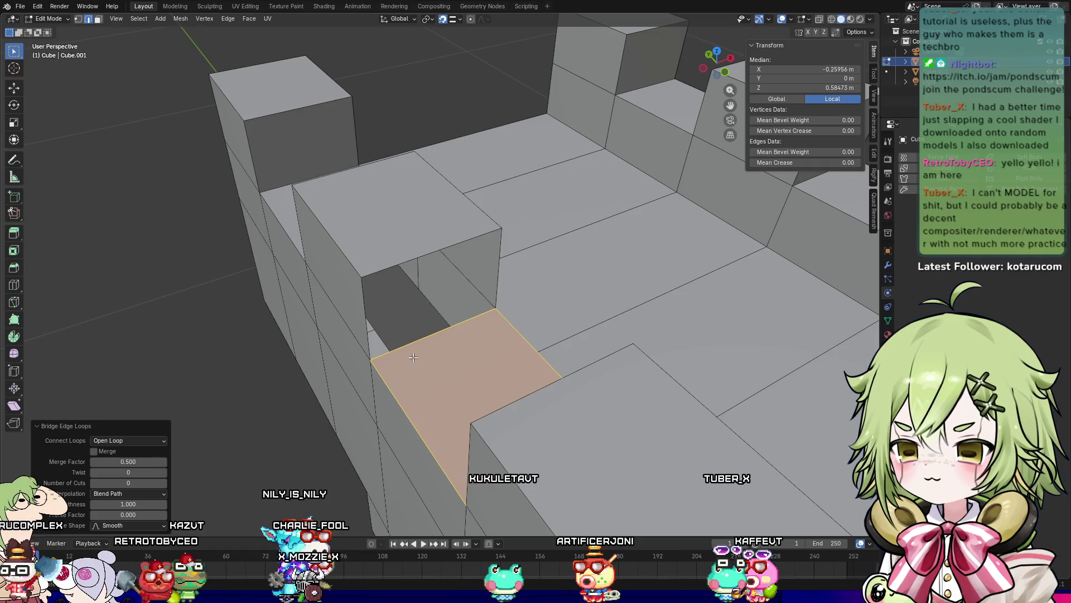
Step: Bridge the next gap's top edge pair into a face
left_click(400, 344)
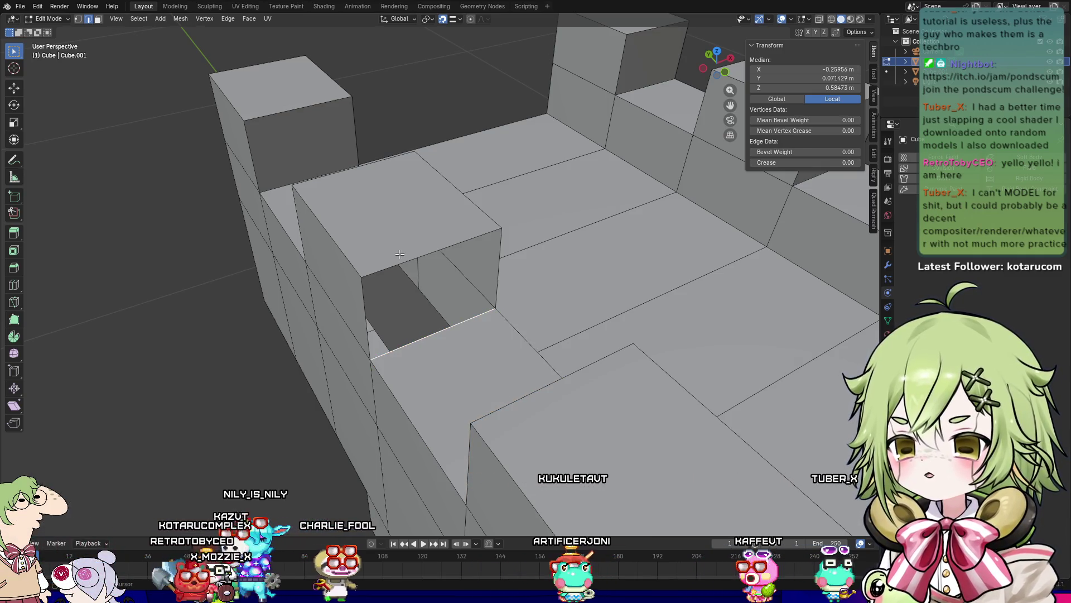
right_click(431, 253)
left_click(474, 238)
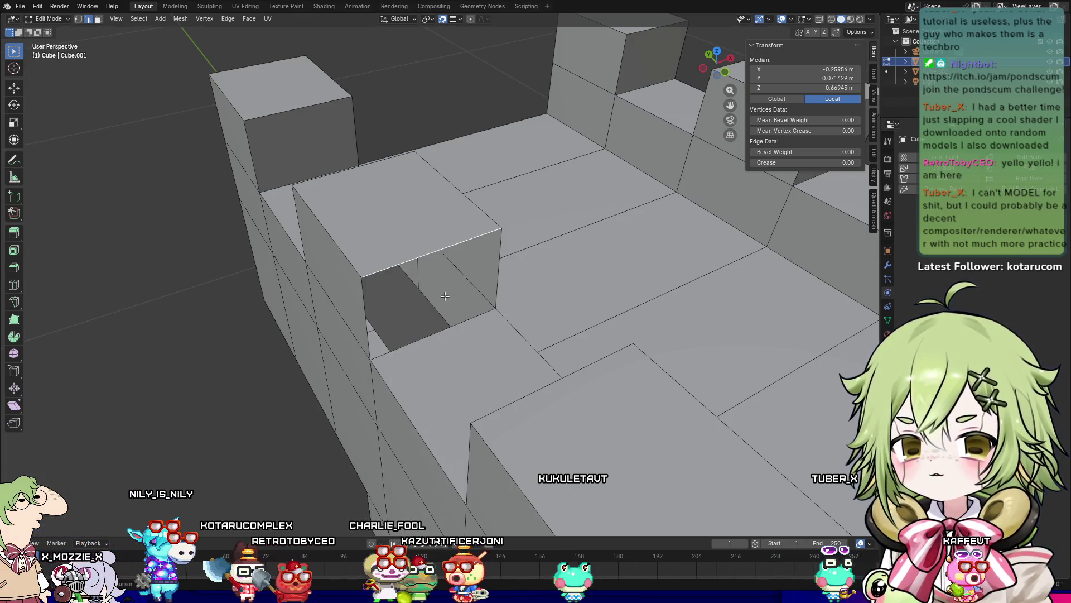
right_click(446, 329)
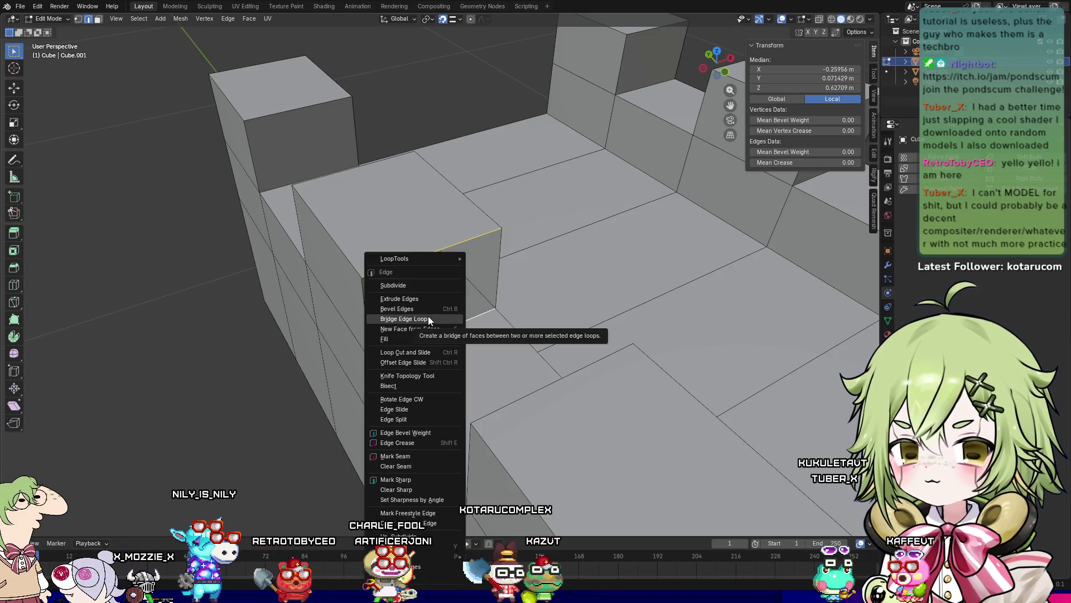
left_click(428, 318)
Step: Fill two more gaps by bridging their lower and upper edges
middle_click_drag(428, 318, 560, 328)
left_click(469, 346)
mouse_move(469, 346)
middle_mouse_down()
mouse_move(470, 328)
mouse_move(375, 431)
mouse_move(522, 401)
middle_mouse_up()
right_click(434, 322)
left_click(434, 322)
left_click(521, 401)
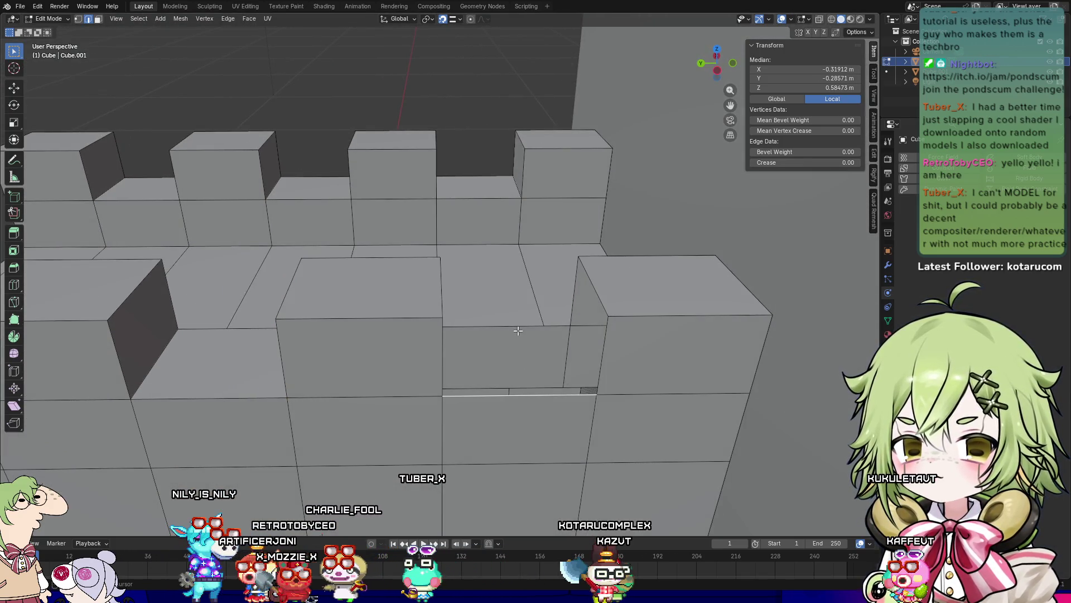
left_click(518, 330, "shift")
right_click(519, 330)
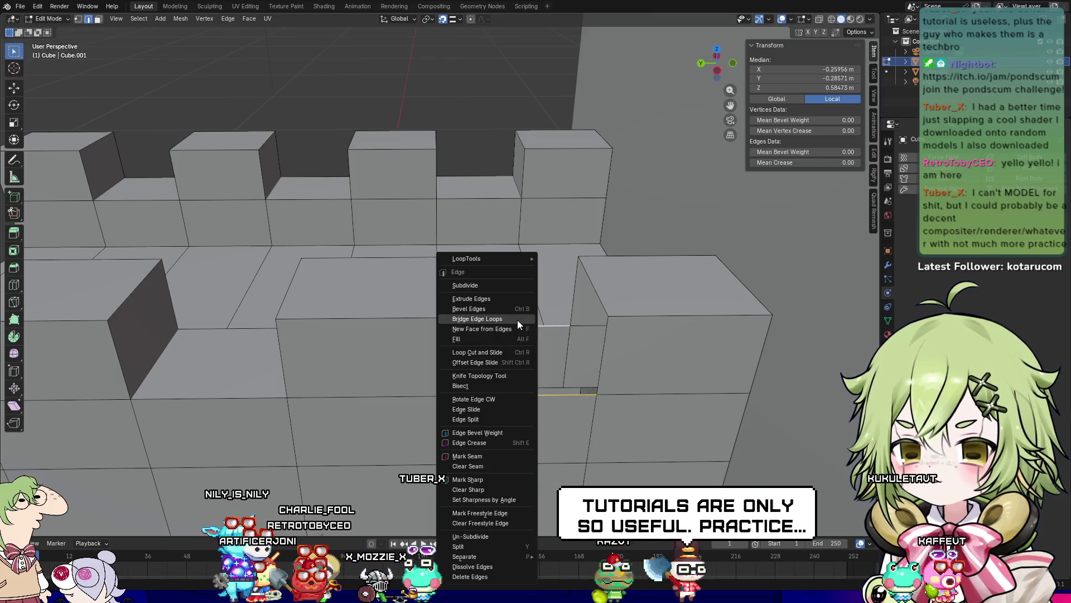
left_click(517, 323)
Step: Select the next merlon's edges and bridge them into a face
mouse_move(518, 324)
middle_mouse_down()
mouse_move(415, 347)
mouse_move(463, 340)
middle_mouse_up()
left_click(479, 357)
left_click(486, 281)
right_click(487, 281)
key("Escape")
left_click(501, 344, "shift")
right_click(494, 364)
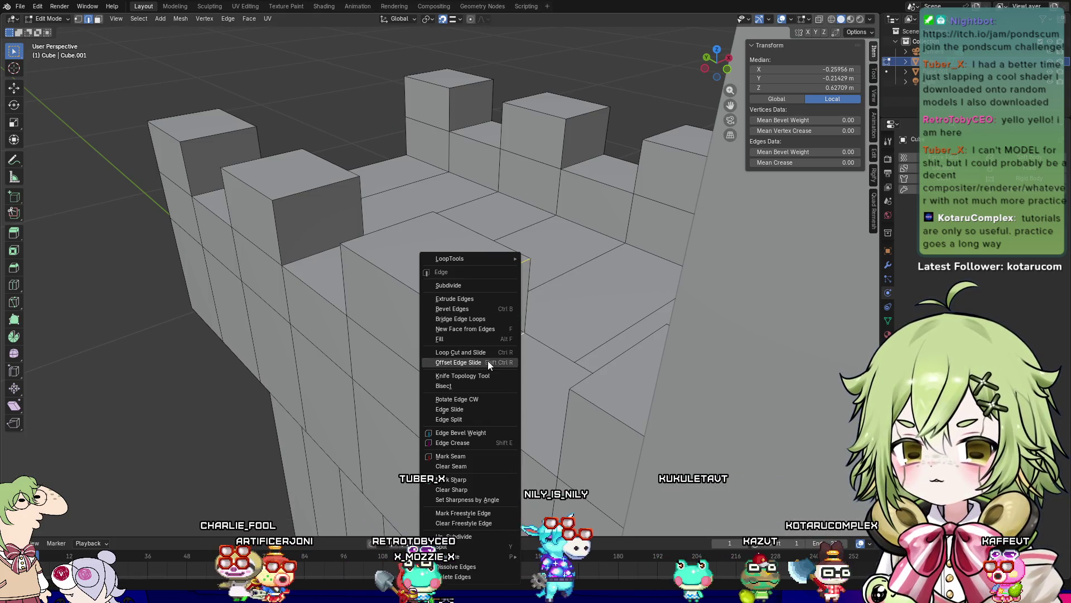
left_click(478, 322)
Step: Close another merlon's open side with a bridged face
mouse_move(478, 322)
middle_mouse_down()
mouse_move(564, 371)
mouse_move(426, 363)
middle_mouse_up()
left_click(366, 341)
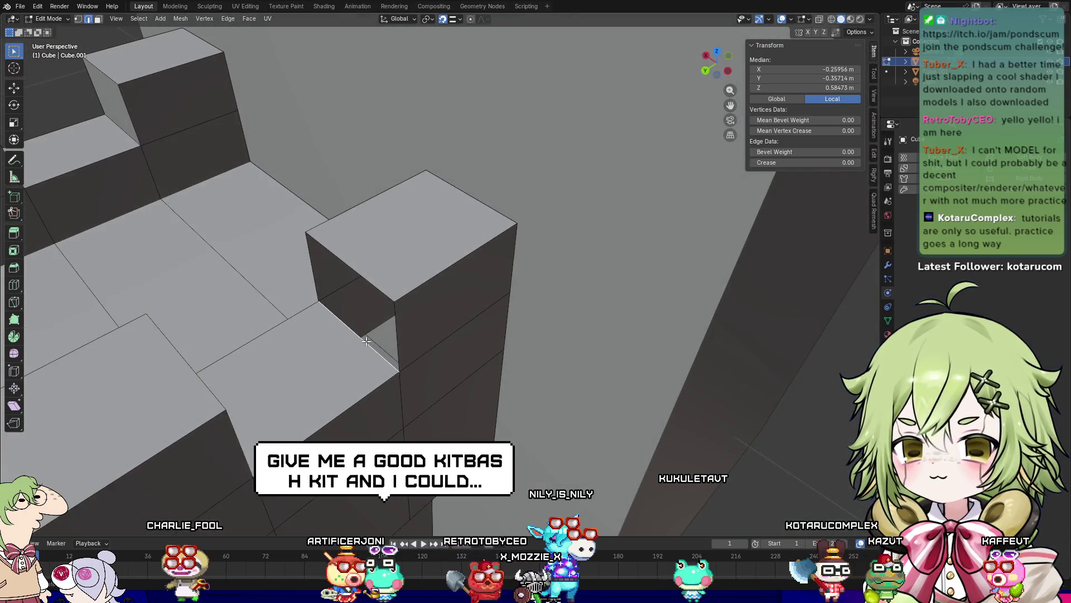
key("ctrl+z")
middle_click_drag(366, 341, 254, 382)
right_click(254, 381)
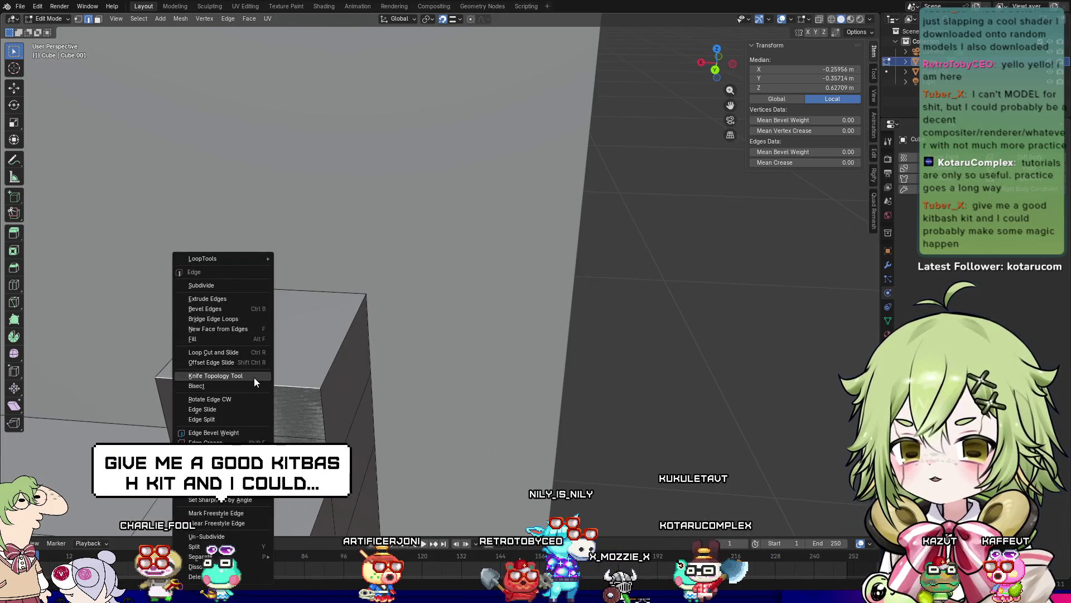
left_click(224, 319)
Step: Deselect everything and inspect the whole castle in Object and Edit Mode
mouse_move(224, 319)
middle_mouse_down()
mouse_move(310, 394)
mouse_move(502, 402)
middle_mouse_up()
scroll(536, 405, "up", 4)
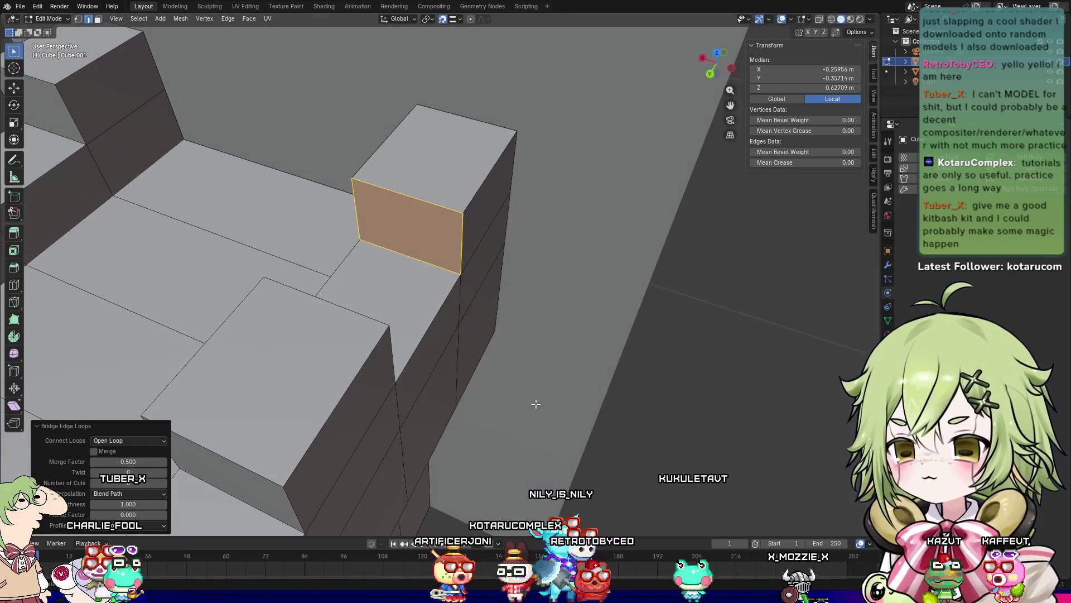
scroll(536, 405, "down", 4)
left_click(592, 385)
scroll(608, 385, "down", 2)
middle_click_drag(613, 385, 563, 409)
mouse_move(469, 452)
middle_mouse_down()
mouse_move(658, 402)
mouse_move(543, 406)
mouse_move(575, 389)
middle_mouse_up()
key("Tab")
scroll(502, 399, "up", 4)
key("Tab")
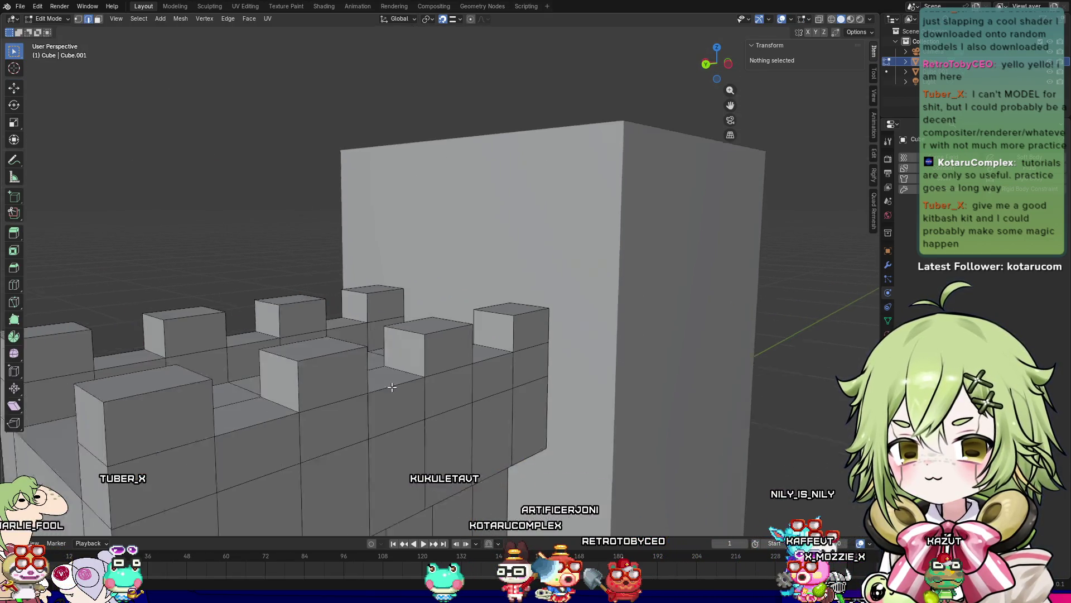
middle_click_drag(357, 395, 579, 402)
Step: Select the two merlon top faces, raise them slightly on Z and bevel their edges
left_click(362, 378)
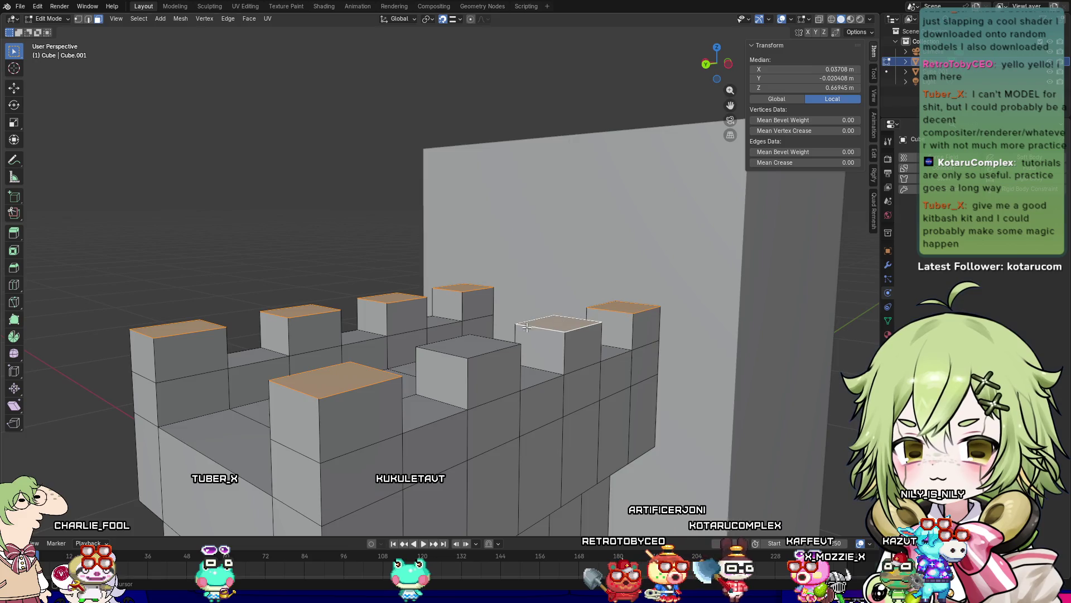
left_click(472, 350, "shift")
left_click(15, 90)
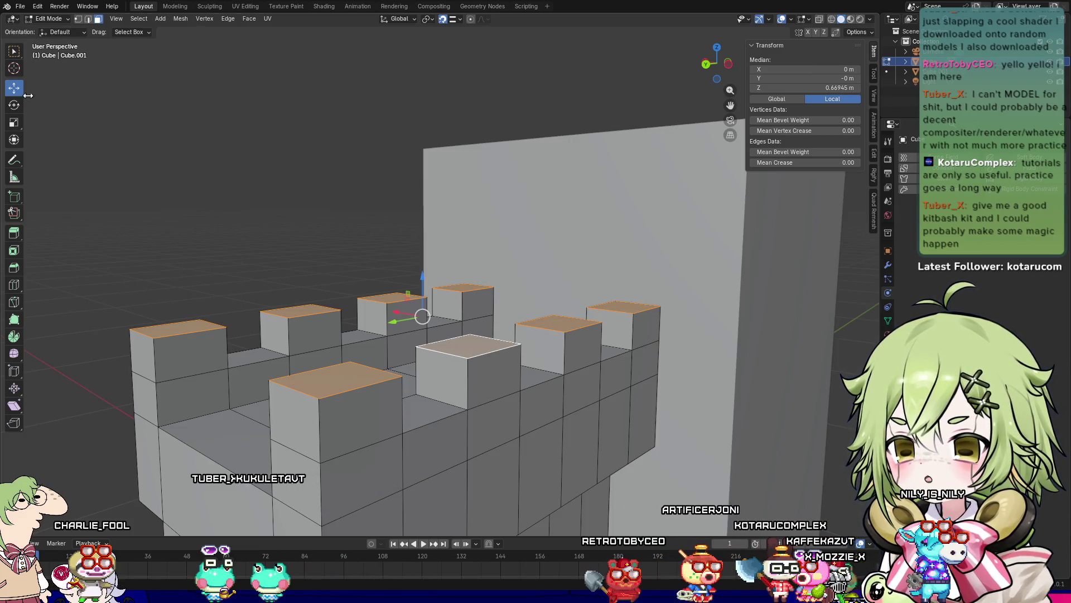
left_click_drag(422, 275, 423, 272)
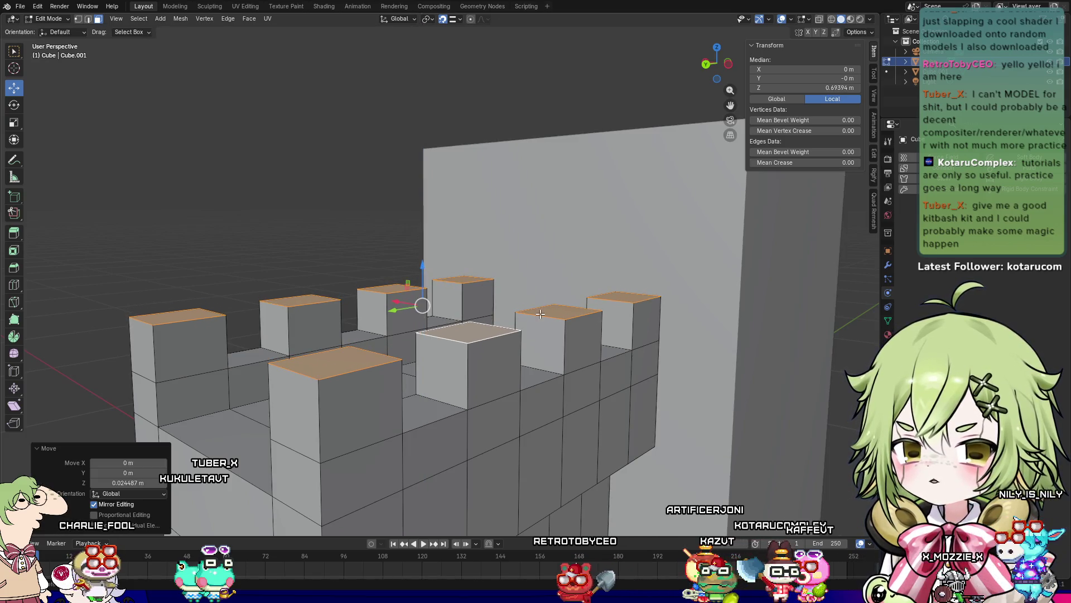
left_click(589, 317)
key("Tab")
mouse_move(286, 204)
middle_mouse_down()
mouse_move(280, 263)
mouse_move(373, 249)
mouse_move(408, 294)
mouse_move(453, 250)
mouse_move(405, 267)
mouse_move(387, 291)
mouse_move(242, 256)
mouse_move(363, 279)
mouse_move(391, 301)
mouse_move(396, 327)
mouse_move(411, 290)
mouse_move(415, 301)
middle_mouse_up()
Step: In Edit Mode, select the wall's bottom edges in edge select mode
key("Tab")
left_click(441, 386)
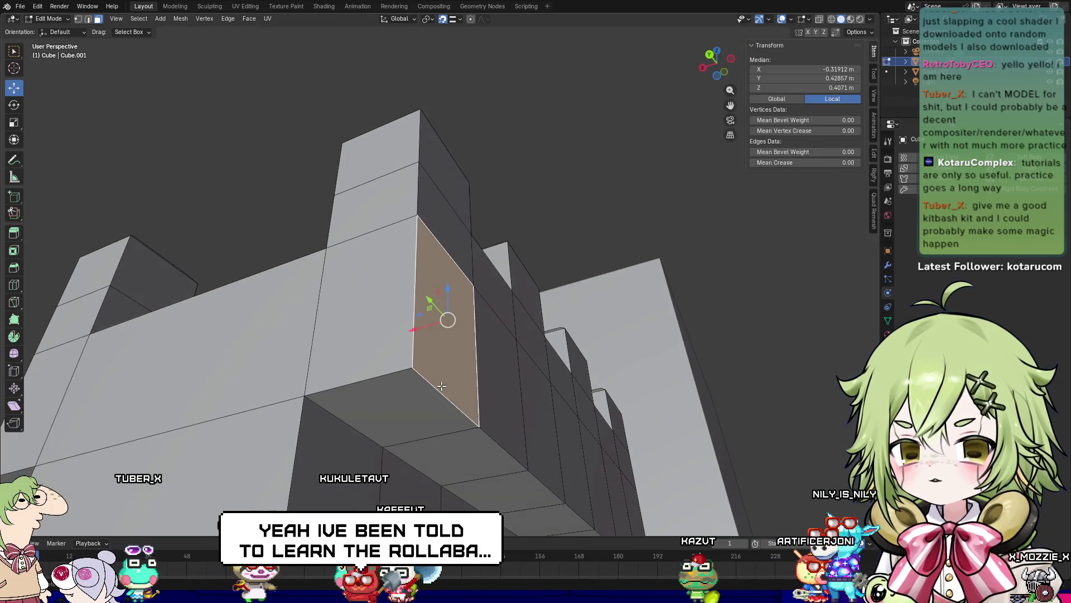
key("2")
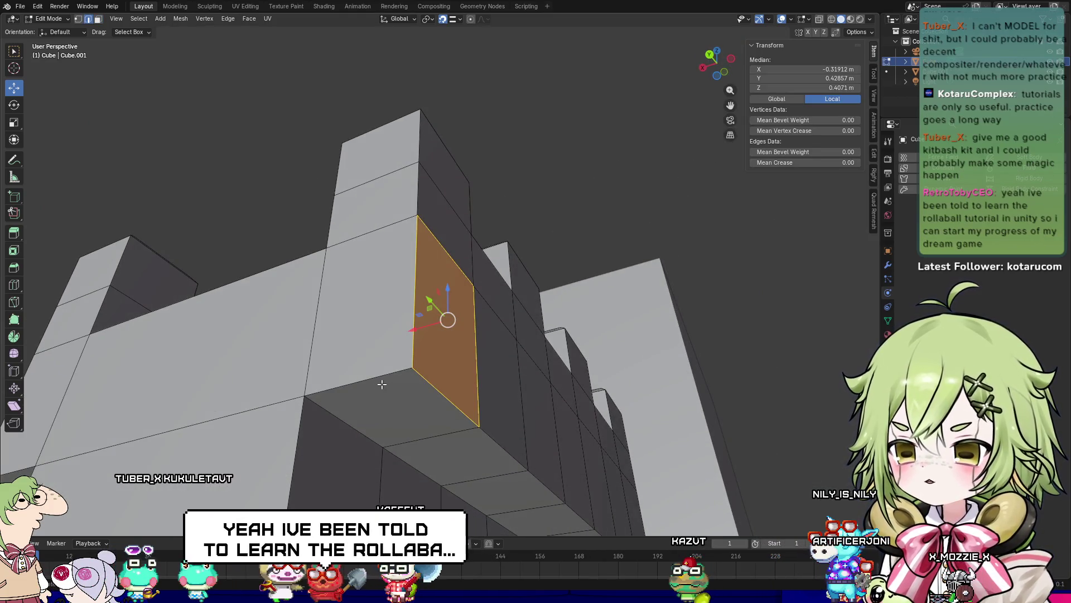
mouse_move(445, 394)
middle_mouse_down()
mouse_move(375, 351)
mouse_move(437, 371)
mouse_move(312, 389)
middle_mouse_up()
left_click(124, 390)
left_click(458, 449, "shift")
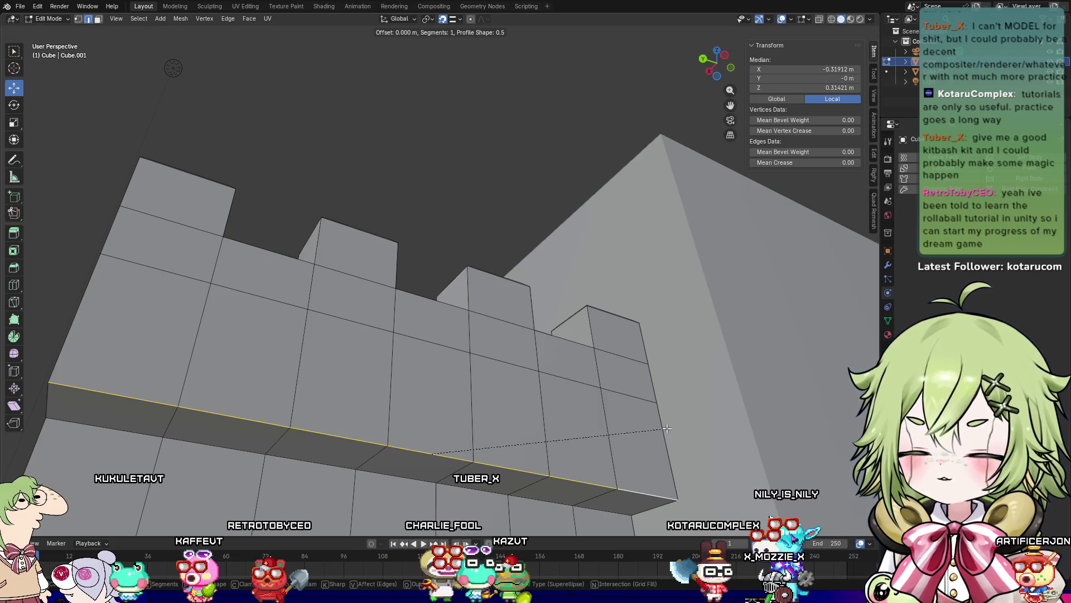
Step: Bevel the lower edges into a 0.0210 m single-segment chamfer, redoing the first attempt
left_click(321, 451)
mouse_move(320, 451)
middle_mouse_down()
mouse_move(408, 416)
mouse_move(617, 378)
mouse_move(561, 362)
mouse_move(609, 384)
middle_mouse_up()
key("ctrl+z")
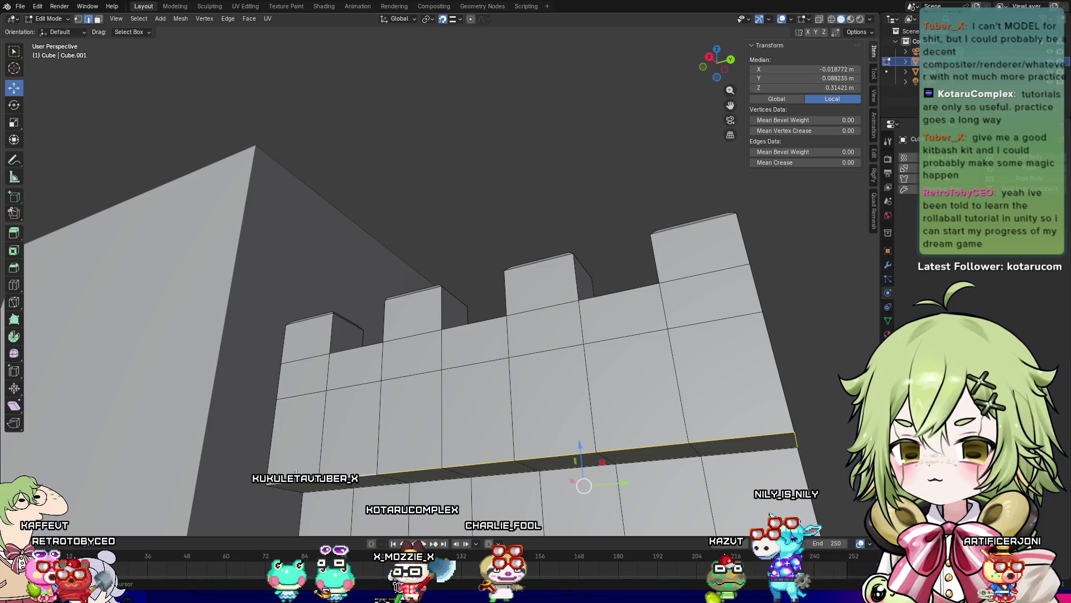
middle_click_drag(342, 474, 518, 387)
key("ctrl+b")
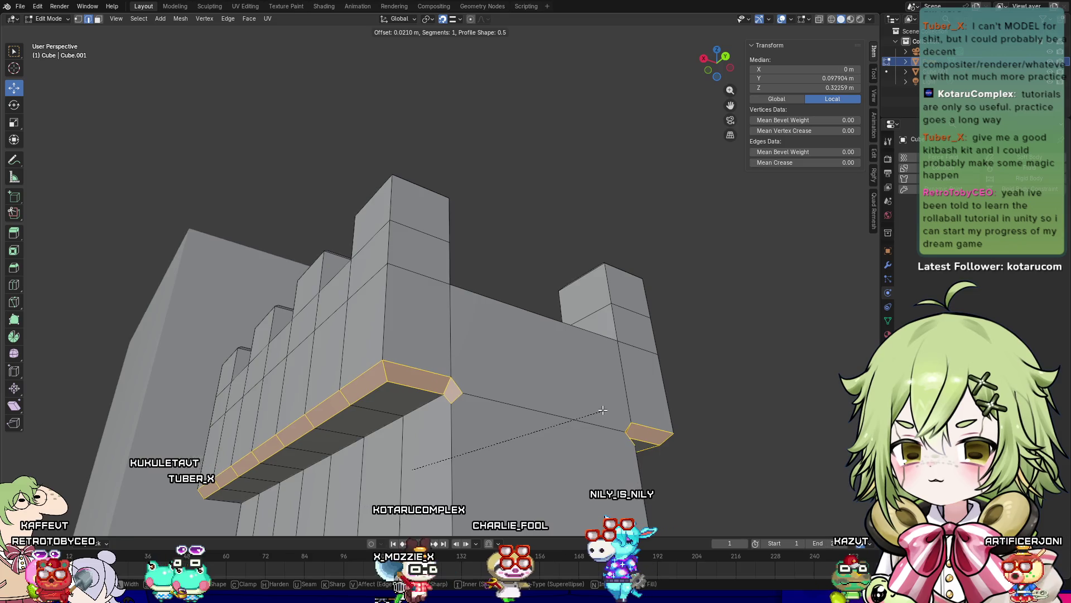
left_click(597, 404)
key("Tab")
Step: Inspect the new ledge and inner courtyard, briefly checking a merlon edge in Edit Mode
left_click(544, 189)
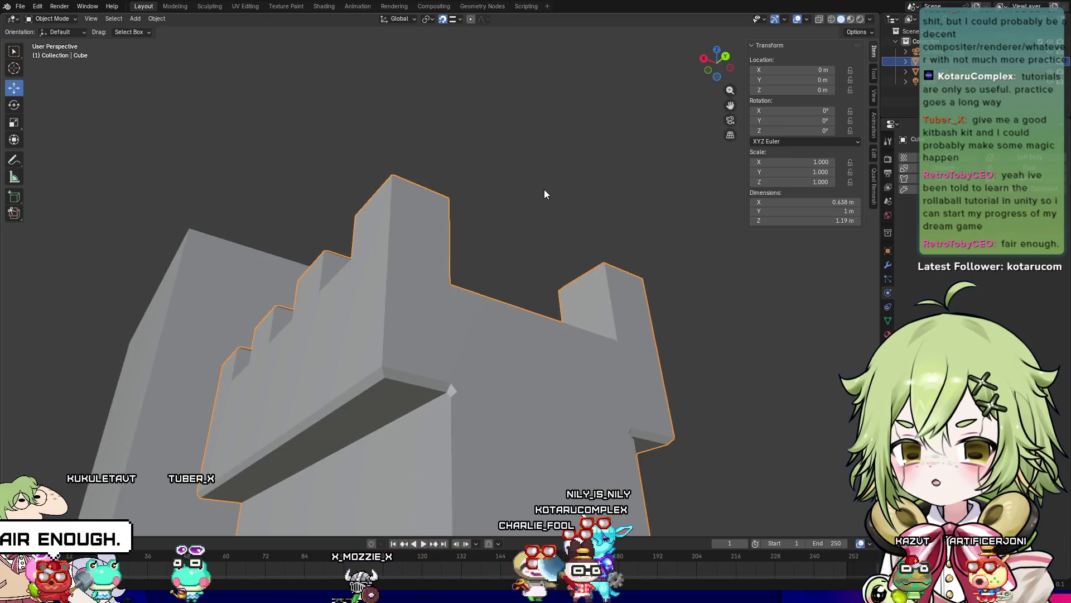
mouse_move(550, 210)
middle_mouse_down()
mouse_move(607, 266)
mouse_move(511, 263)
mouse_move(454, 282)
mouse_move(418, 253)
mouse_move(470, 272)
mouse_move(460, 346)
mouse_move(443, 258)
middle_mouse_up()
mouse_move(423, 316)
middle_mouse_down()
mouse_move(543, 315)
mouse_move(559, 298)
mouse_move(563, 279)
mouse_move(491, 346)
mouse_move(379, 288)
mouse_move(482, 232)
mouse_move(466, 294)
mouse_move(521, 287)
mouse_move(491, 317)
middle_mouse_up()
key("Tab")
left_click(447, 258)
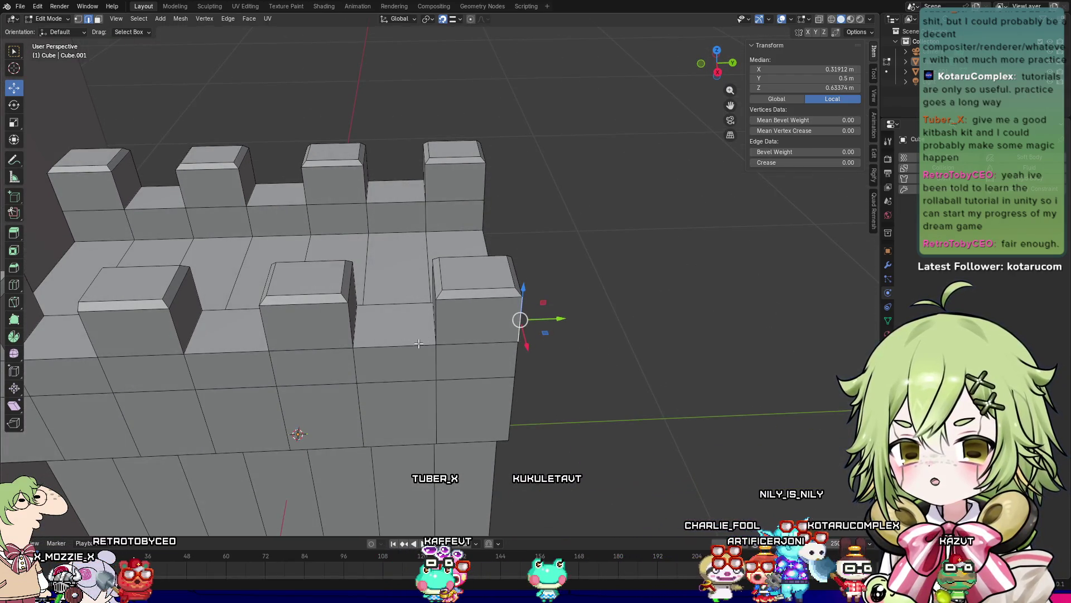
mouse_move(675, 309)
middle_mouse_down()
mouse_move(647, 324)
mouse_move(682, 335)
mouse_move(677, 385)
mouse_move(390, 358)
mouse_move(409, 328)
mouse_move(412, 389)
mouse_move(474, 401)
mouse_move(433, 397)
mouse_move(328, 290)
mouse_move(399, 321)
middle_mouse_up()
key("Tab")
Step: Select the large Cube.001 tower block and orbit around it
scroll(627, 343, "up", 2)
left_click(463, 332)
mouse_move(463, 333)
middle_mouse_down()
mouse_move(528, 304)
mouse_move(490, 275)
mouse_move(469, 169)
mouse_move(541, 175)
mouse_move(586, 221)
mouse_move(552, 301)
mouse_move(467, 325)
middle_mouse_up()
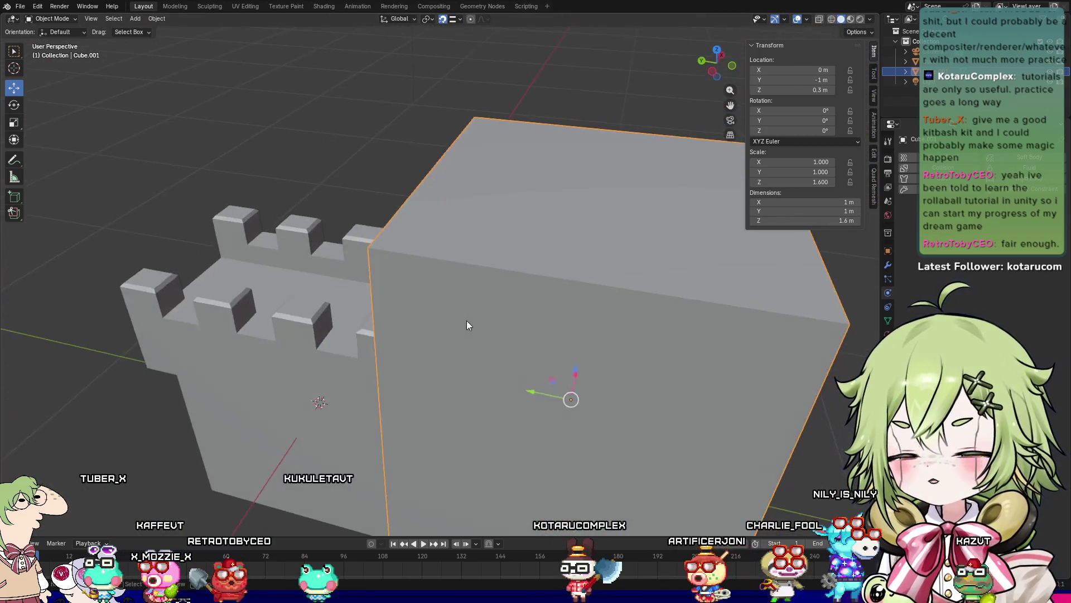
middle_click_drag(703, 333, 648, 326)
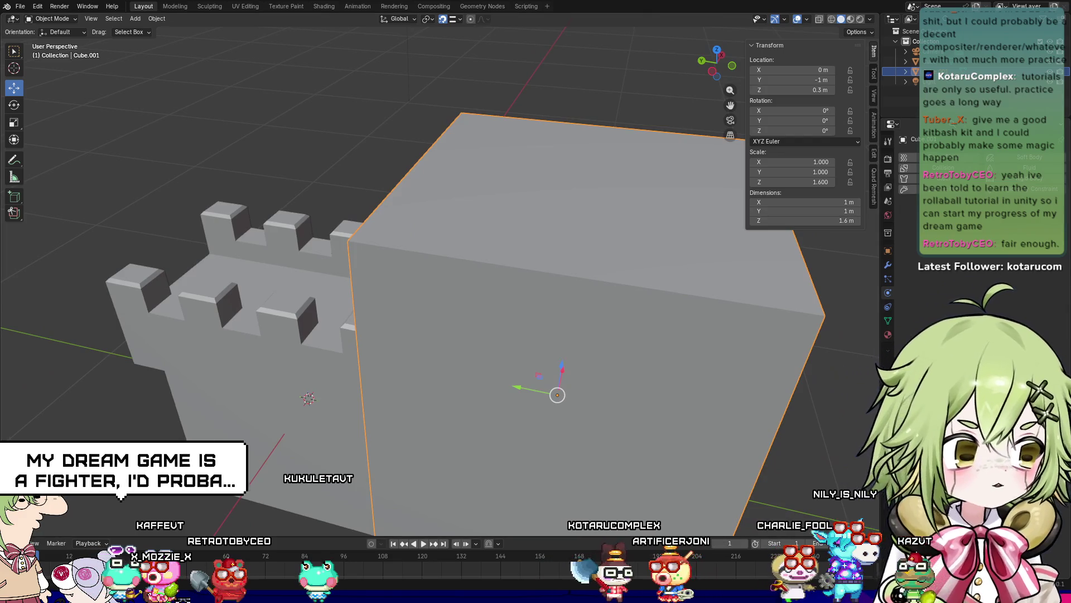
mouse_move(660, 317)
middle_mouse_down()
mouse_move(592, 302)
mouse_move(618, 297)
middle_mouse_up()
middle_click_drag(604, 314, 601, 309)
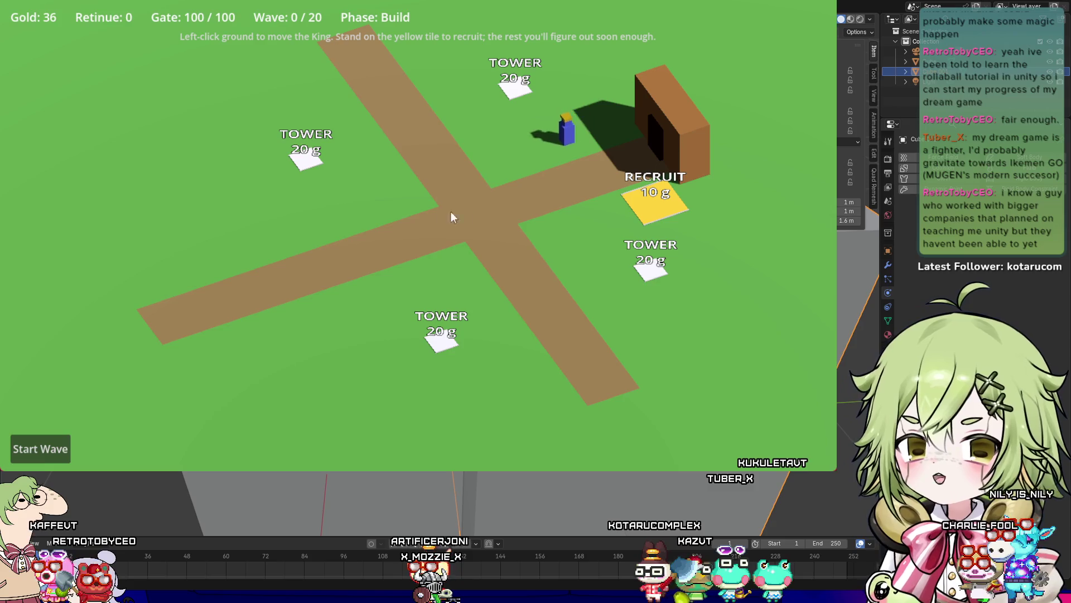
Step: Walk the king onto the RECRUIT tile for two recruits (16 gold left), then start wave 1
scroll(456, 287, "up", 5)
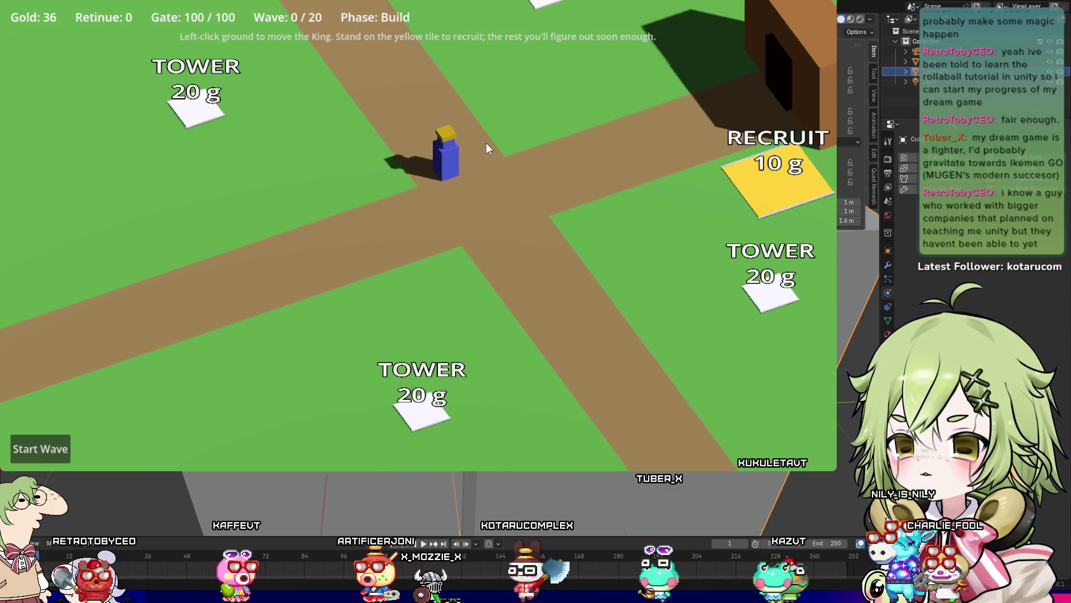
left_click(486, 143)
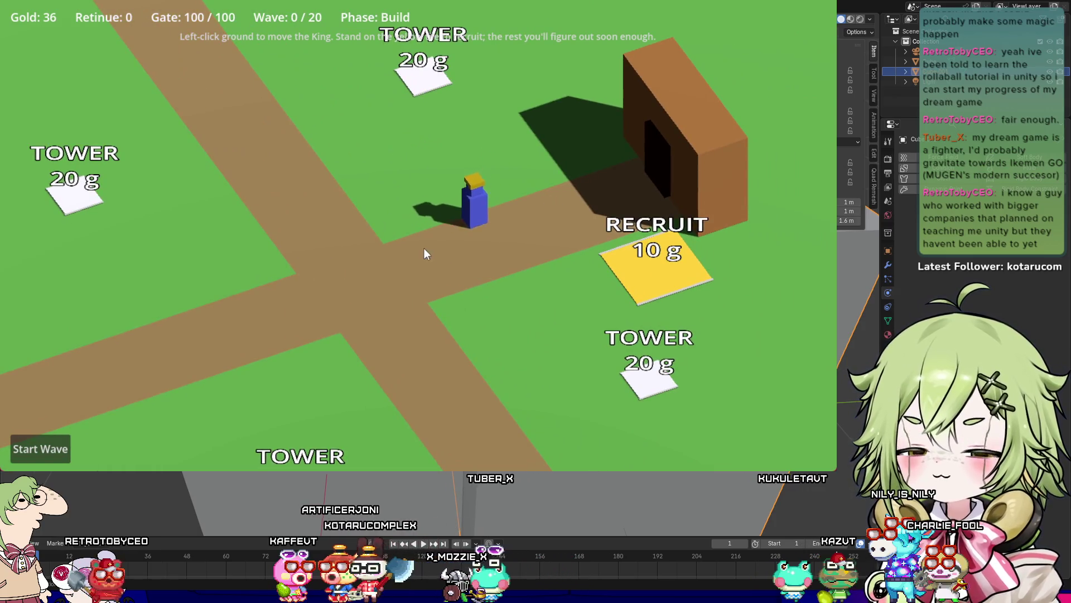
left_click(620, 293)
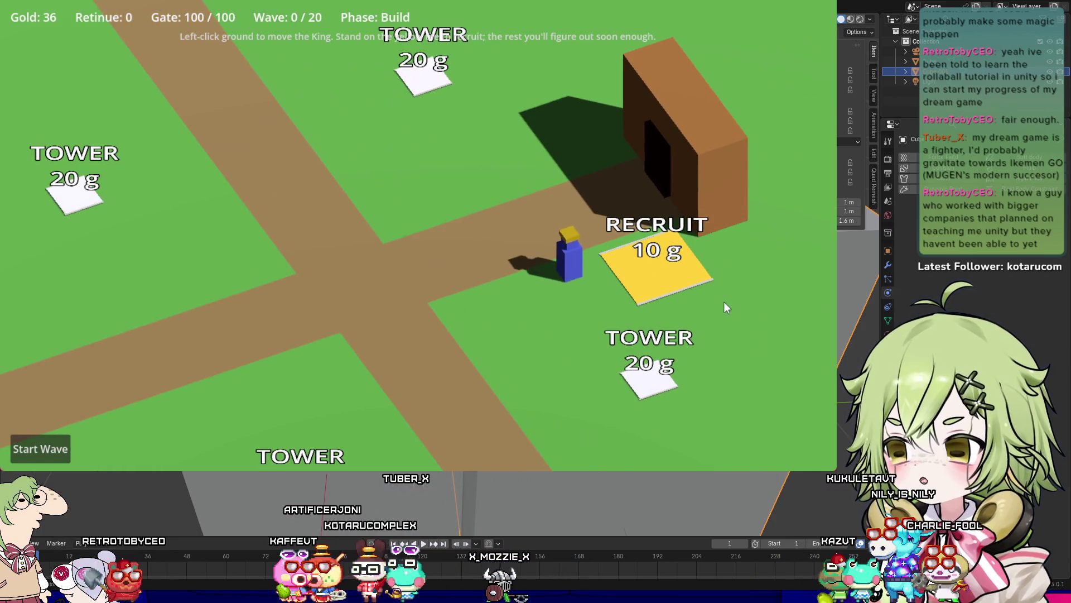
left_click(292, 330)
left_click(31, 455)
Step: Walk the king onto the yellow RECRUIT tile for another recruit and back to the crossroads
scroll(263, 329, "down", 3)
scroll(313, 279, "up", 4)
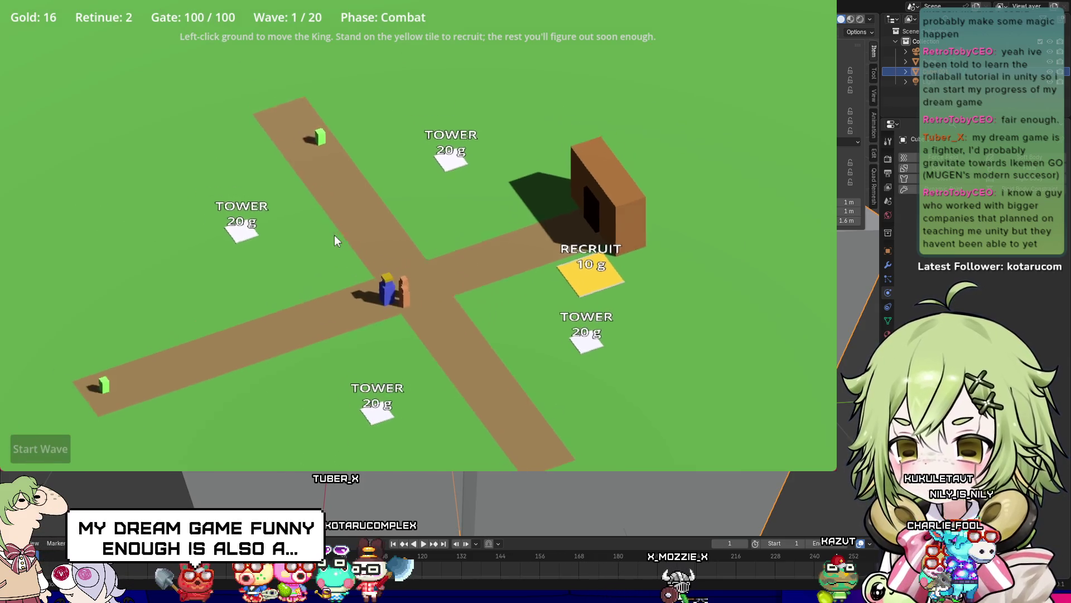
left_click(334, 235)
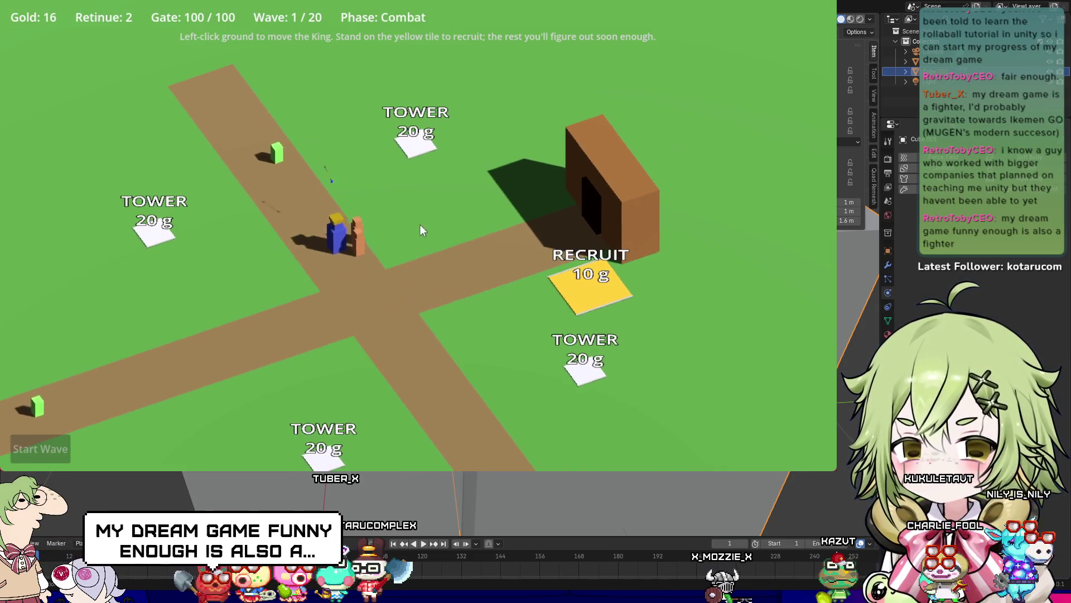
left_click(591, 285)
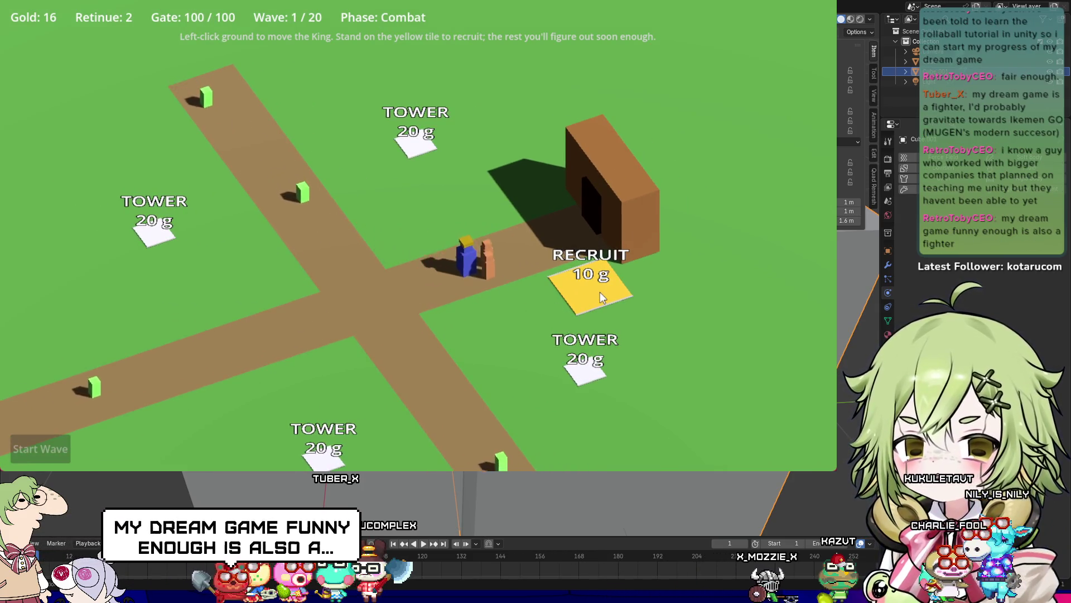
scroll(588, 286, "up", 2)
left_click(369, 304)
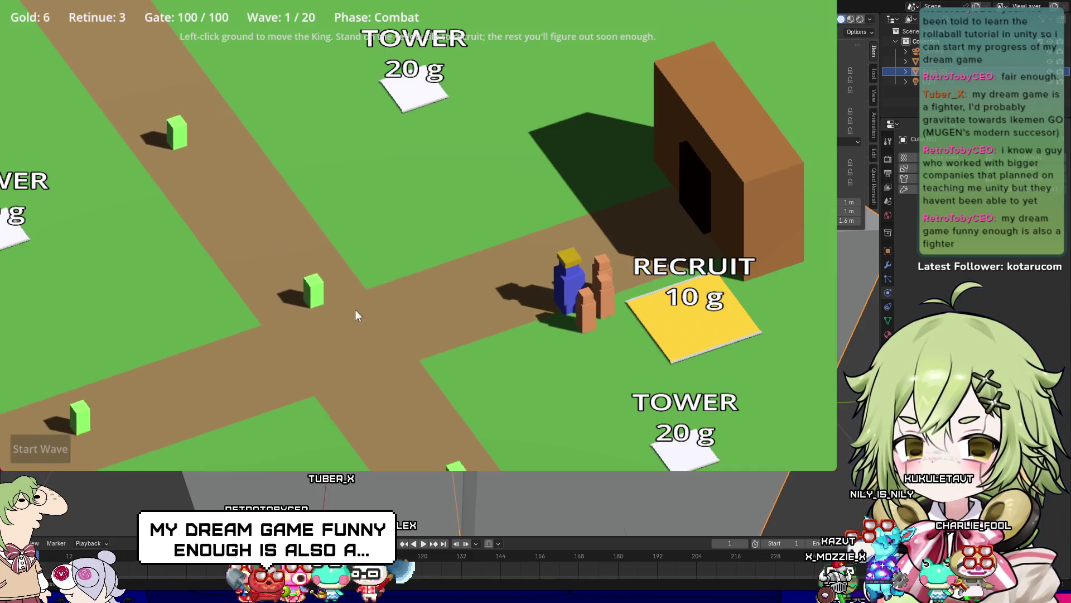
Step: Lead the king and retinue along the road toward the gate to meet enemies
scroll(359, 329, "down", 3)
scroll(390, 282, "up", 2)
left_click(414, 301)
left_click(406, 267)
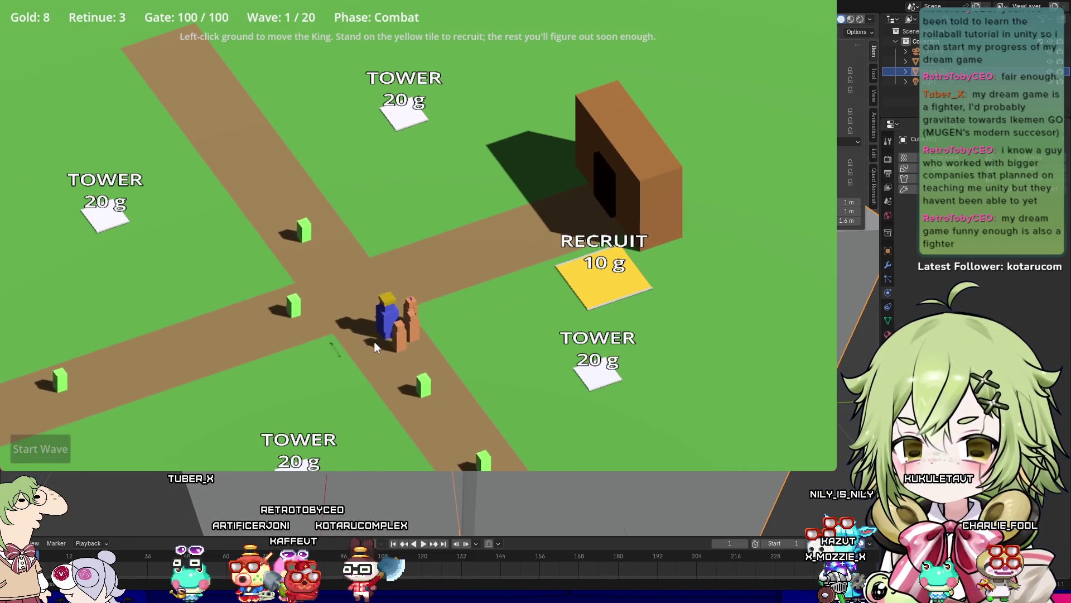
left_click(447, 228)
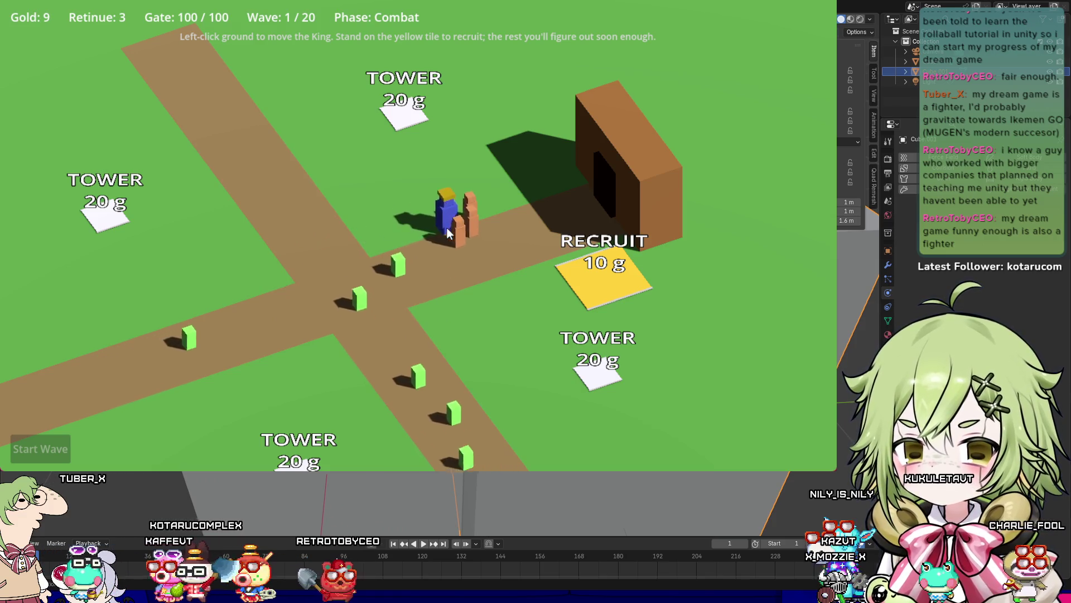
left_click(513, 236)
left_click(339, 267)
left_click(483, 250)
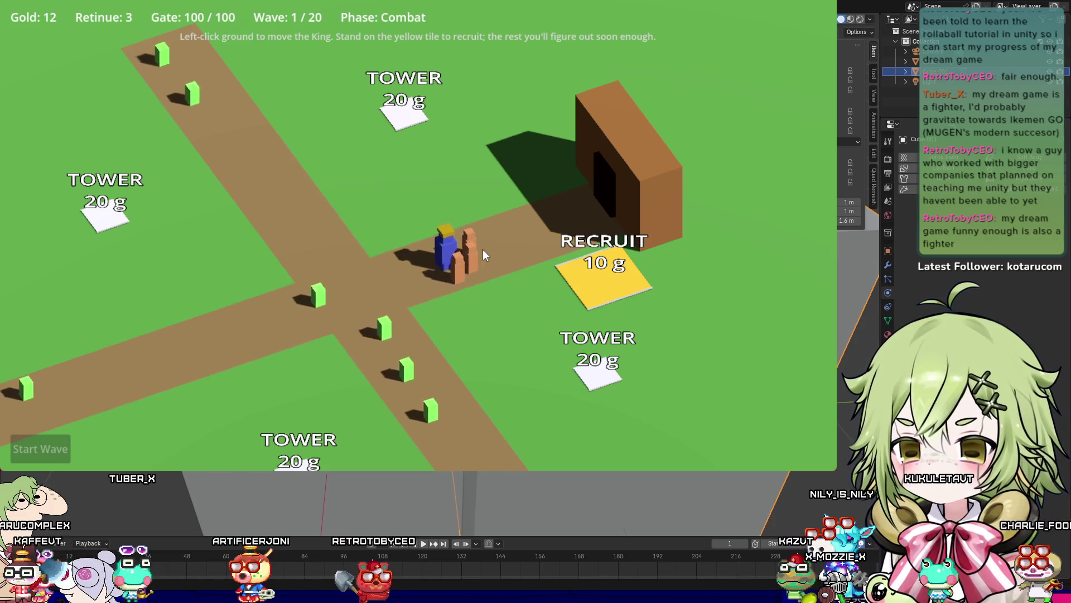
Step: Zig-zag the king along the road, fighting wave 1 enemies and collecting gold
scroll(460, 266, "up", 2)
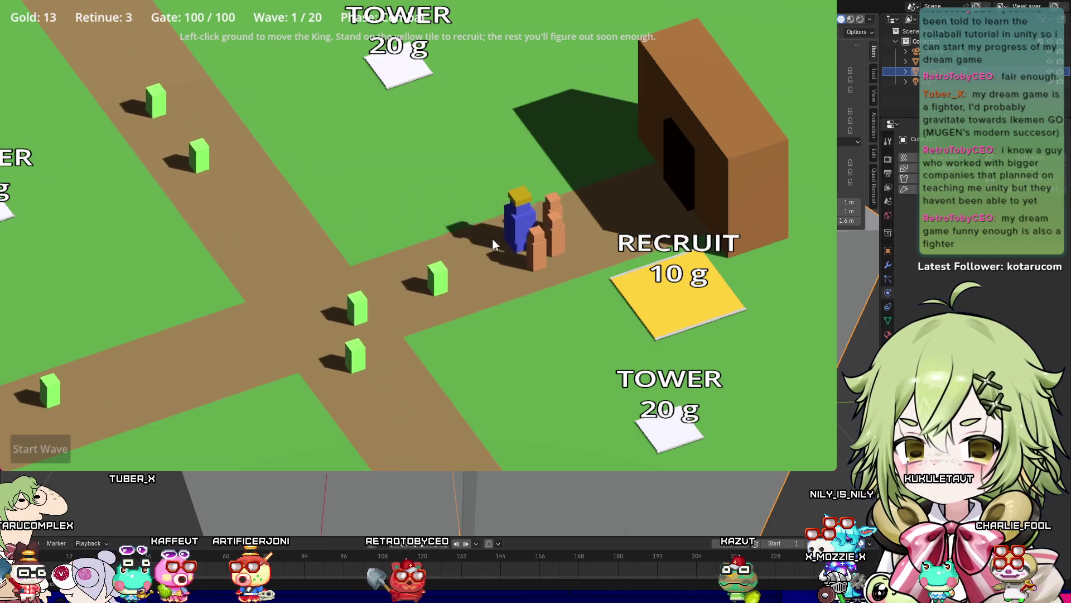
scroll(484, 282, "down", 1)
left_click(443, 282)
left_click(471, 243)
left_click(387, 259)
left_click(491, 256)
left_click(463, 190)
left_click(480, 263)
left_click(501, 210)
left_click(528, 238)
left_click(498, 212)
left_click(578, 270)
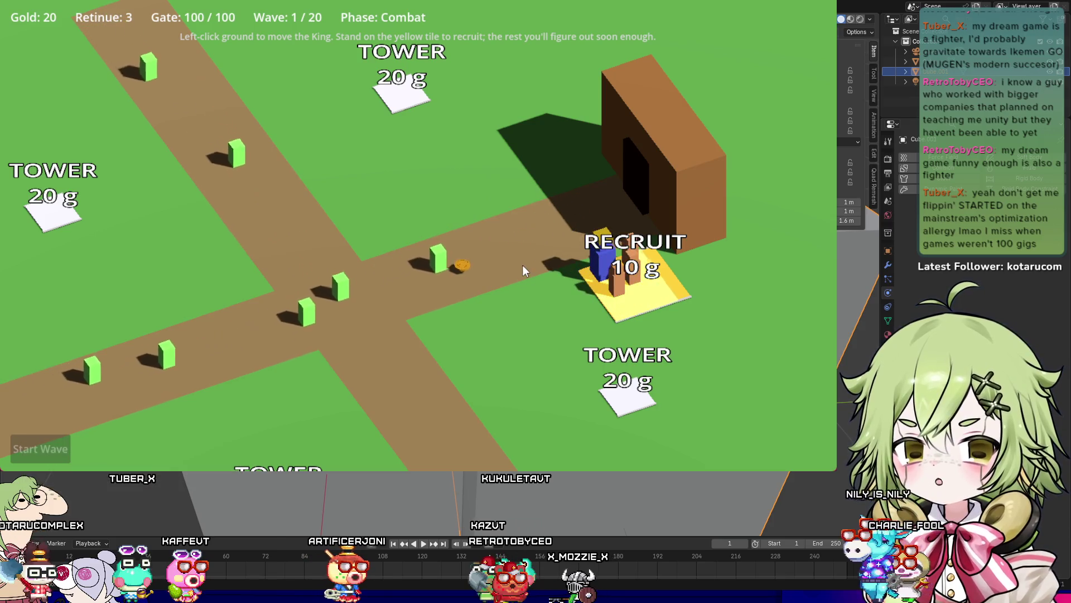
Step: Recruit a fourth follower, gather gold to 21, and head to the lower TOWER tile
left_click(494, 259)
left_click(512, 219)
left_click(448, 265)
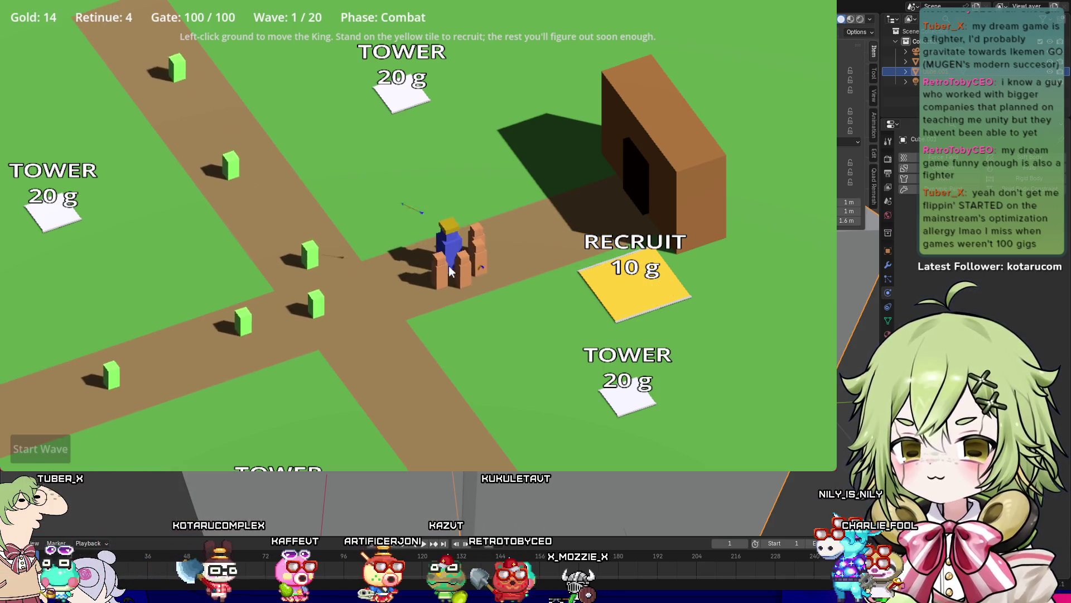
left_click(464, 276)
left_click(595, 360)
left_click(349, 259)
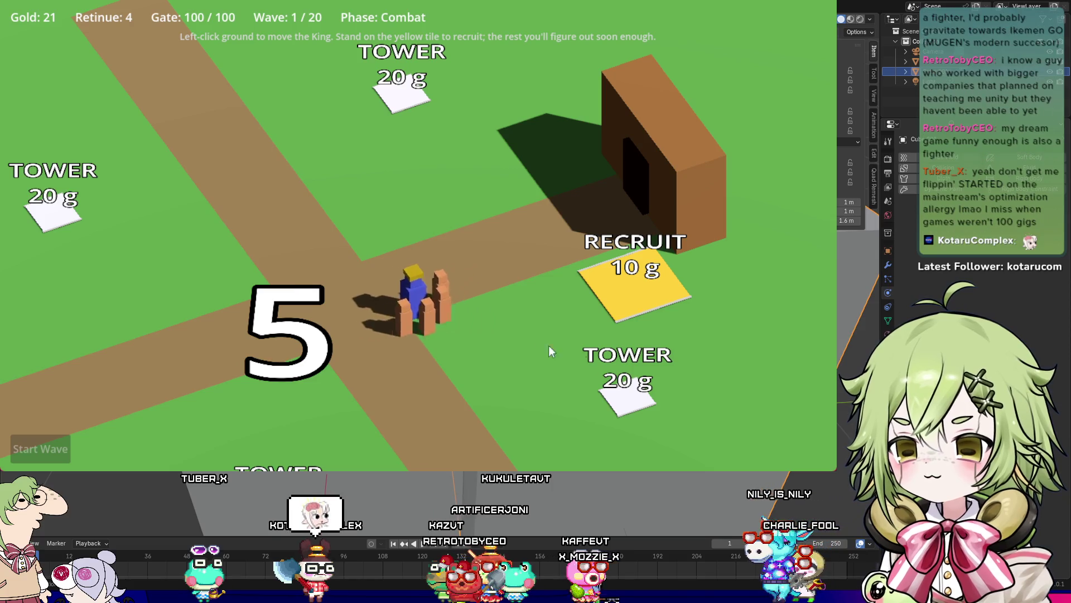
left_click(655, 397)
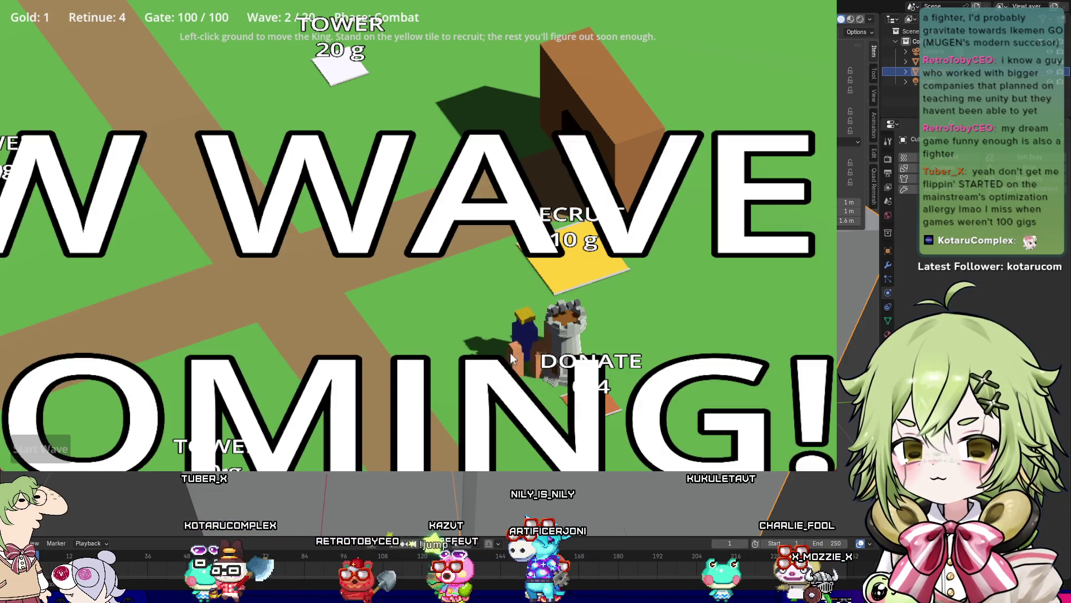
Step: After donating, walk the king up the left road and grab a dropped coin
left_click(471, 320)
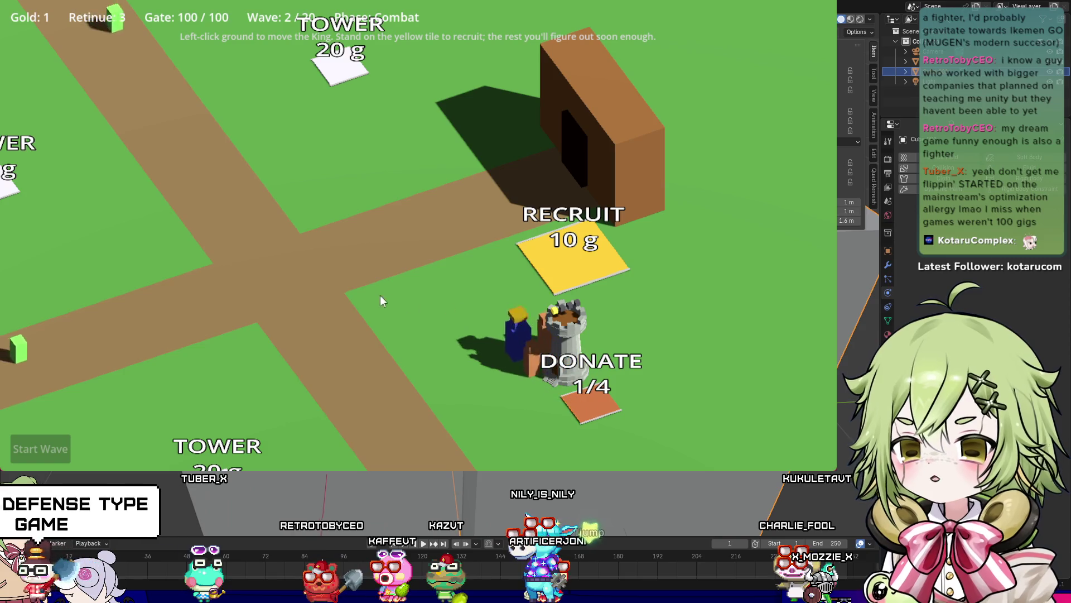
left_click(316, 240)
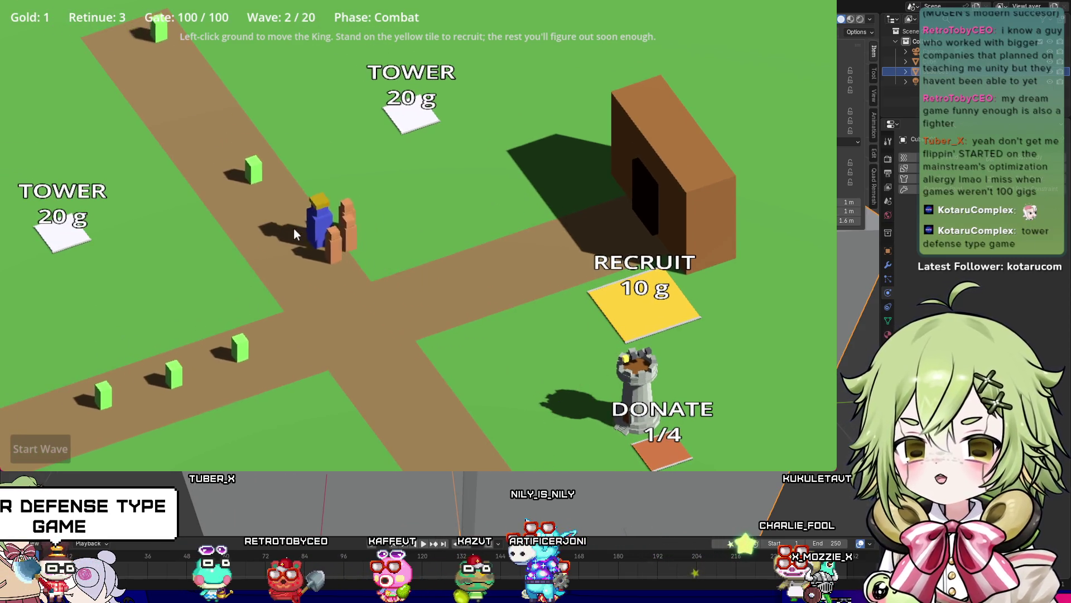
left_click(475, 304)
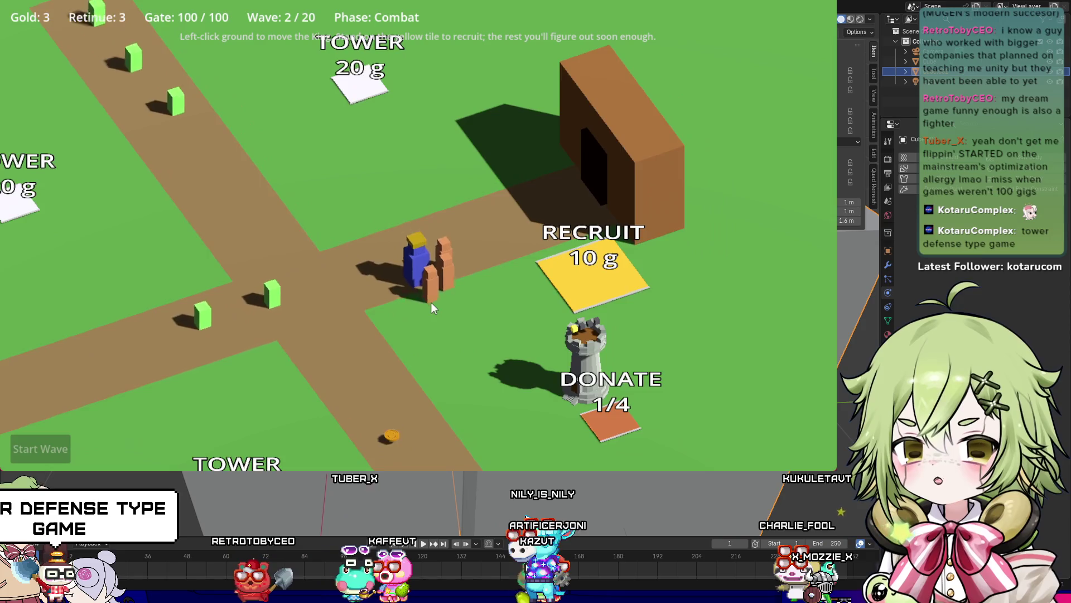
left_click(472, 422)
scroll(472, 414, "down", 5)
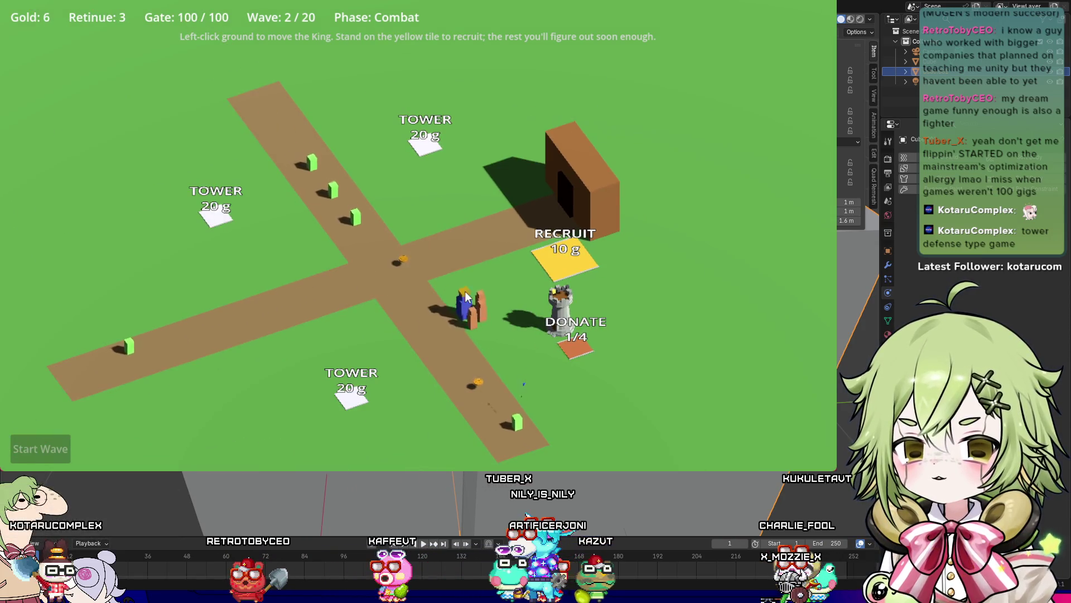
scroll(440, 257, "up", 3)
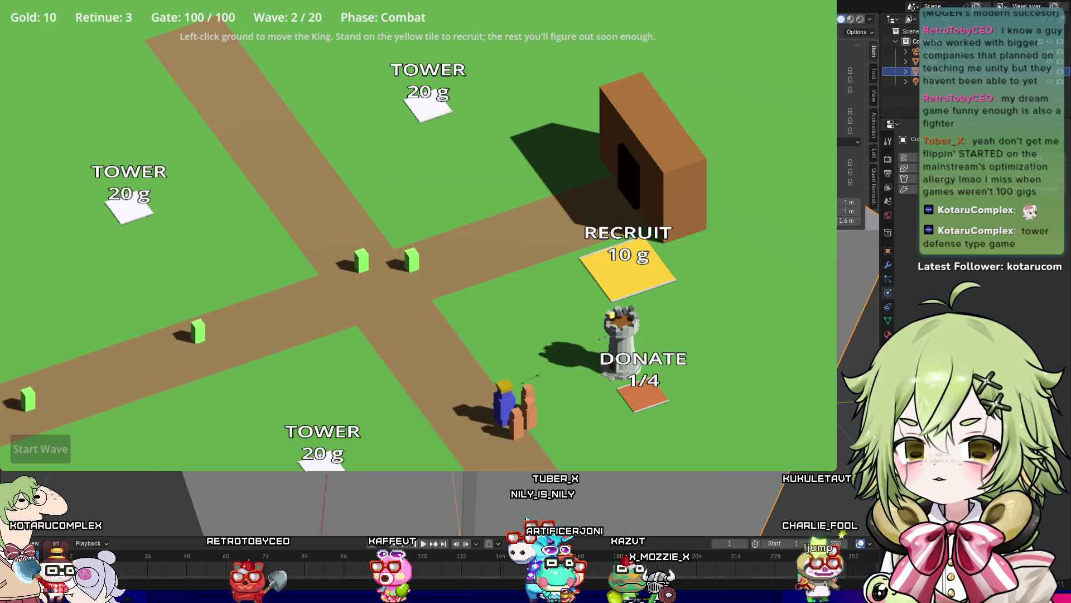
Step: Fight enemies near the RECRUIT tile, then recruit a fourth follower there
left_click(483, 270)
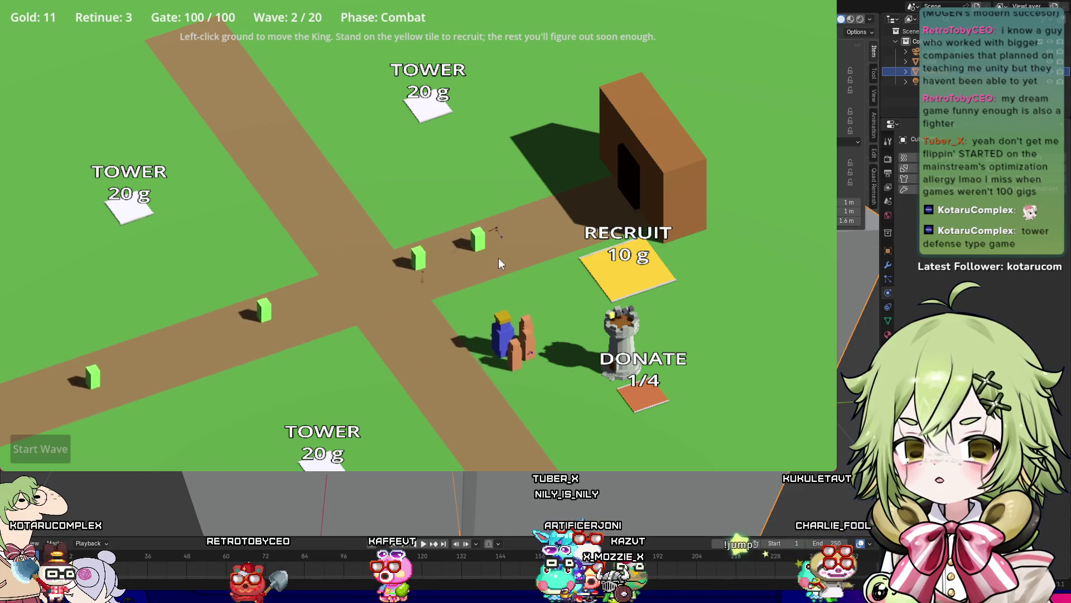
left_click(505, 238)
left_click(446, 285)
left_click(410, 223)
left_click(455, 133)
left_click(594, 319)
left_click(628, 285)
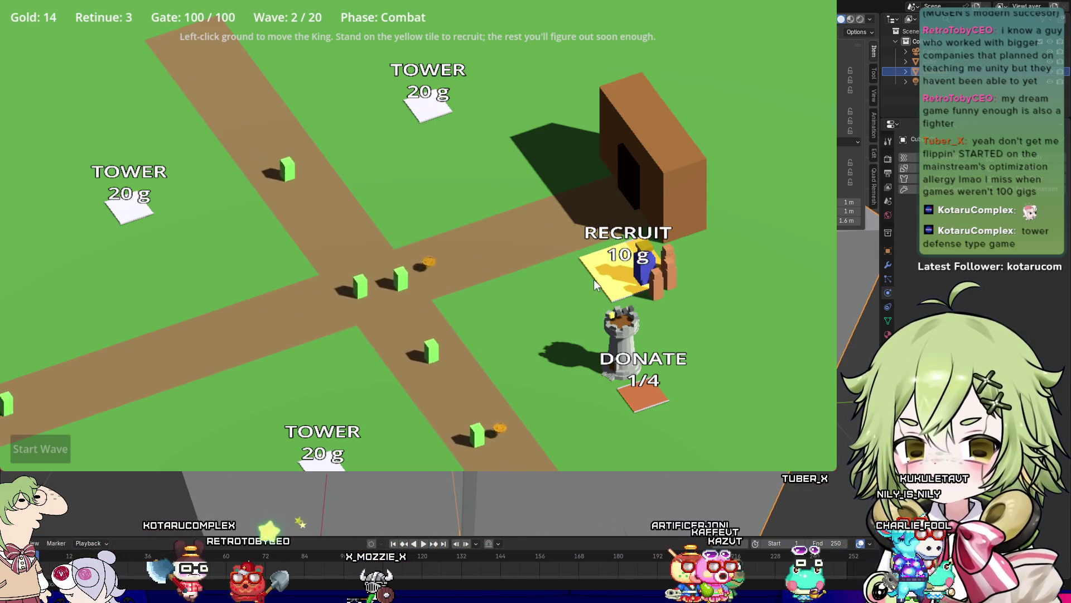
Step: Pick up road coins and walk the retinue onto the DONATE tile to donate
left_click(472, 280)
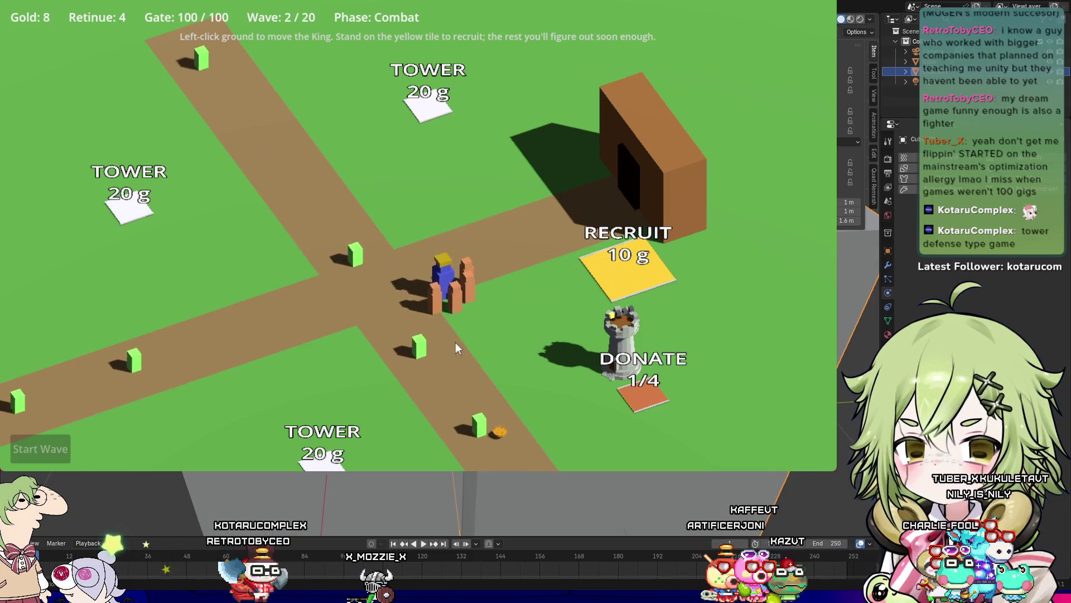
left_click(503, 380)
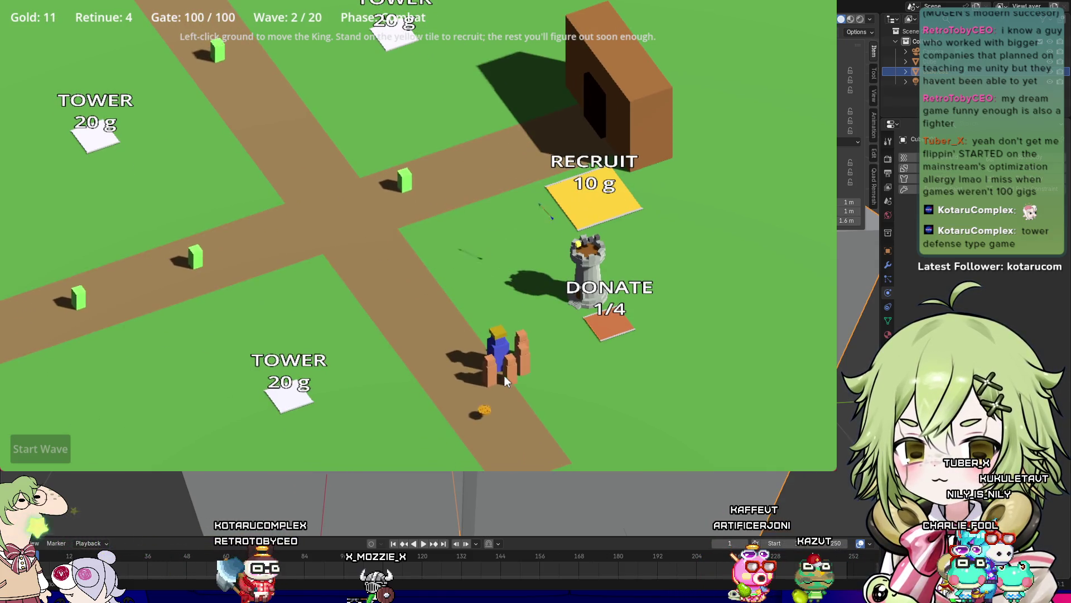
left_click(591, 318)
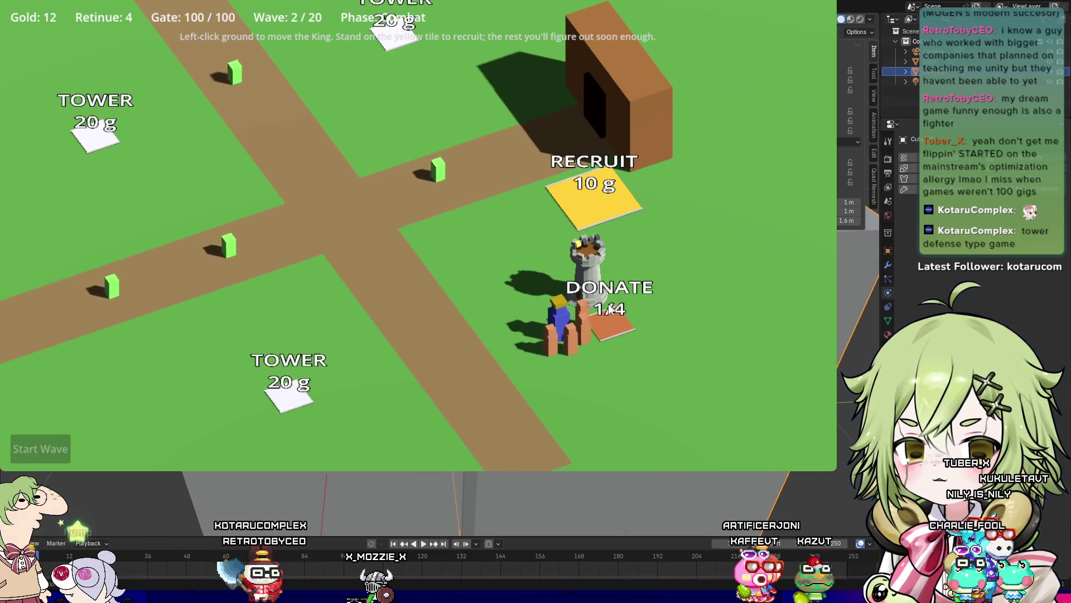
left_click(528, 199)
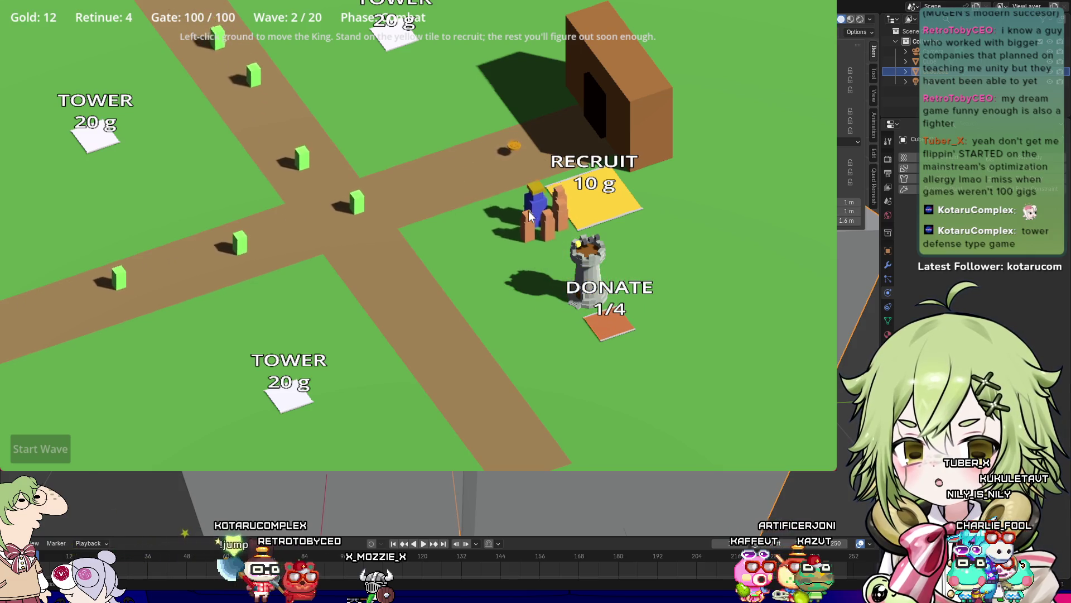
left_click(601, 345)
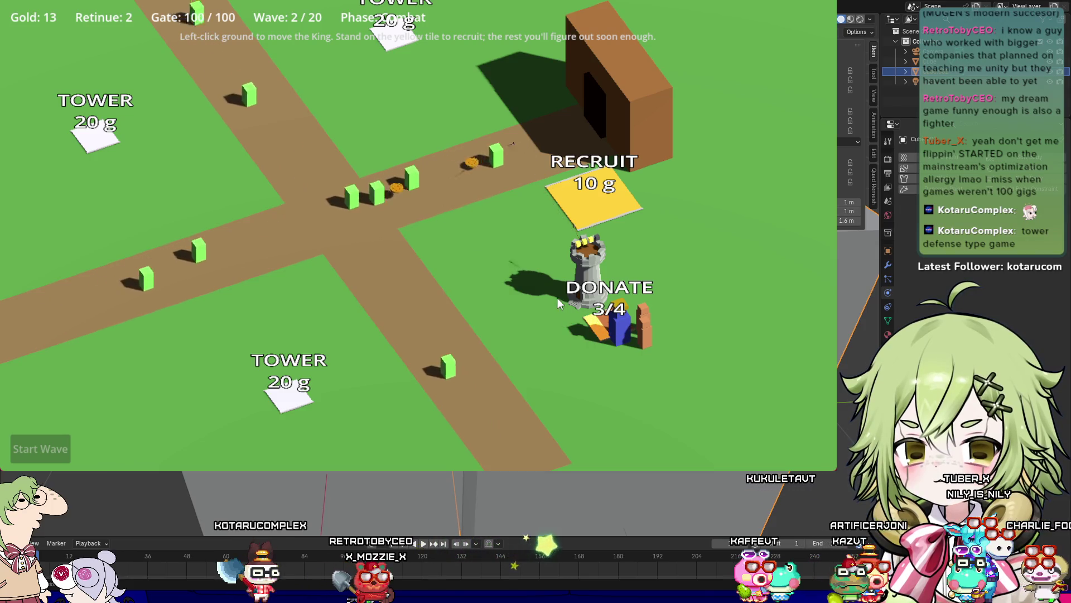
Step: Zig-zag the king along the road, fighting wave 2 enemies and collecting coins
left_click(534, 261)
left_click(491, 189)
left_click(437, 235)
left_click(491, 213)
left_click(407, 206)
left_click(465, 205)
left_click(390, 197)
left_click(431, 217)
left_click(380, 181)
Step: Keep patrolling the road past the RECRUIT tile, ending up heading up-left
left_click(477, 407)
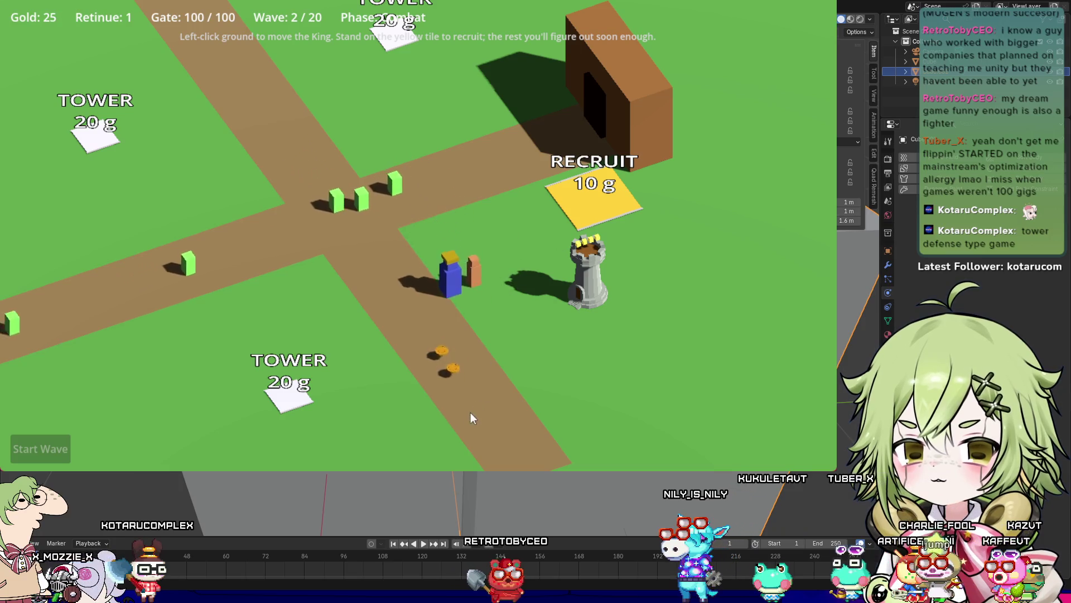
left_click(487, 220)
left_click(443, 230)
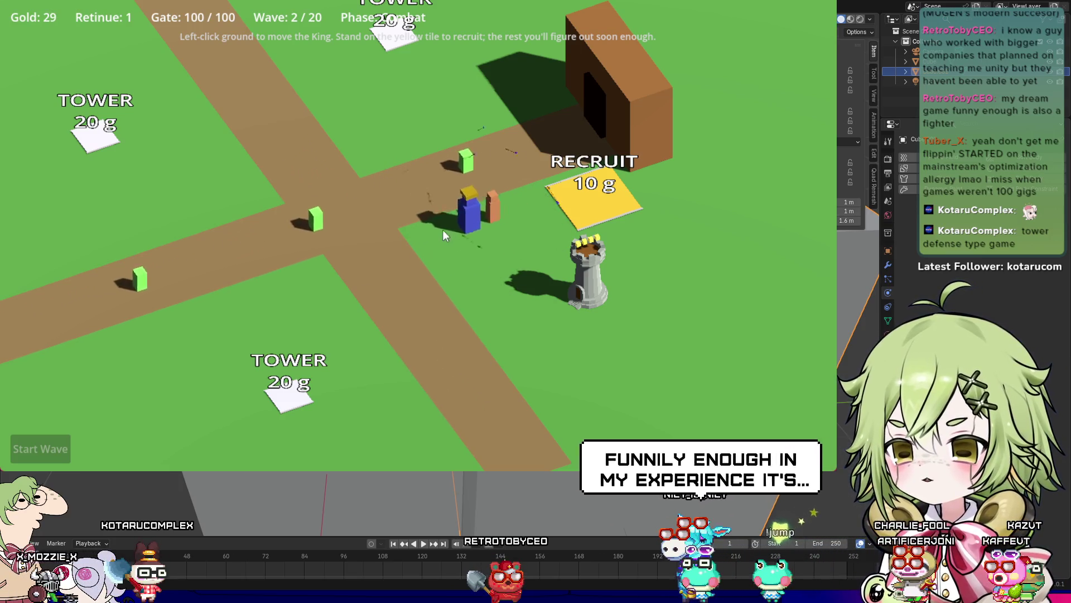
left_click(577, 192)
left_click(427, 226)
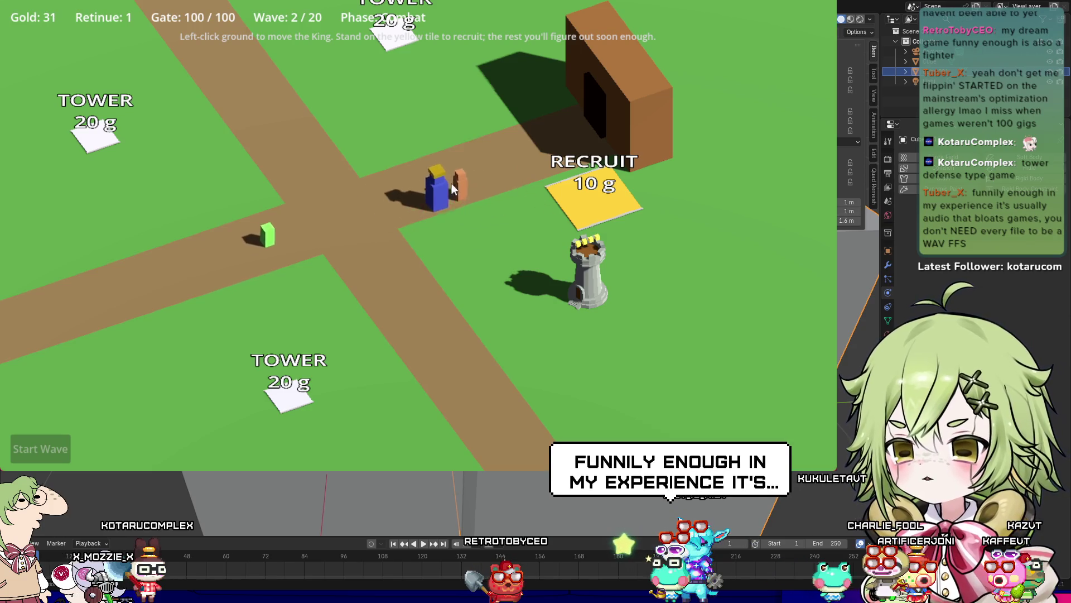
left_click(340, 253)
left_click(391, 203)
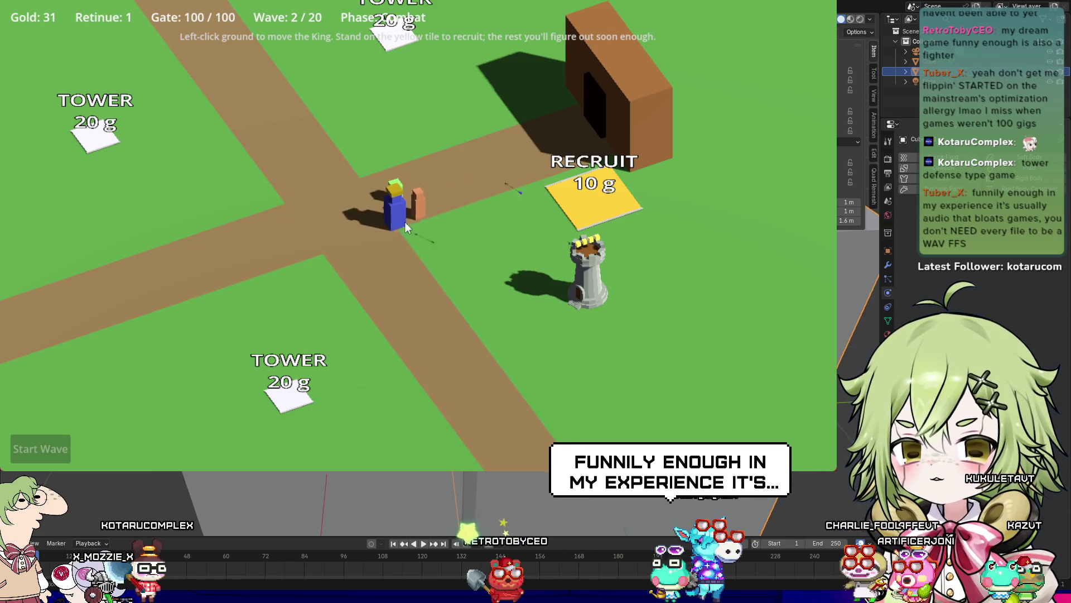
left_click(520, 216)
left_click(447, 175)
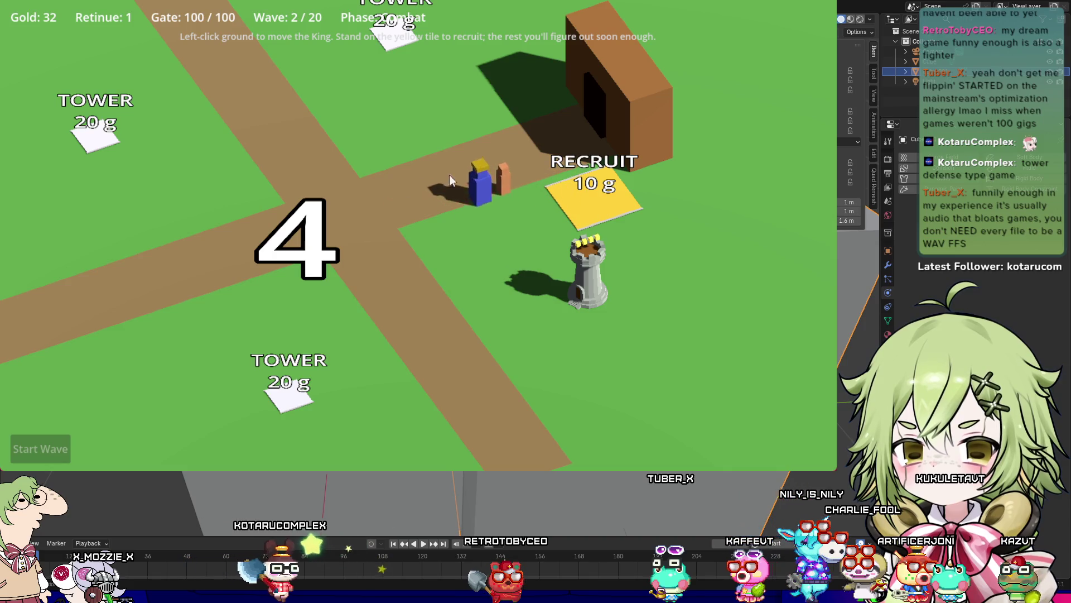
left_click(424, 125)
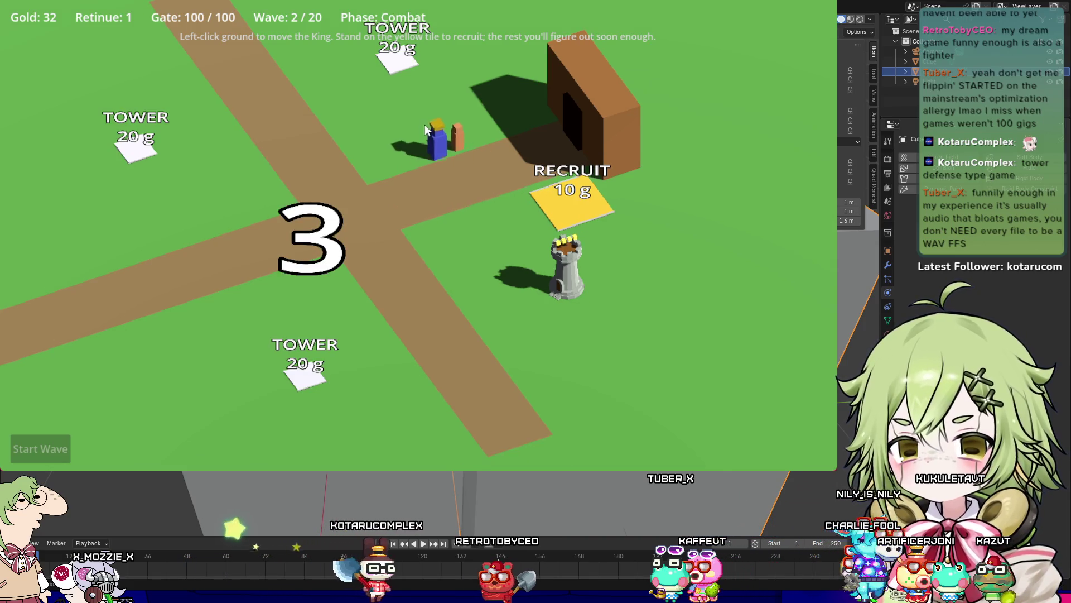
left_click(399, 84)
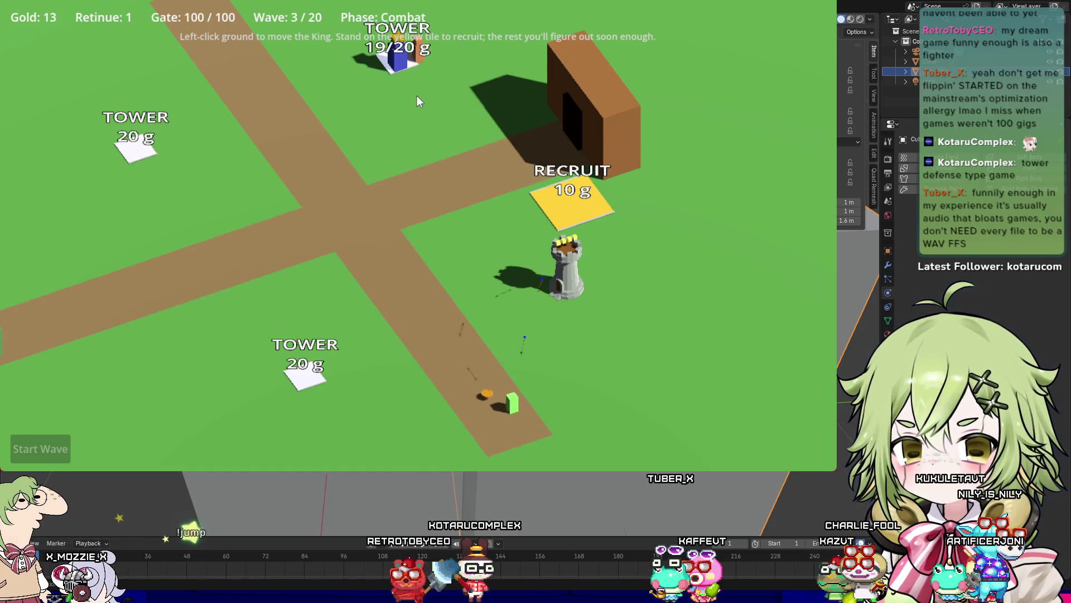
Step: Collect coins beside the tower, recruit a follower, and donate it at the DONATE tile
left_click(480, 140)
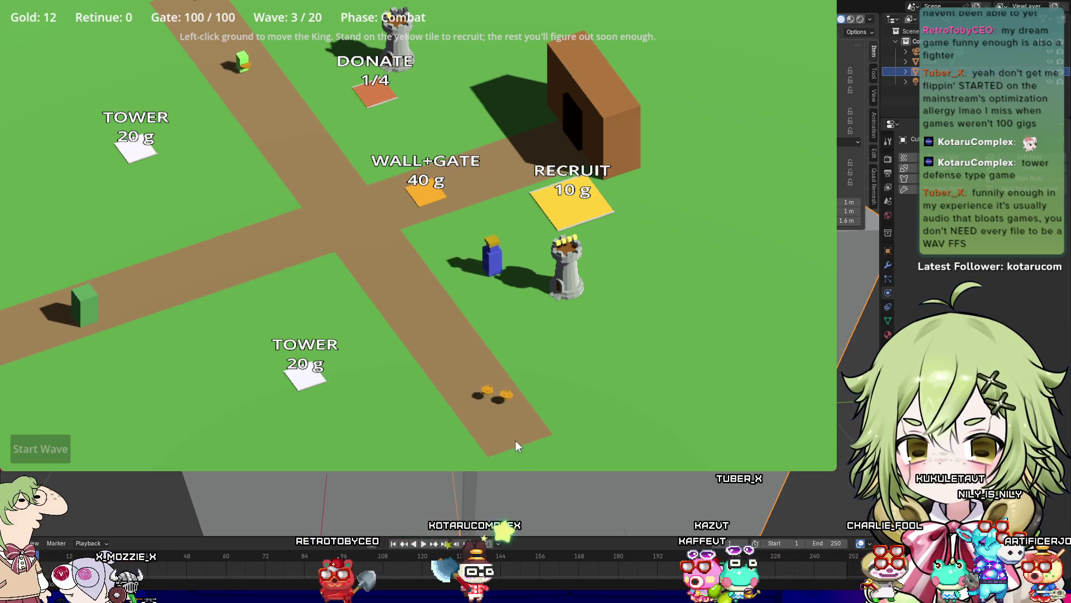
left_click(471, 118)
left_click(582, 212)
left_click(454, 118)
left_click(373, 97)
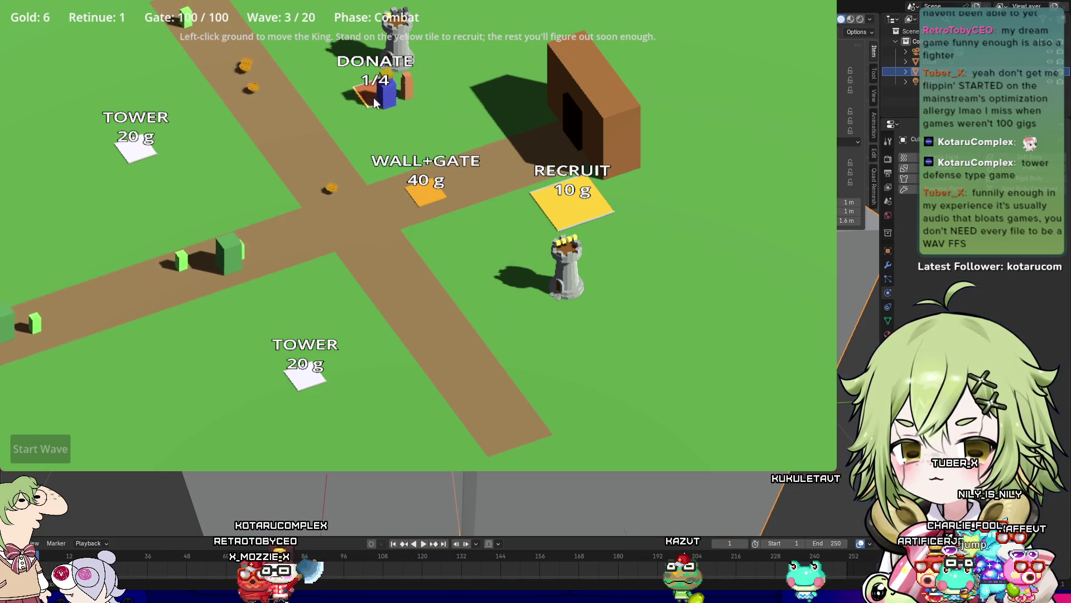
left_click(236, 85)
left_click(457, 334)
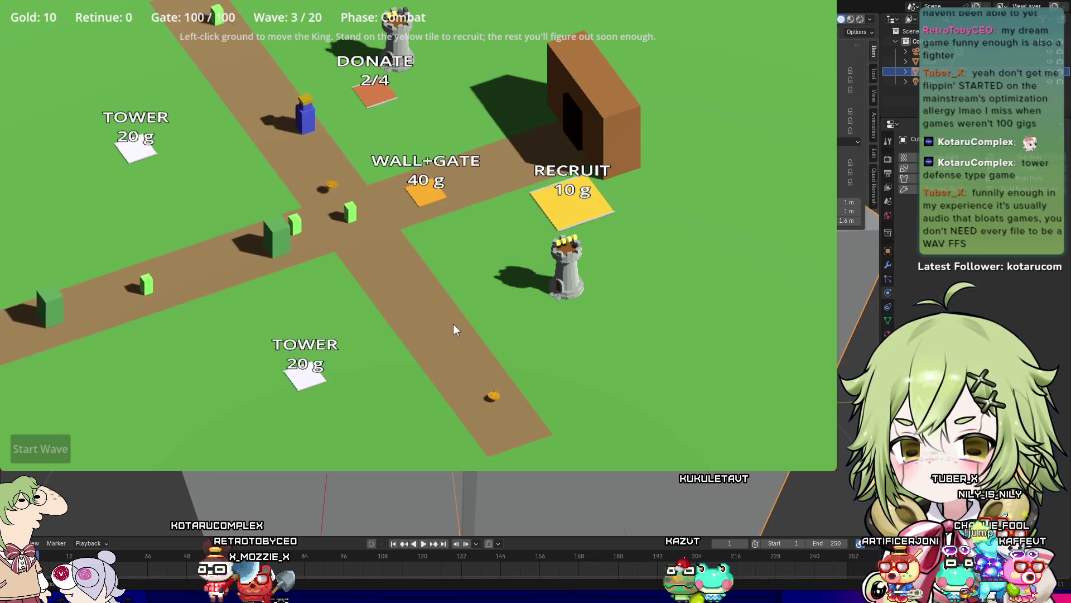
Step: Recruit and donate another follower, then visit the WALL+GATE plot while gathering coins
left_click(569, 212)
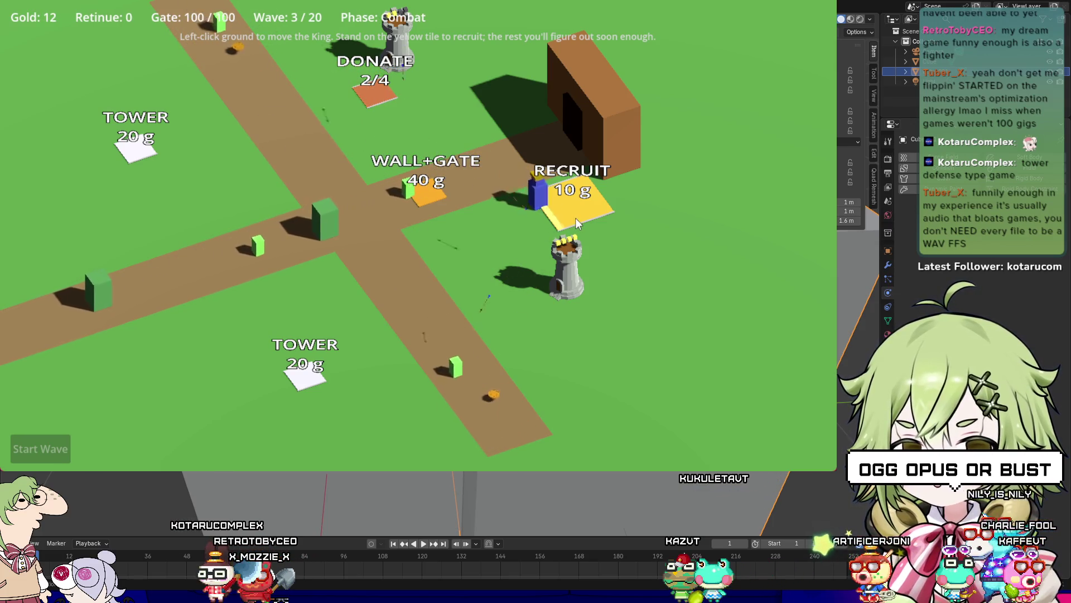
left_click(500, 160)
left_click(385, 117)
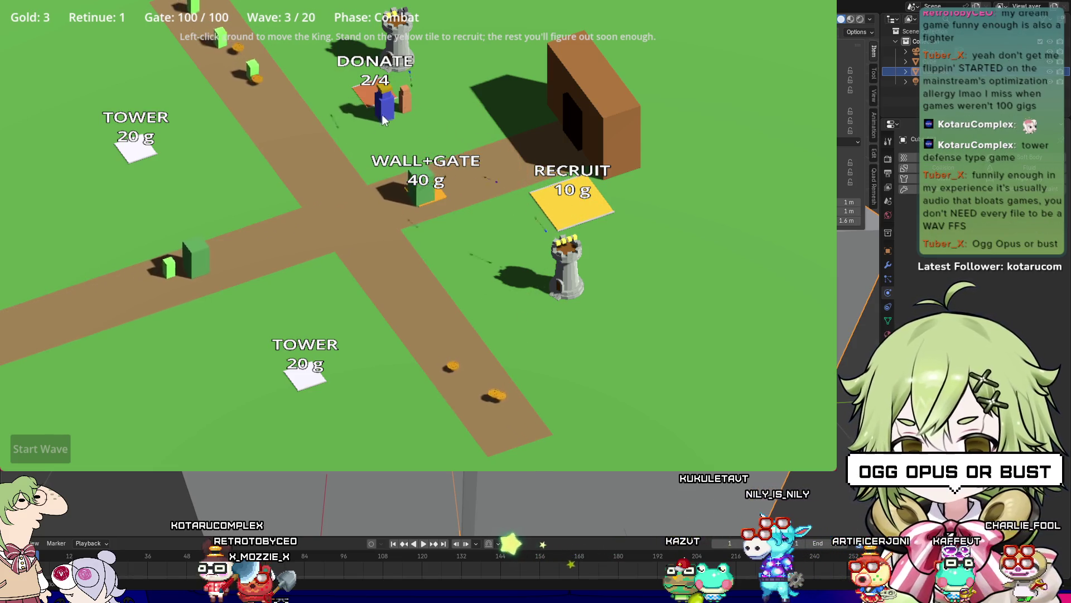
left_click(243, 103)
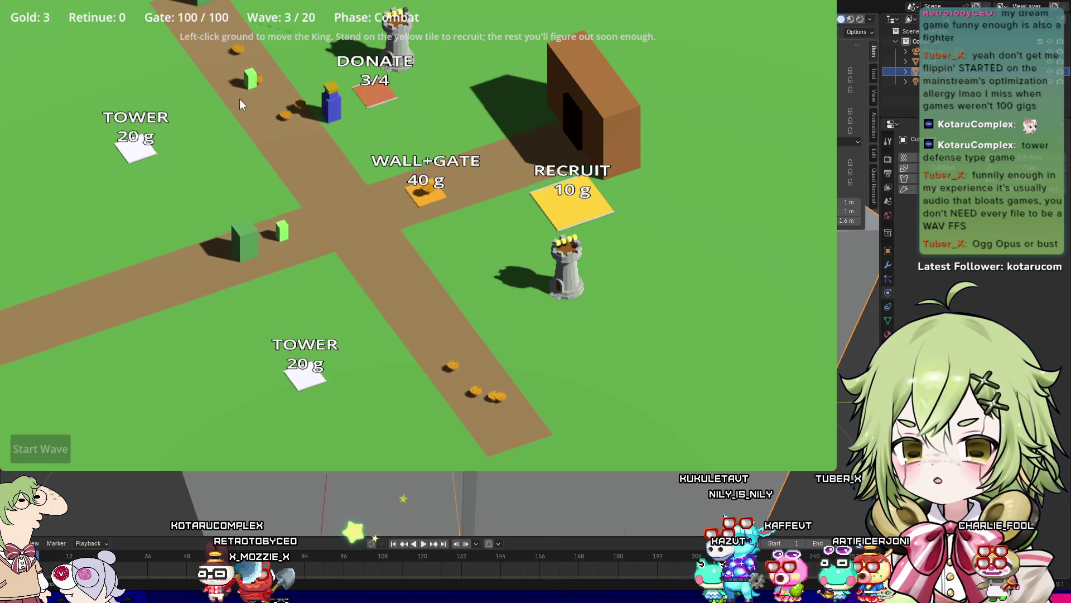
left_click(417, 199)
left_click(477, 398)
left_click(454, 185)
Step: Recruit once more and bring the follower to the donation site to finish the tower
left_click(374, 94)
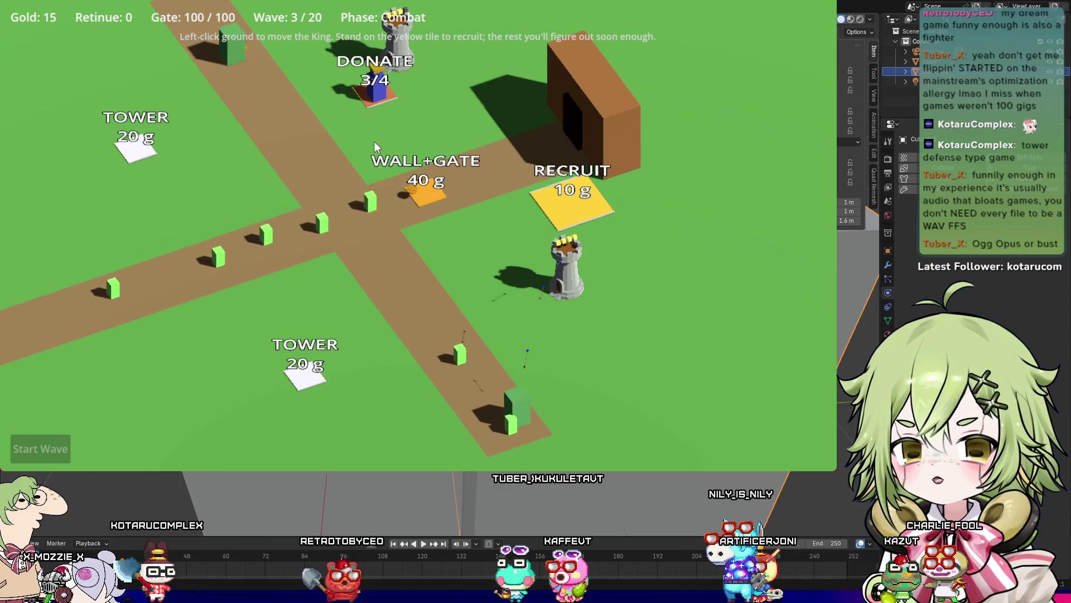
left_click(570, 204)
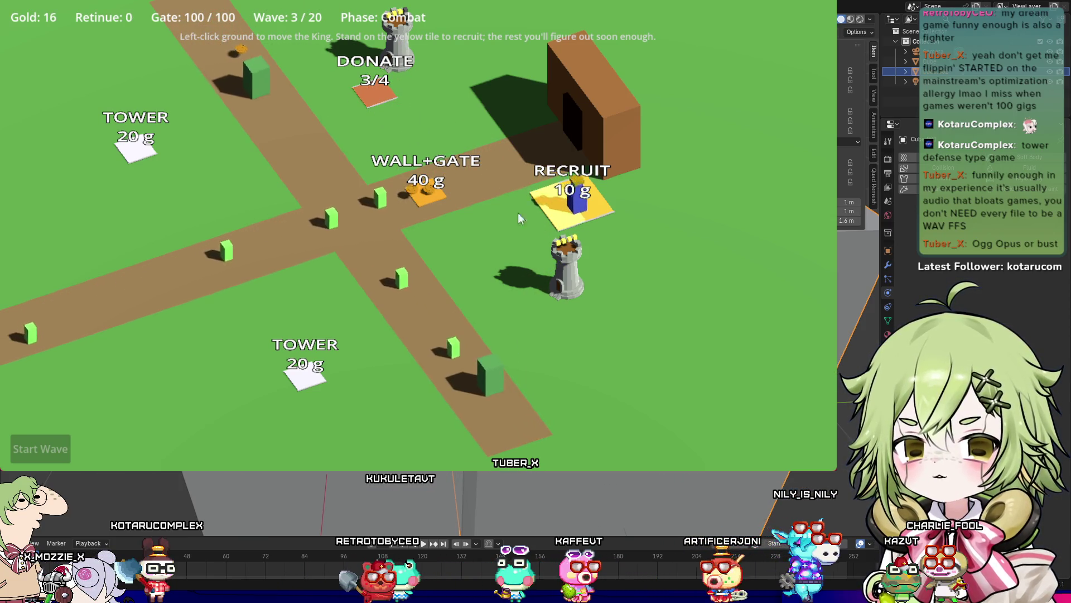
left_click(449, 165)
left_click(367, 92)
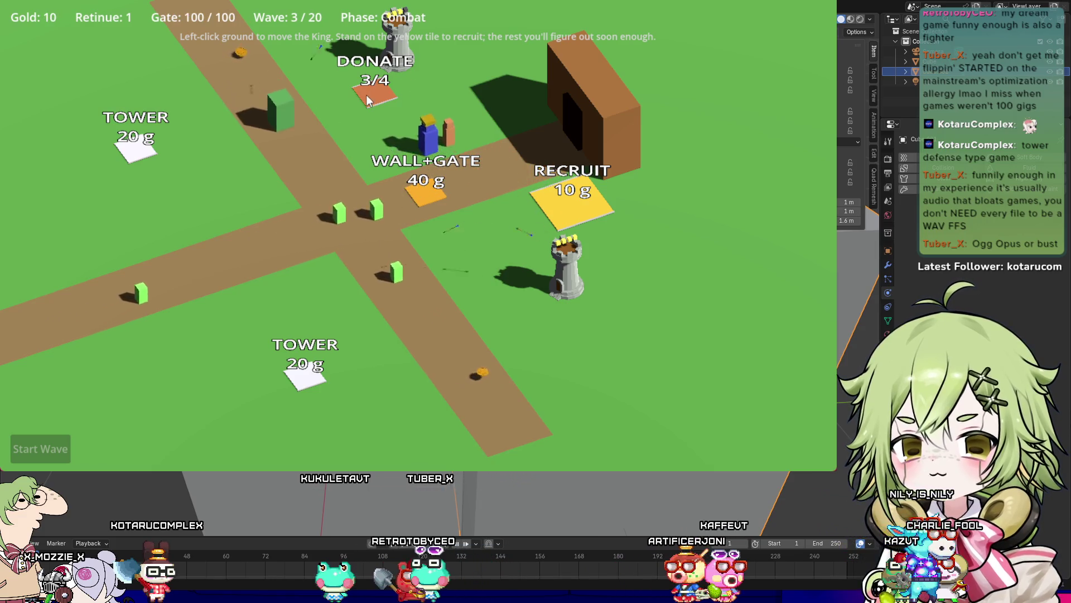
left_click(256, 114)
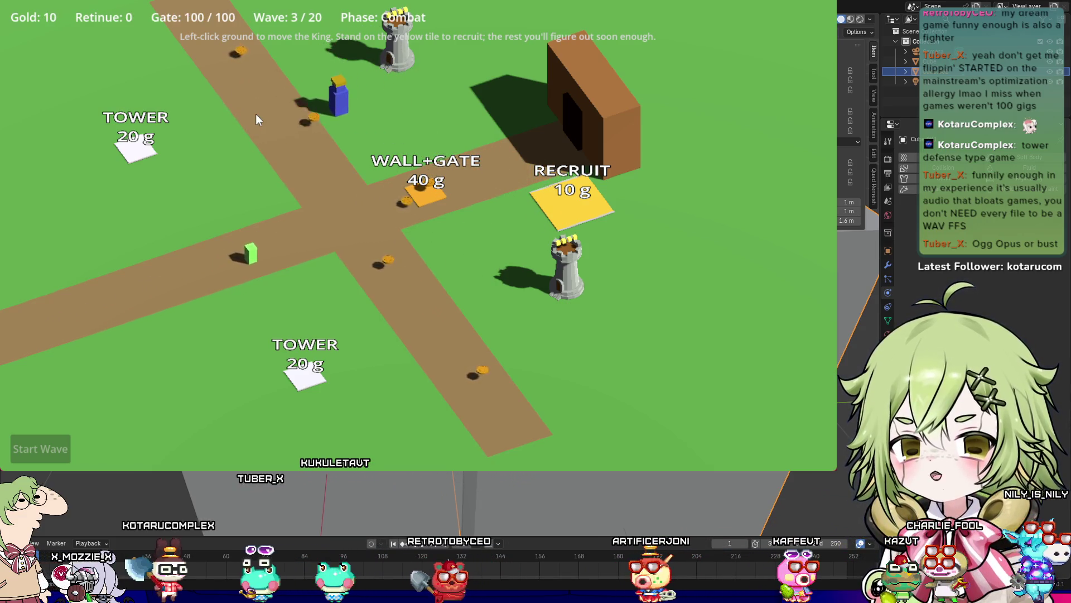
Step: Gather coins down the road, recruit one follower, and lead him back along the road
left_click(384, 222)
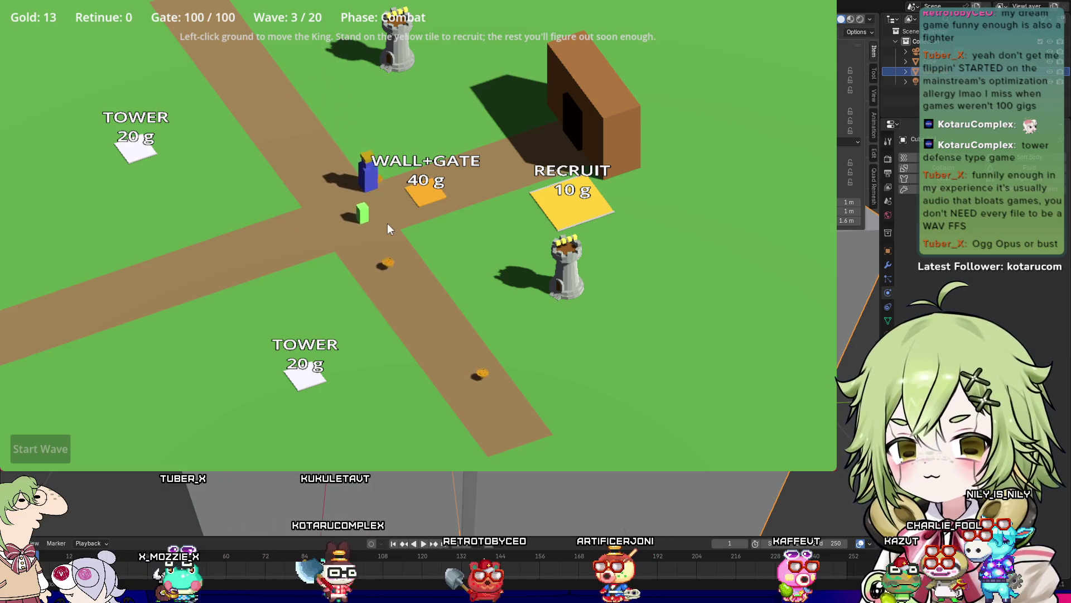
left_click(484, 389)
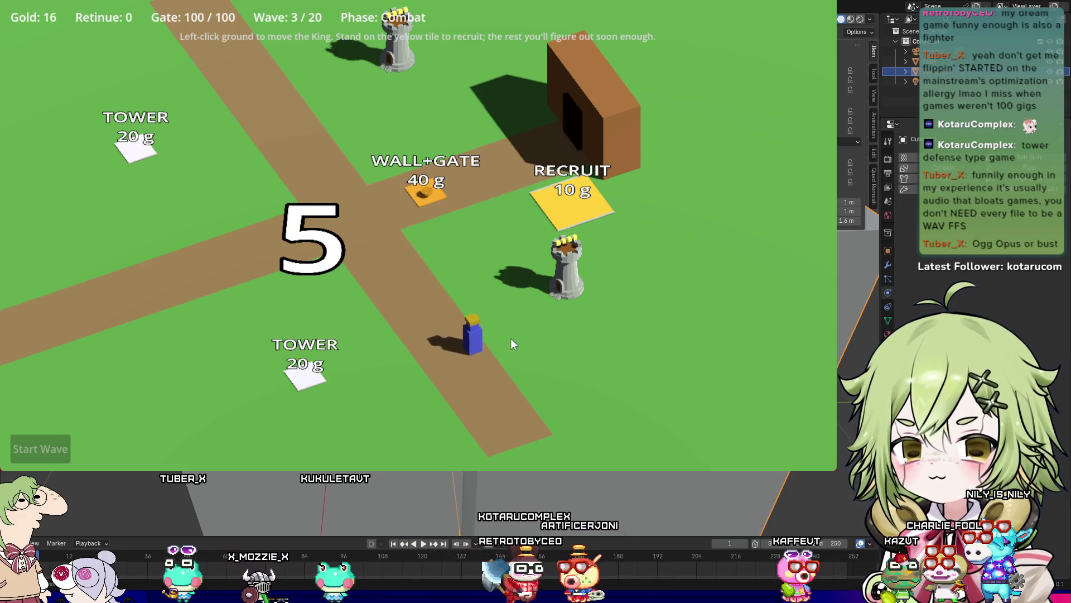
left_click(494, 178)
left_click(576, 202)
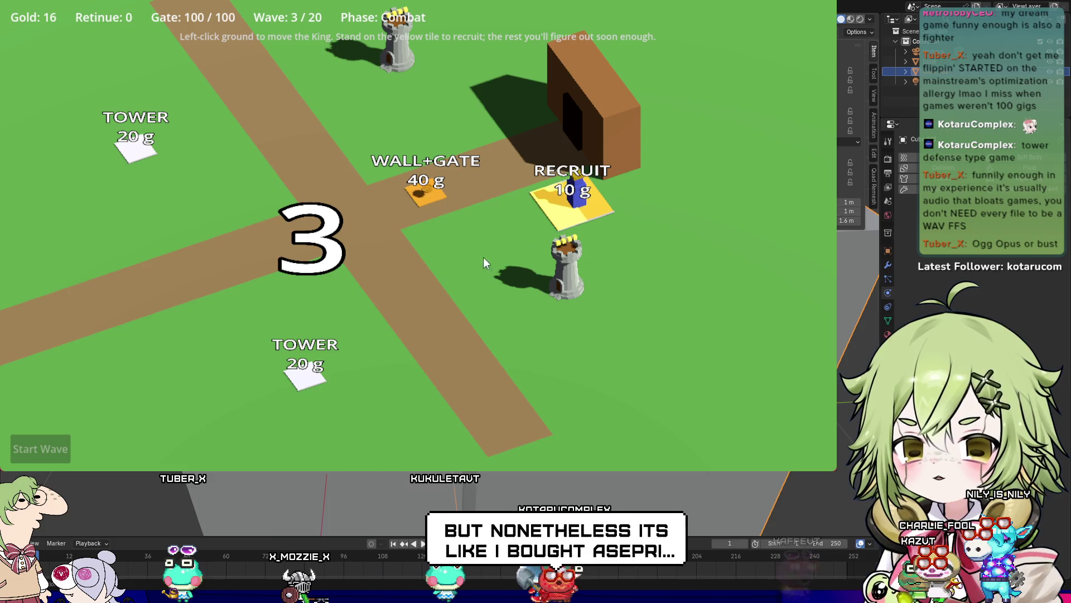
left_click(486, 109)
left_click(363, 74)
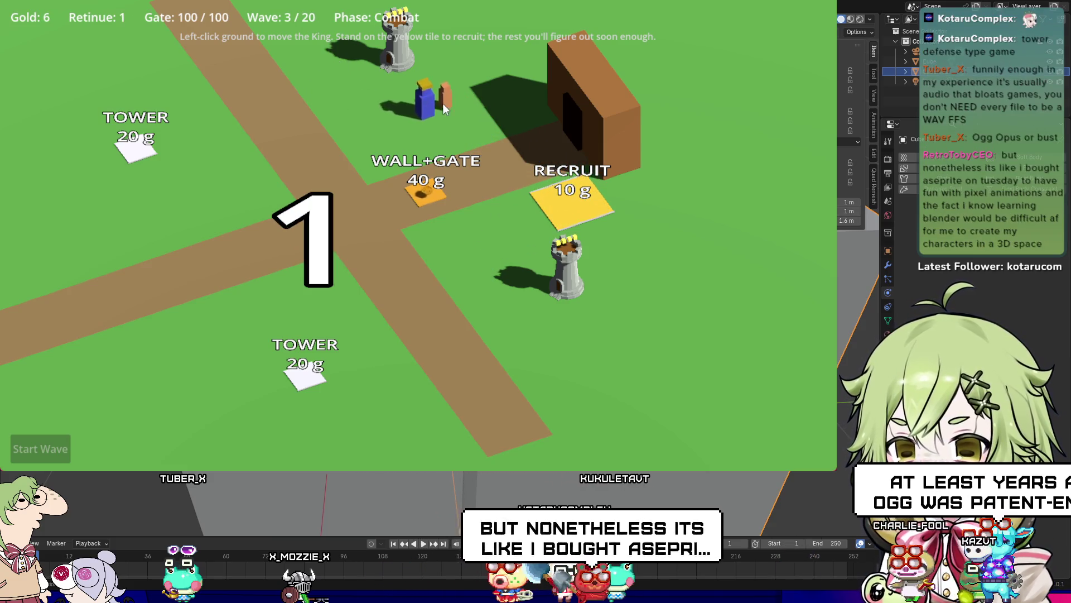
left_click(513, 173)
Step: Walk the King along the roads collecting coins, then recruit a second follower at the RECRUIT tile
left_click(423, 333)
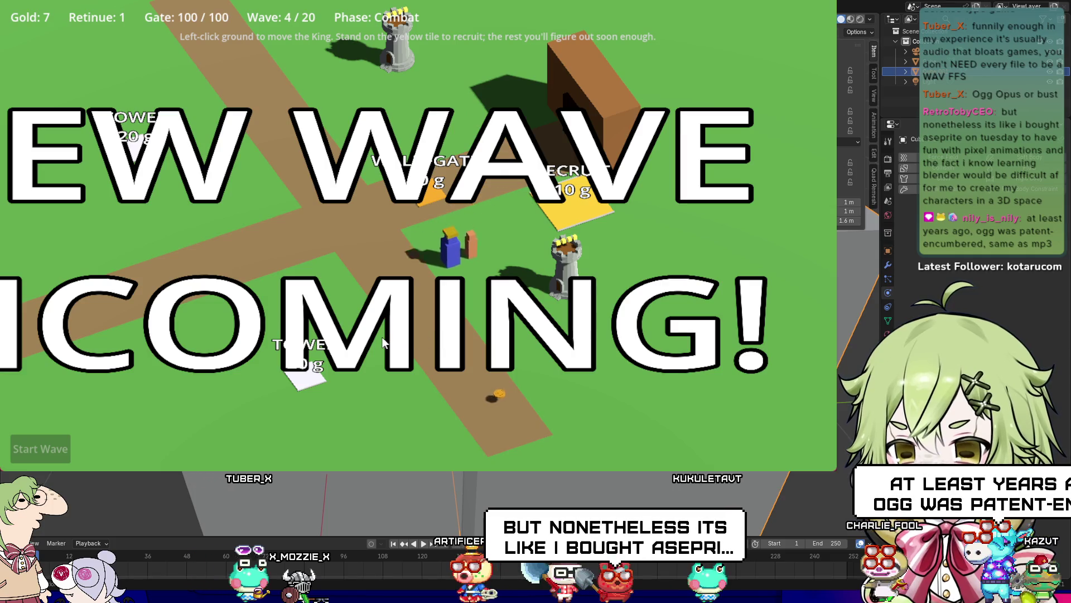
left_click(499, 434)
left_click(278, 162)
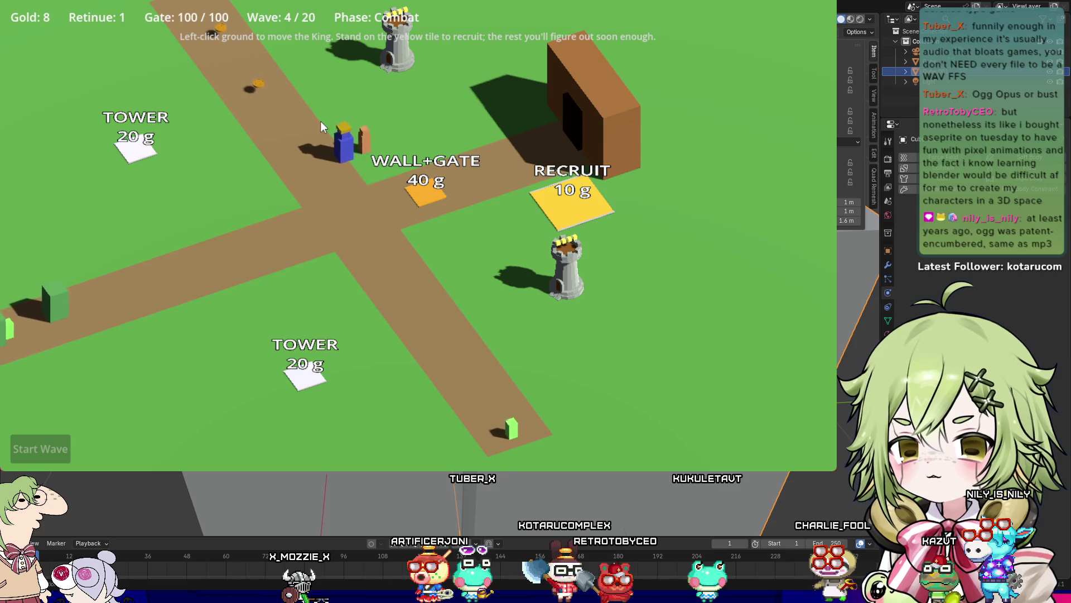
left_click(239, 76)
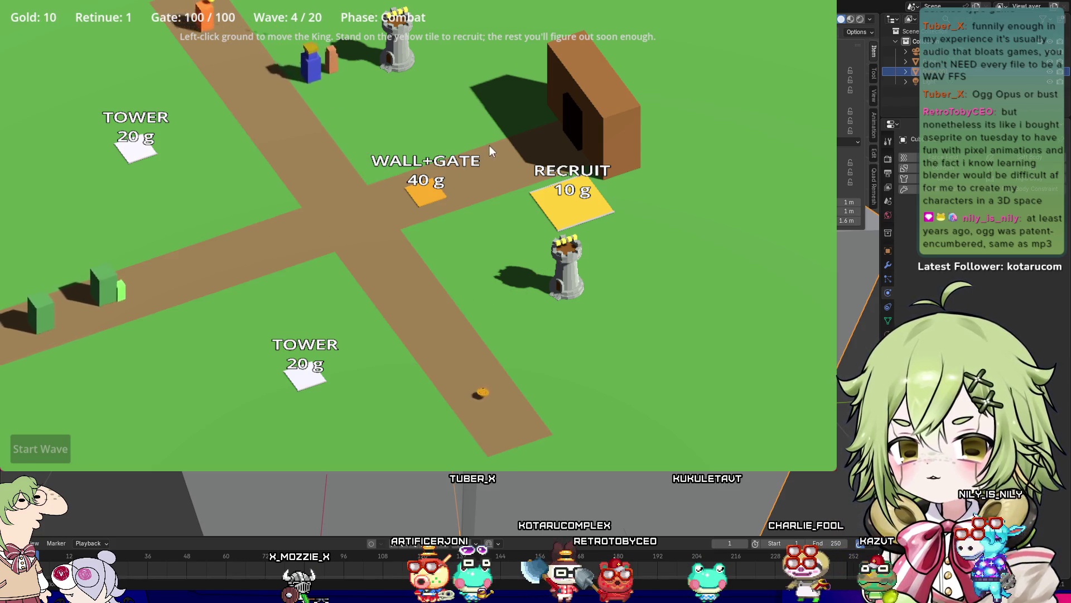
left_click(544, 206)
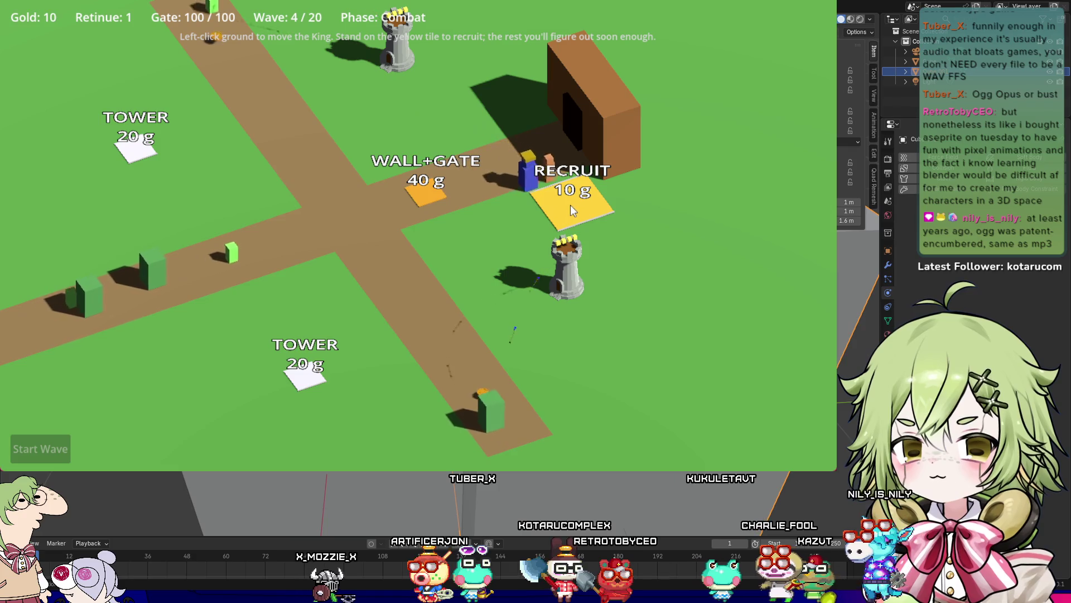
left_click(459, 289)
Step: Gather more coins around the crossroads and start funding the wall and gate (3/40 g)
left_click(497, 411)
left_click(453, 286)
left_click(404, 195)
left_click(460, 389)
left_click(374, 242)
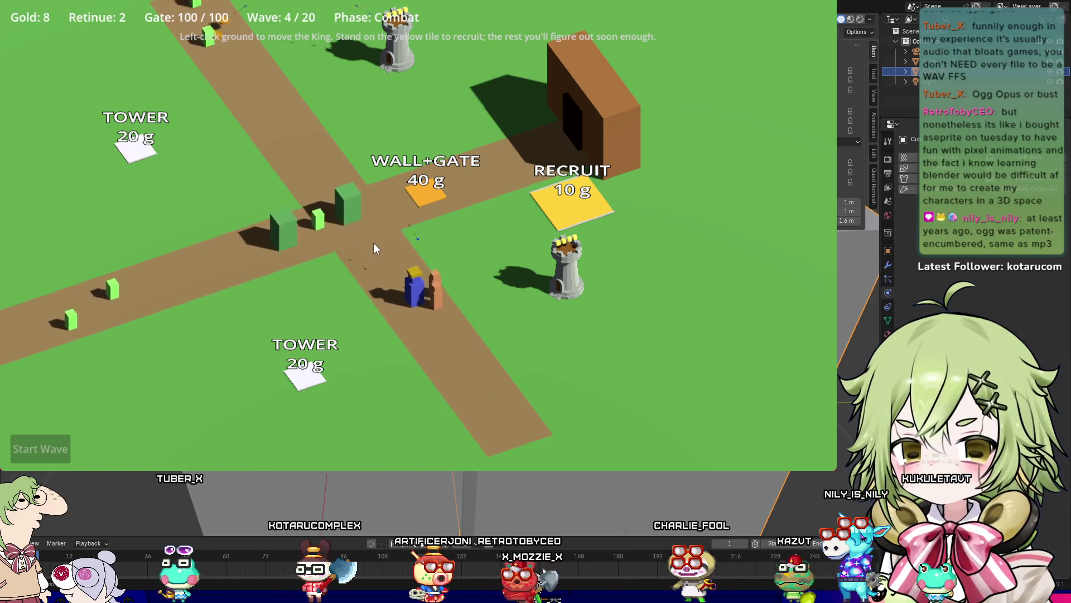
left_click(343, 104)
left_click(427, 192)
scroll(634, 353, "up", 3)
Step: Feed gold into the wall and gate plot, collecting coins on the upper-left road between trips
left_click(598, 199)
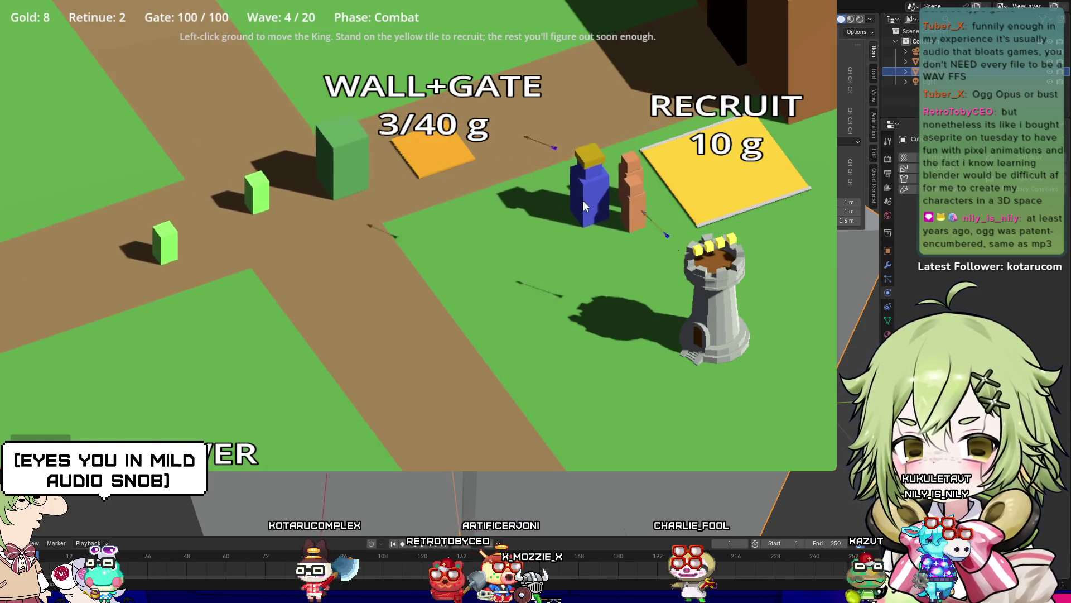
left_click(435, 157)
scroll(470, 164, "down", 3)
scroll(470, 165, "up", 3)
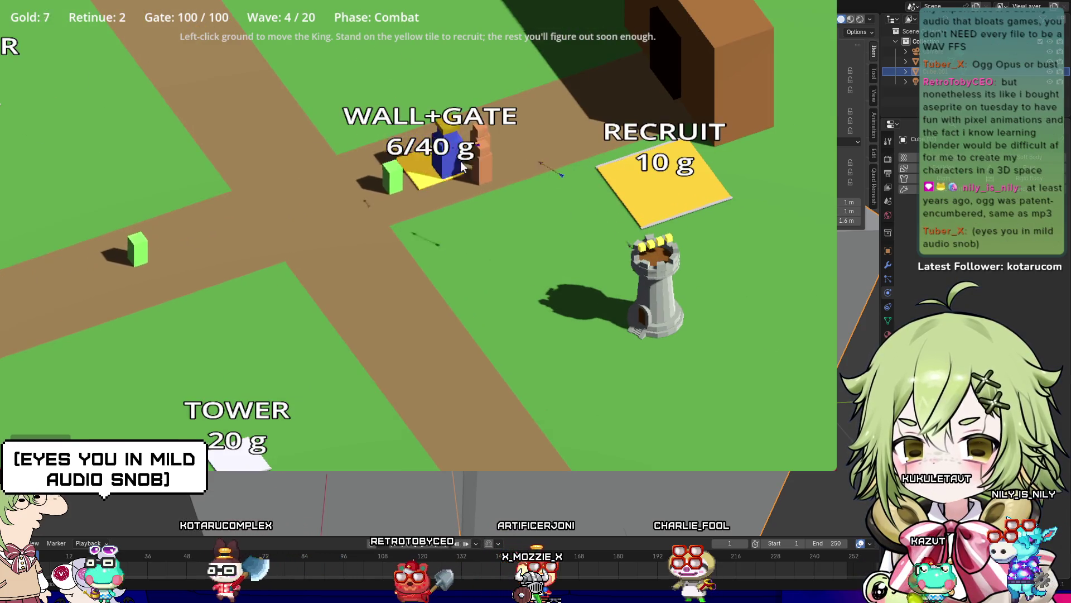
scroll(470, 164, "down", 3)
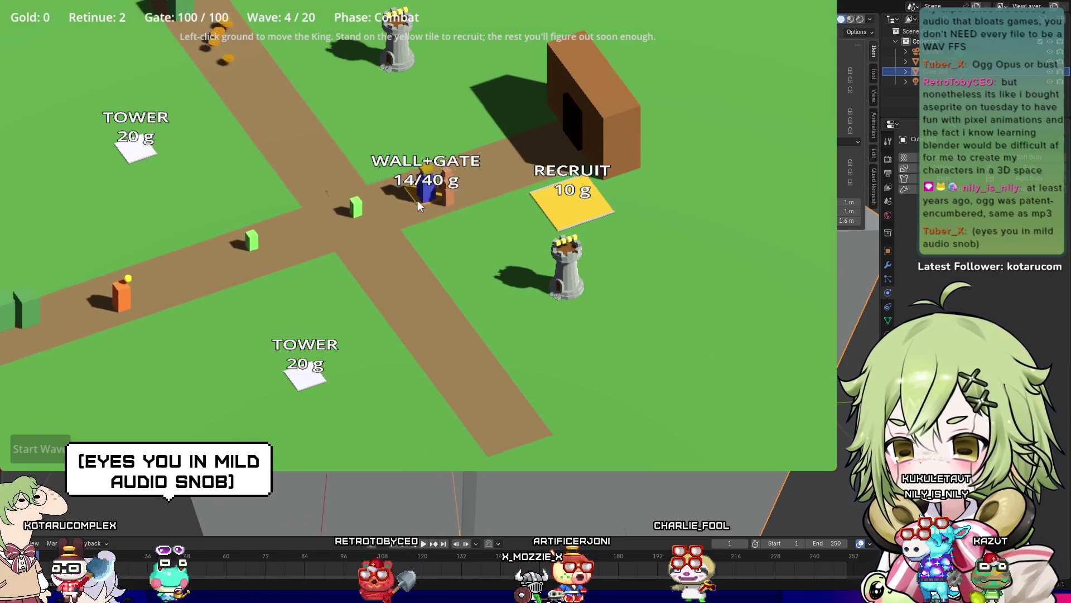
left_click(383, 200)
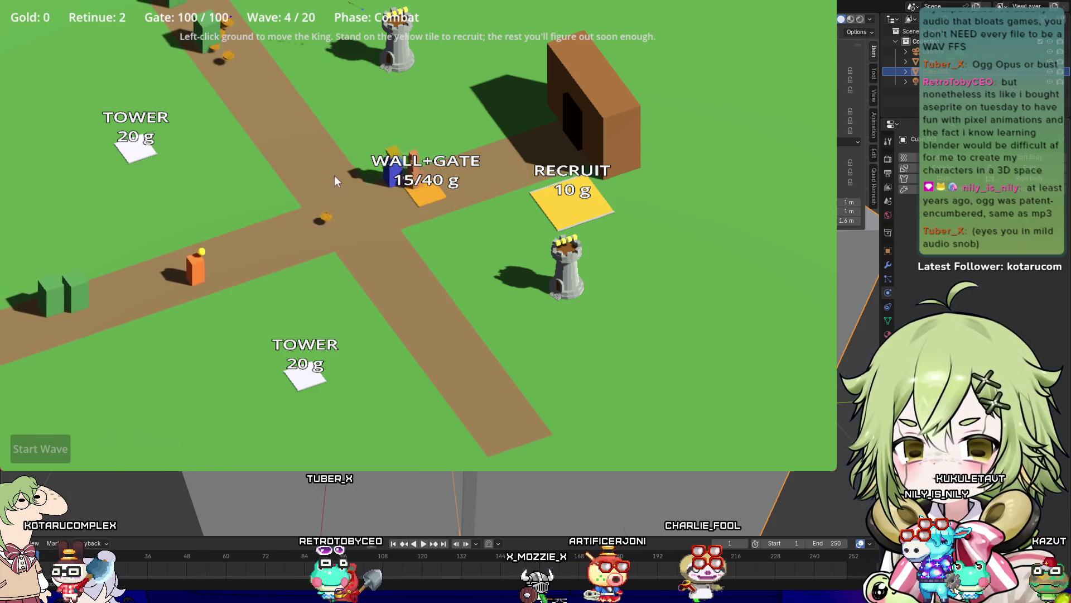
left_click(203, 62)
left_click(446, 263)
left_click(283, 121)
left_click(467, 233)
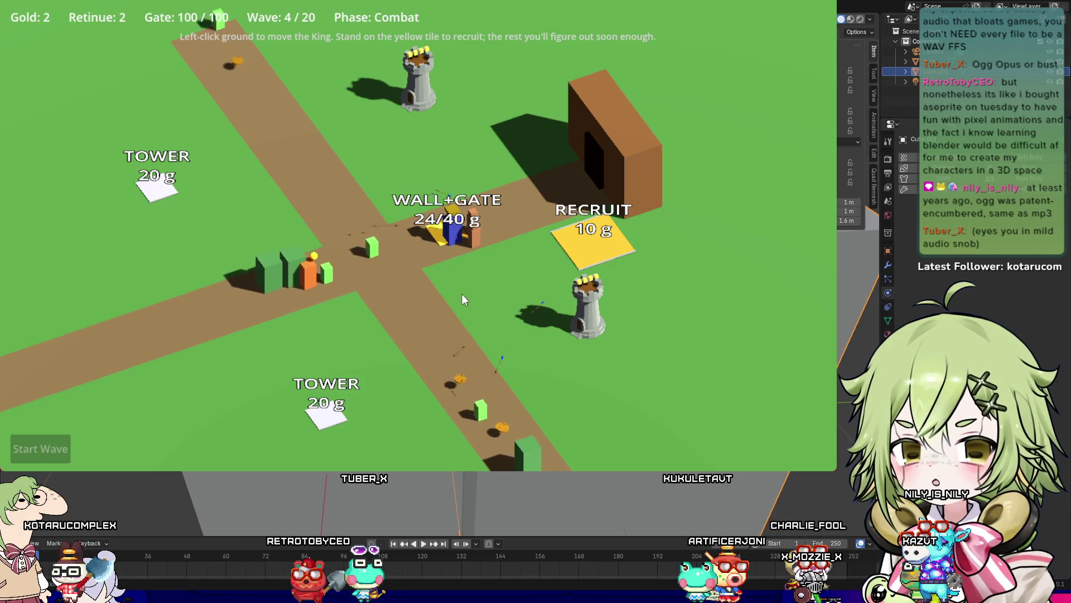
Step: Collect coins on the south and upper roads and raise wall and gate funding to 29/40 g
left_click(368, 283)
left_click(483, 406)
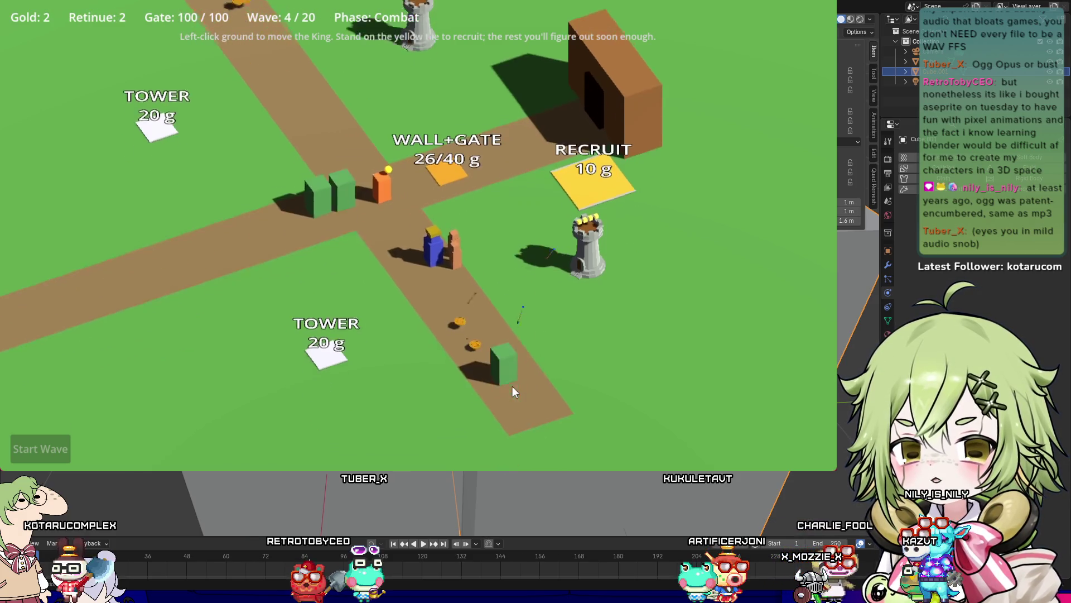
left_click(350, 157)
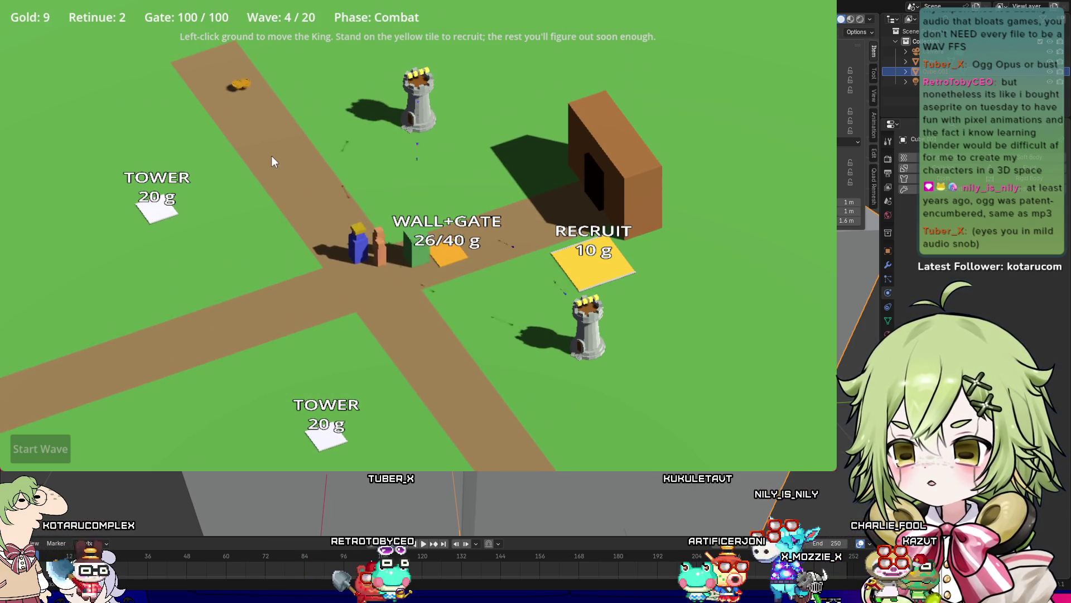
left_click(271, 155)
left_click(445, 254)
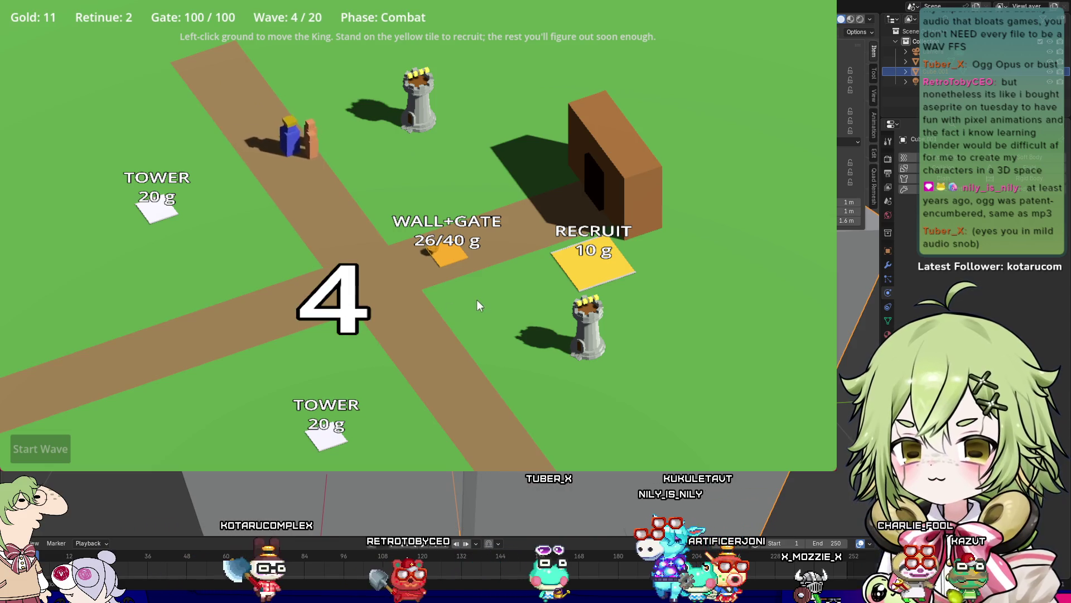
left_click(452, 273)
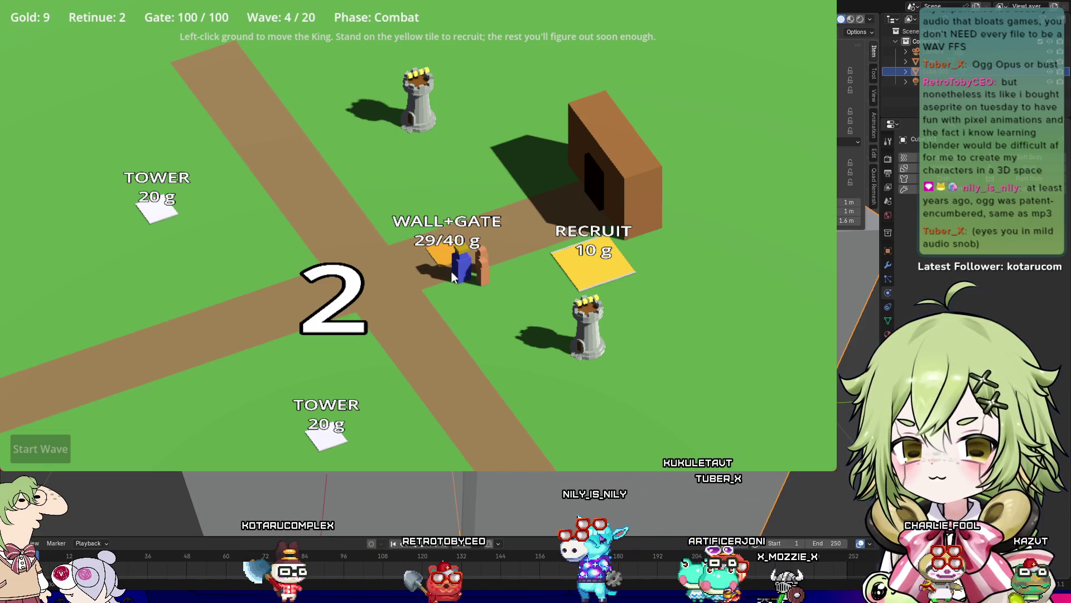
left_click(521, 271)
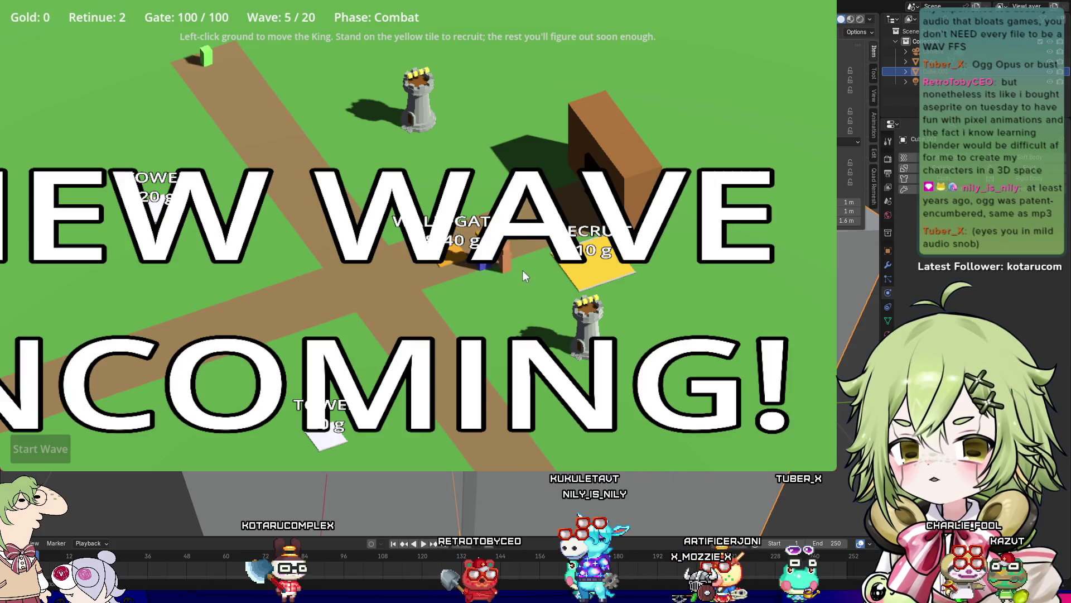
Step: Collect the last coins, complete the 40 g wall and gate, then quit the game with Esc
mouse_move(357, 205)
left_mouse_down()
mouse_move(284, 176)
mouse_move(243, 106)
left_mouse_up()
left_click(484, 380)
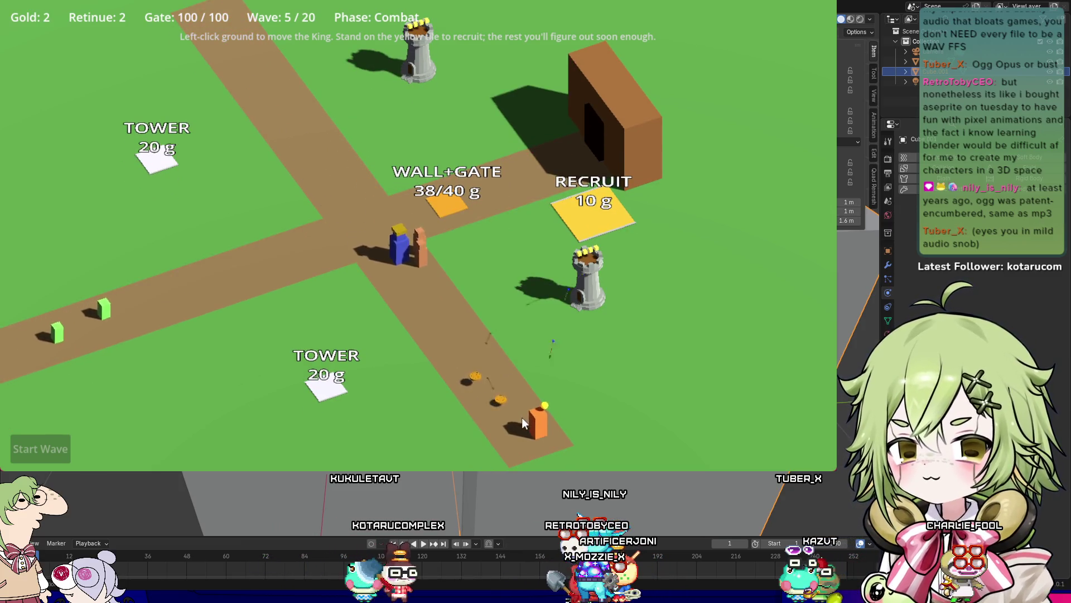
mouse_move(493, 321)
left_mouse_down()
mouse_move(491, 236)
mouse_move(348, 168)
mouse_move(321, 143)
mouse_move(307, 163)
mouse_move(283, 151)
mouse_move(478, 306)
mouse_move(537, 289)
mouse_move(602, 307)
mouse_move(520, 370)
mouse_move(552, 345)
mouse_move(461, 217)
mouse_move(437, 118)
mouse_move(604, 193)
mouse_move(607, 165)
mouse_move(658, 212)
mouse_move(593, 183)
left_mouse_up()
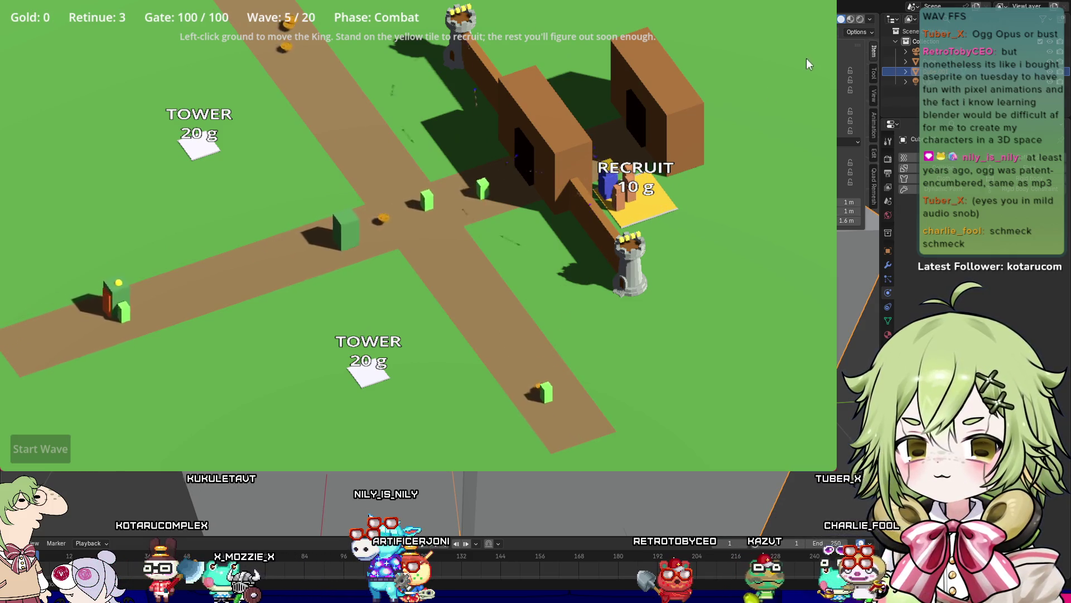
key("Escape")
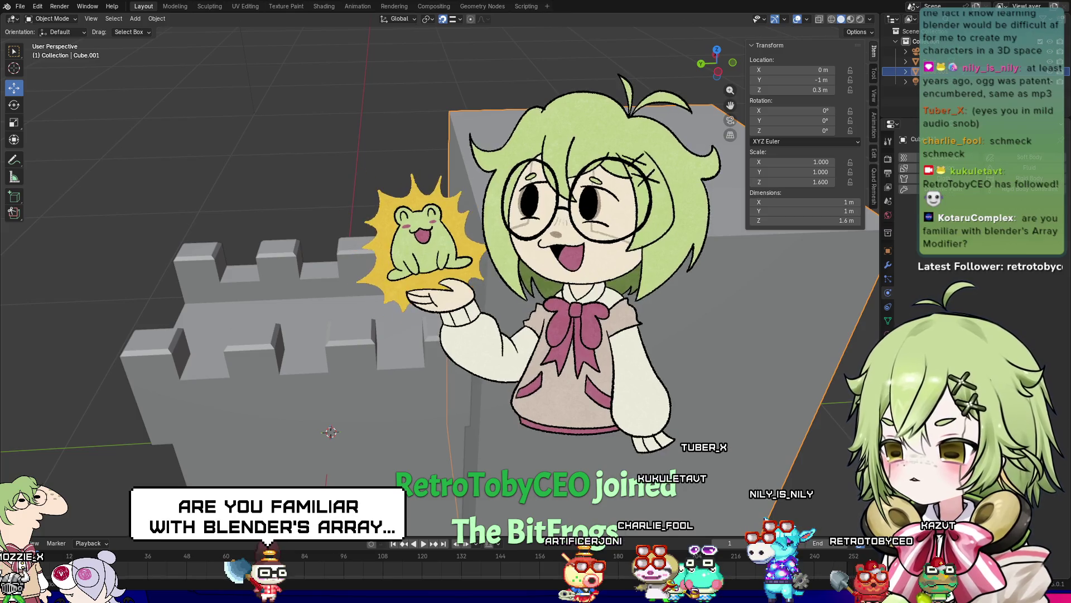
Step: Launch the KaiGai prototype to bring up its Ship Loadout screen with 29 scrap
key("alt+Tab")
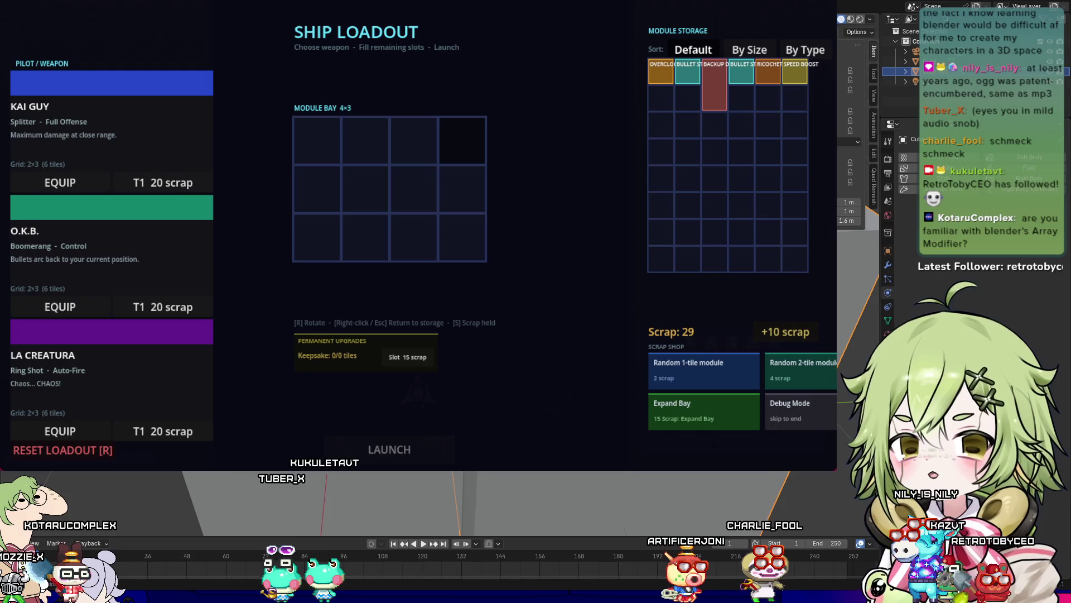
Step: Reset to an empty bay, equip Kai Guy with the Splitter module, and start a run
left_click(91, 456)
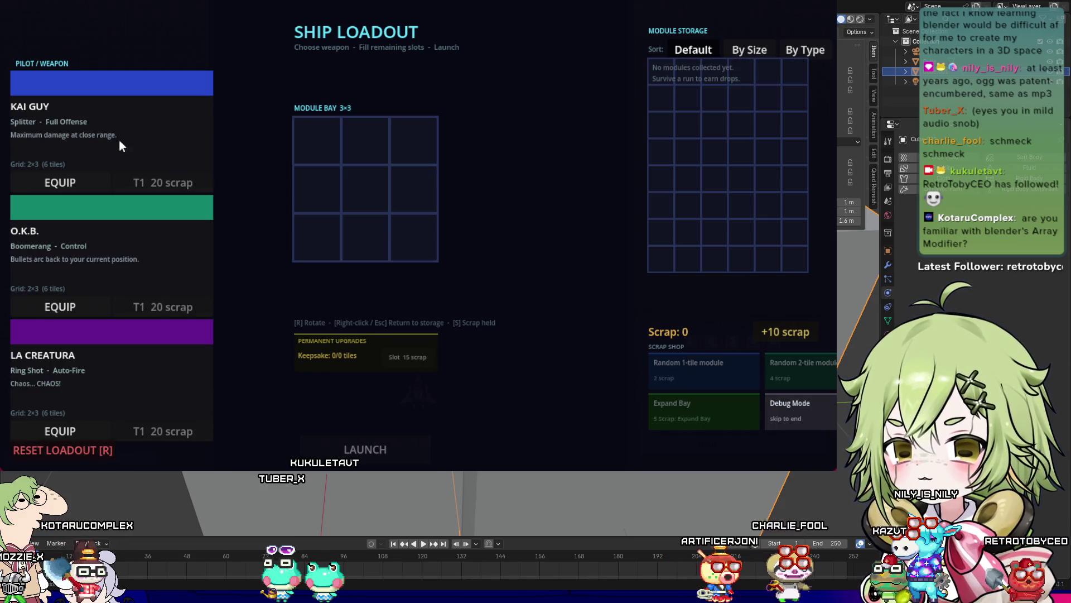
left_click(71, 176)
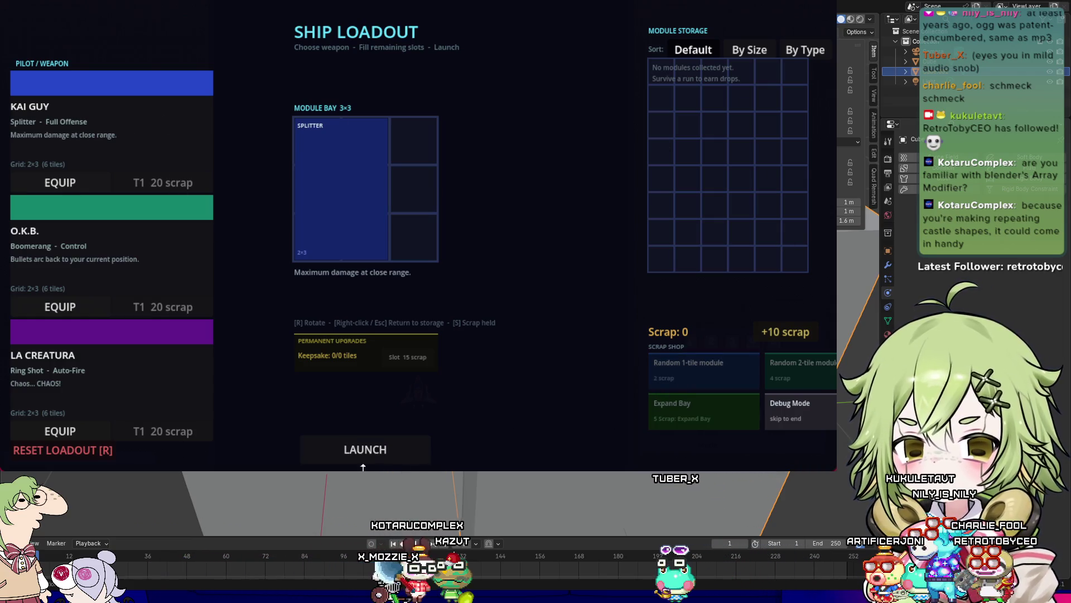
left_click(376, 450)
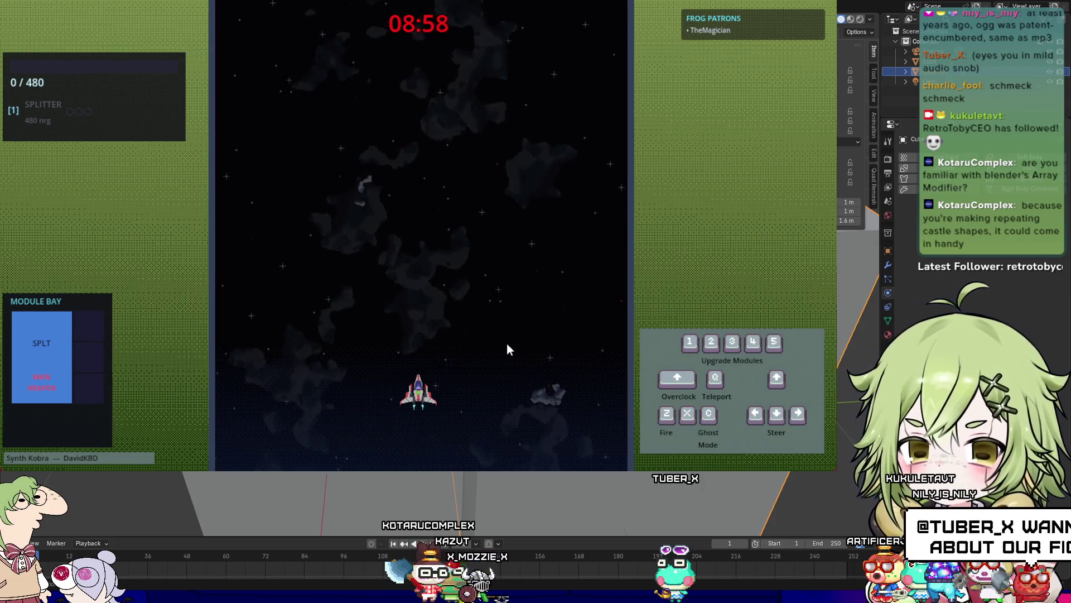
Step: Fly the ship to collect the HOMING module and gather energy
key("Left")
key("Up")
key("Right")
key("Down")
key("Up")
key("Left")
key("Down")
key("Up")
key("Right")
key("Up")
key("Left")
key("Down")
key("Up")
key("Right")
key("Down")
key("Left")
key("Down")
key("Up")
key("Right")
key("Down")
key("Left")
key("Right")
key("Up")
key("Left")
key("Down")
key("Up")
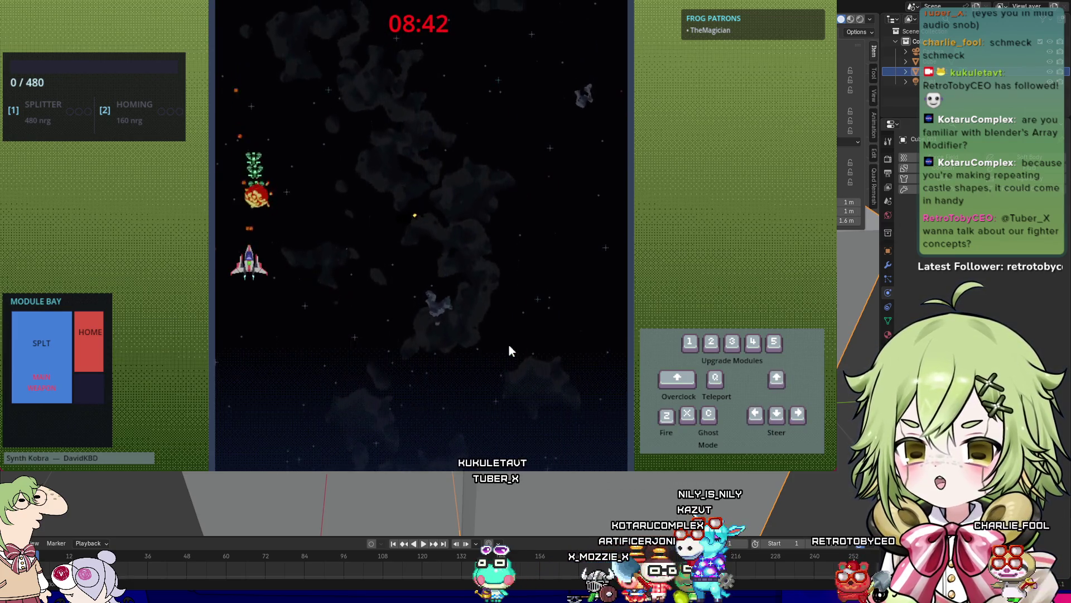
key("Down")
key("Right")
key("Up")
key("Right")
key("Down")
key("Right")
key("Up")
key("Left")
key("Down")
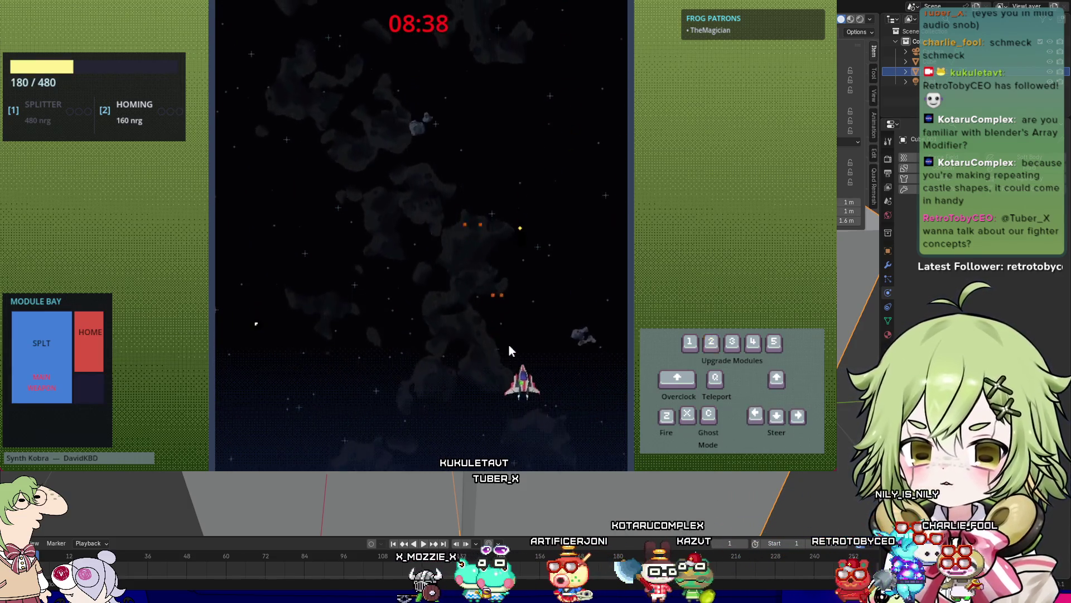
Step: Spend the energy to upgrade the Homing module with key 2
key("Left")
key("Left")
key("Down")
key("2")
key("Right")
key("Up")
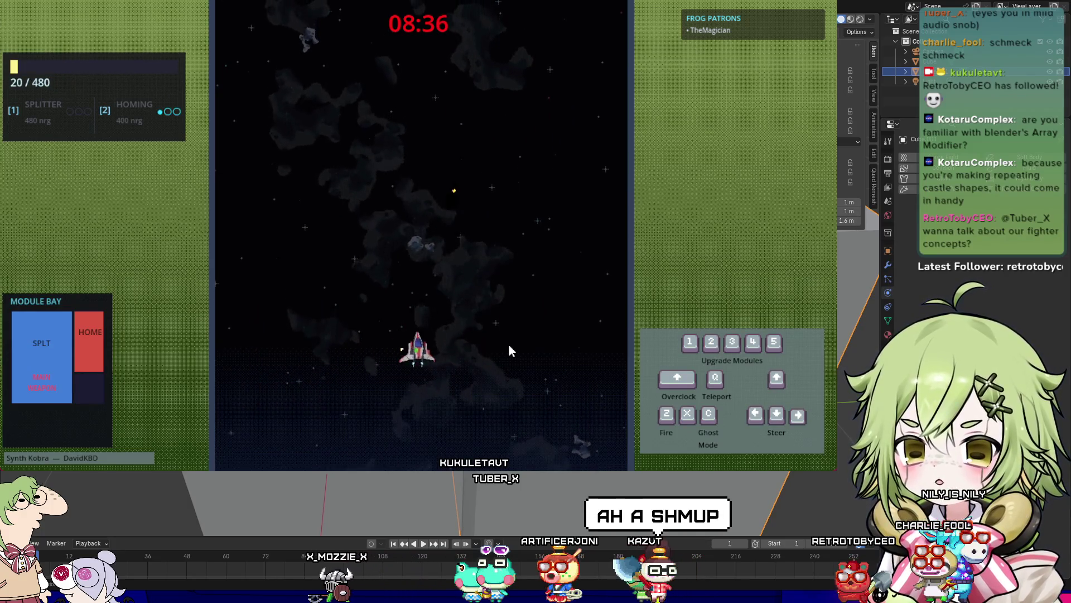
Step: Weave the ship around the playfield to dodge incoming threats
key("Right")
key("Up")
key("Left")
key("Down")
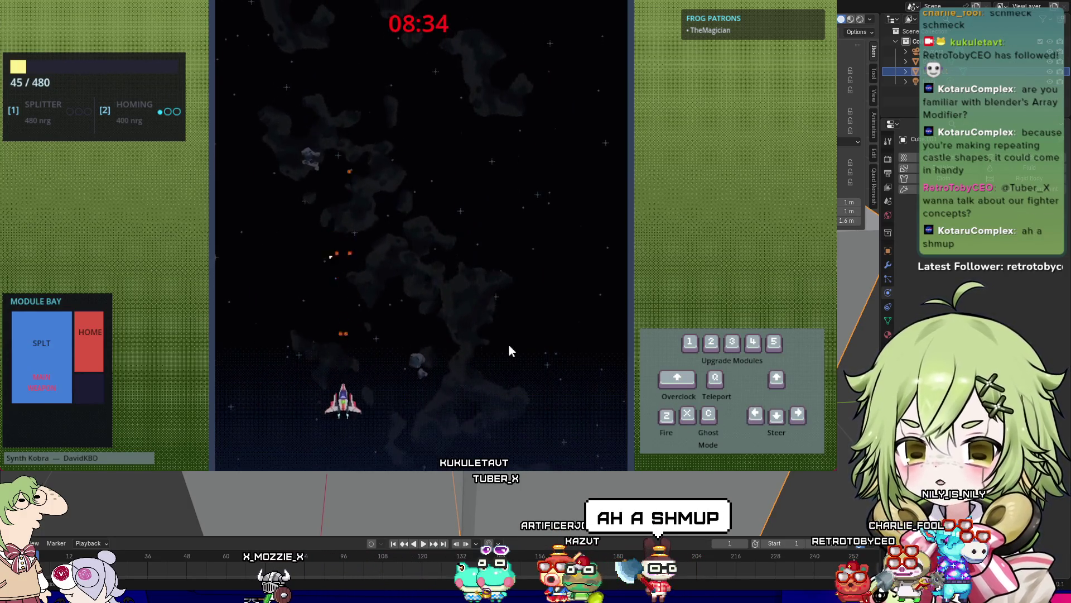
key("Up")
key("Right")
key("Down")
key("Up")
key("Left")
key("Down")
key("Right")
key("Up")
key("Left")
key("Down")
key("Right")
key("Left")
key("Right")
key("Up")
key("Up")
key("Left")
key("Down")
key("Right")
key("Left")
key("Left")
key("Down")
key("Up")
key("Right")
key("Down")
key("Left")
key("Right")
key("Up")
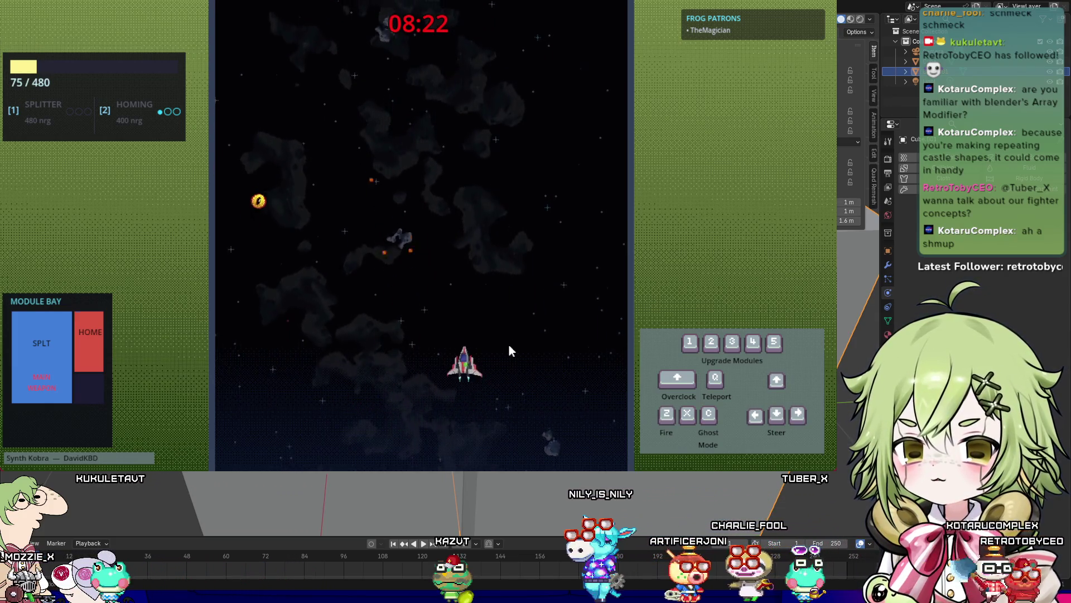
key("Up")
key("Left")
key("Down")
key("Right")
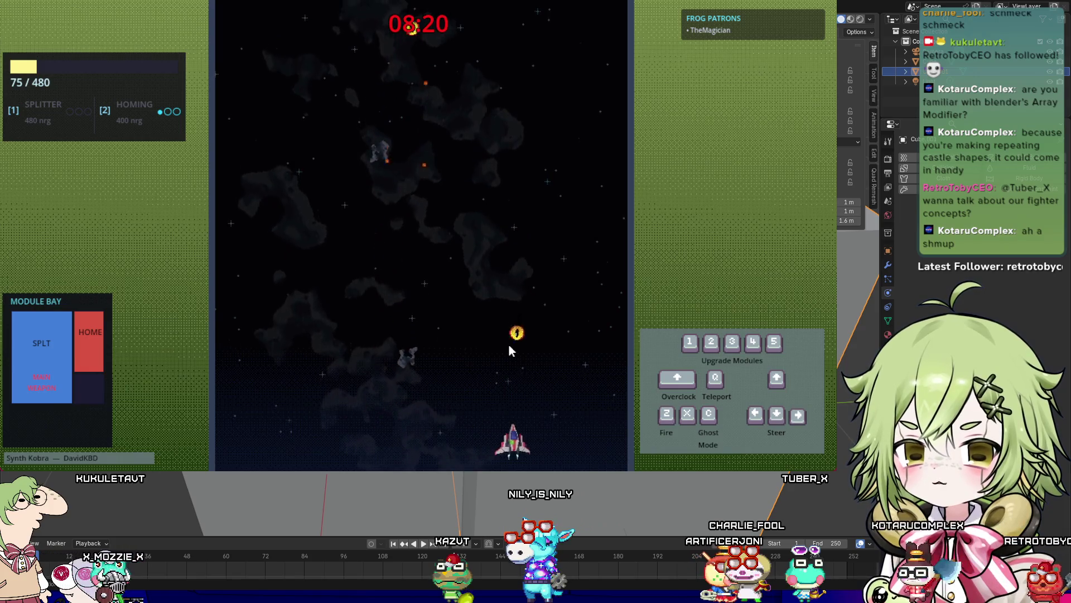
key("Left")
key("Up")
key("Right")
key("Left")
key("Down")
key("Right")
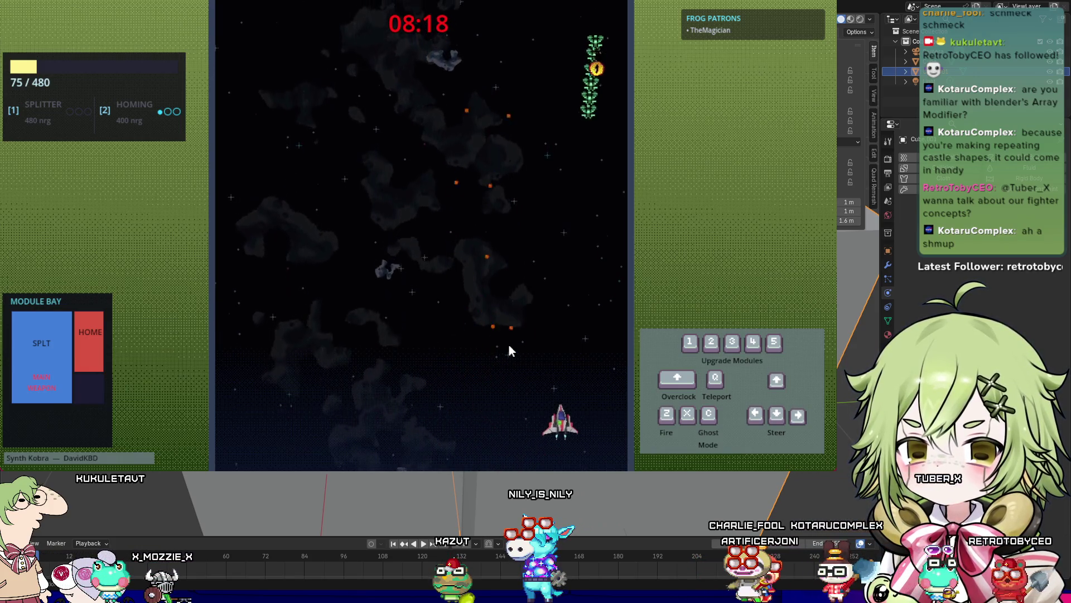
key("Up")
key("Right")
key("Left")
key("Left")
key("Down")
key("Up")
Step: Pause the game with Escape, then resume it
key("Right")
key("Escape")
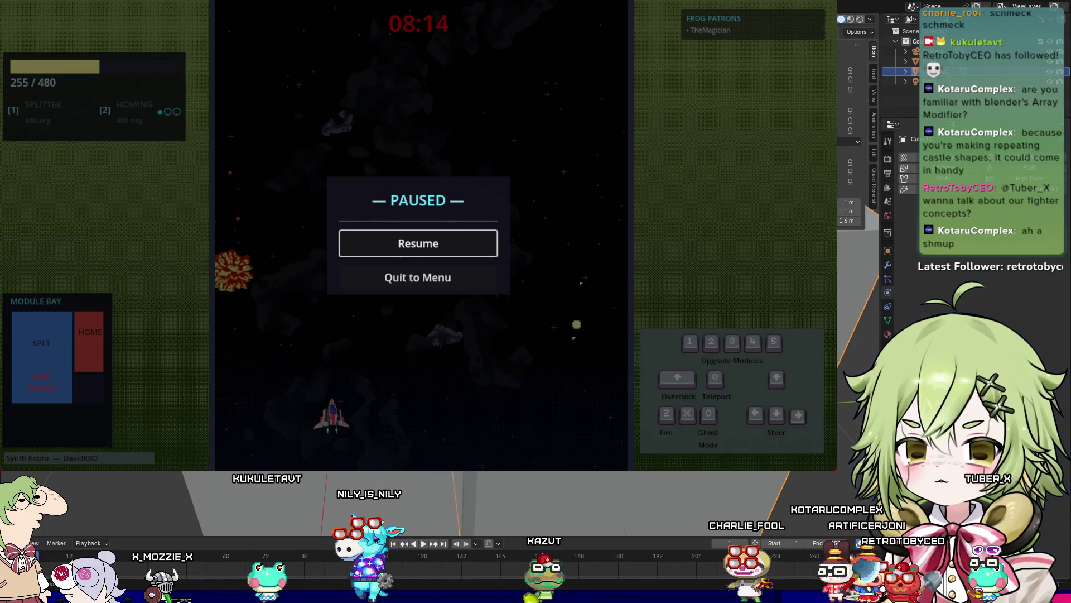
key("Return")
Step: Fire at asteroids, dodge and collect energy until the GAME OVER summary
key("Right")
key("Up")
key("Left")
key("z")
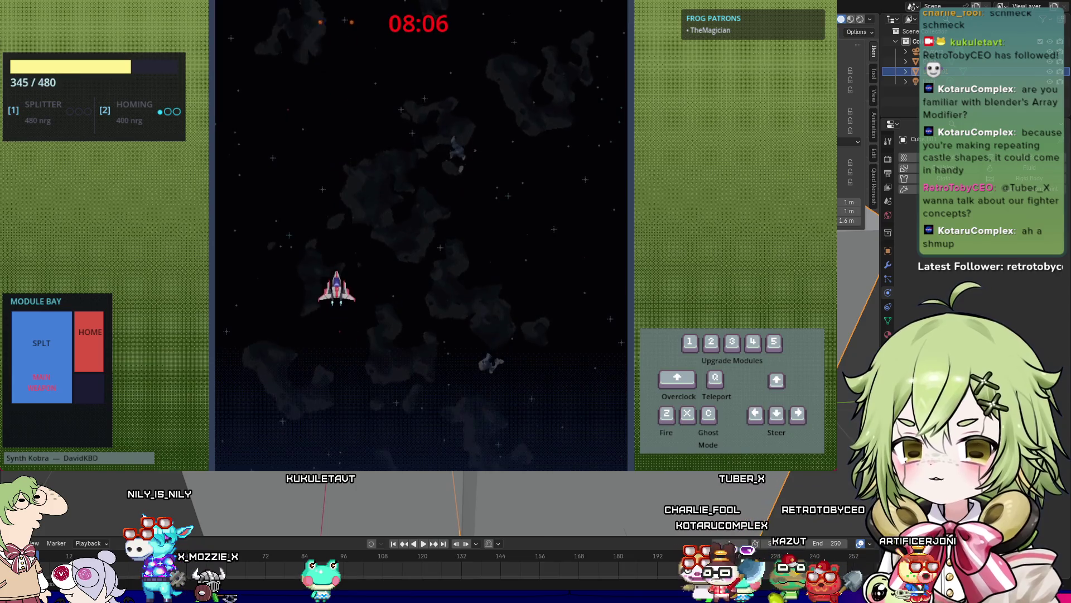
key("Right")
key("Down")
key("Left")
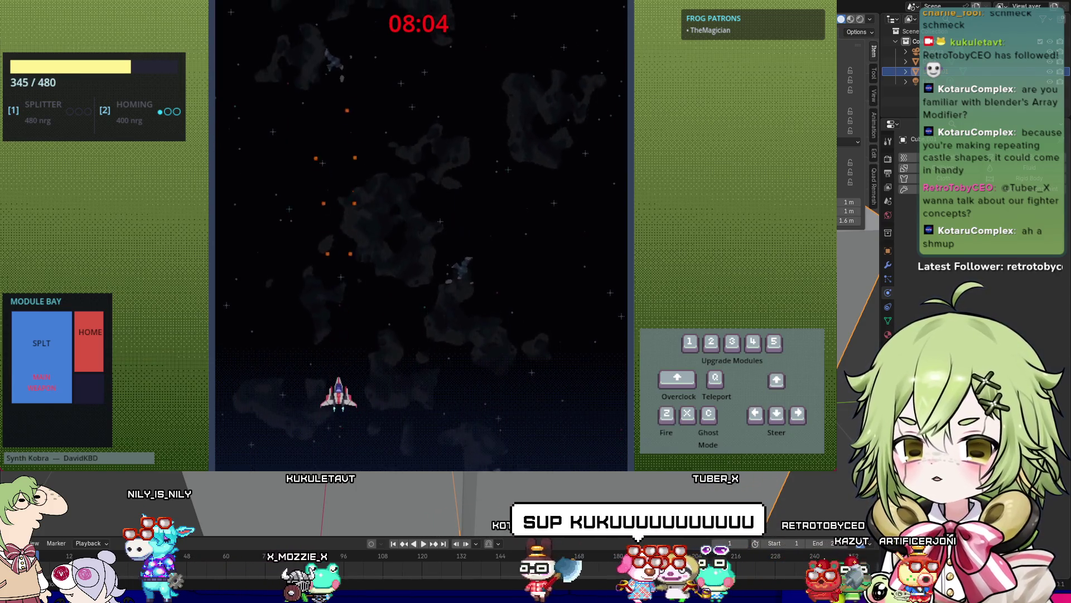
key("Up")
key("Right")
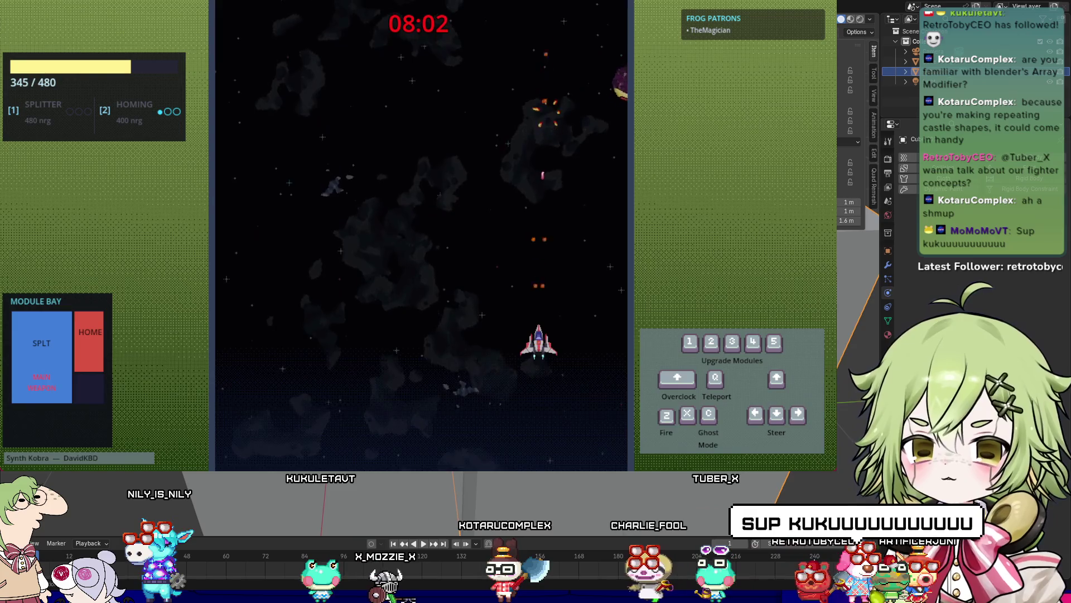
key("Left")
key("Down")
key("Left")
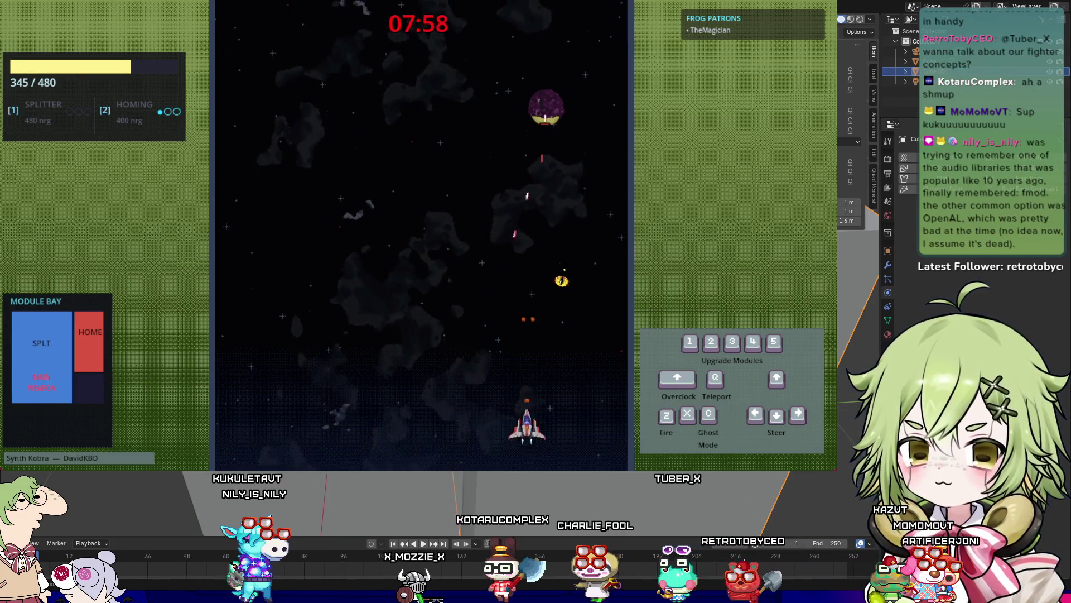
key("Left")
key("Up")
key("Right")
key("Down")
key("Up")
key("Left")
key("Right")
key("Up")
key("Left")
key("Down")
key("Up")
key("Left")
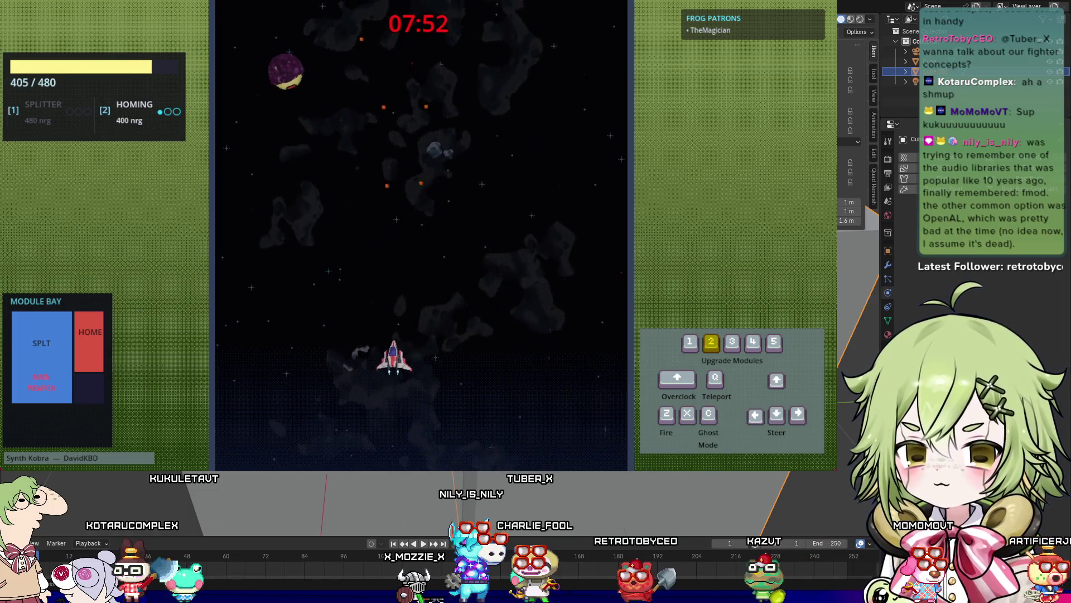
key("Down")
key("Right")
key("Up")
key("Up")
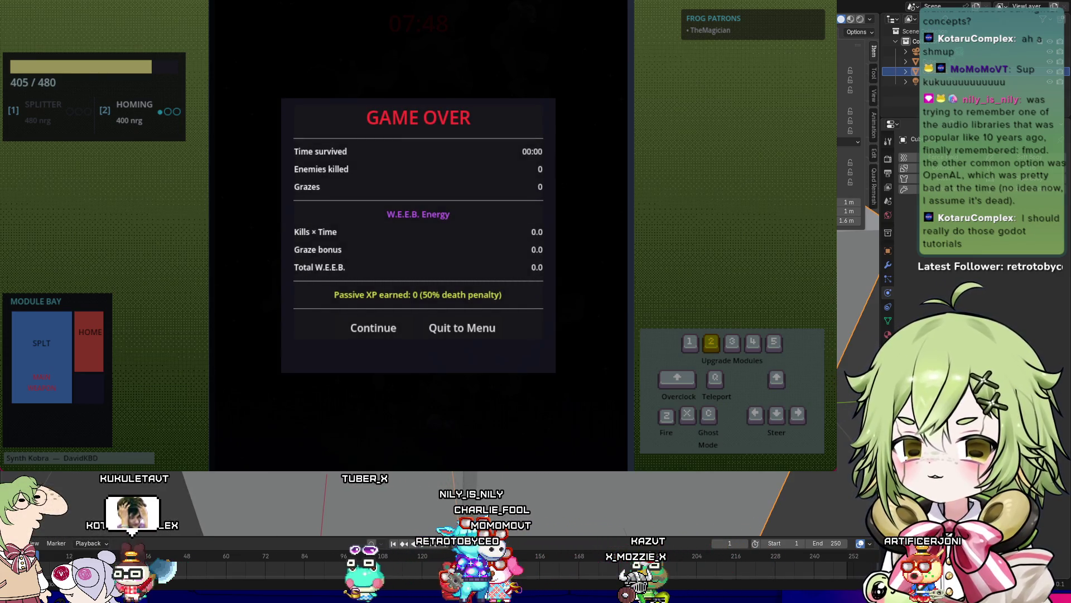
Step: Quit to the menu and apply a debug loadout: LA_CREATURA T3, Bullet Size T3, Bullet Stock T3
left_click(478, 330)
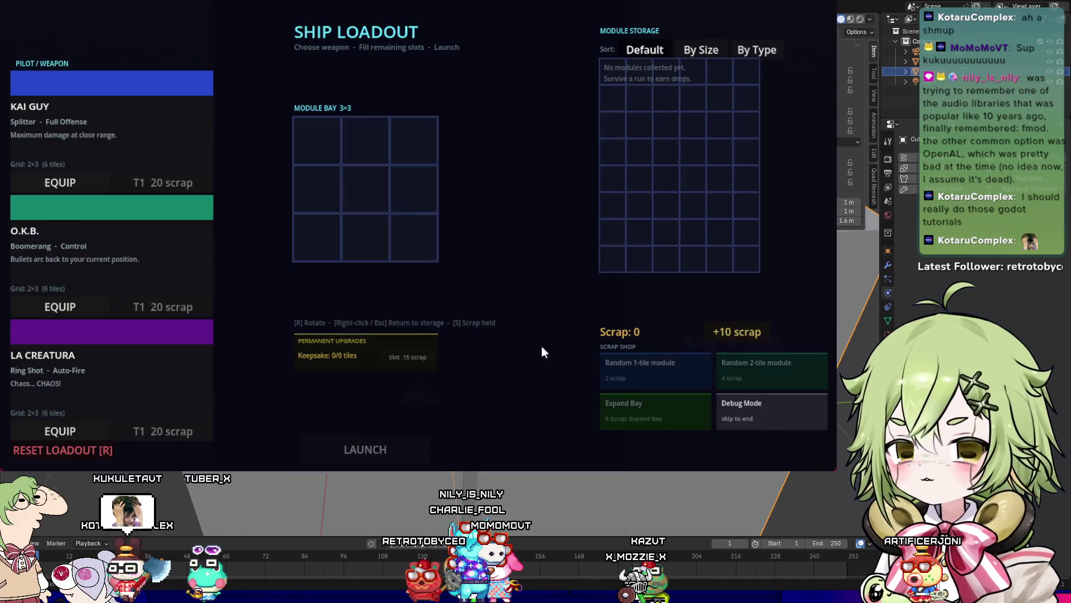
left_click(763, 408)
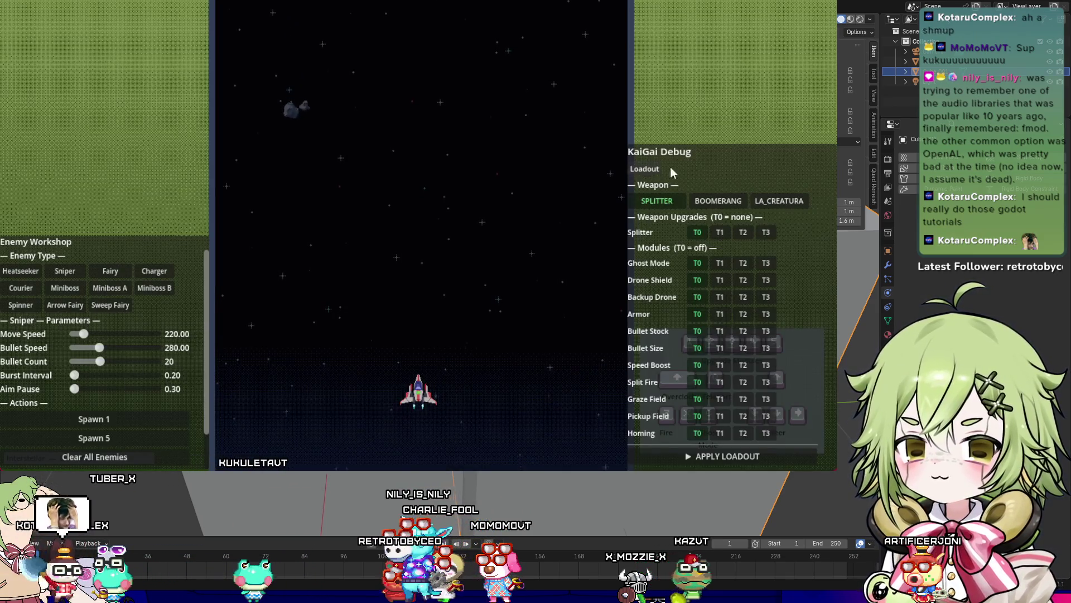
left_click(788, 200)
left_click(768, 233)
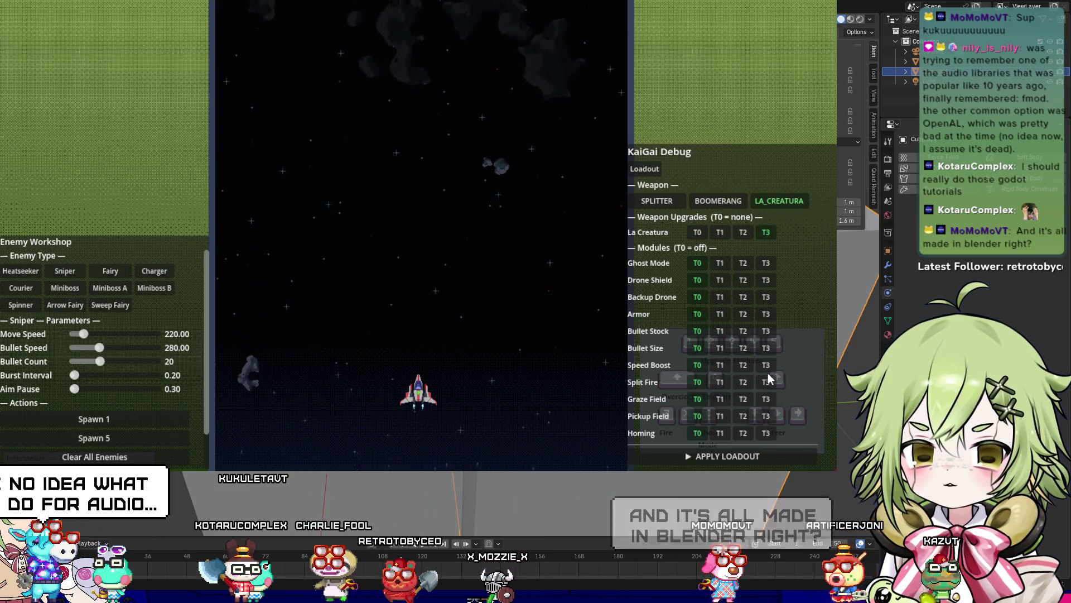
left_click(769, 347)
left_click(768, 330)
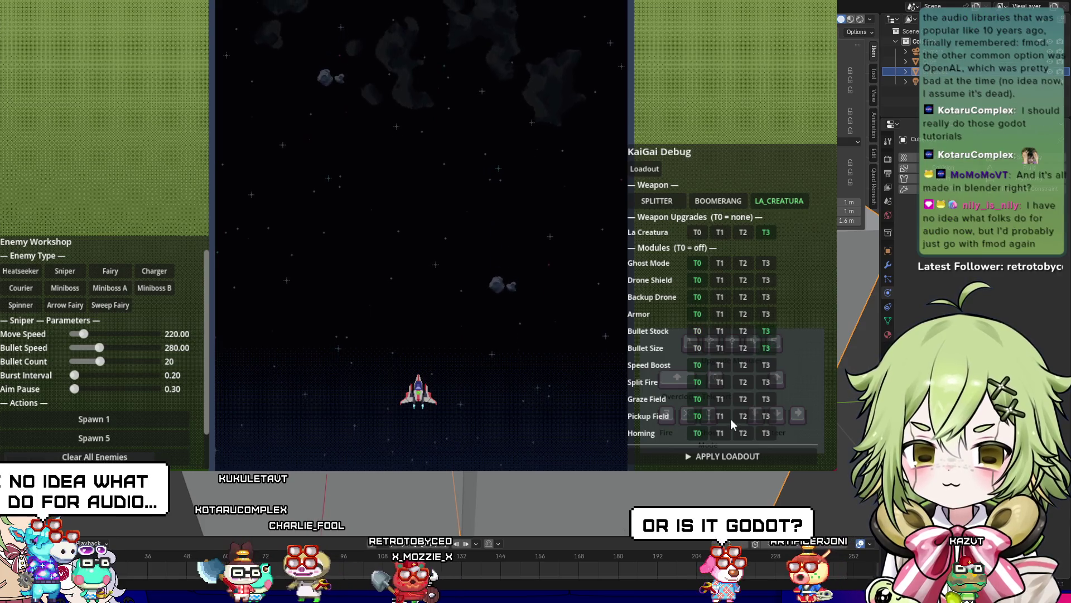
left_click(723, 455)
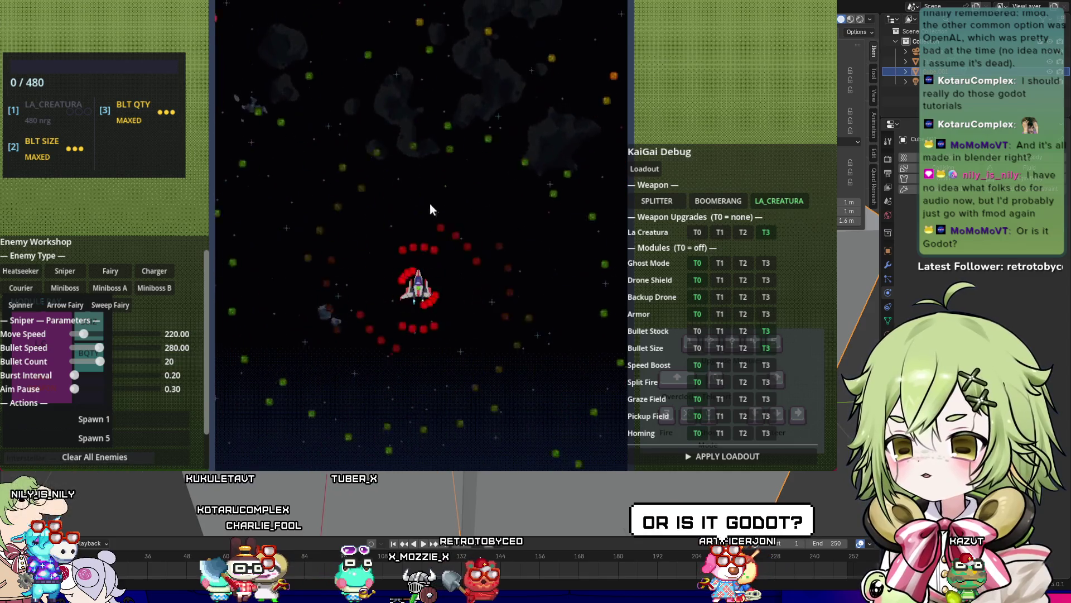
Step: Test-fly the La Creatura ring shots, sweeping the ship left and right
key("Up")
key("Left")
key("Down")
key("Right")
key("Left")
key("Right")
key("Left")
key("Right")
key("Up")
key("Down")
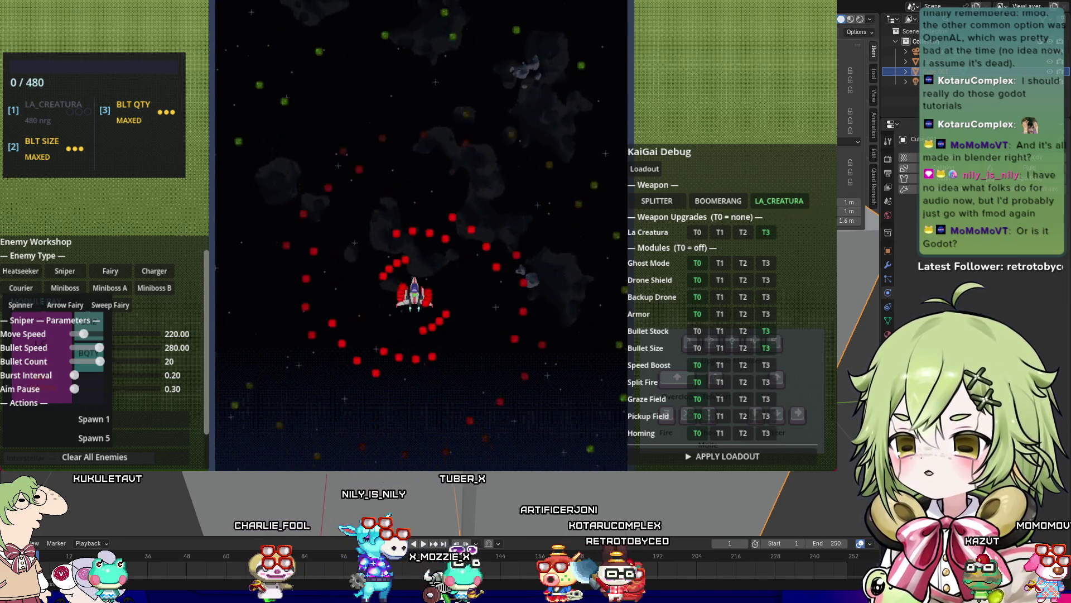
key("Left")
key("Down")
key("Up")
Step: Show Miniboss A in the Enemy Workshop: health 50, bullet speed 230, ring interval 0.30
key("Down")
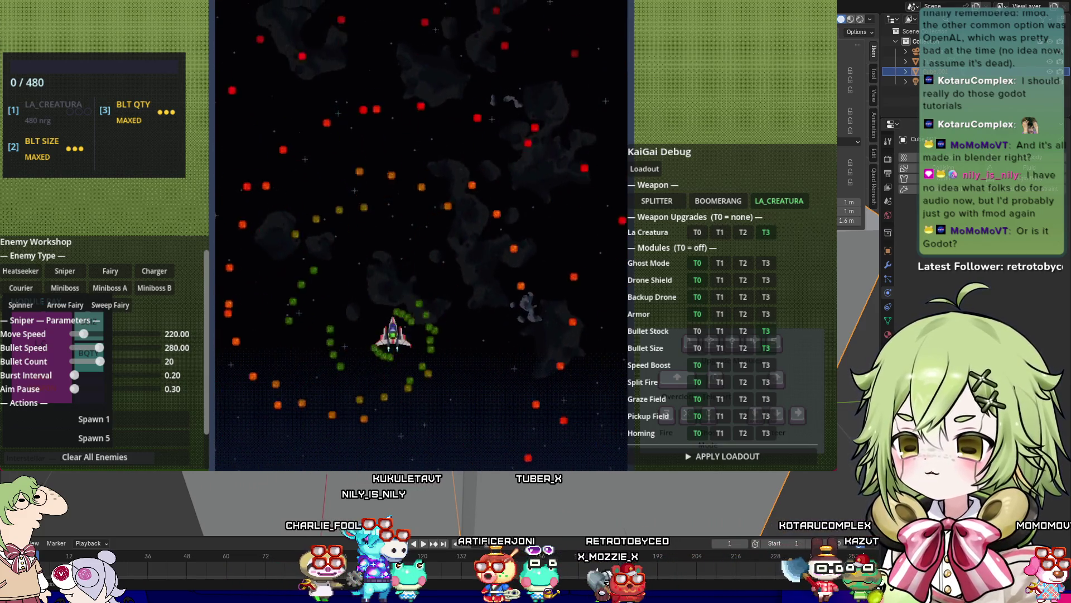
key("Left")
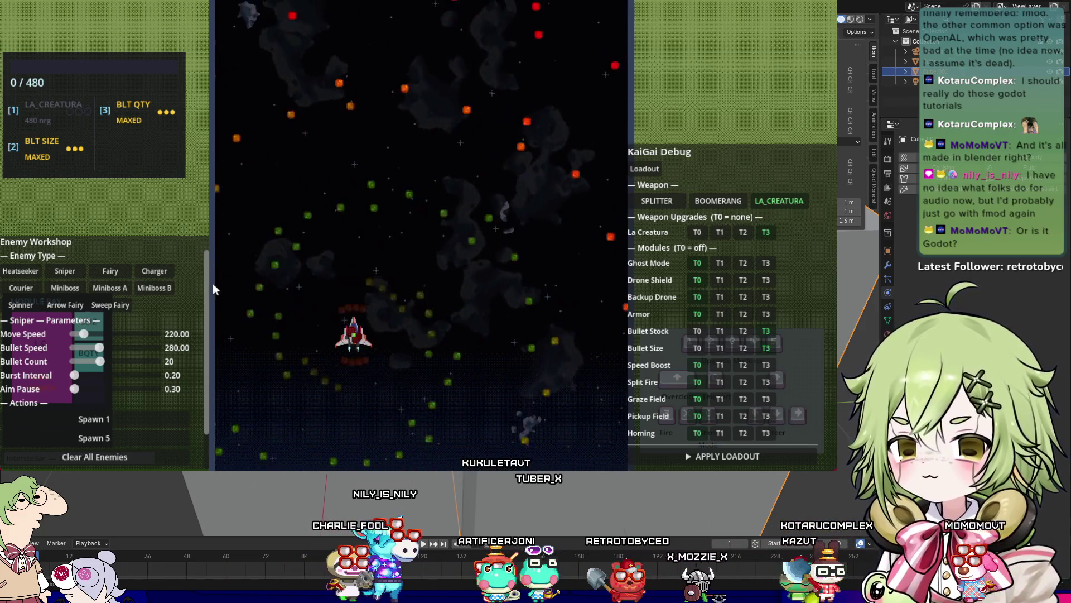
left_click(111, 289)
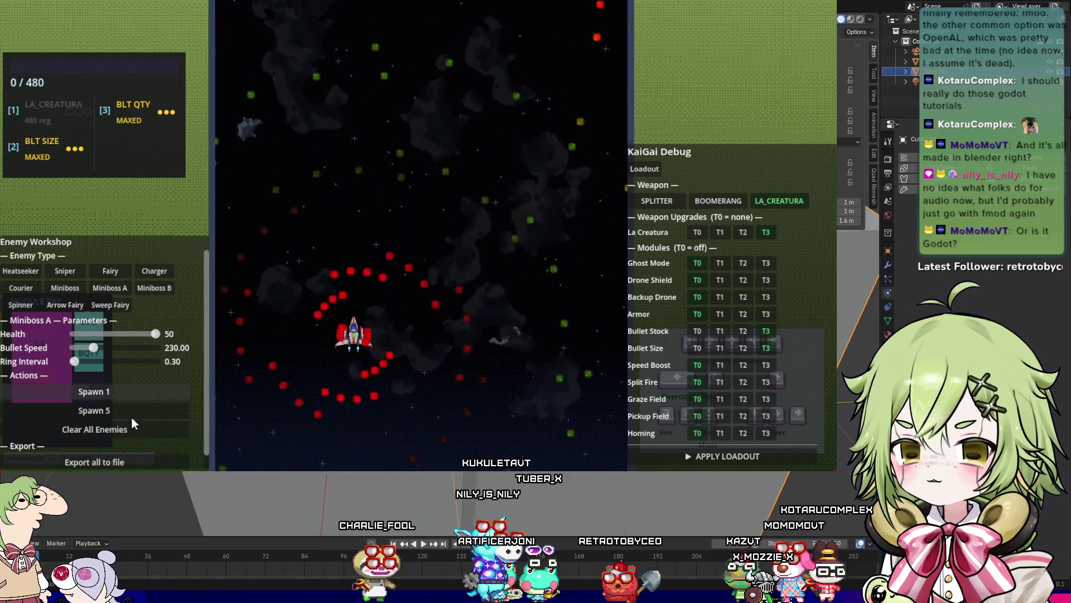
Step: Spawn Miniboss A, hide the debug panels, and weave through its bullet rings until it's defeated
left_click(102, 394)
key("F1")
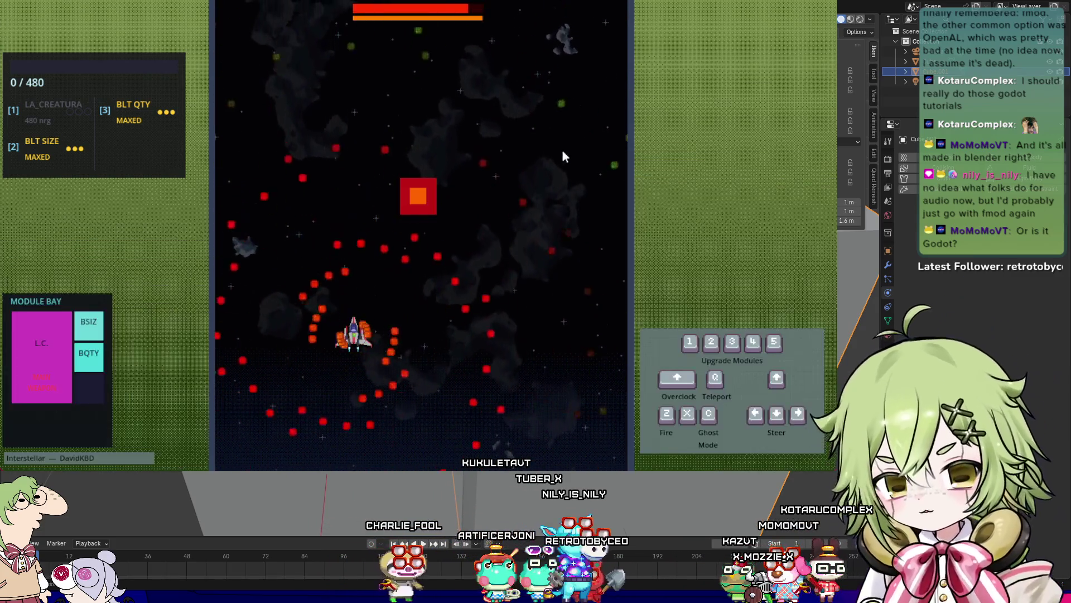
key("Right")
key("Down")
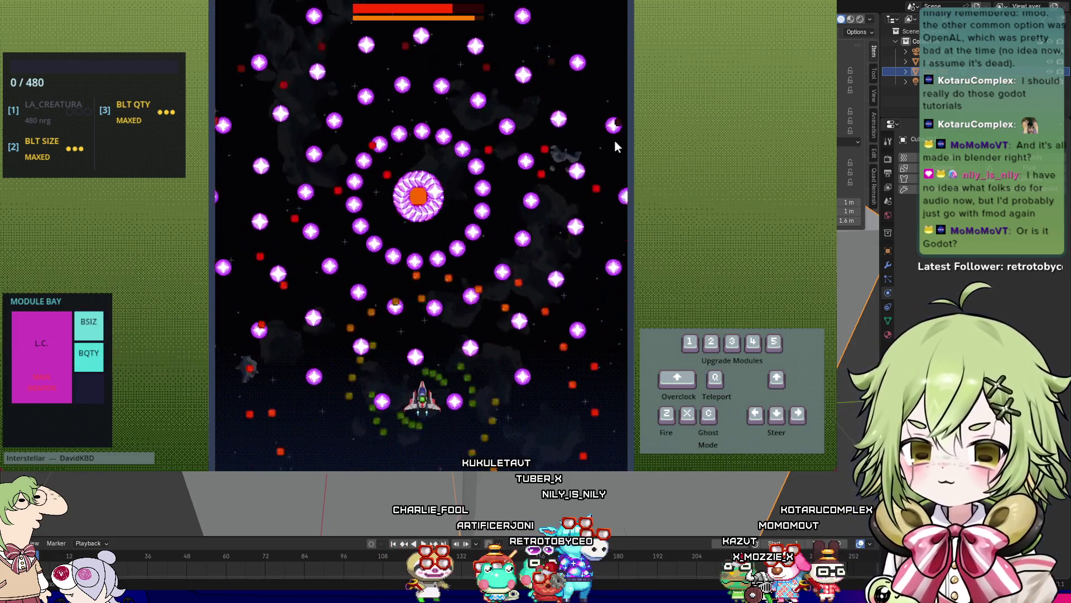
key("Left")
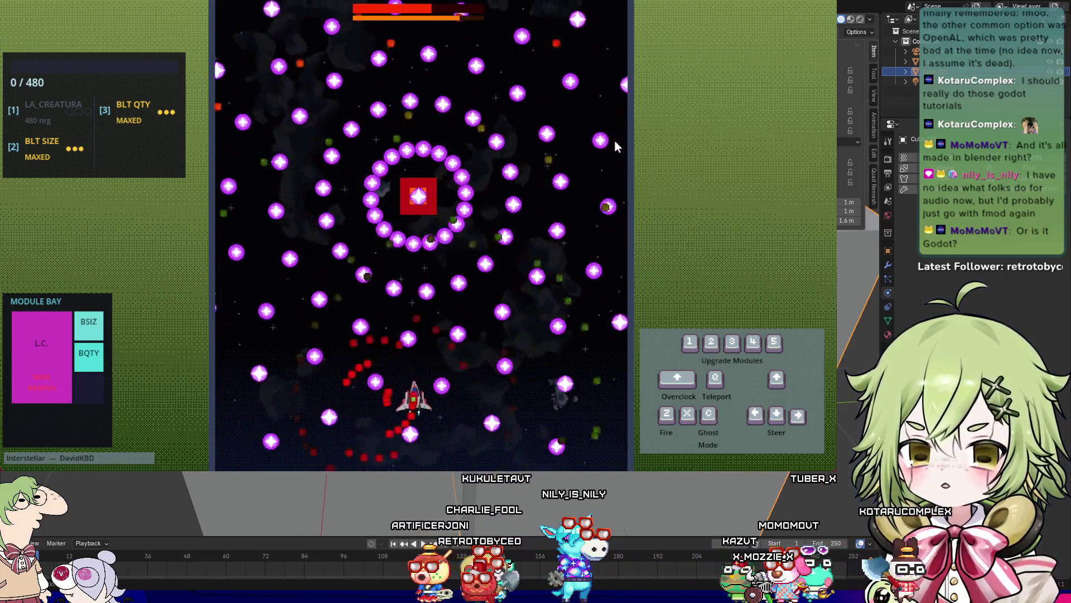
key("Left")
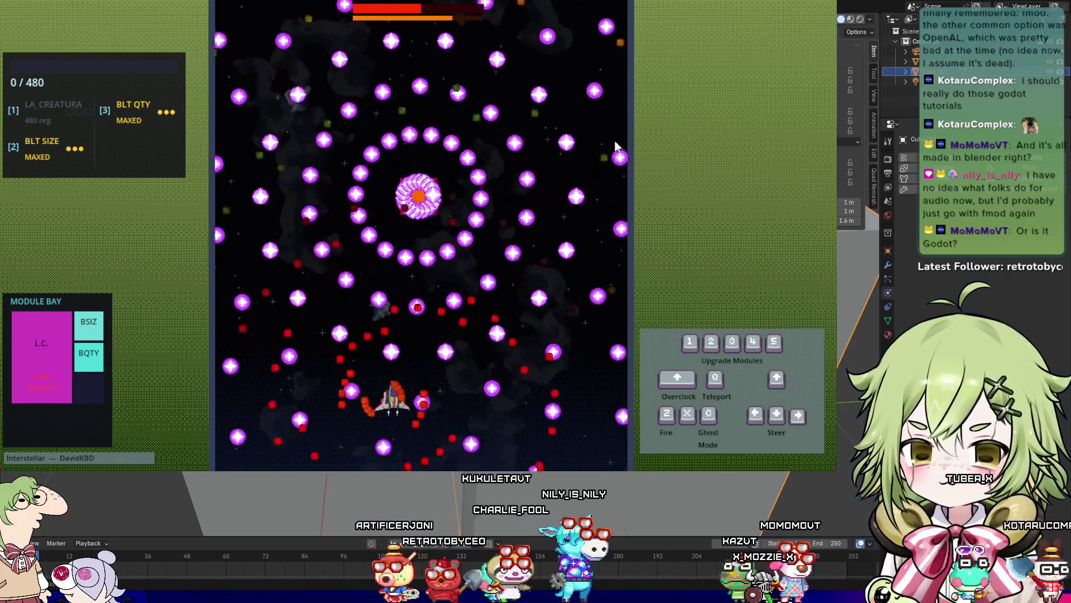
key("Right")
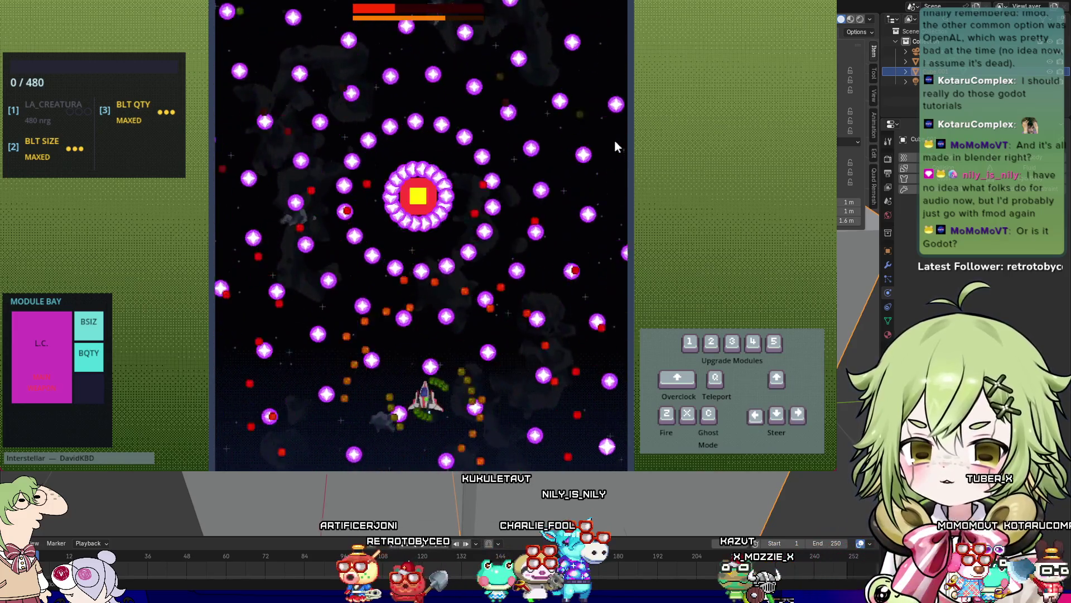
key("Left")
key("Right")
key("Right")
key("Left")
key("Right")
key("Left")
key("Right")
key("Left")
key("Right")
Step: Collect the dropped Ghost module, trash it for 2 scrap, and pause the run
key("Up")
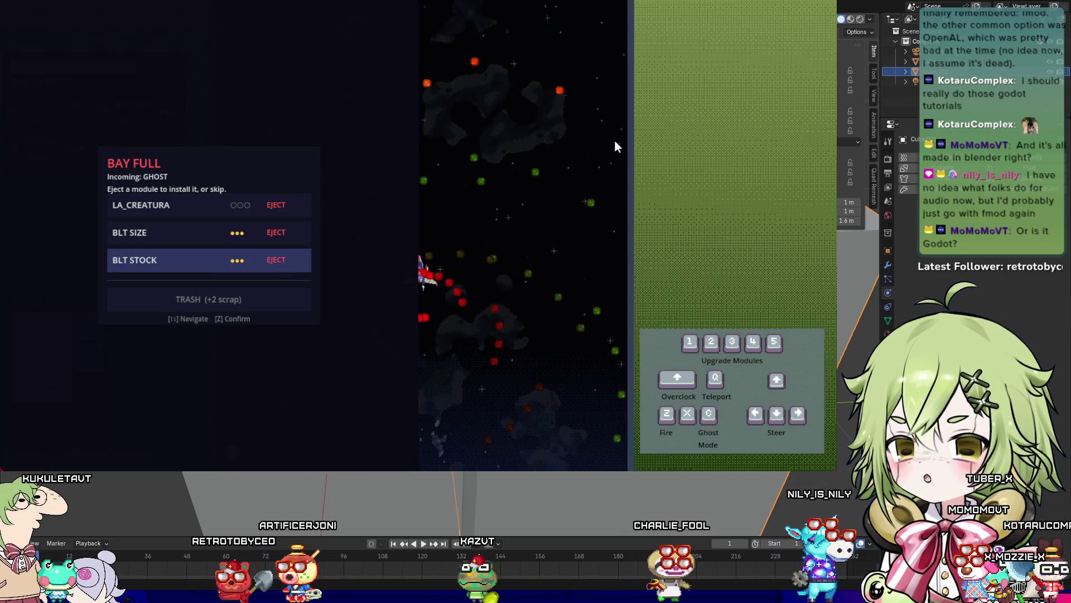
key("Down")
key("z")
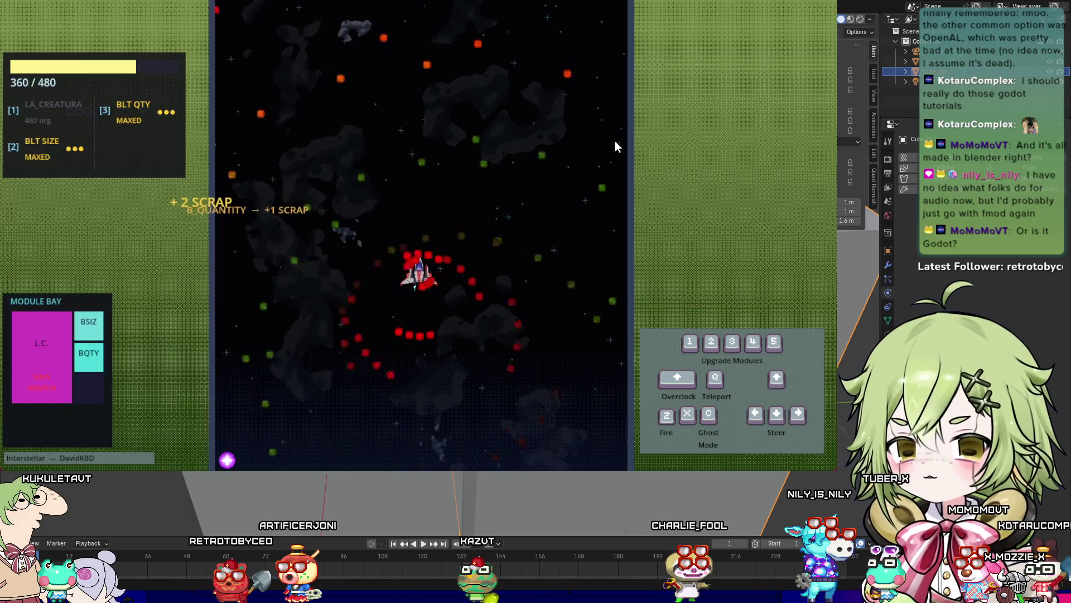
key("Escape")
key("Down")
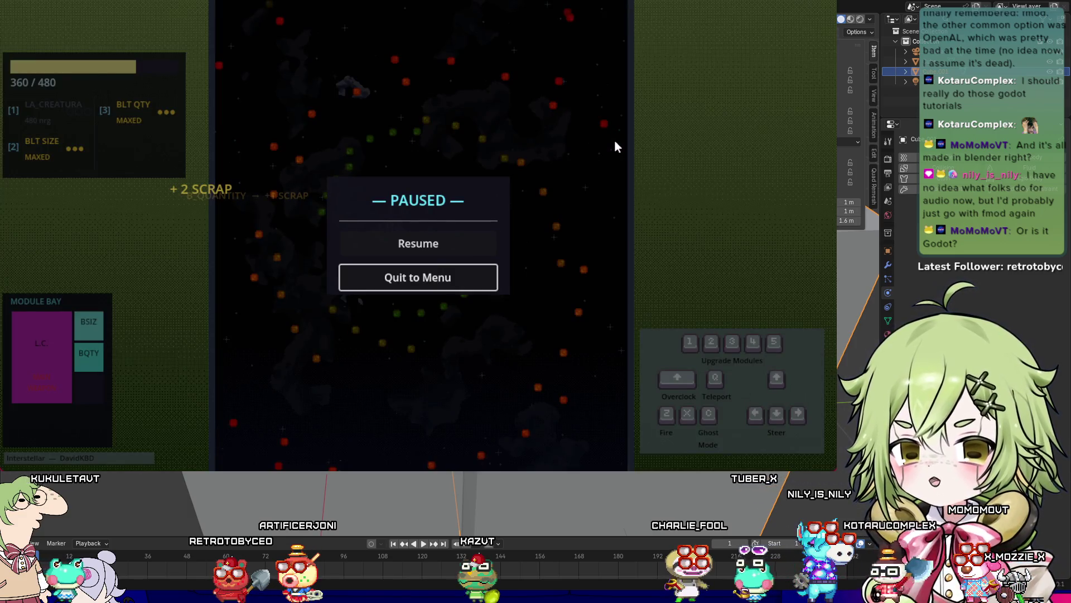
key("z")
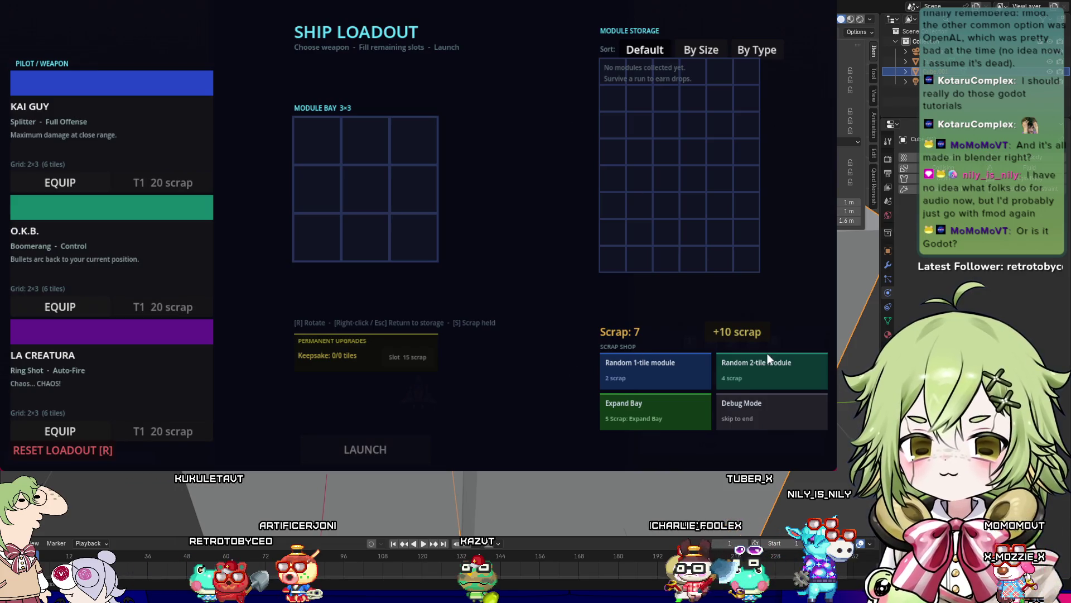
Step: Add debug scrap and expand the module bay with a new column to 4×3
double_click(756, 337)
left_click(756, 337)
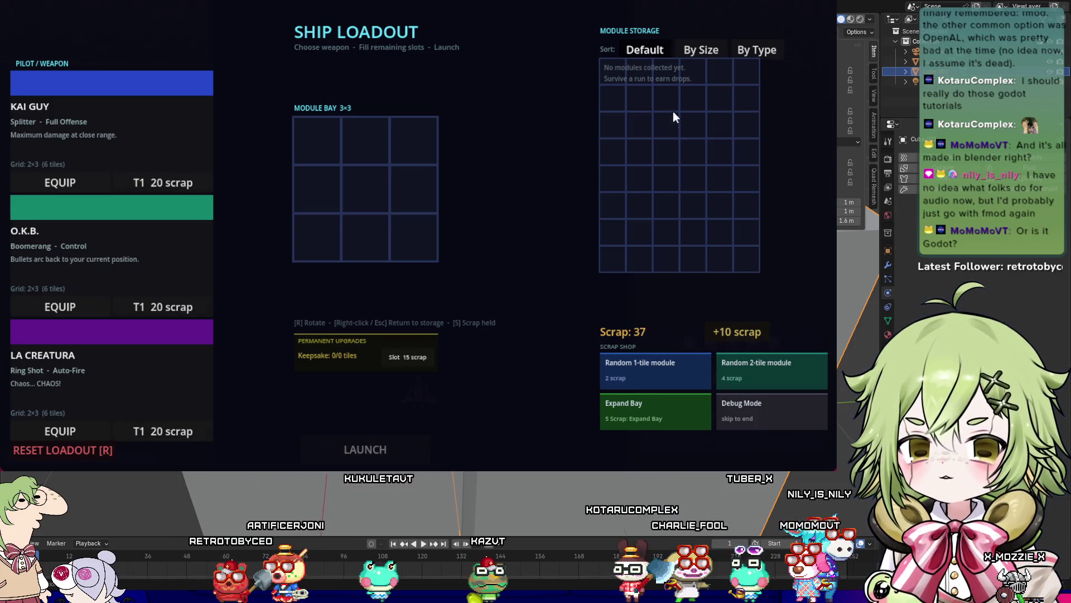
left_click(658, 415)
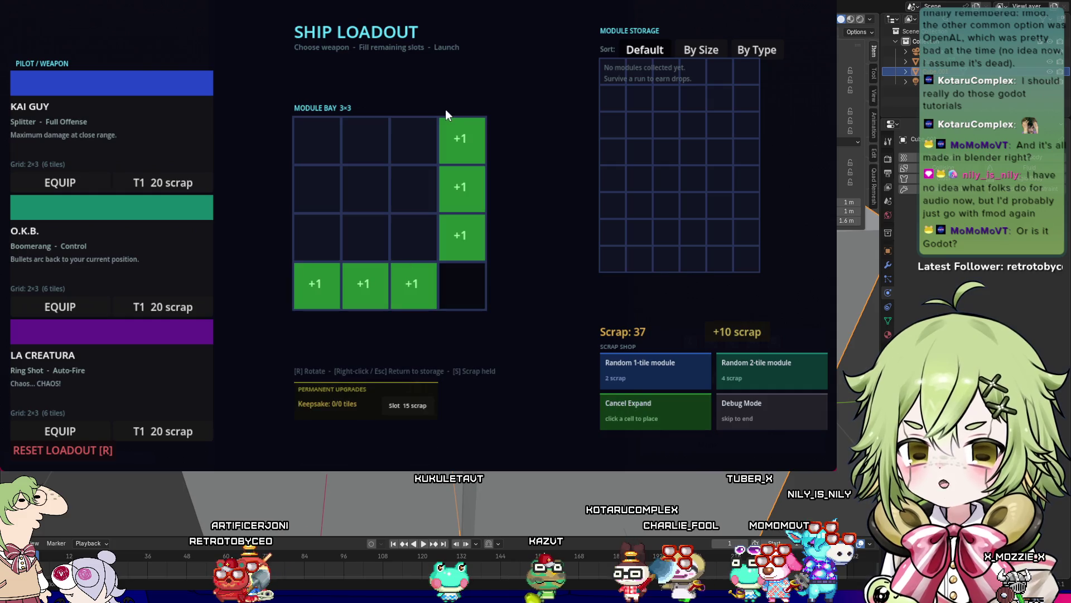
left_click(458, 136)
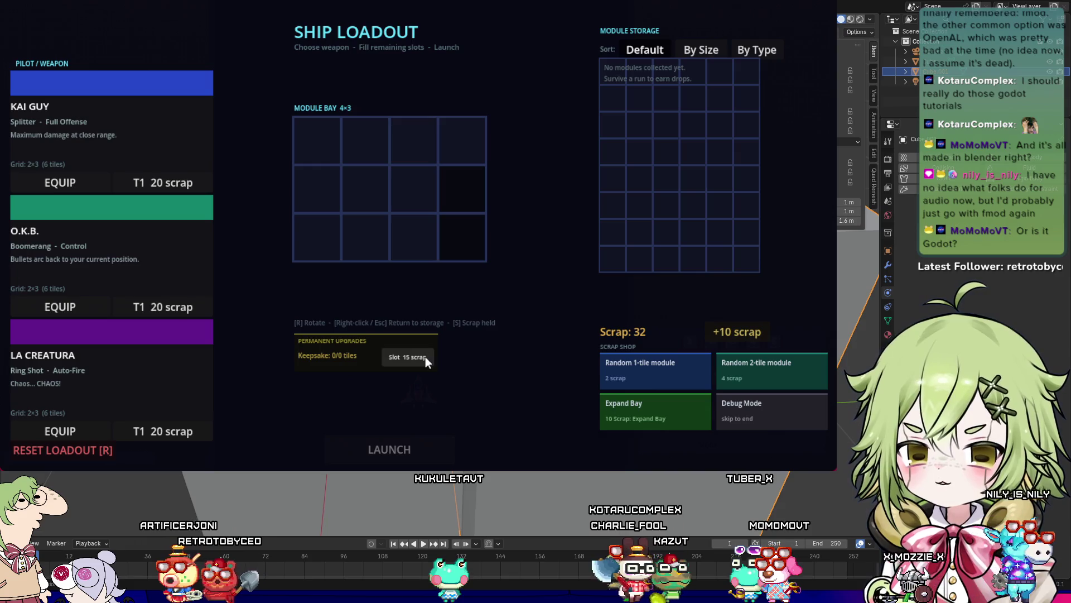
Step: Buy a keepsake slot and a random module, then mark the Bullet Size module as a keepsake
left_click(426, 357)
left_click(621, 361)
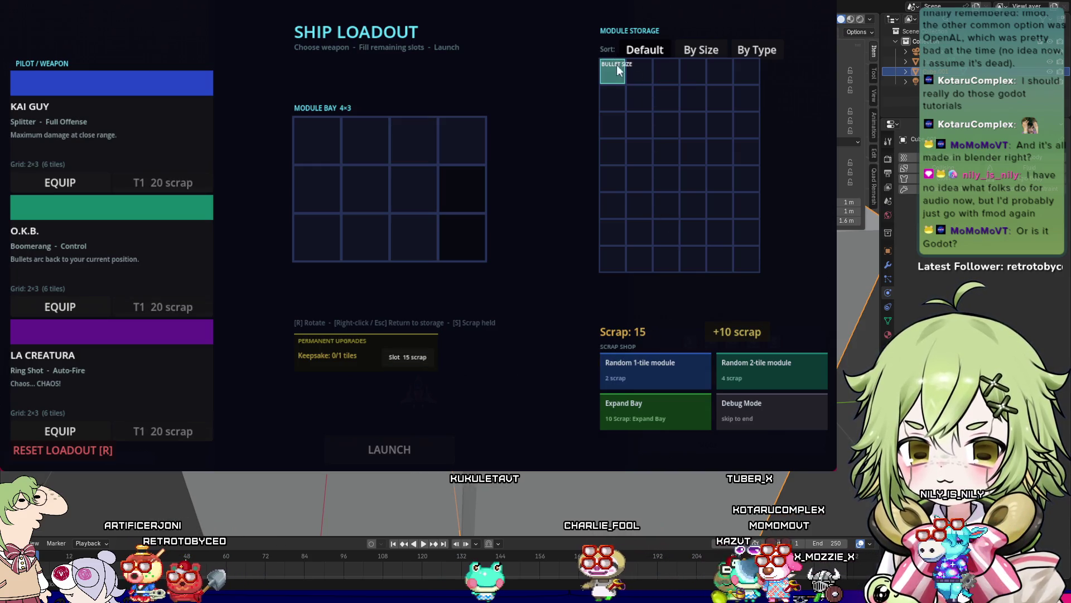
left_click(620, 80)
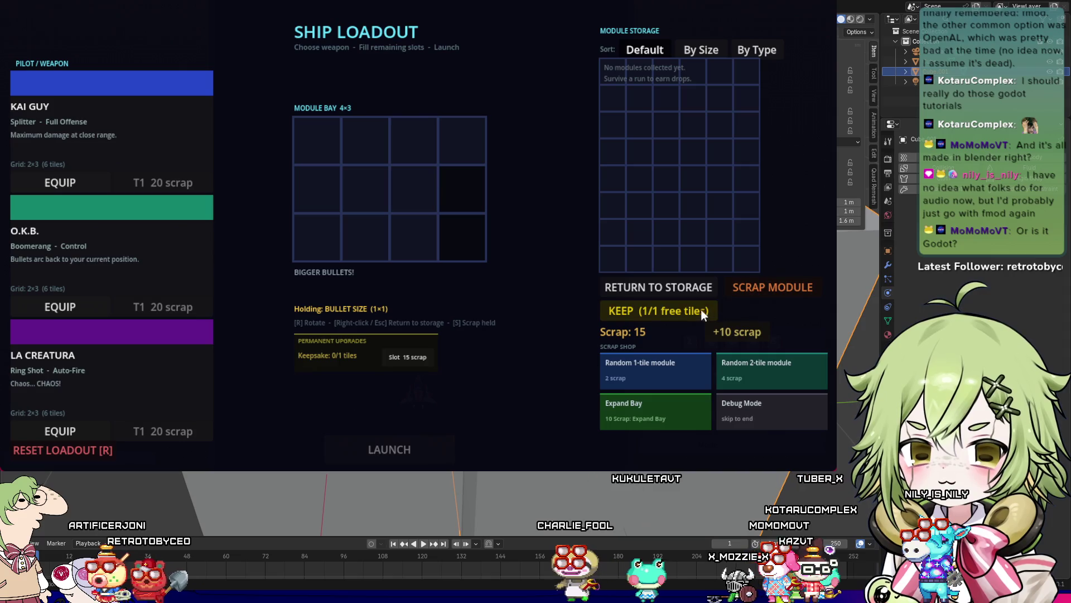
left_click(703, 314)
Step: Place Bullet Size in the bay's top row, equip the O.K.B. Boomerang, and launch
left_click(613, 70)
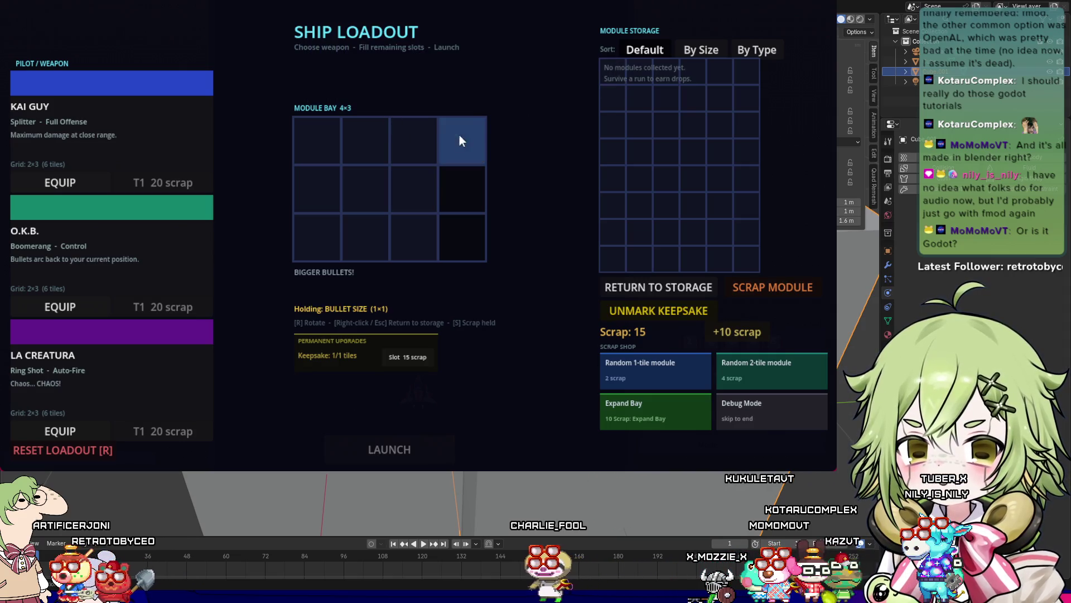
left_click(421, 142)
left_click(66, 306)
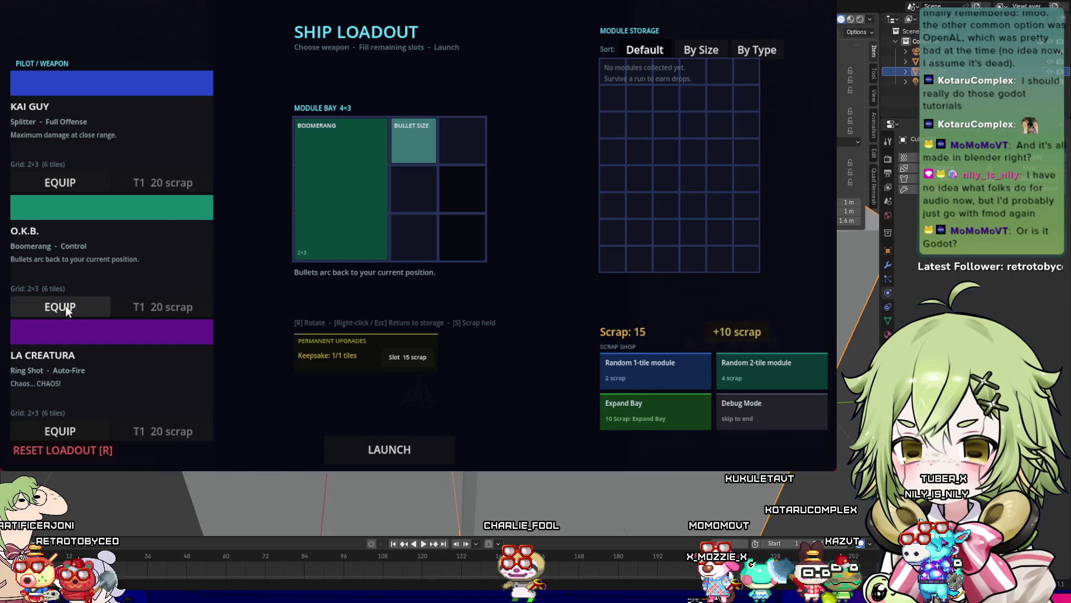
left_click(391, 451)
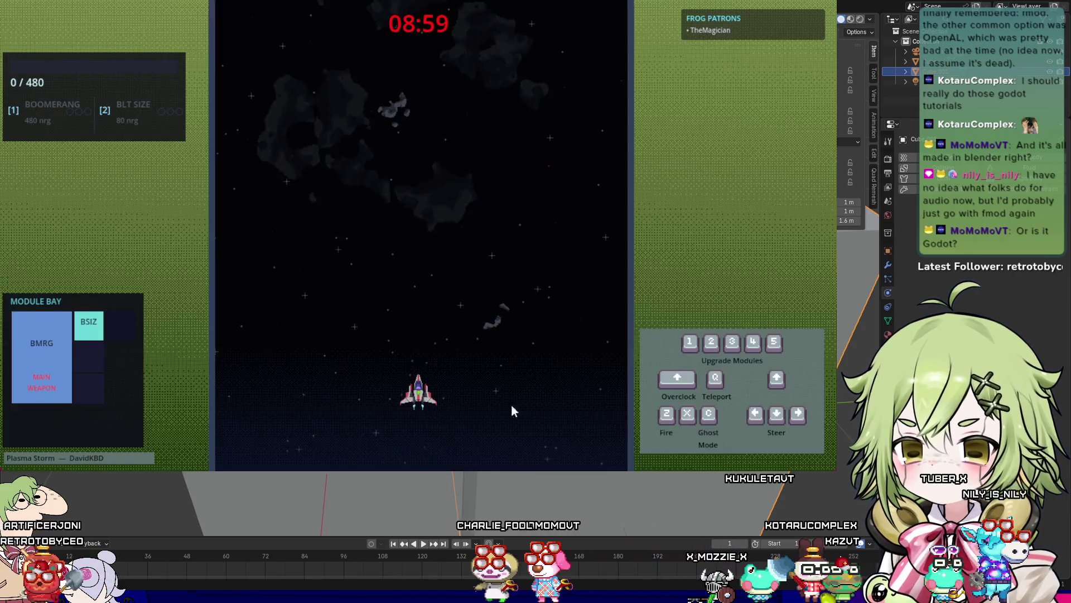
Step: Steer the Boomerang ship onto the Shield pickup, then dodge until destroyed at Game Over
key("Right")
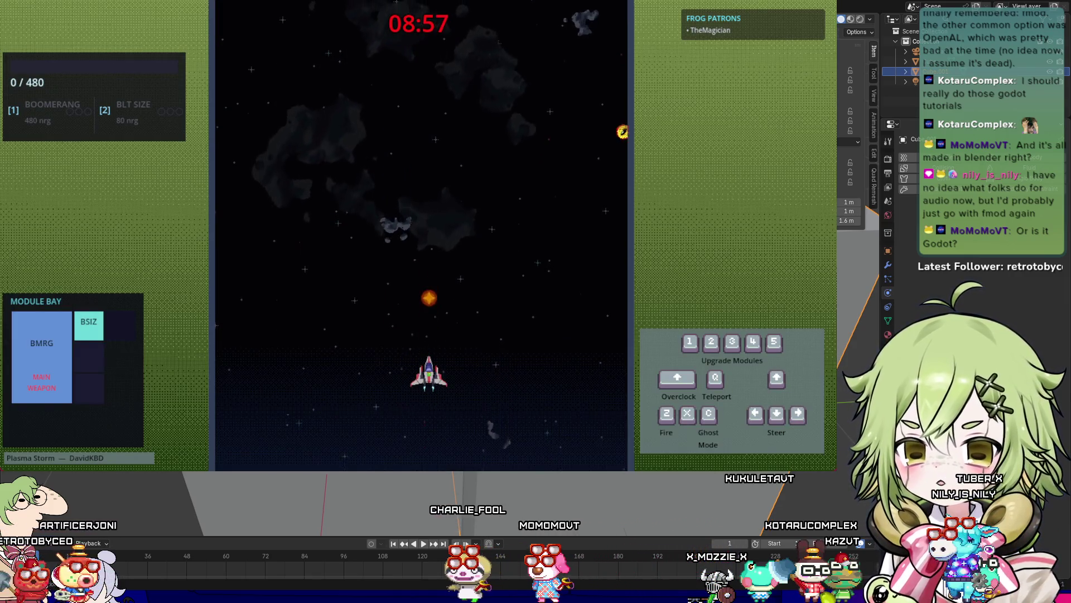
key("Down")
key("Left")
key("Right")
key("Up")
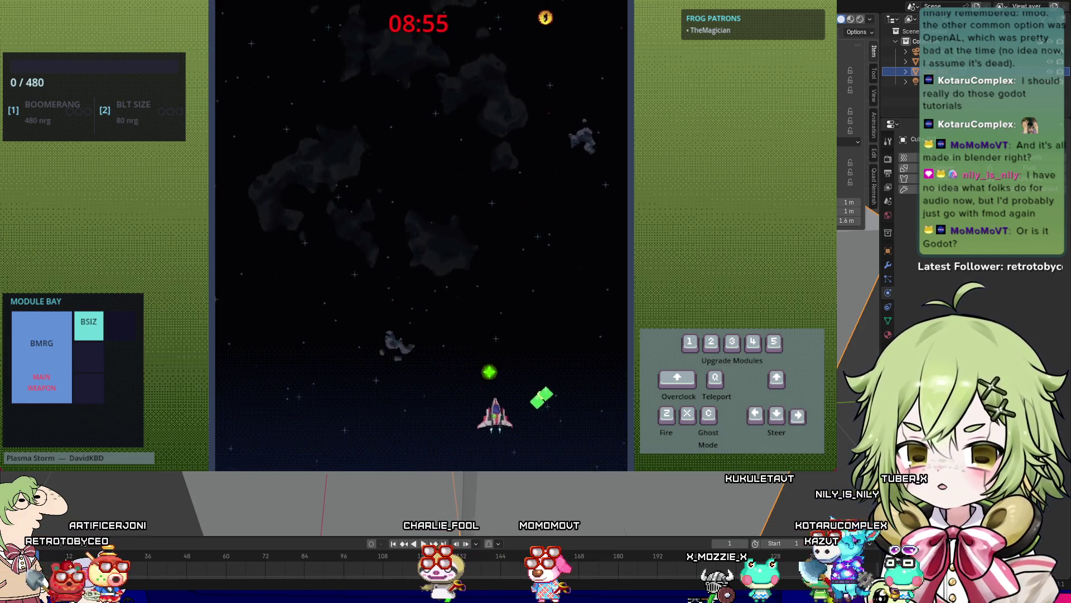
key("Down")
key("Left")
key("Up")
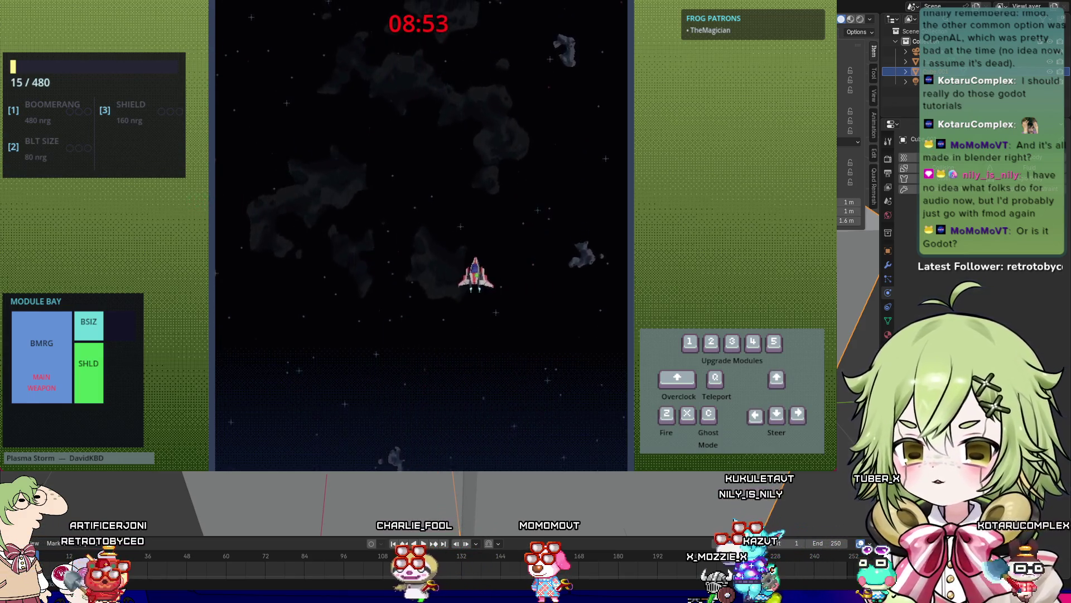
key("Down")
key("Up")
key("Right")
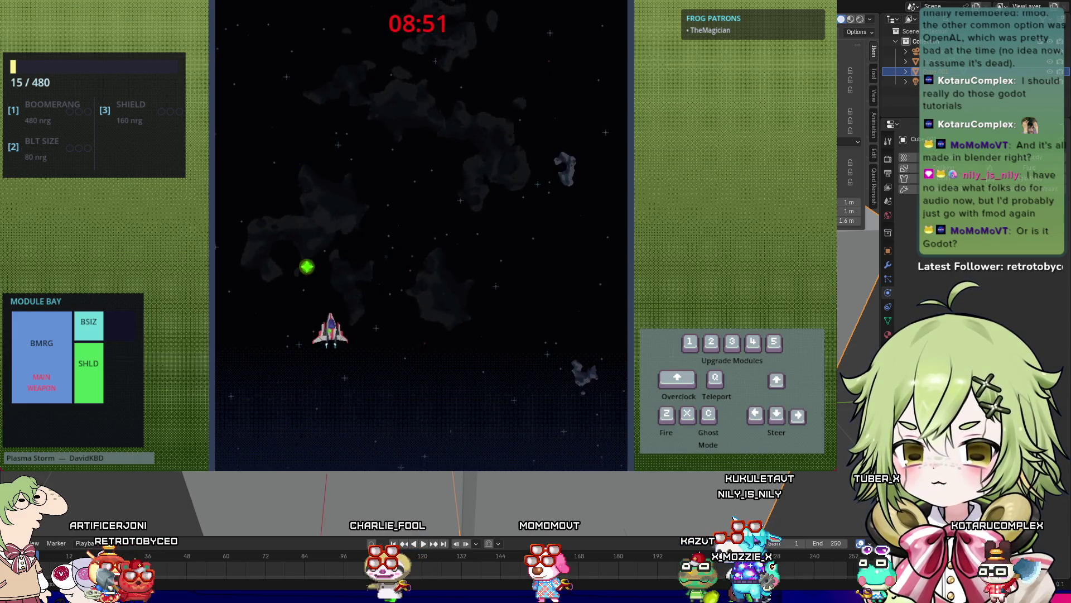
key("Left")
key("Down")
key("Up")
key("Right")
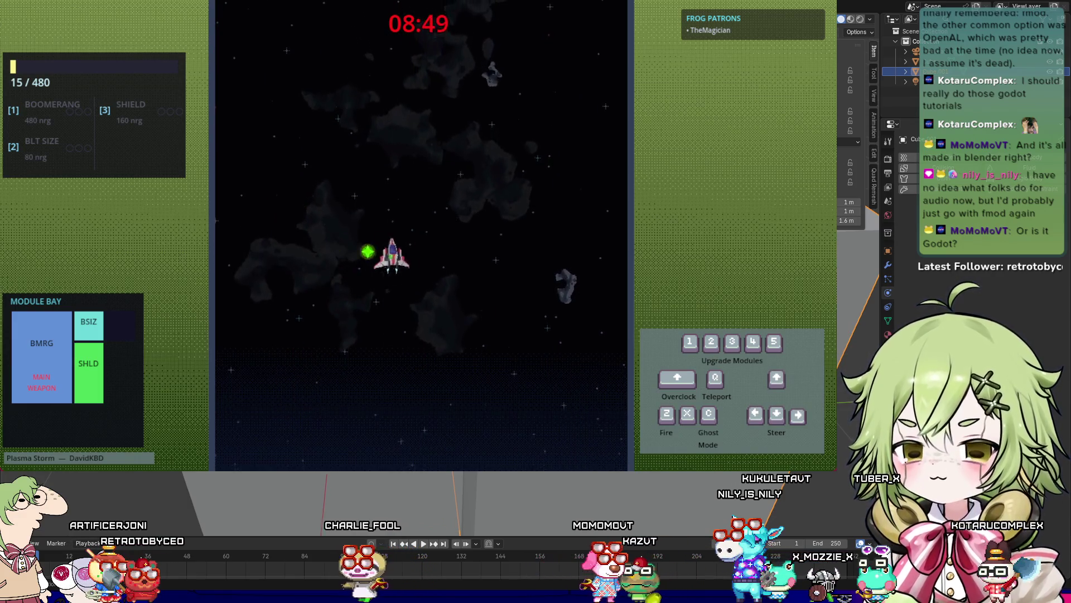
key("Left")
key("Down")
key("Down")
key("Right")
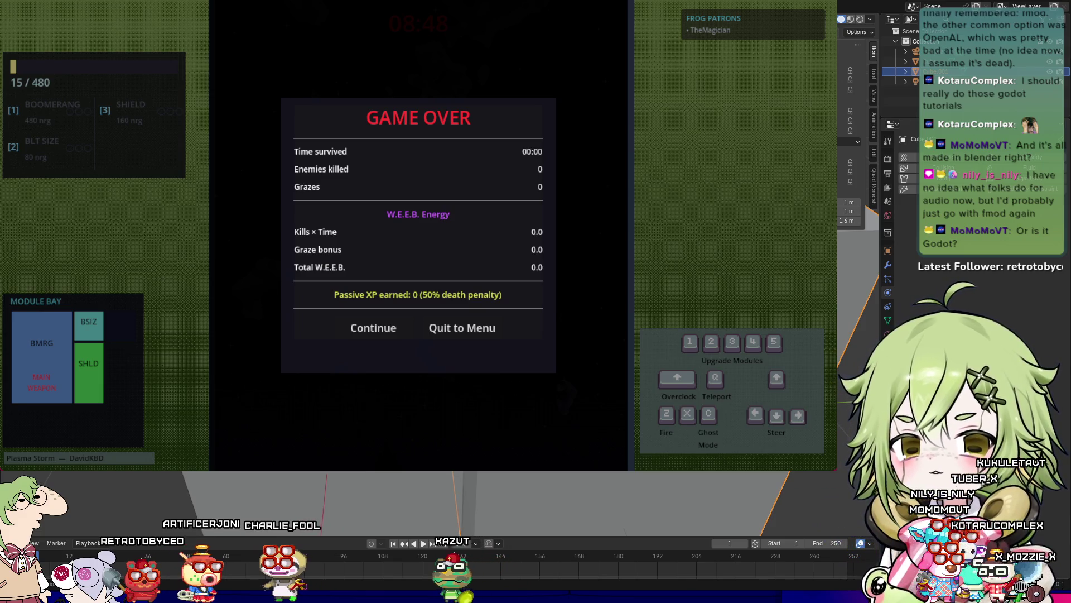
Step: Return to the loadout, put Bullet Size in the top row, equip O.K.B. Boomerang, and launch
left_click(429, 329)
left_click(651, 67)
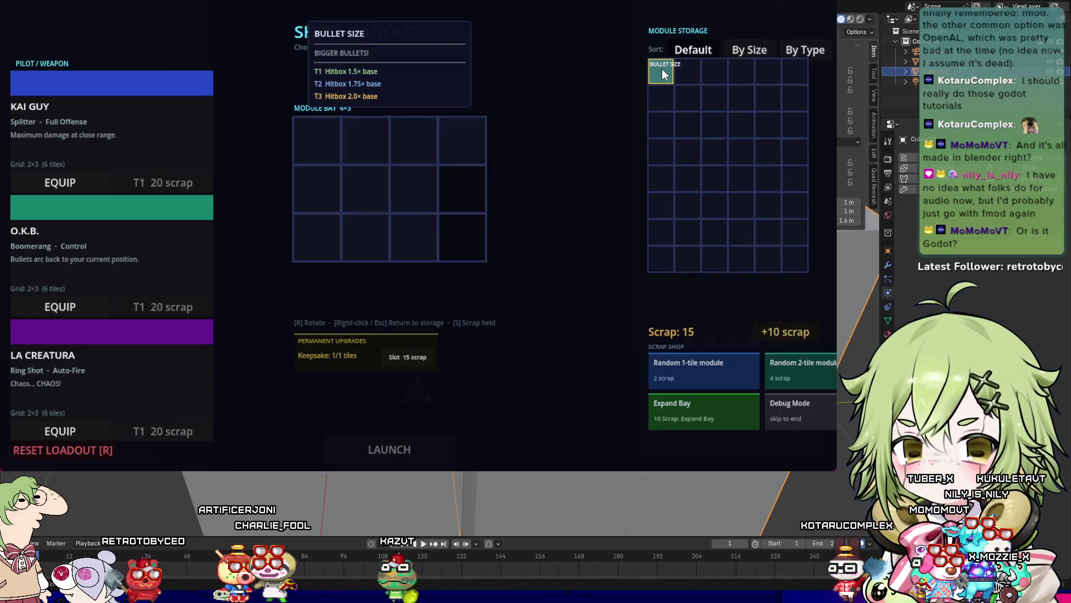
left_click(414, 142)
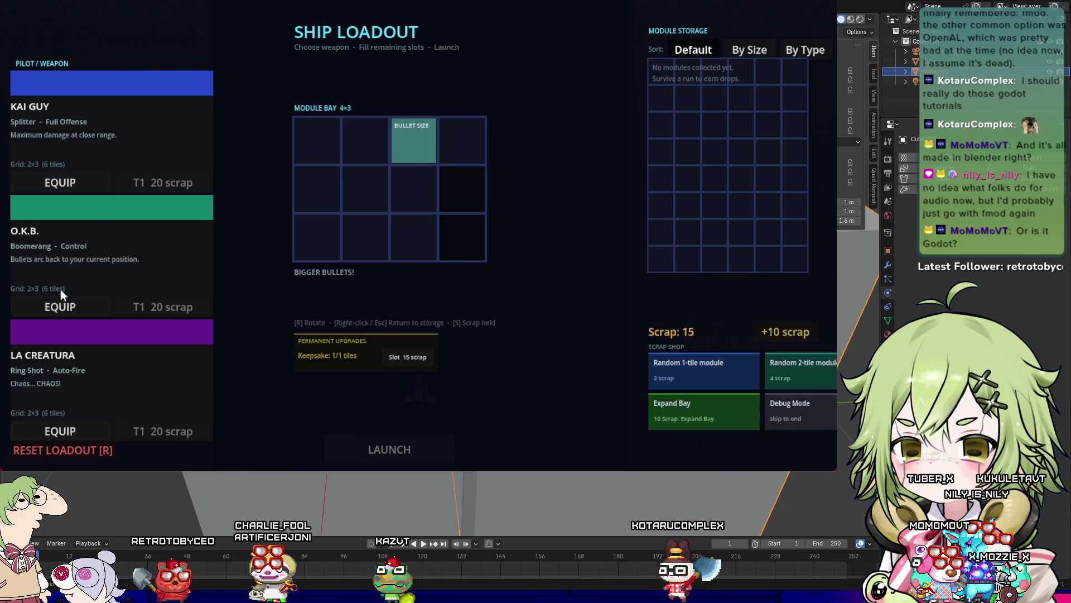
left_click(50, 310)
left_click(356, 452)
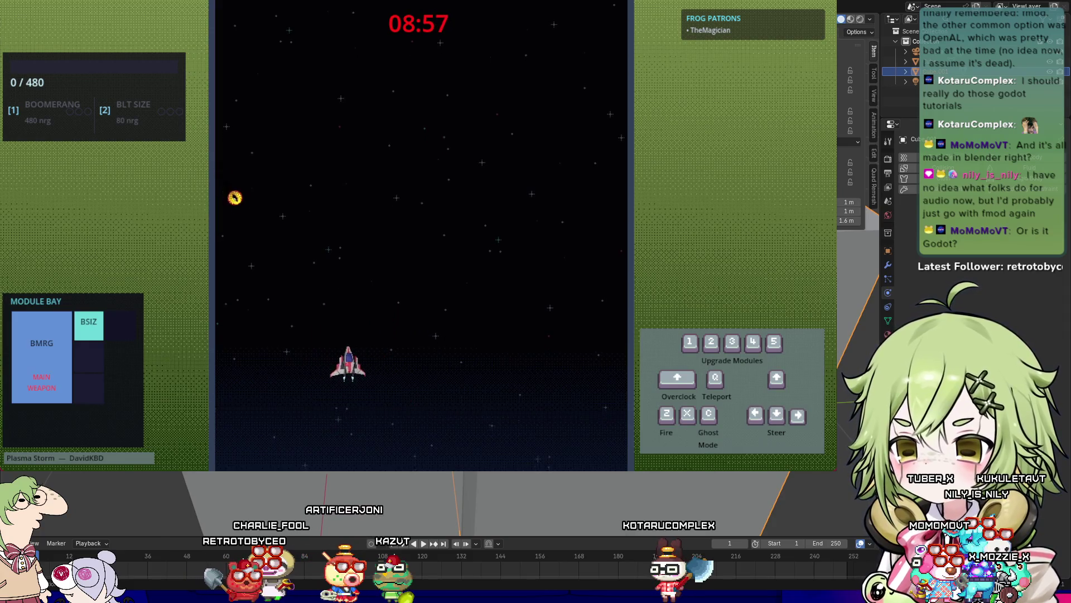
Step: Steer the ship to grab the Homing pickup and keep flying until Game Over
key("Up")
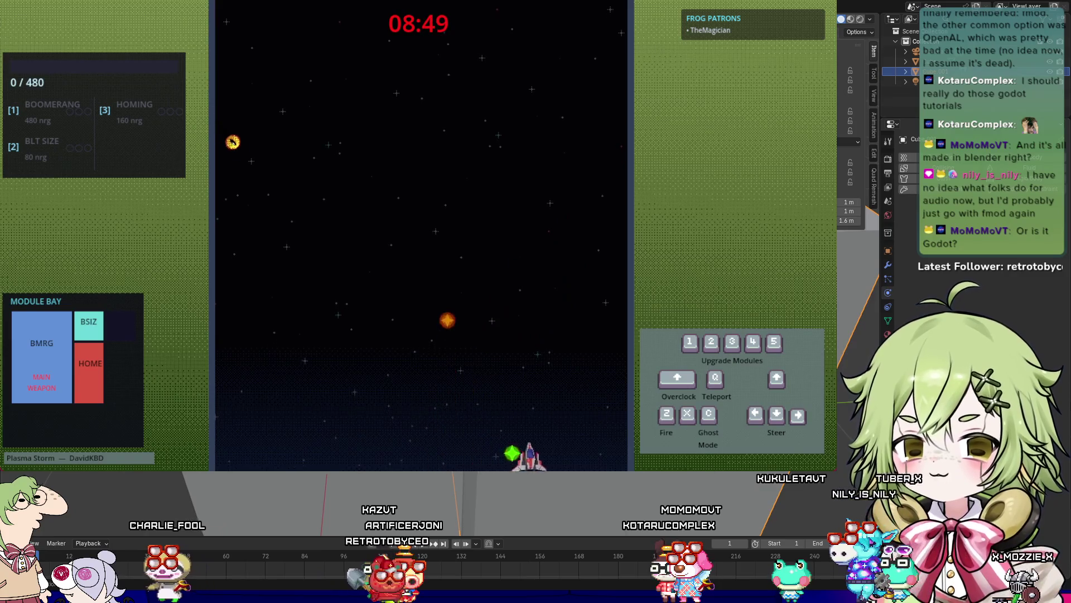
key("Up")
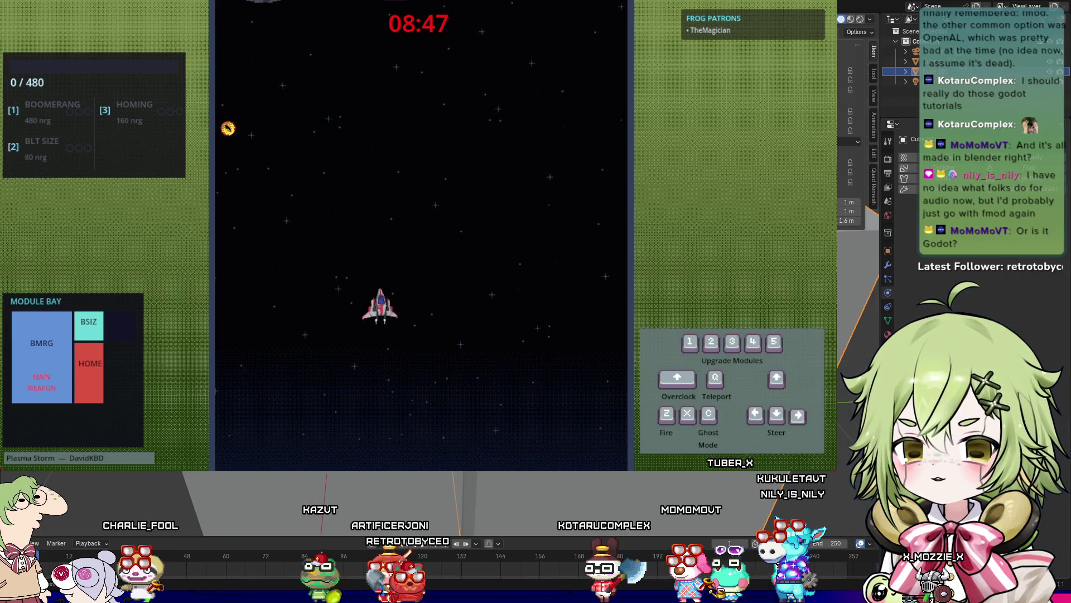
key("Left")
key("Up")
key("Right")
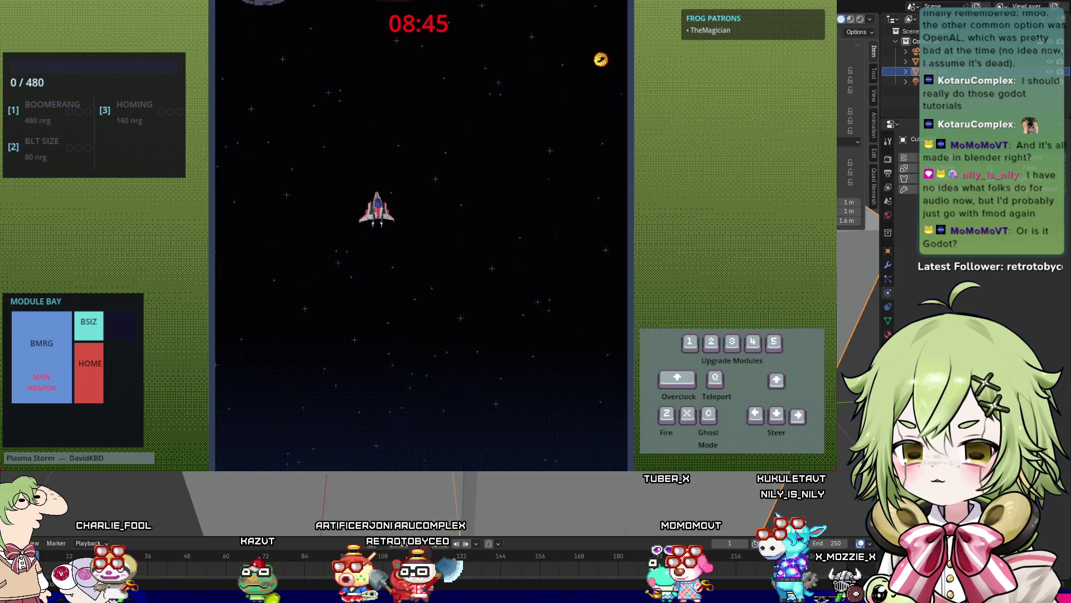
key("Down")
key("Left")
key("Up")
key("z")
key("Right")
key("Up")
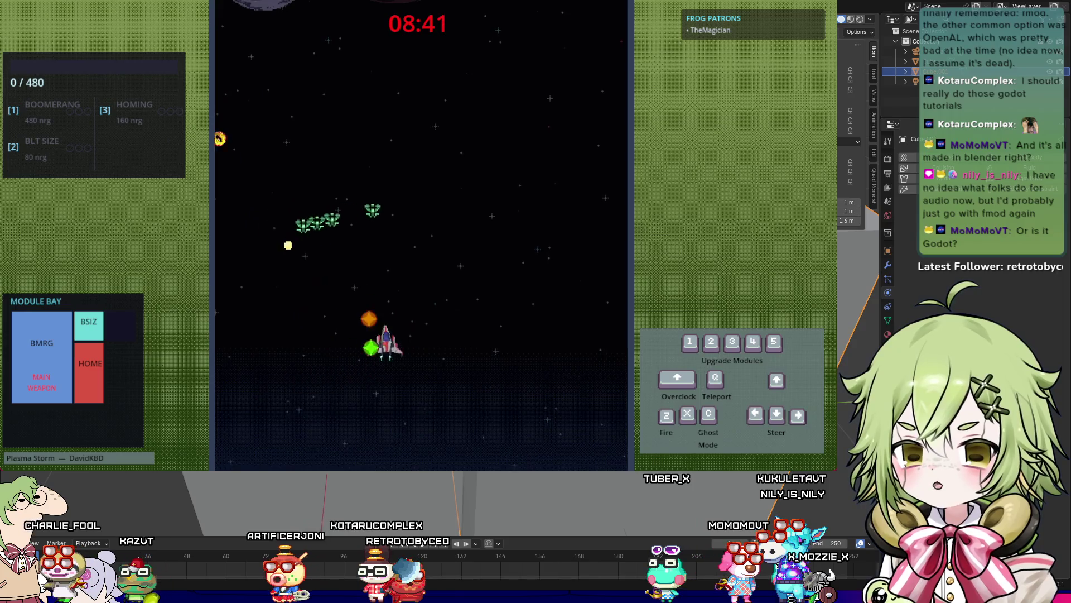
key("Right")
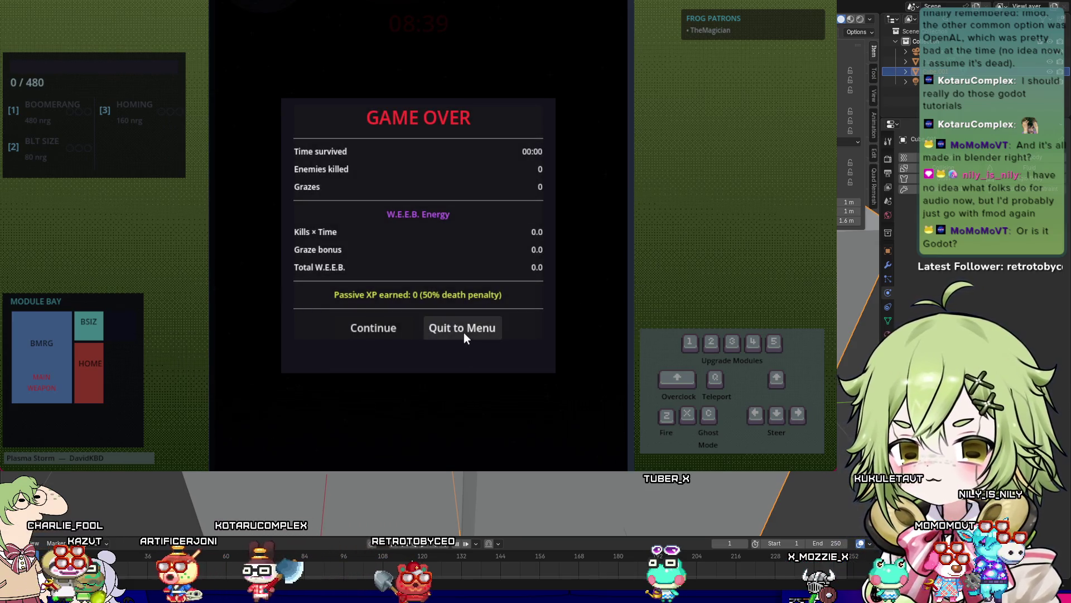
Step: Back at the loadout, take Bullet Size, equip the Kai Guy Splitter, and start a new run
left_click(464, 330)
left_click(657, 72)
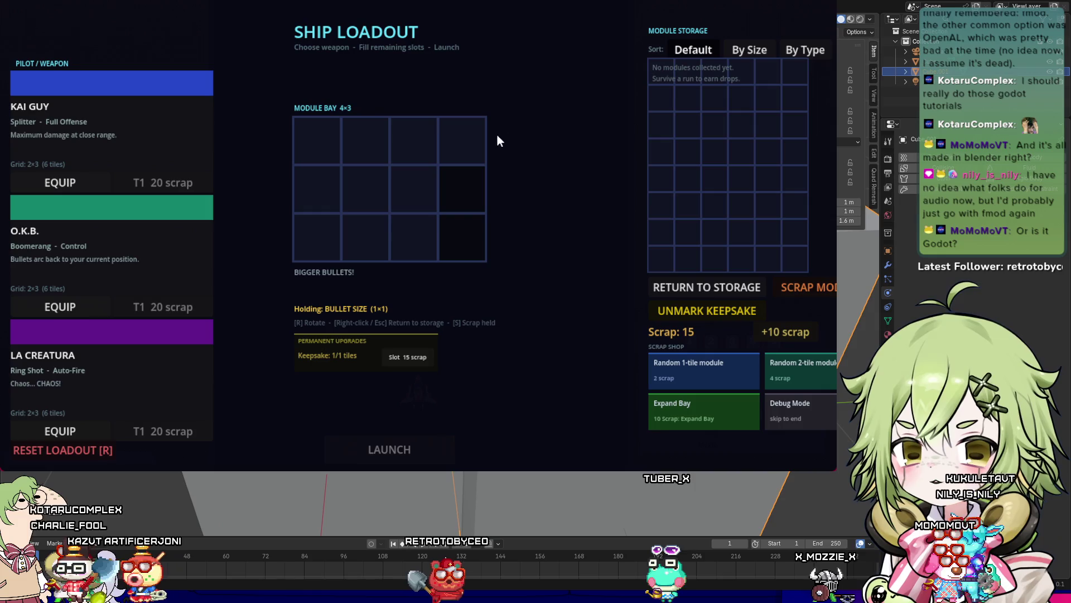
left_click(65, 183)
left_click(394, 461)
Step: Steer the ship to collect the Homing pickup and an energy pickup
key("Left")
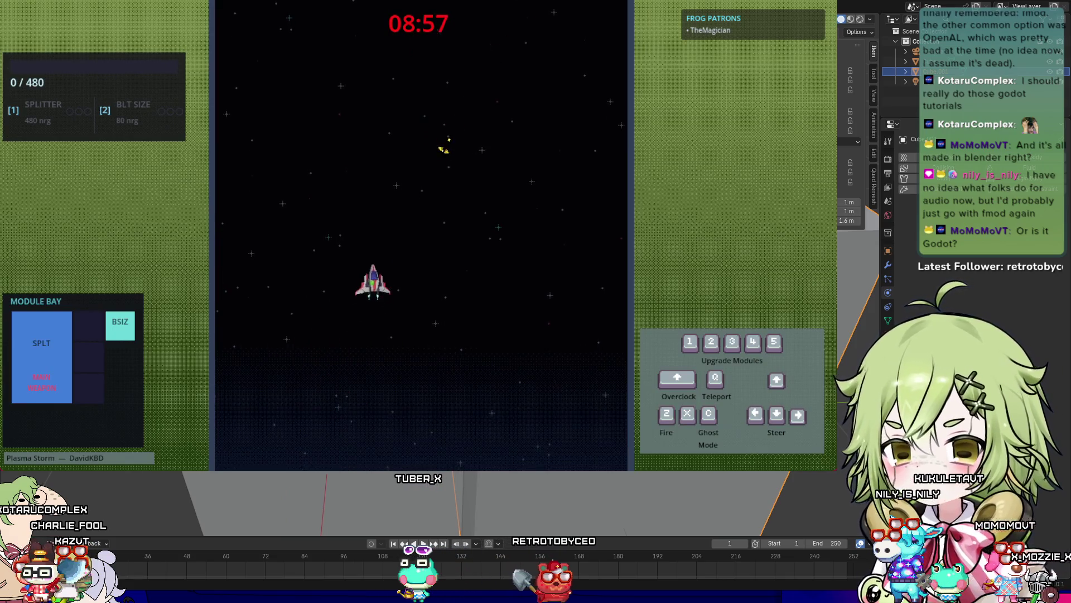
key("Down")
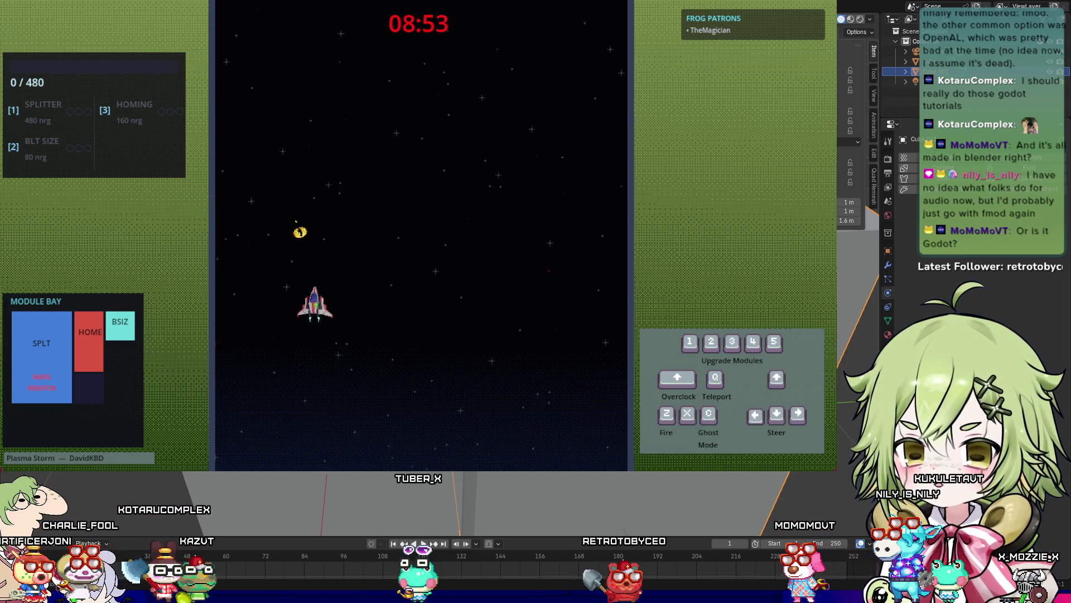
key("Up")
key("Right")
key("Left")
key("Up")
key("Up")
key("Right")
key("Left")
key("Down")
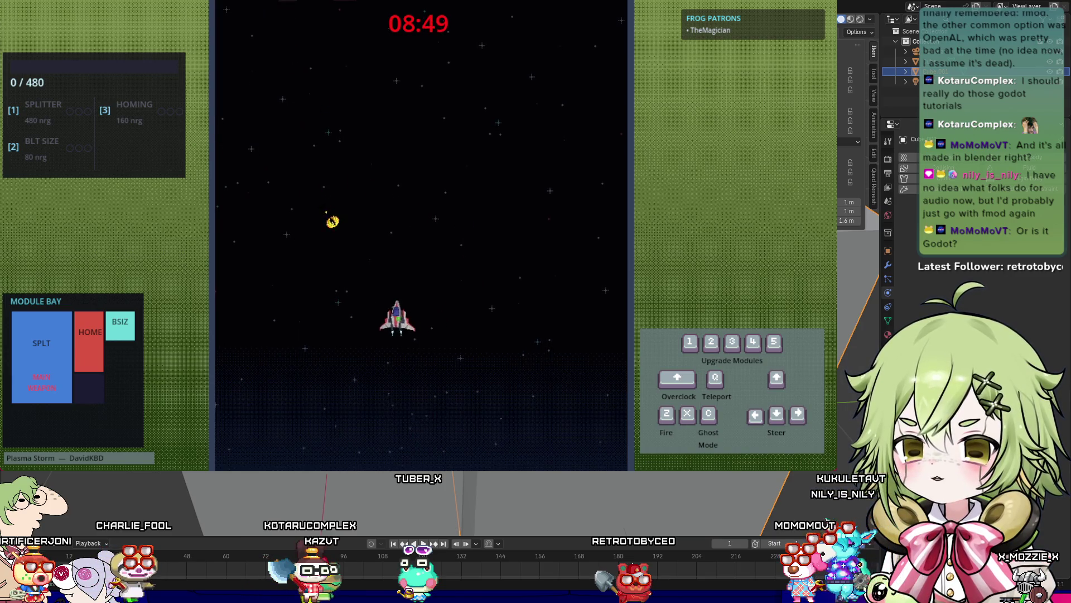
key("Up")
key("Right")
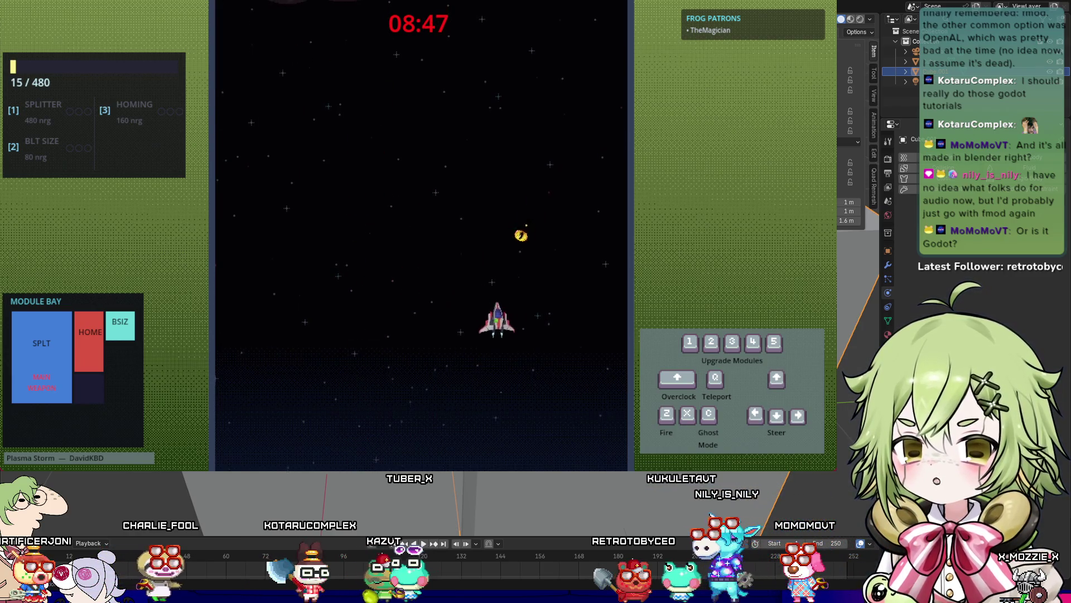
key("Down")
key("Up")
key("Left")
key("Down")
key("Up")
key("Left")
key("Up")
key("Left")
key("Down")
key("Right")
key("Up")
key("Right")
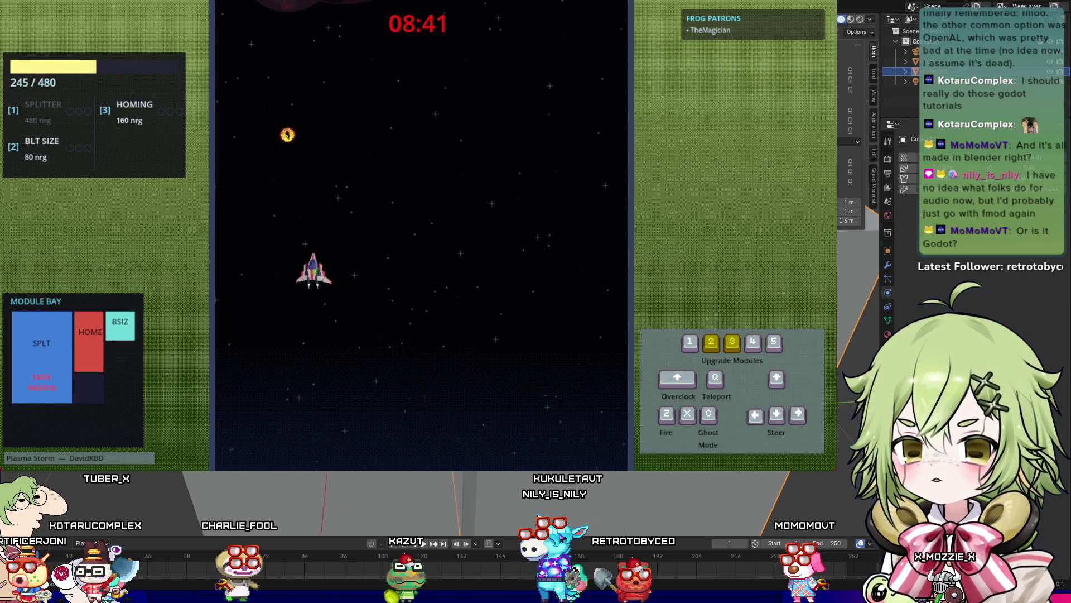
Step: Spend energy upgrading Homing and bullet size while dodging across the playfield
key("Right")
key("3")
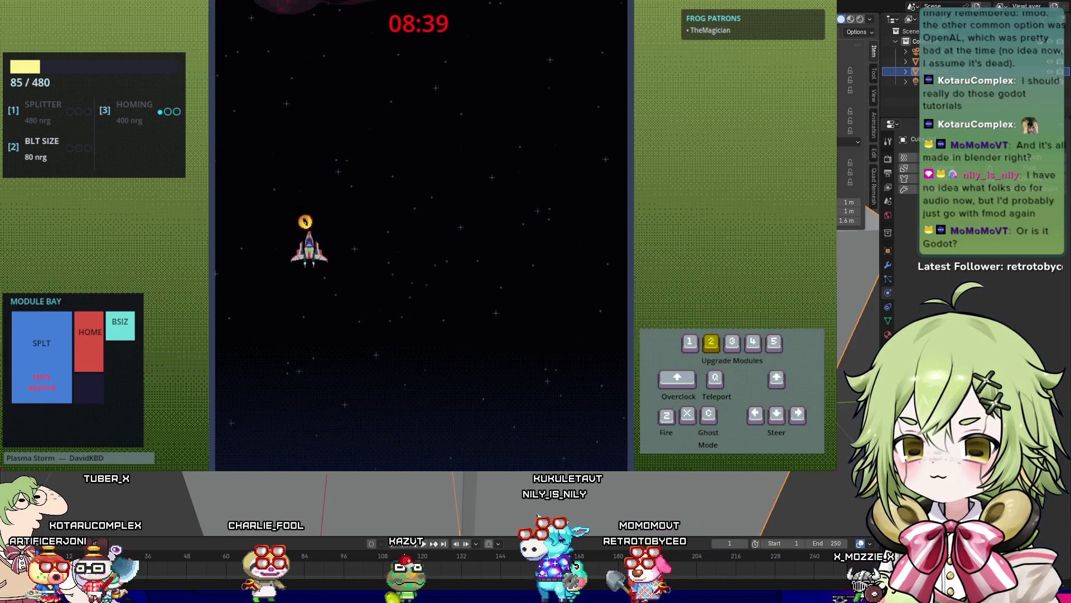
key("Down")
key("Right")
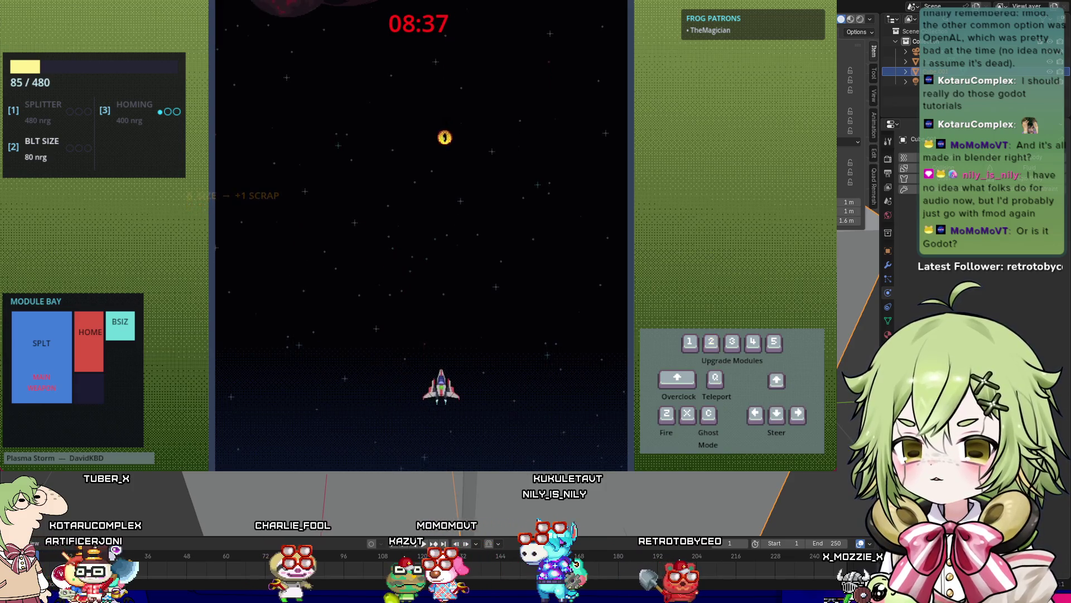
key("Up")
key("Left")
key("Down")
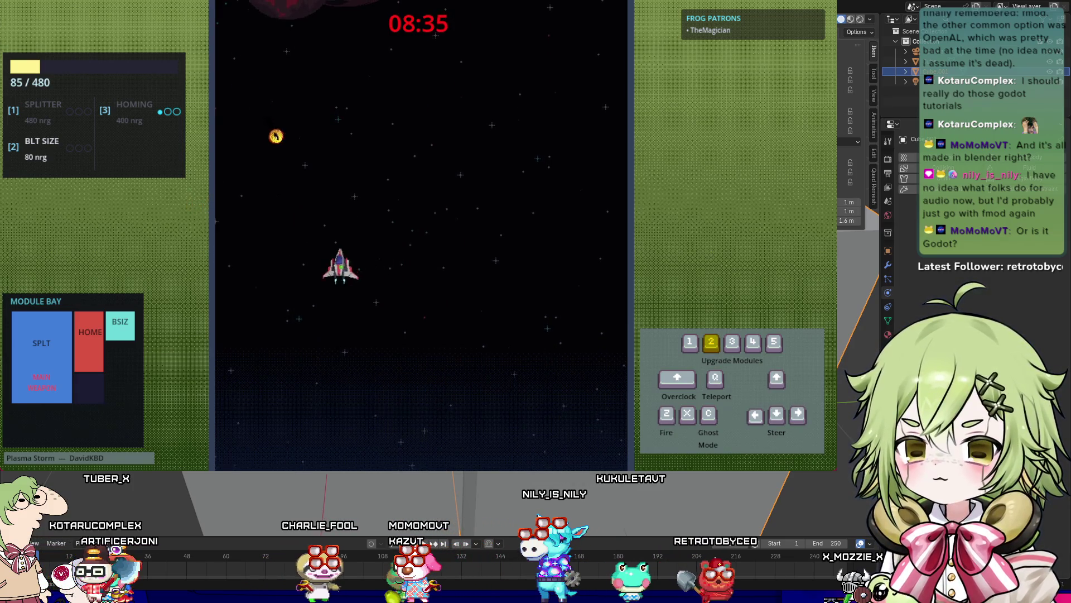
key("Up")
key("Up")
key("Right")
key("2")
key("Down")
key("Left")
key("Up")
key("Right")
key("Down")
key("Up")
key("Left")
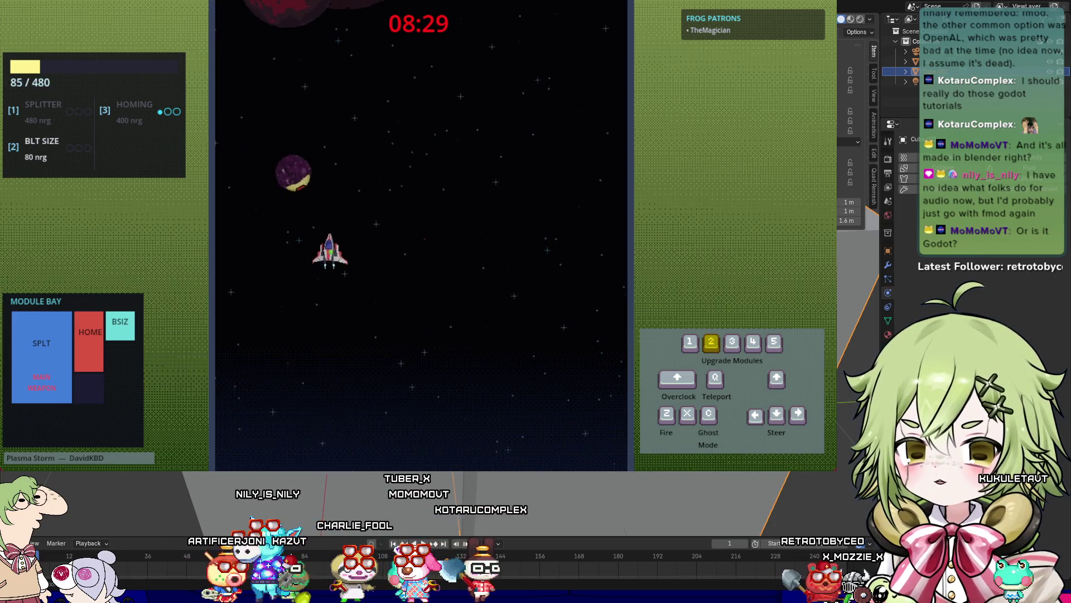
key("Down")
key("Down")
key("Right")
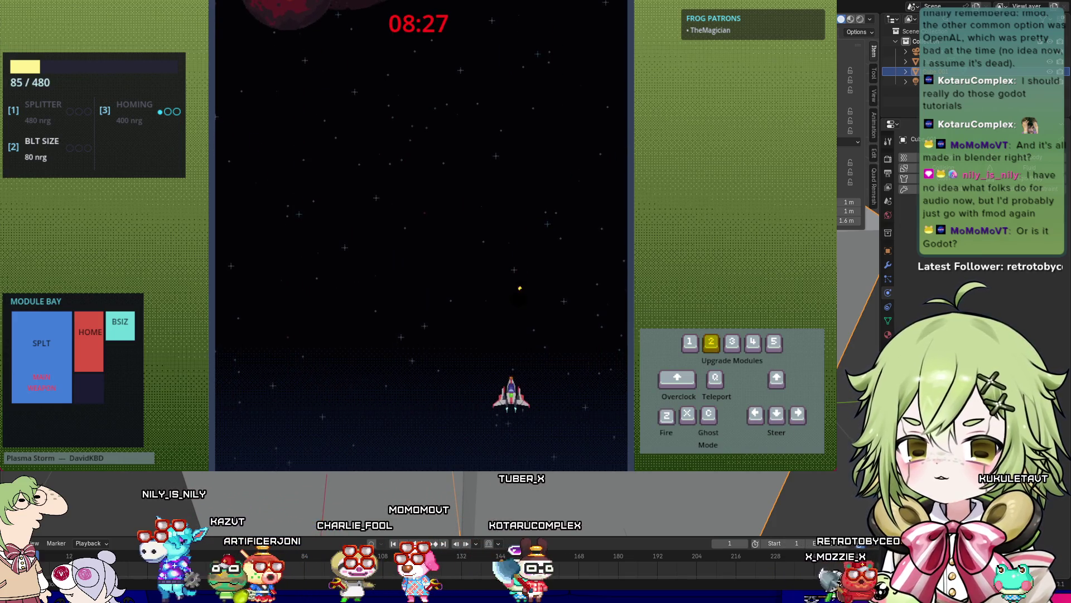
key("2")
Step: Add Graze Field to the bay, then fly into the Shield pickup to bring up Bay Full
key("Up")
key("Right")
key("Left")
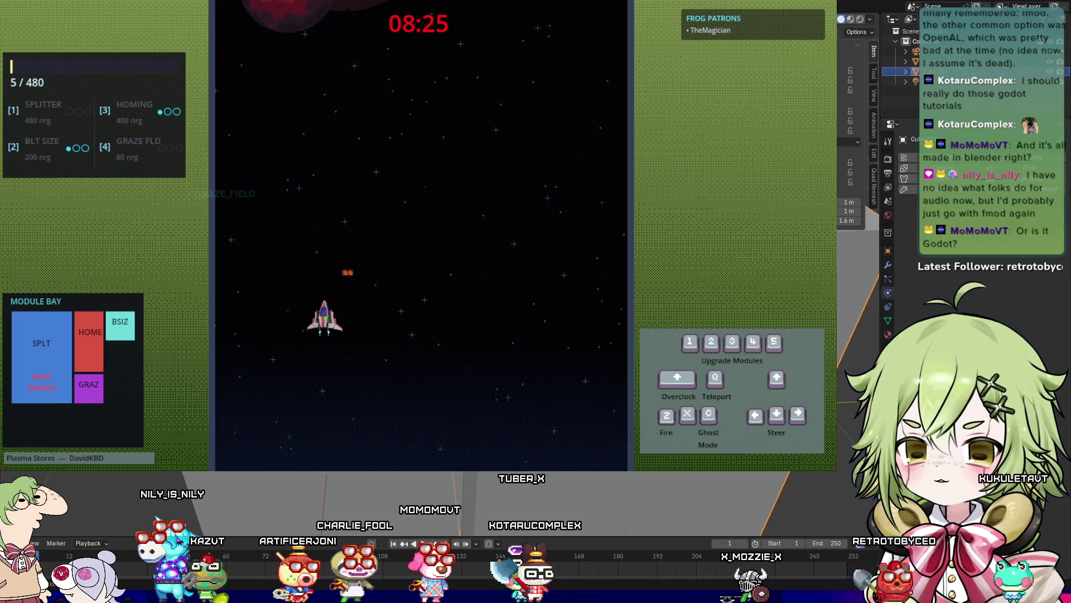
key("Right")
key("Down")
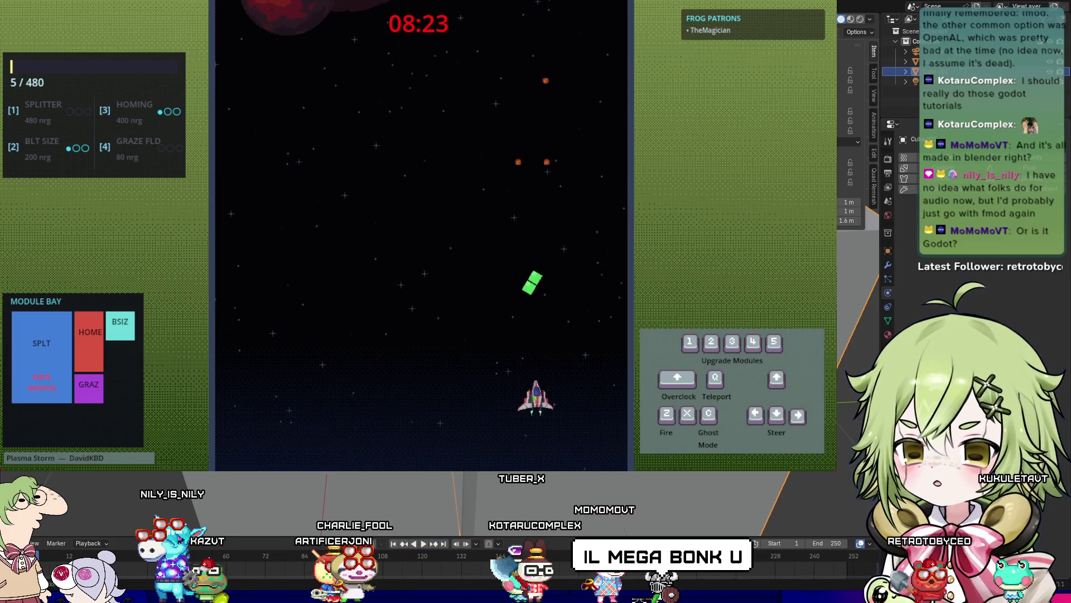
key("Up")
key("Down")
key("Down")
key("Down")
key("Down")
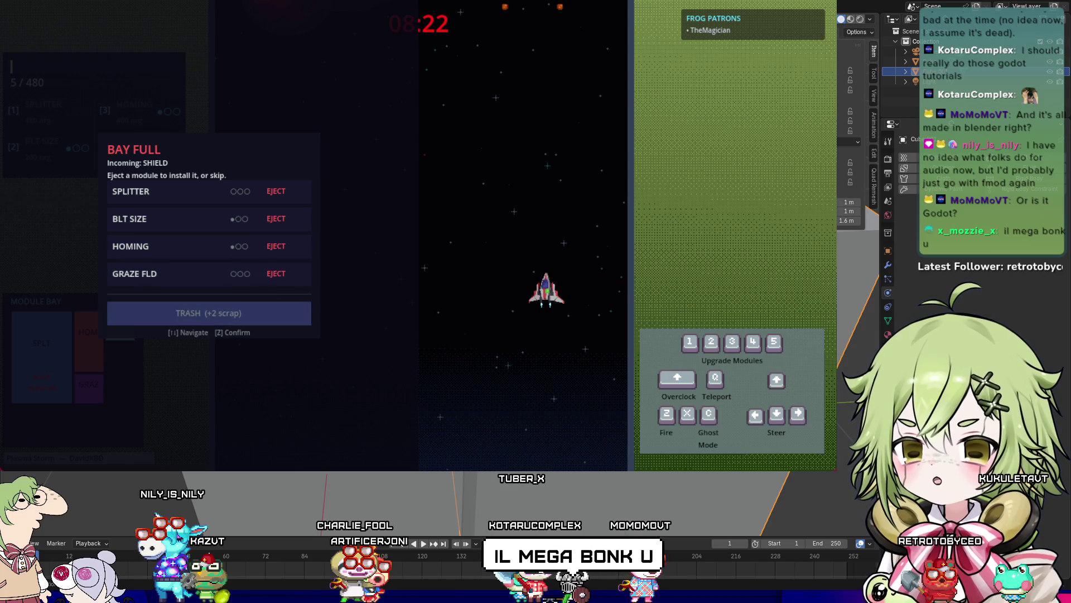
Step: Trash the incoming shield for scrap and steer the ship to gather energy
key("z")
key("Left")
key("Up")
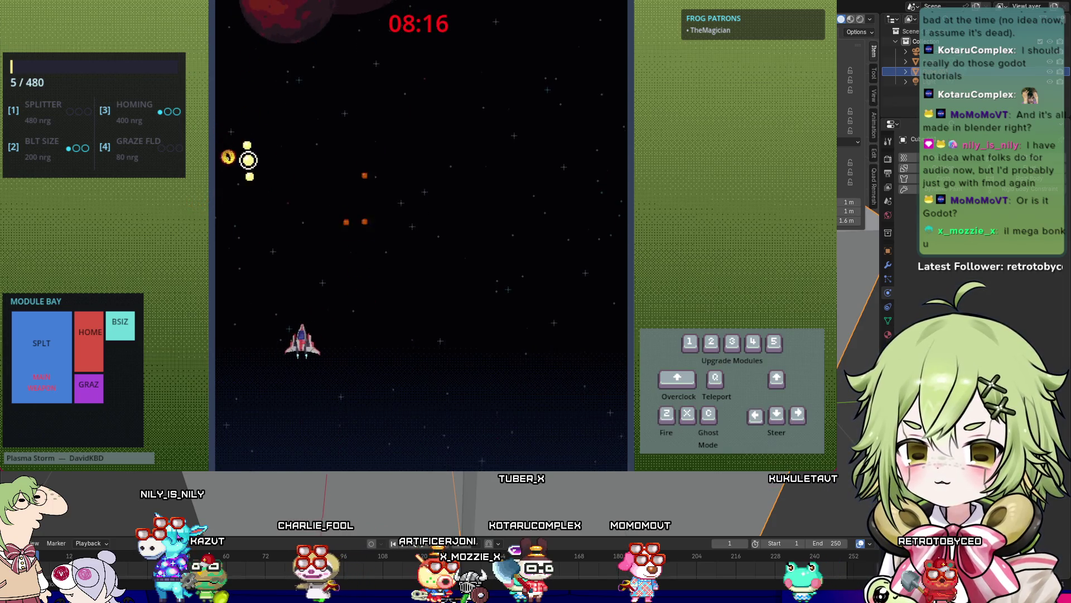
key("Up")
key("Right")
key("Down")
key("Right")
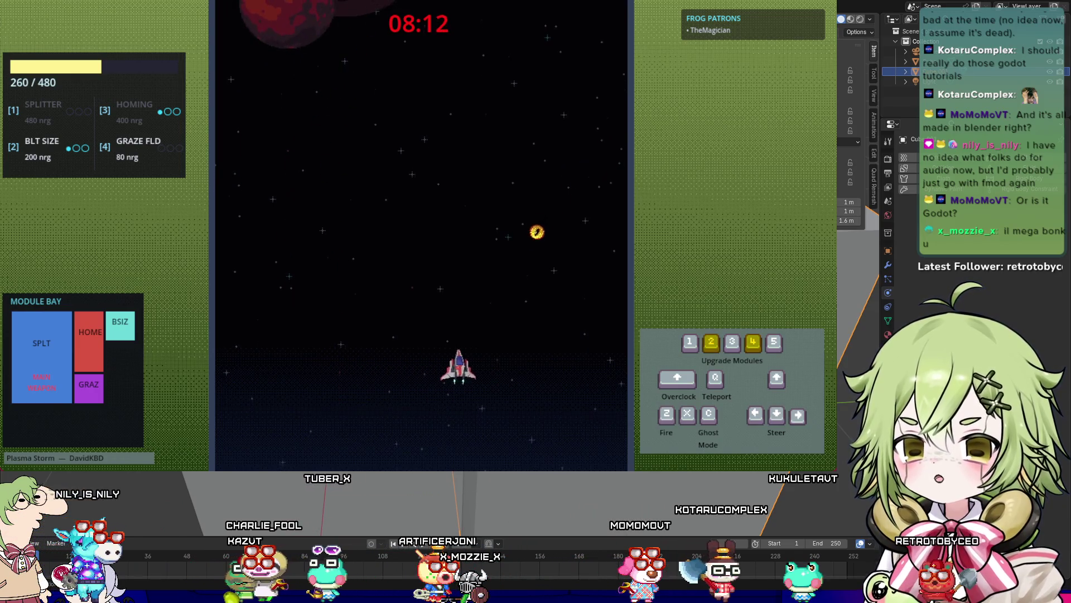
key("Up")
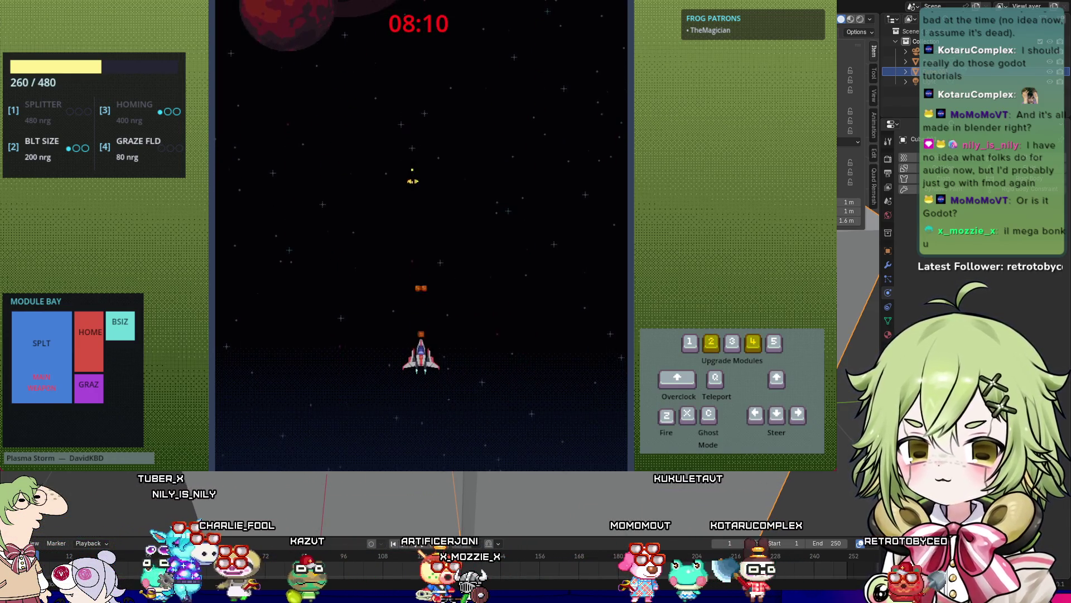
key("Up")
key("Left")
key("Down")
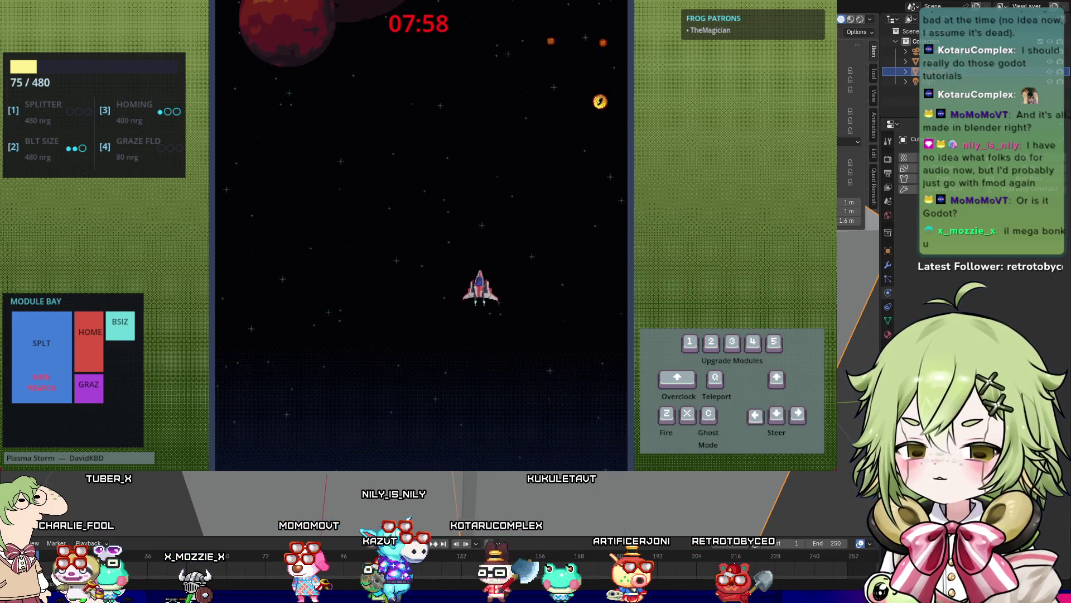
key("Left")
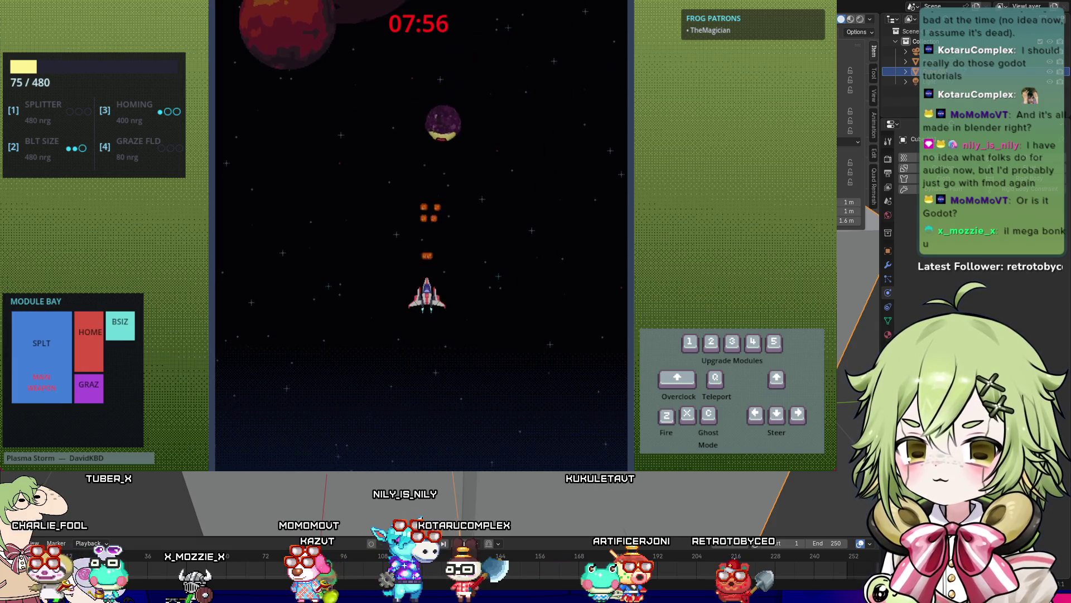
key("Right")
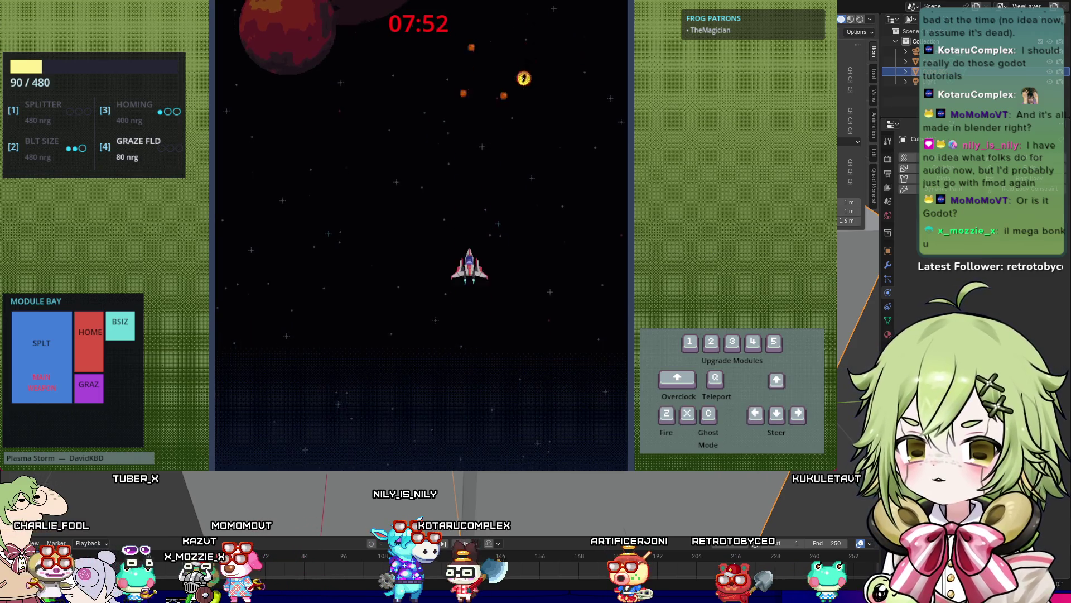
key("Left")
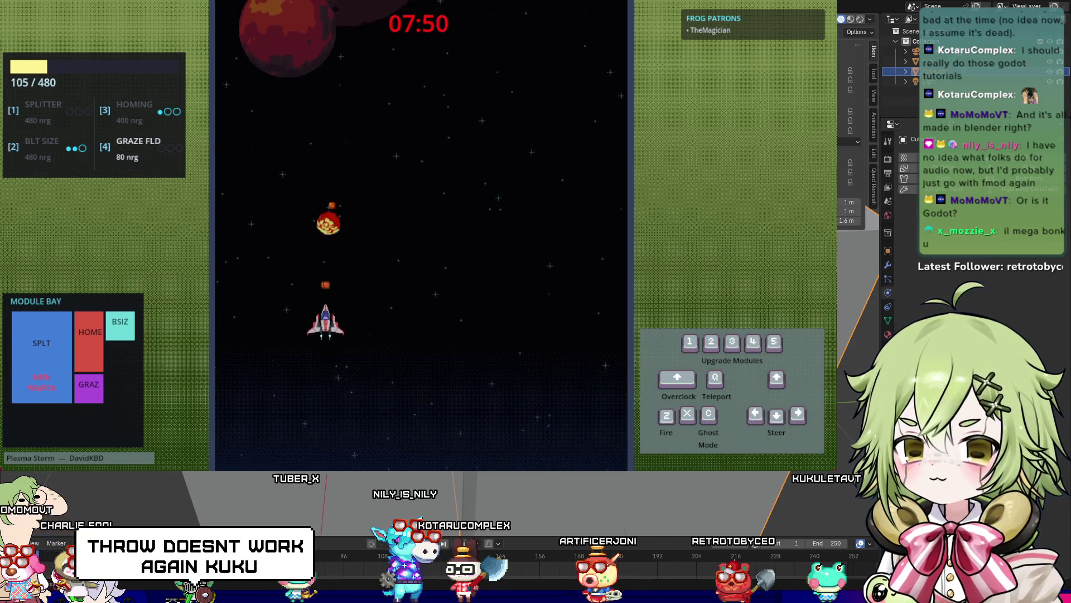
key("Down")
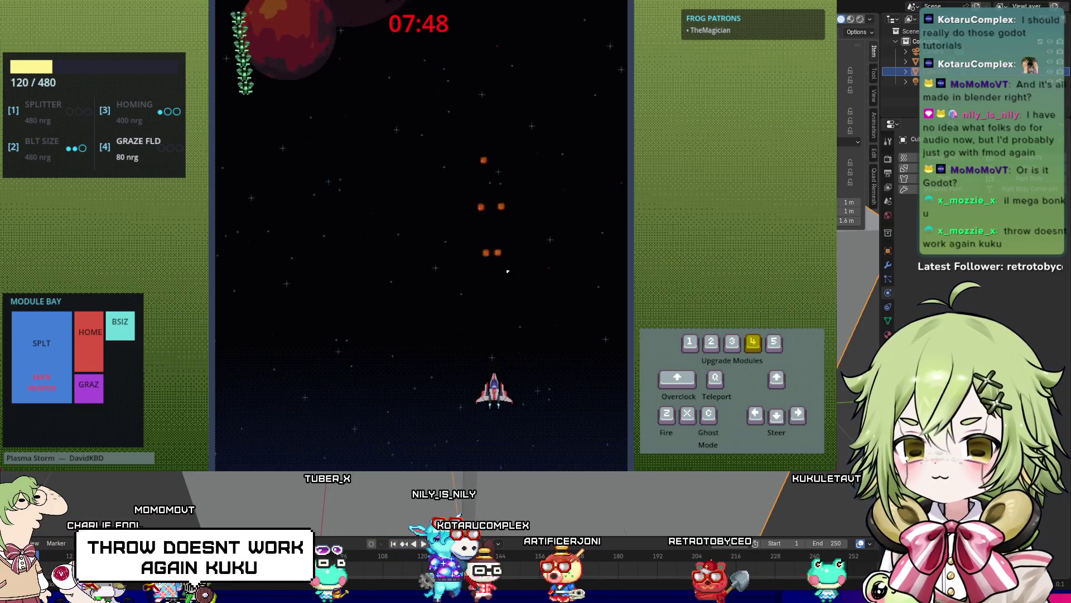
key("Left")
Step: Keep dodging and firing, then upgrade the Homing module to tier two with 960 energy cap
key("4")
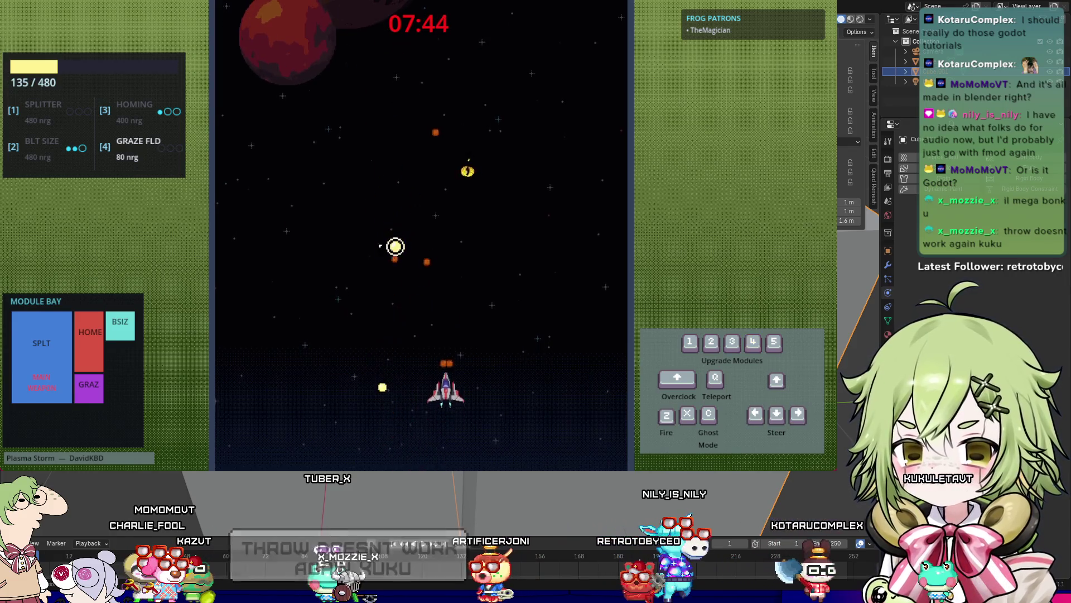
key("Down")
key("4")
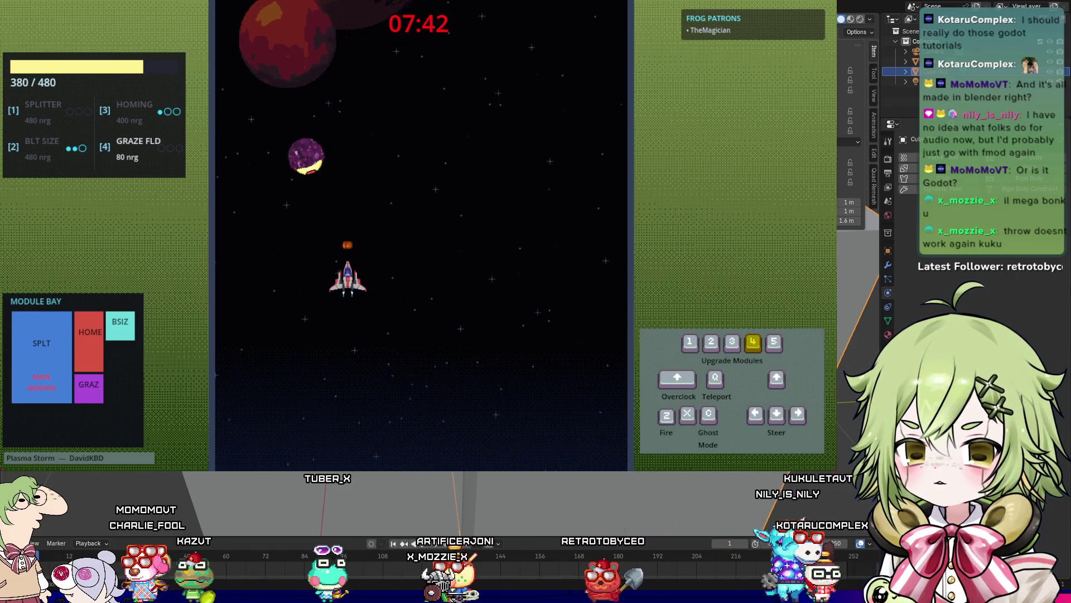
key("Up")
key("Left")
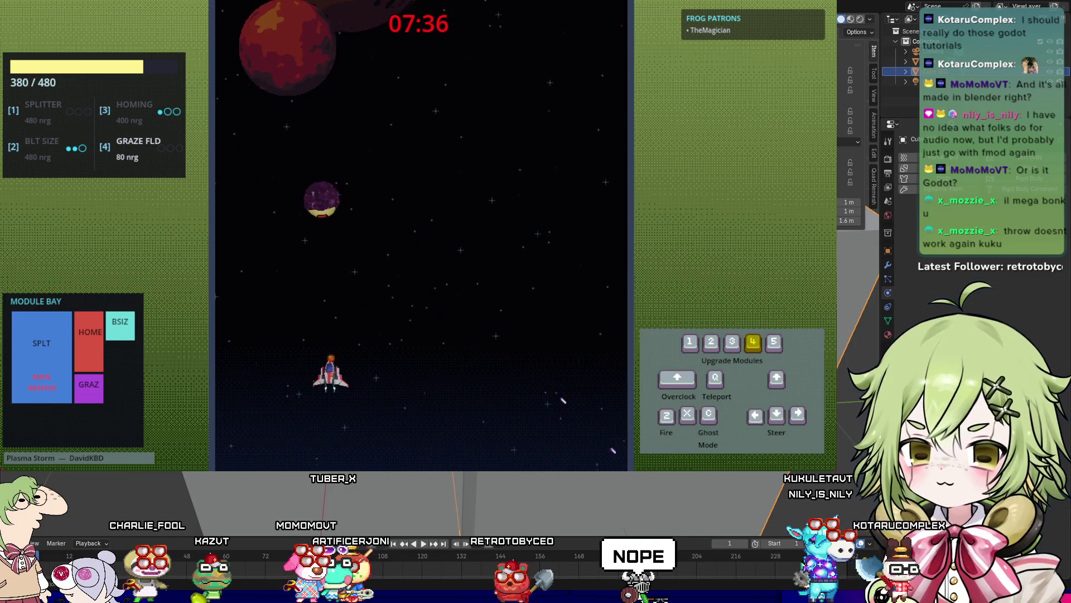
key("z")
key("4")
key("Down")
key("Right")
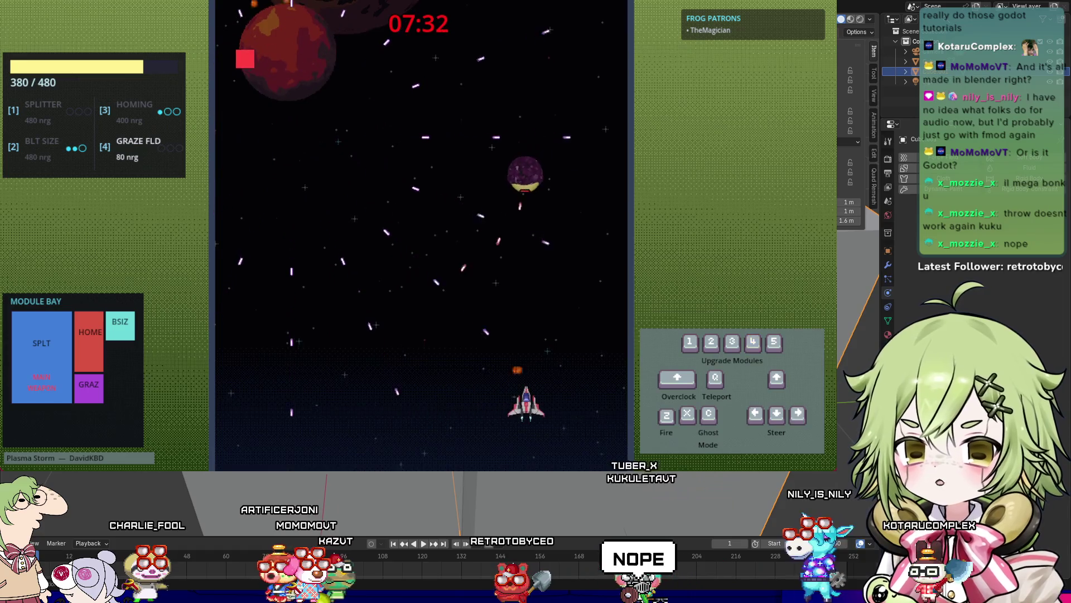
key("Down")
key("Left")
key("Up")
key("Left")
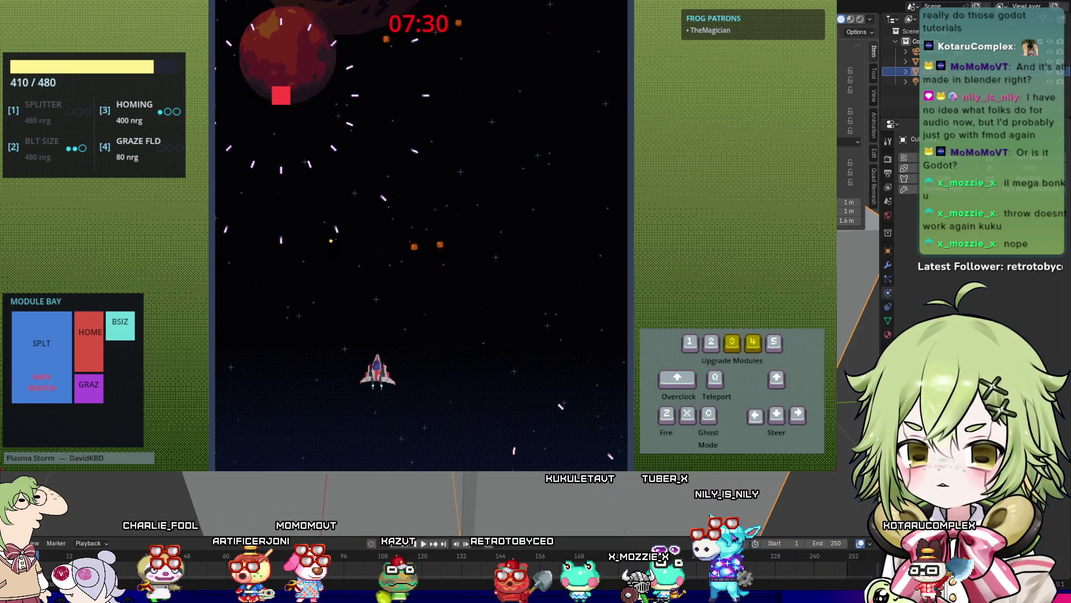
key("Down")
key("Right")
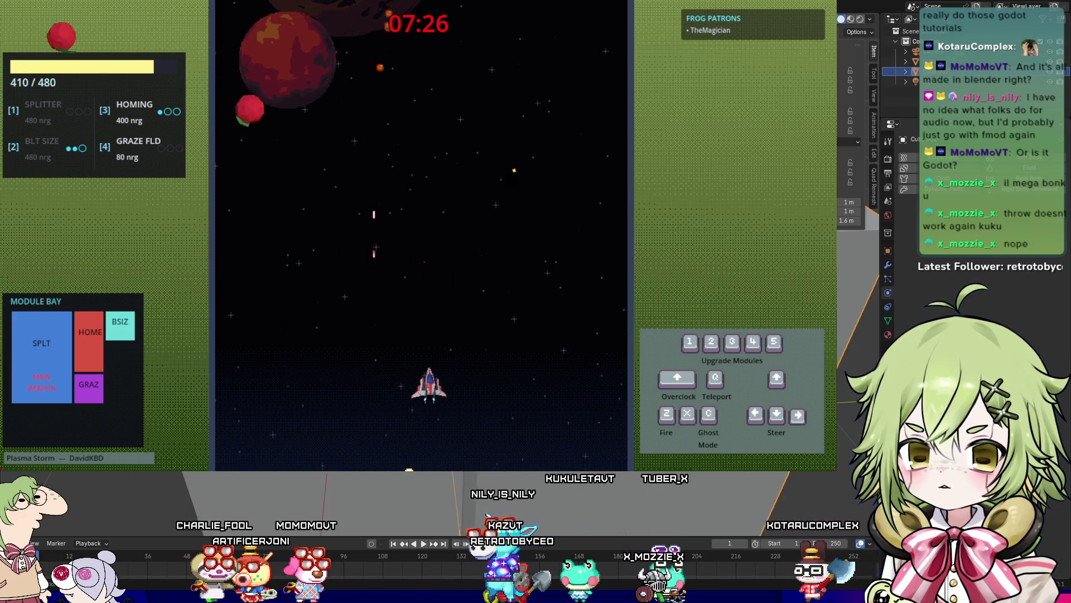
key("Right")
key("Up")
key("Down")
key("Left")
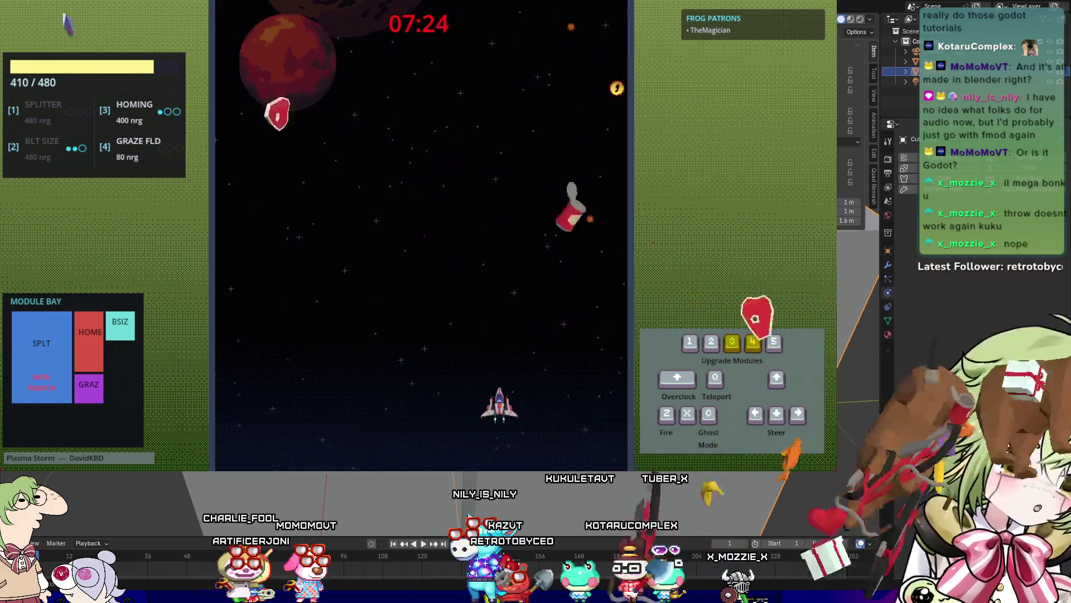
key("3")
key("Left")
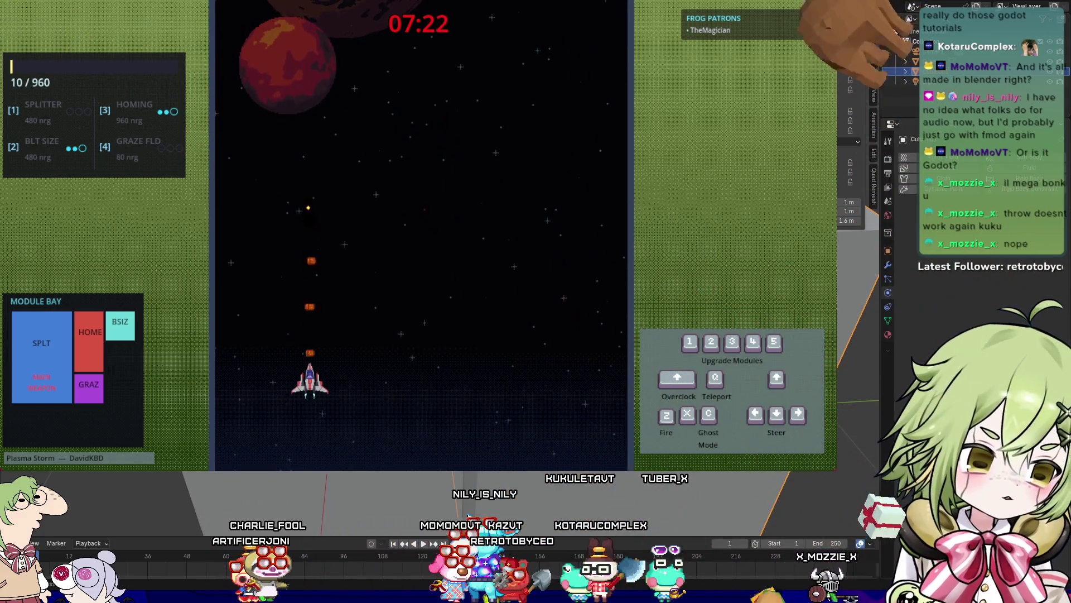
Step: Weave the ship to collect energy and avoid bursts as the red boss arrives
key("Right")
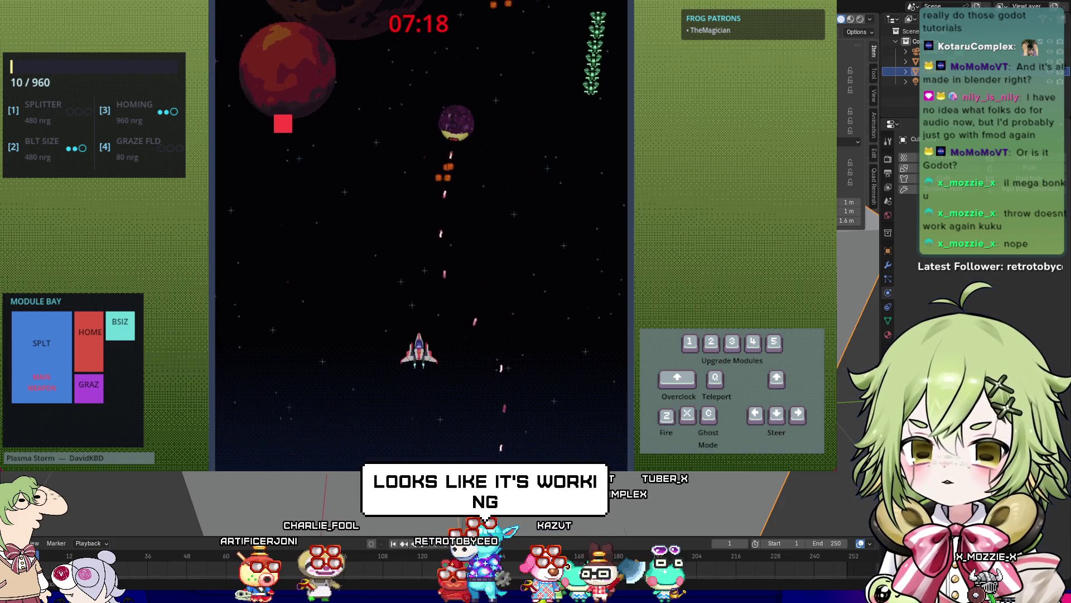
key("Left")
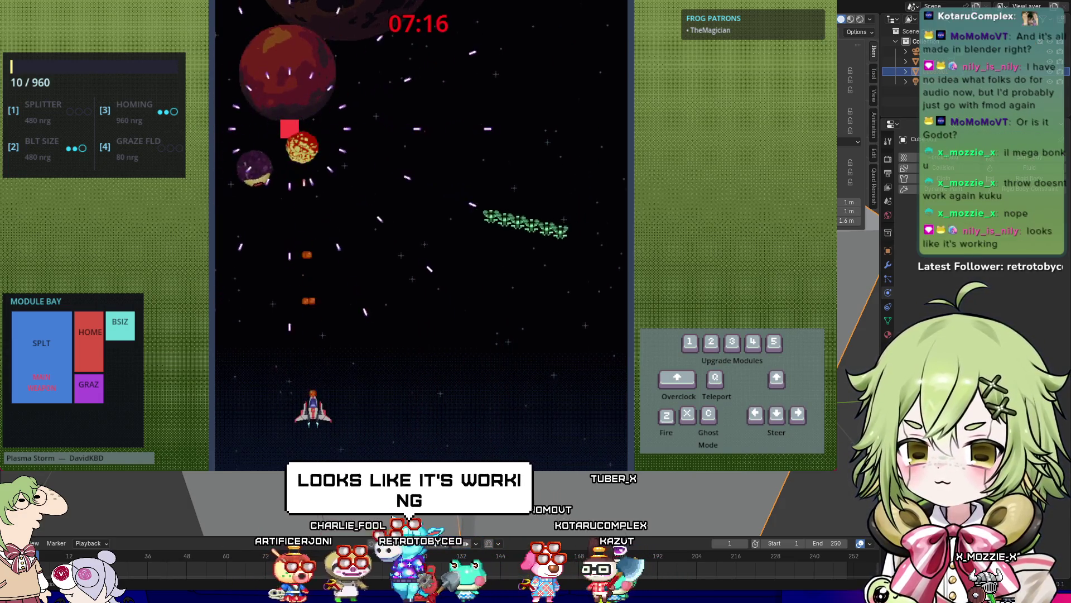
key("Right")
key("Up")
key("Left")
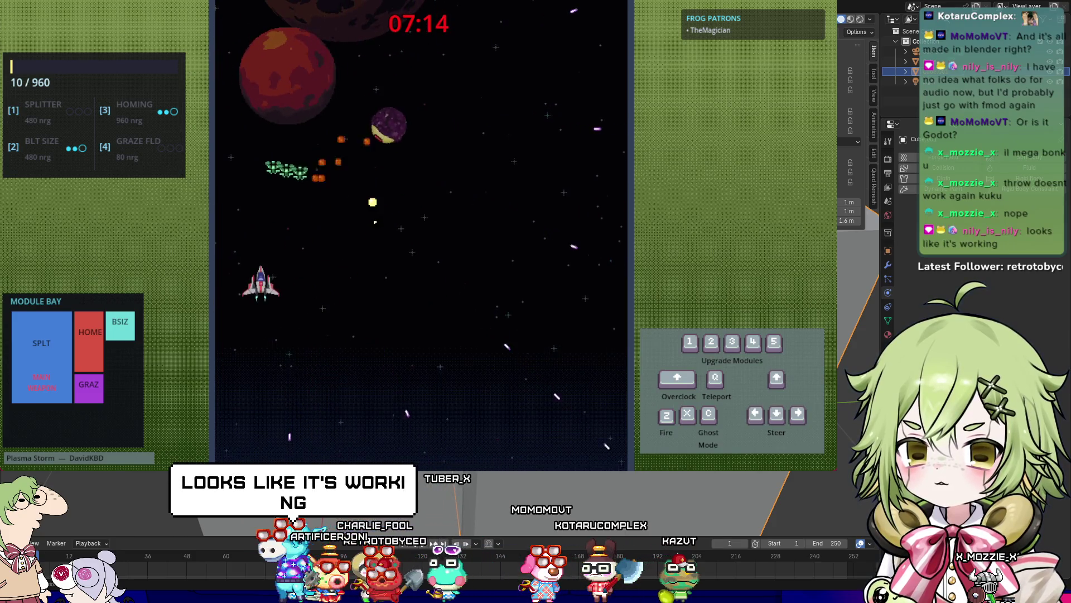
key("Down")
key("Up")
key("Up")
key("Right")
key("Down")
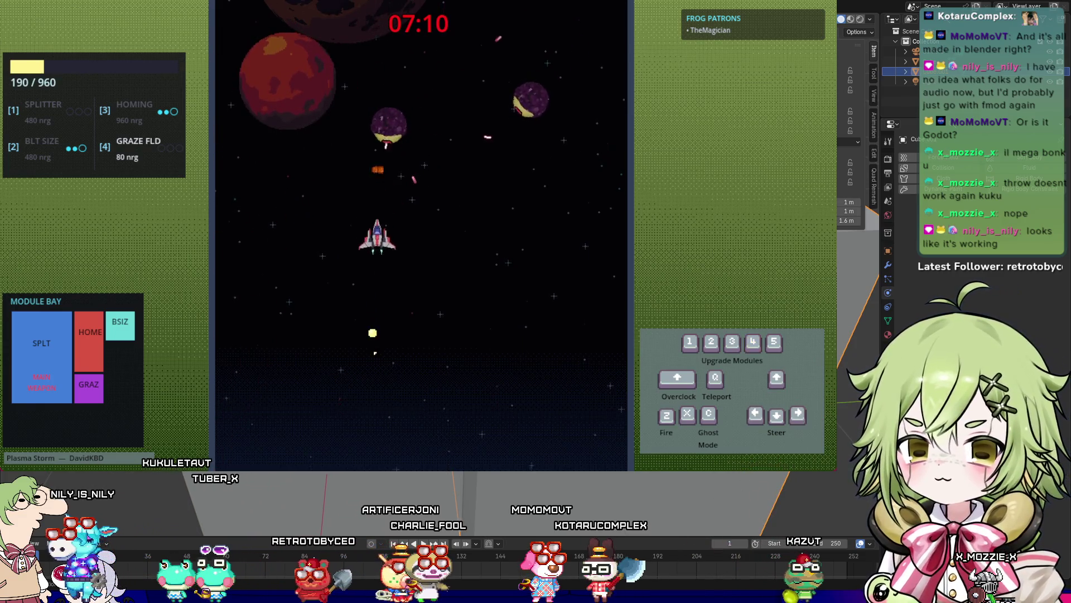
key("Left")
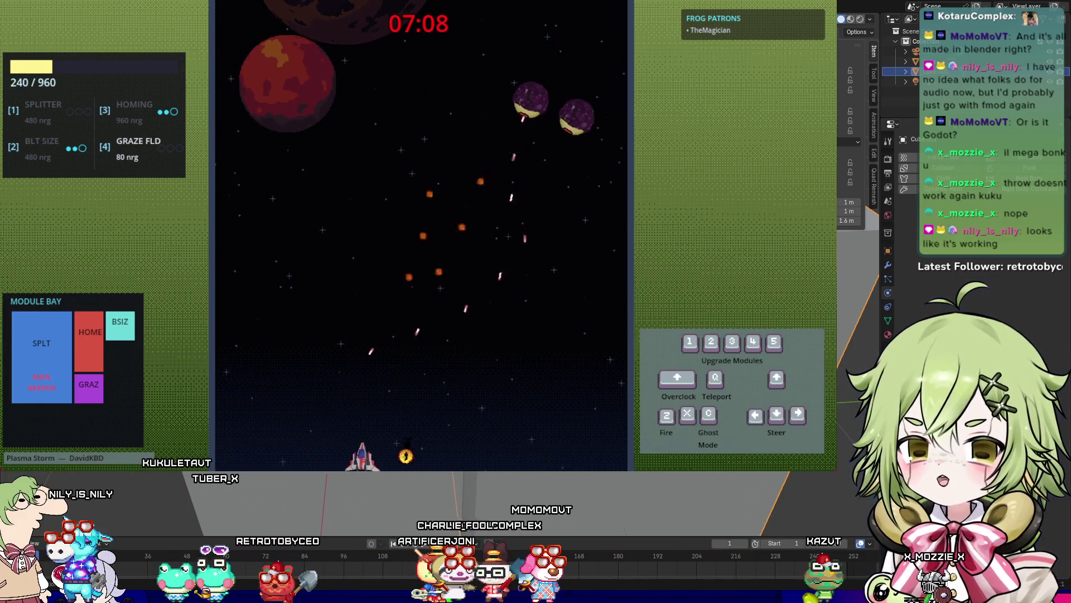
key("Right")
key("Down")
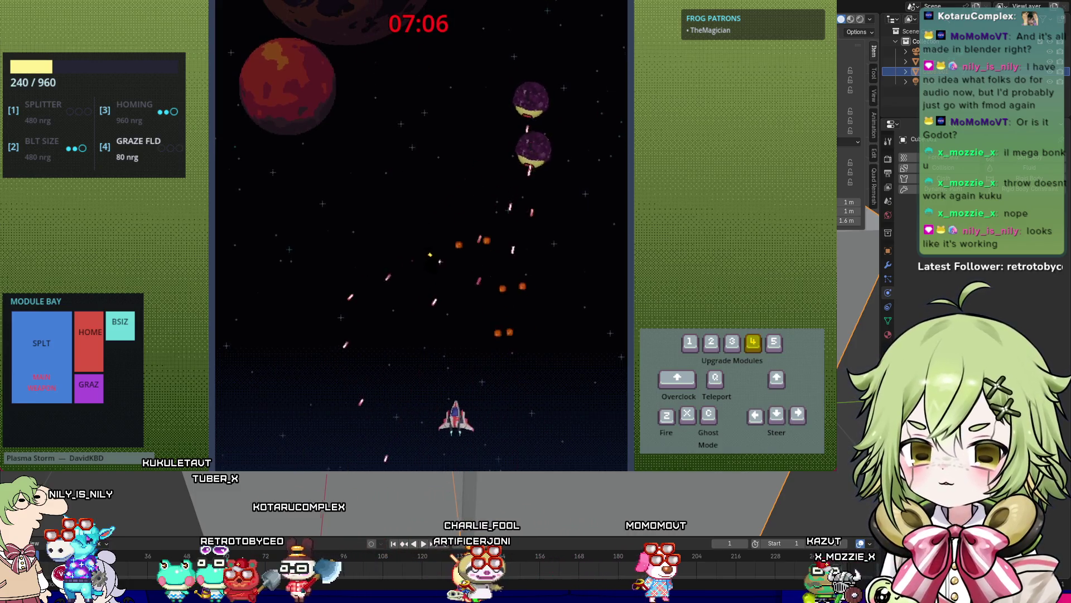
key("Right")
key("Down")
key("Up")
key("4")
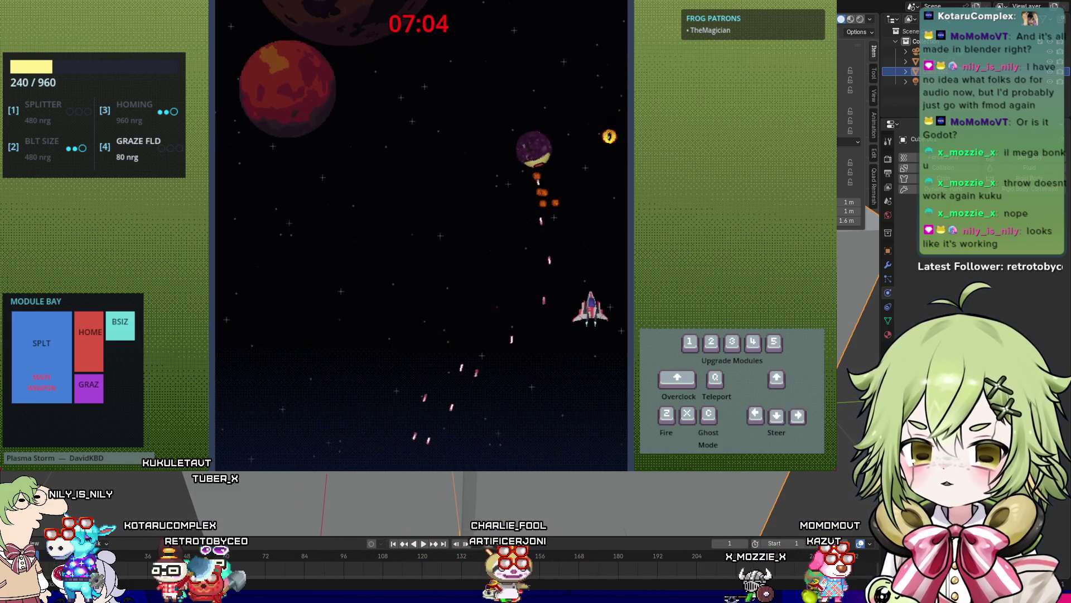
key("Down")
key("Up")
key("Left")
key("z")
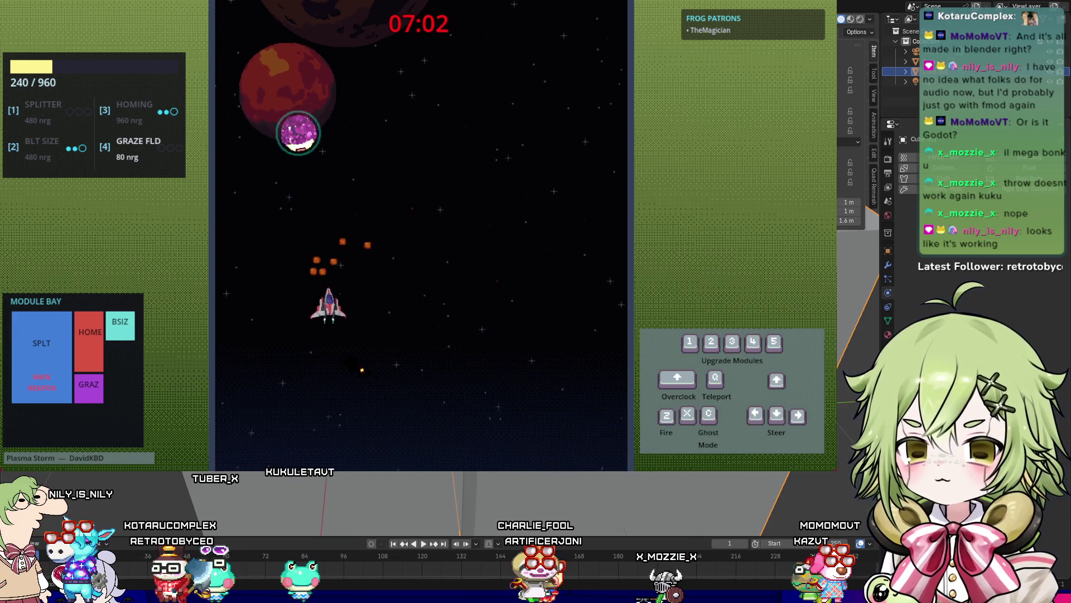
key("Left")
key("Down")
key("Right")
key("4")
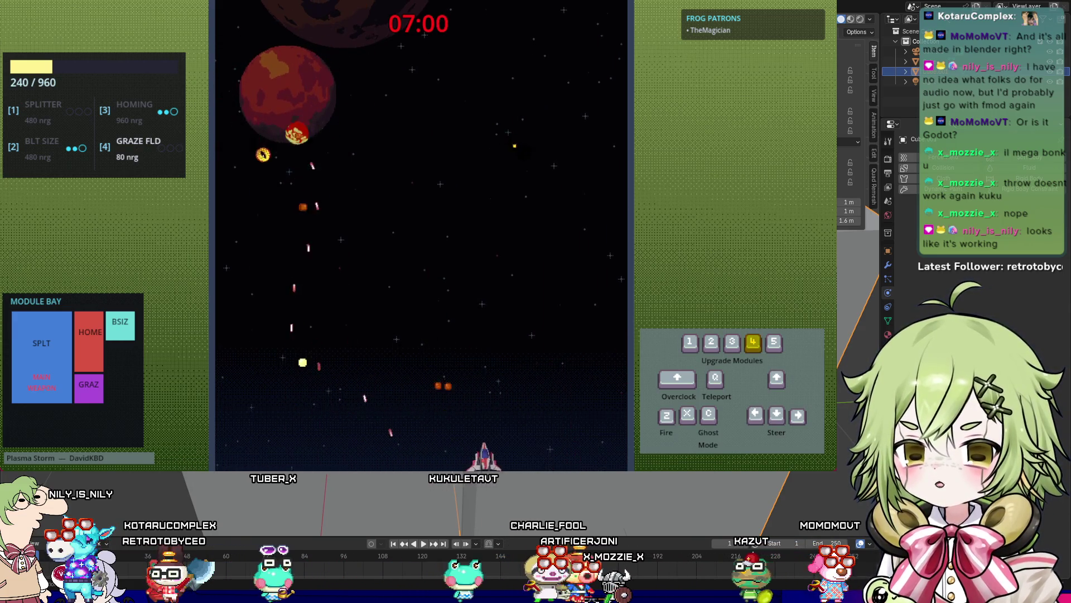
key("Right")
key("Up")
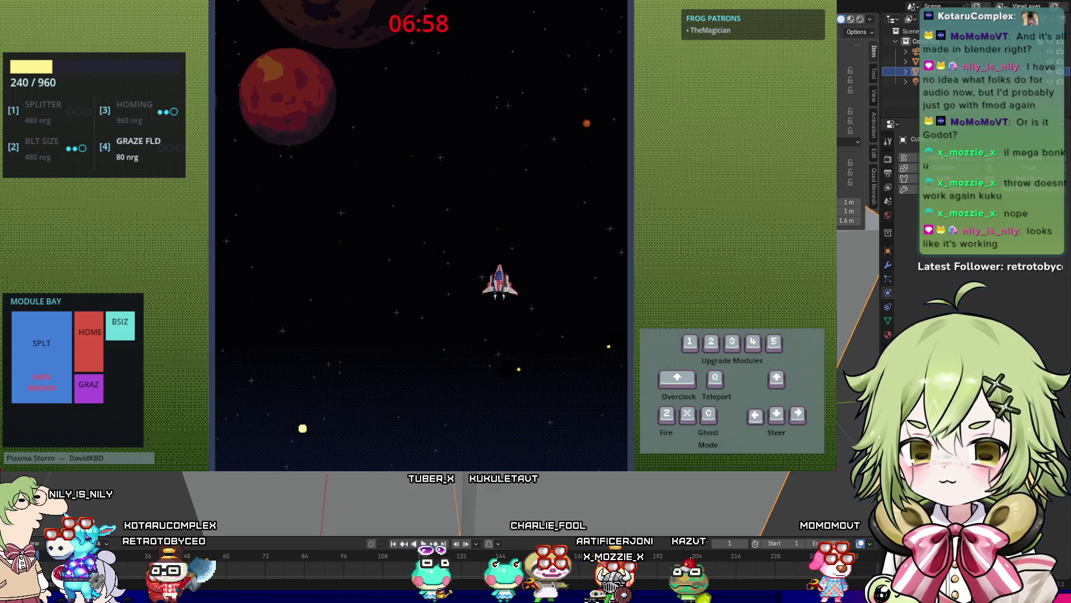
key("Left")
key("z")
key("Down")
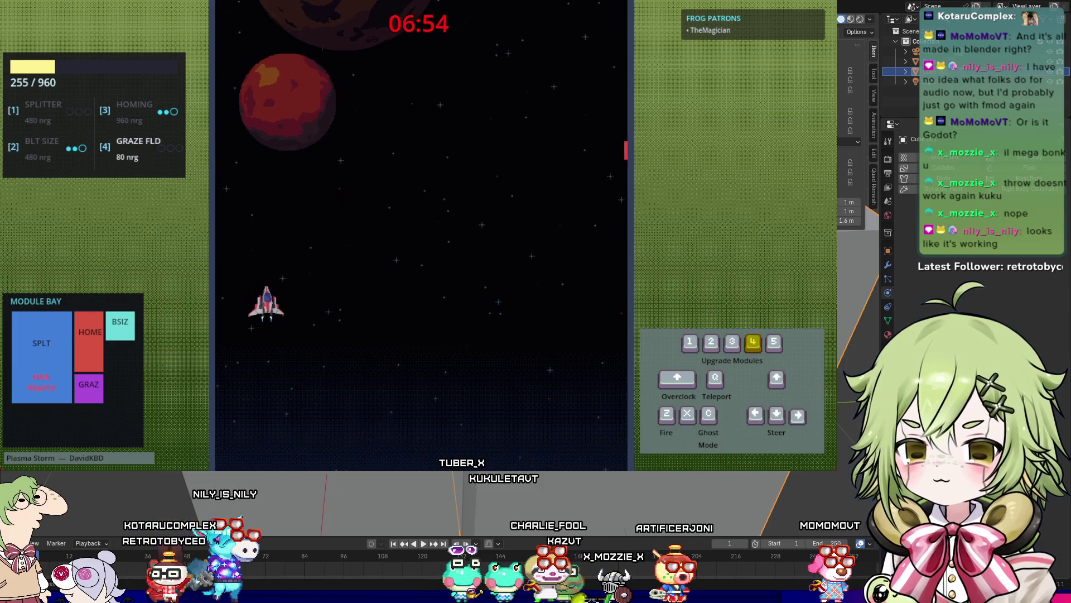
Step: Fire at enemies while dodging shots, raising energy to 460 of 960
key("Right")
key("z")
key("4")
key("Left")
key("Down")
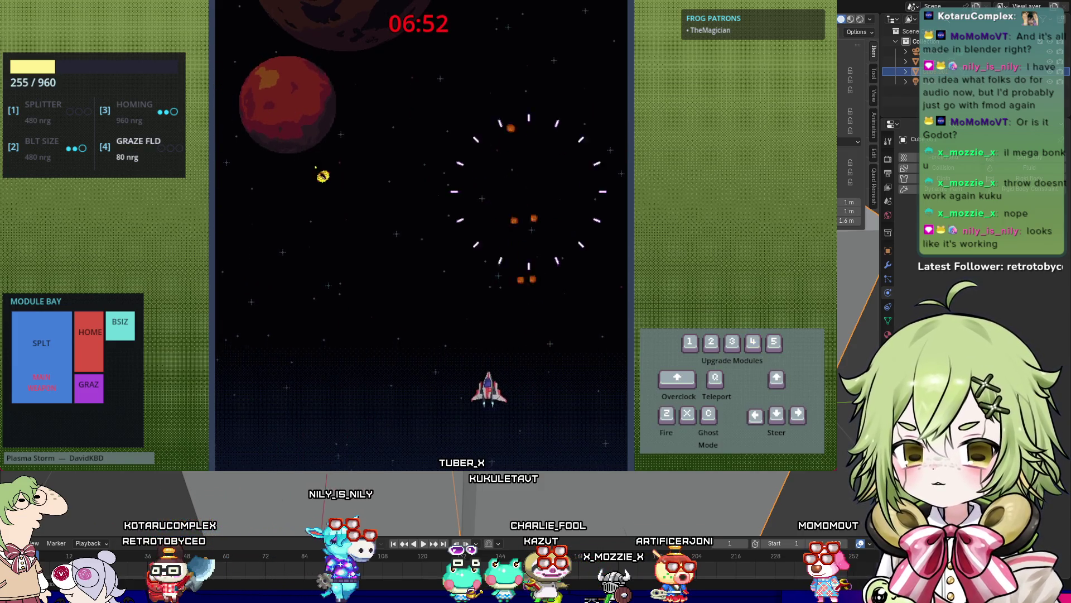
key("z")
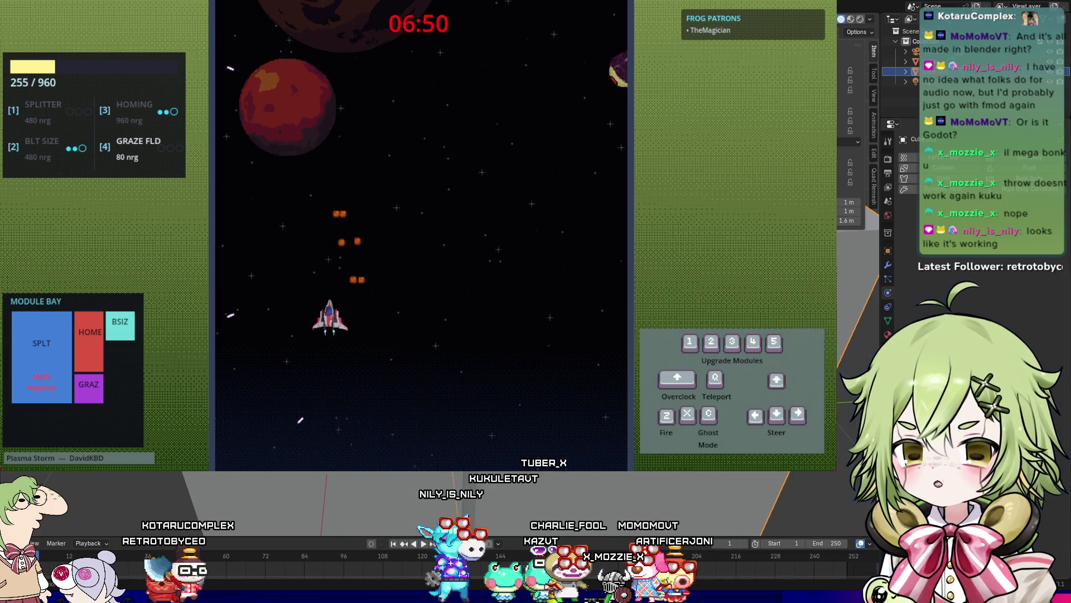
key("Right")
key("4")
key("z")
key("Down")
key("z")
key("Left")
key("Up")
key("Down")
key("Up")
key("Right")
key("z")
key("Down")
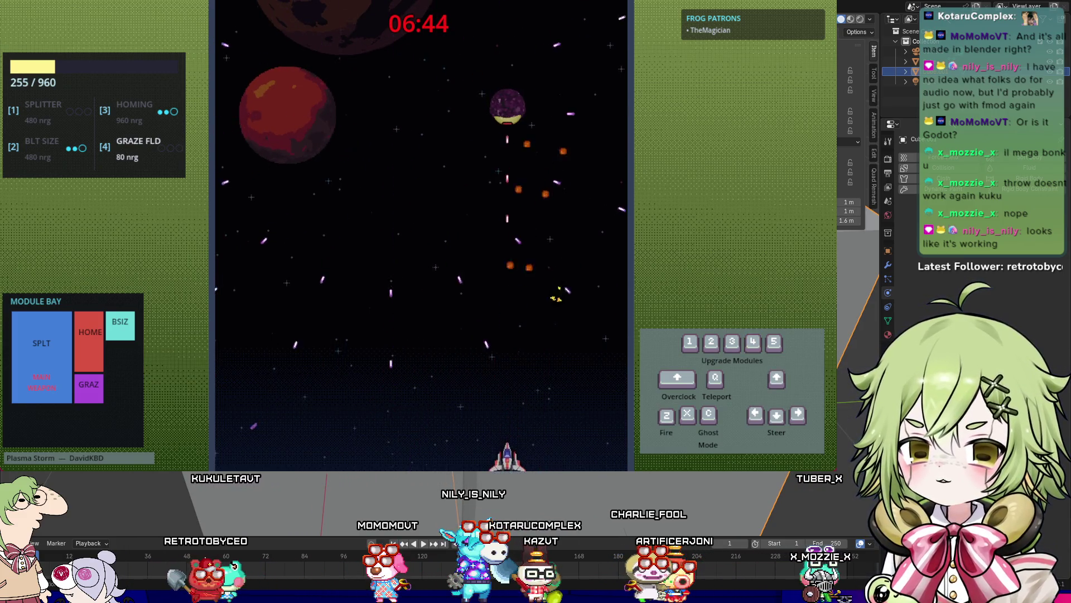
key("4")
key("Left")
key("Up")
key("Down")
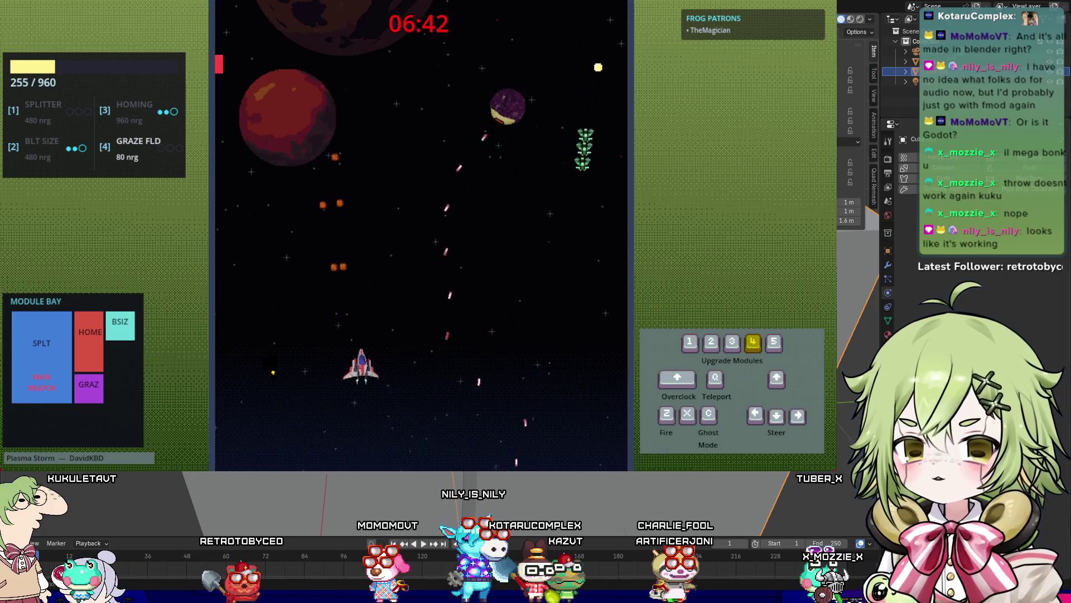
key("Right")
key("Left")
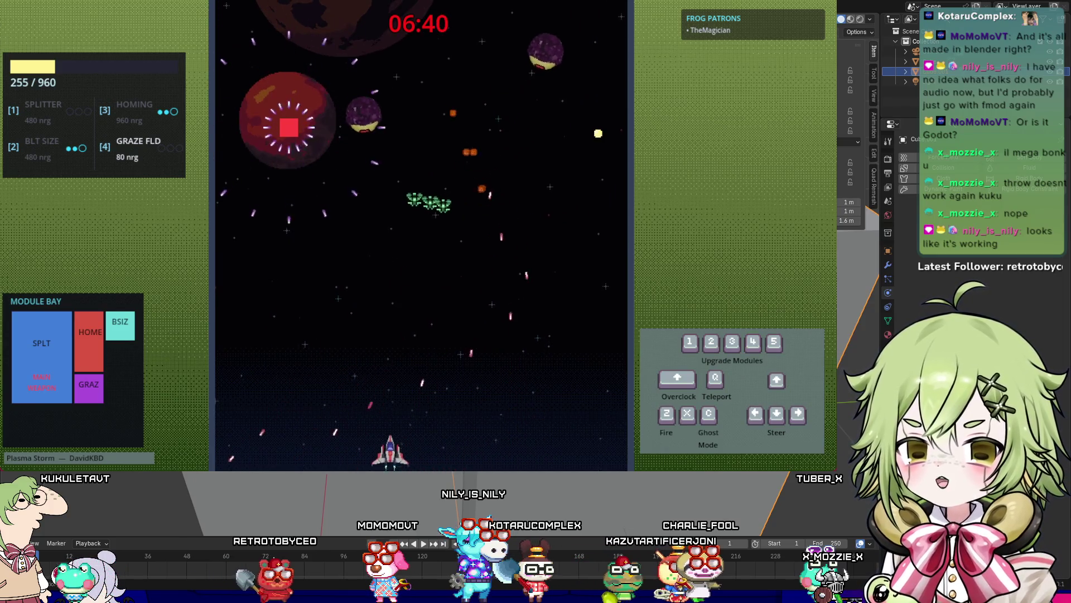
key("Up")
key("Left")
key("Down")
key("Up")
key("Up")
key("4")
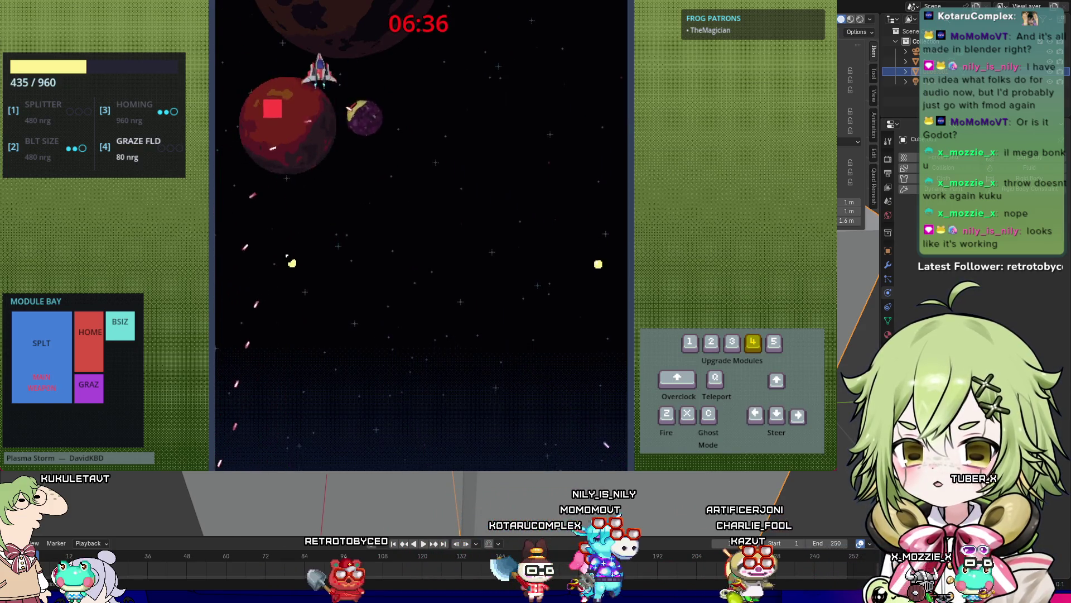
key("Down")
key("Right")
key("4")
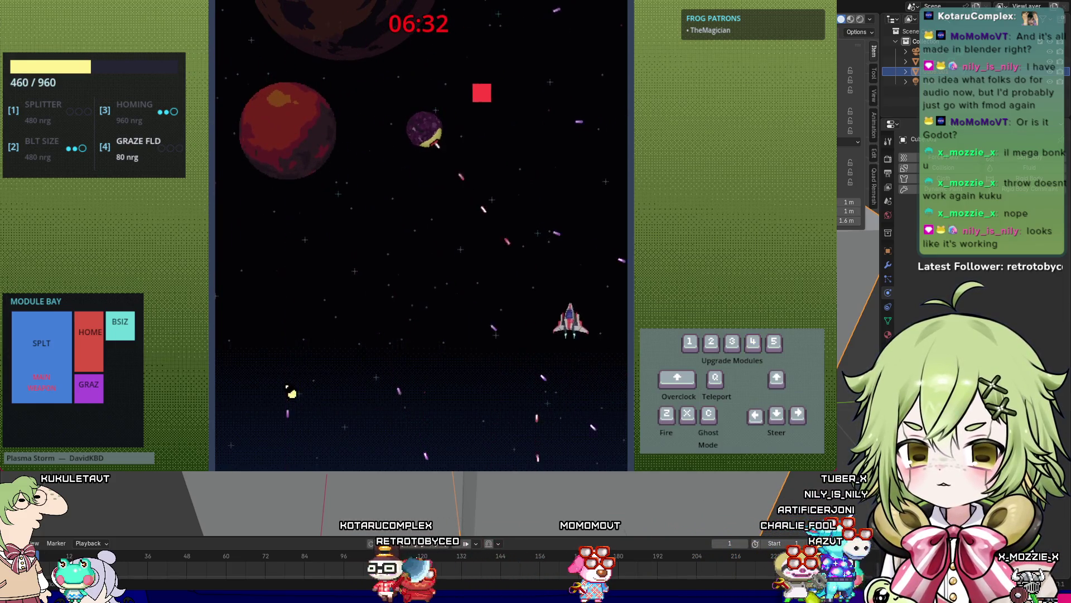
key("Down")
key("4")
key("Left")
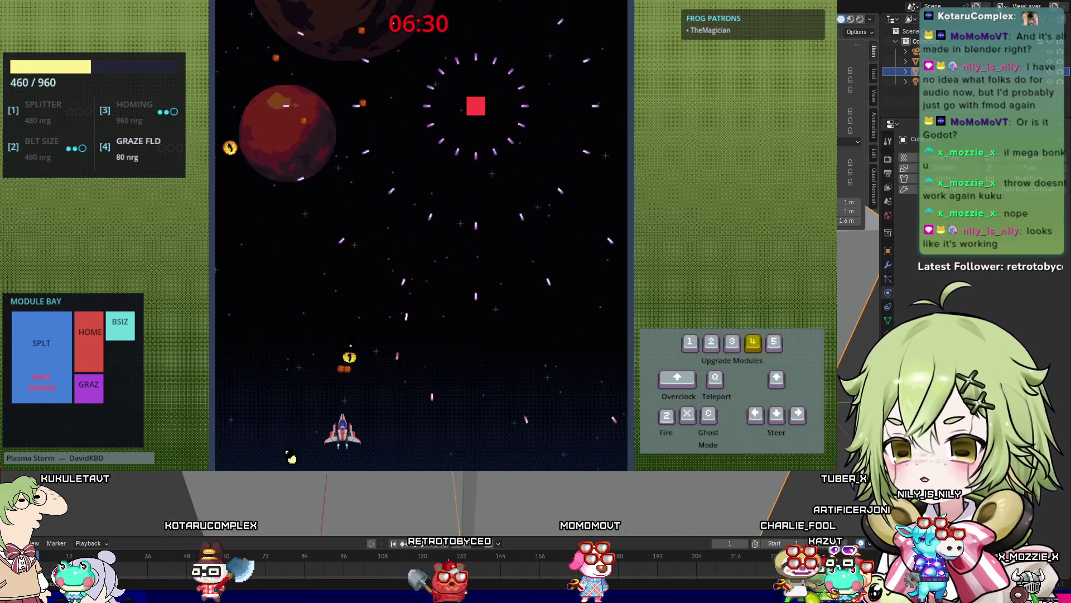
key("Right")
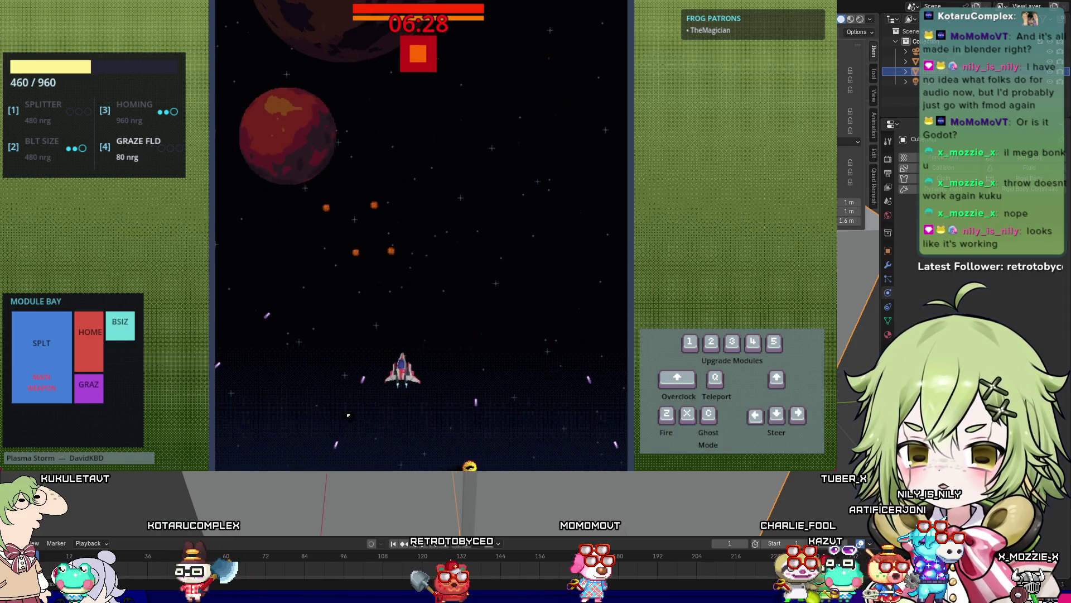
Step: Dodge the boss bullet pattern until Game Over at 535/960 energy, then exit the game
key("Down")
key("4")
key("Left")
key("Up")
key("Down")
key("4")
key("Right")
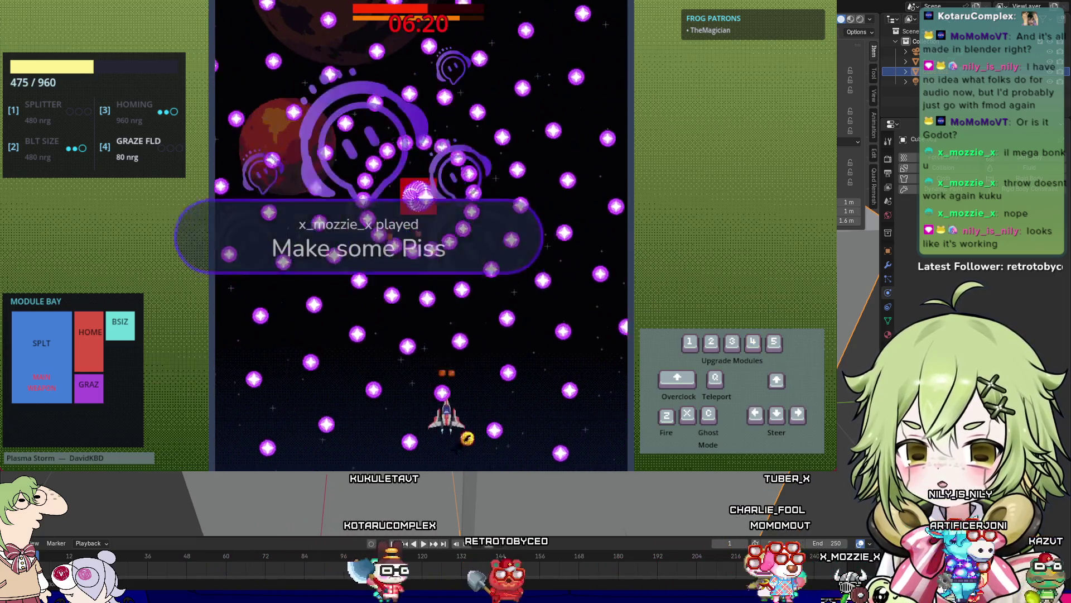
key("1")
key("2")
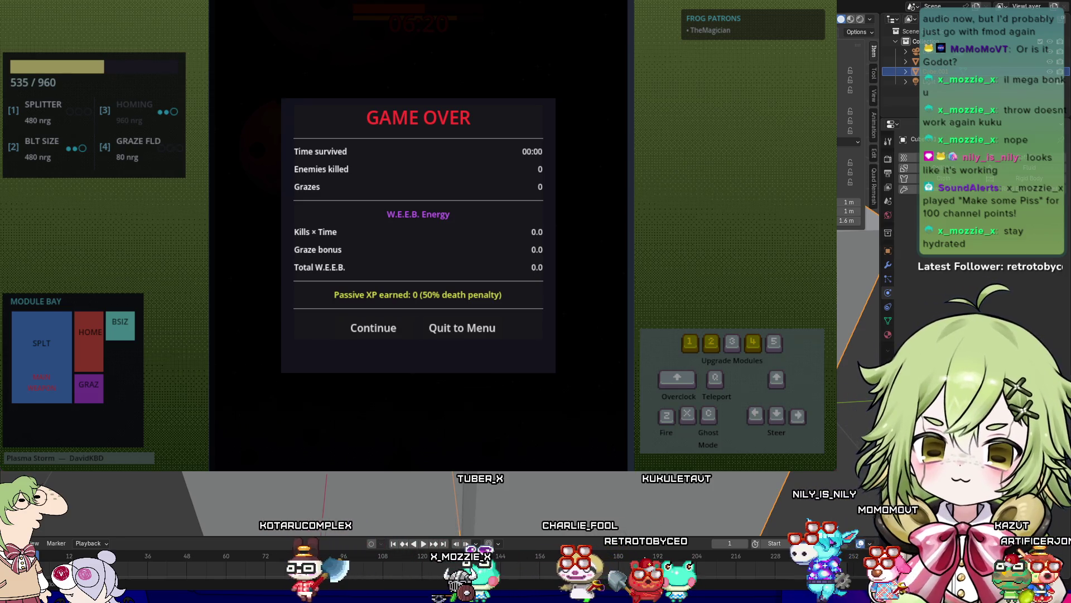
key("Escape")
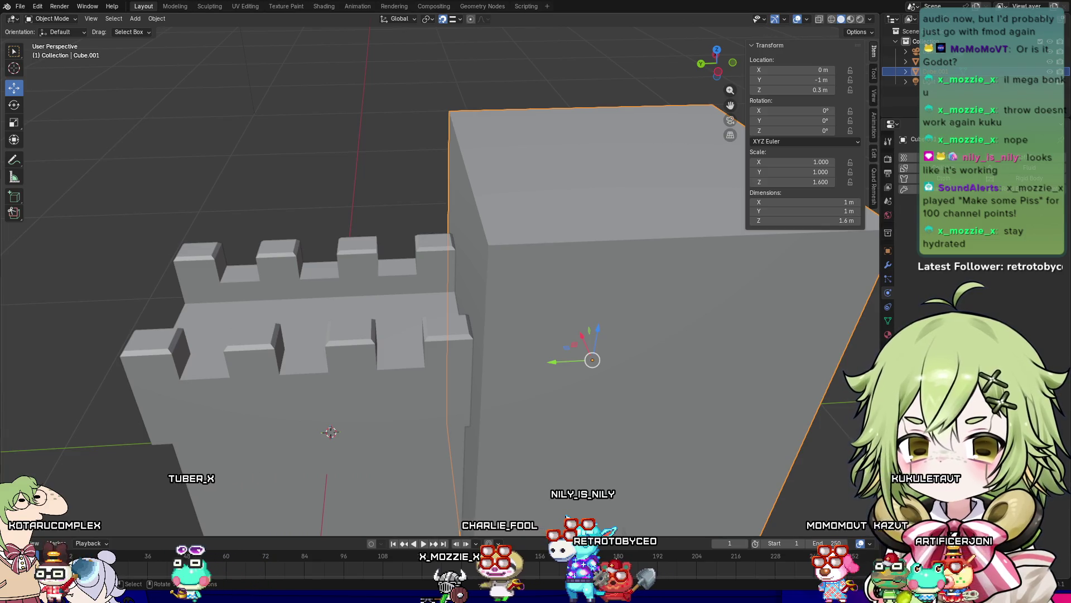
Step: Select the square tower and enter Edit Mode with its mesh deselected
scroll(602, 372, "down", 3)
mouse_move(309, 175)
middle_mouse_down()
mouse_move(415, 246)
mouse_move(547, 220)
mouse_move(488, 251)
mouse_move(470, 244)
middle_mouse_up()
mouse_move(752, 334)
middle_mouse_down()
mouse_move(684, 362)
mouse_move(663, 393)
mouse_move(759, 348)
mouse_move(669, 367)
mouse_move(704, 350)
mouse_move(641, 377)
middle_mouse_up()
left_click(488, 256)
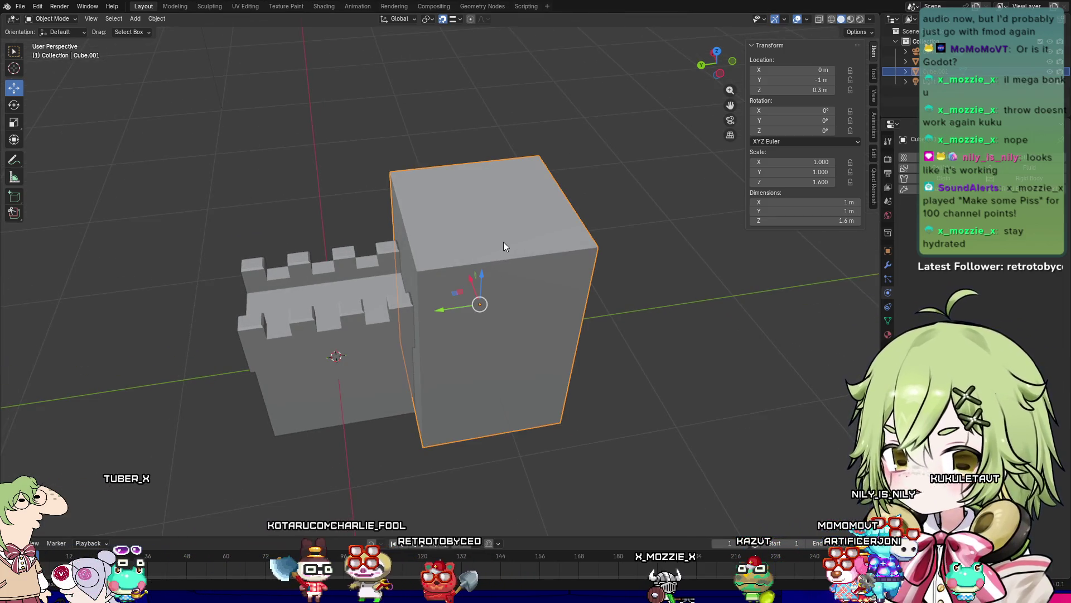
key("Tab")
key("alt+a")
key("i")
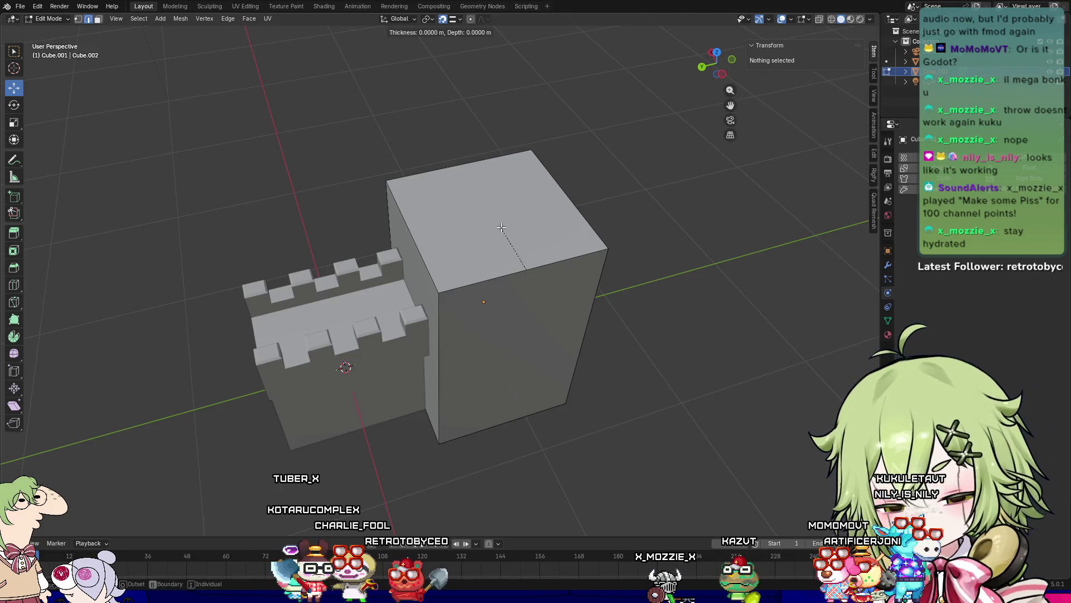
key("Escape")
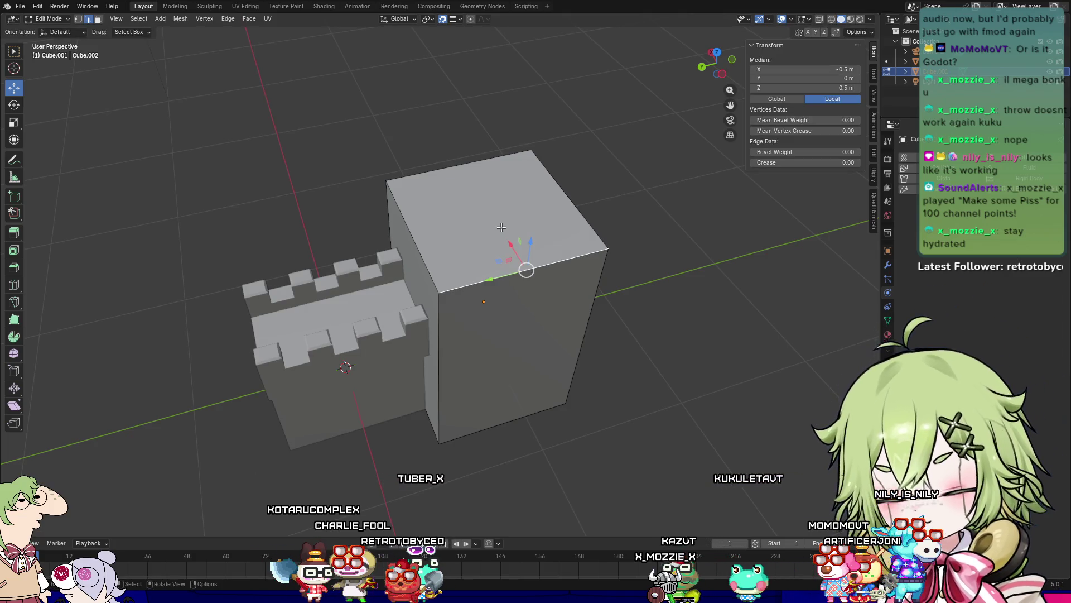
Step: Inset the tower's top face and extrude it down about 0.146 m into a parapet
key("3")
left_click(529, 225)
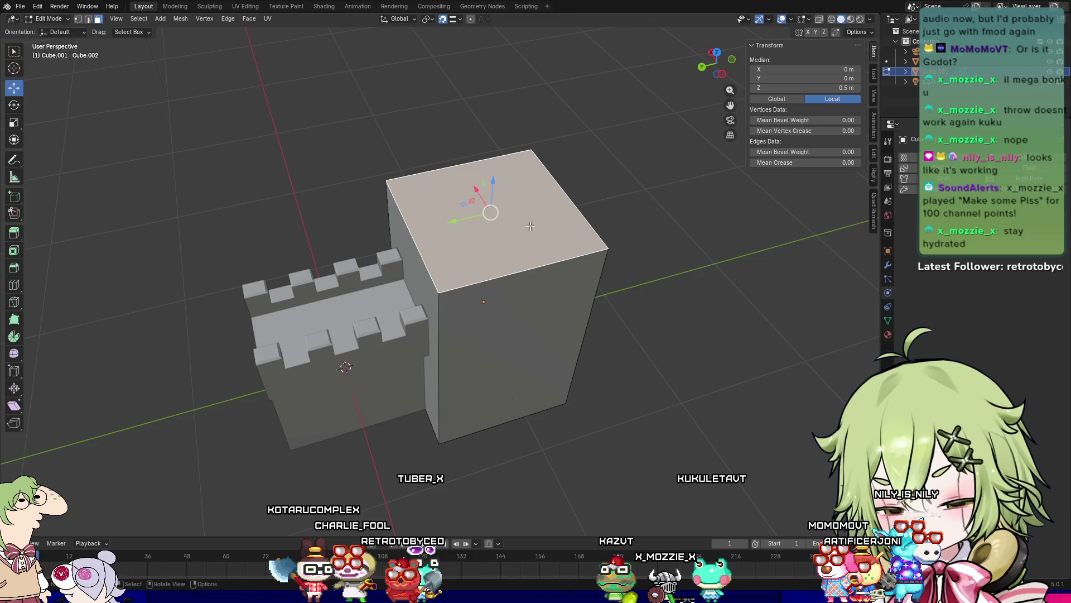
key("i")
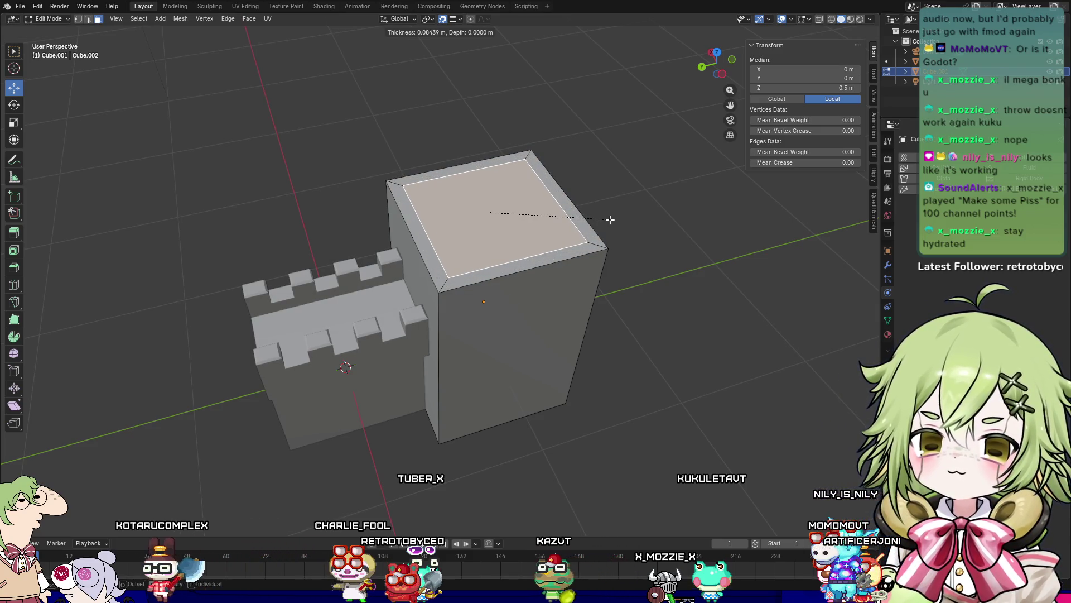
left_click(610, 219)
mouse_move(677, 223)
middle_mouse_down()
mouse_move(655, 308)
mouse_move(641, 279)
mouse_move(686, 252)
middle_mouse_up()
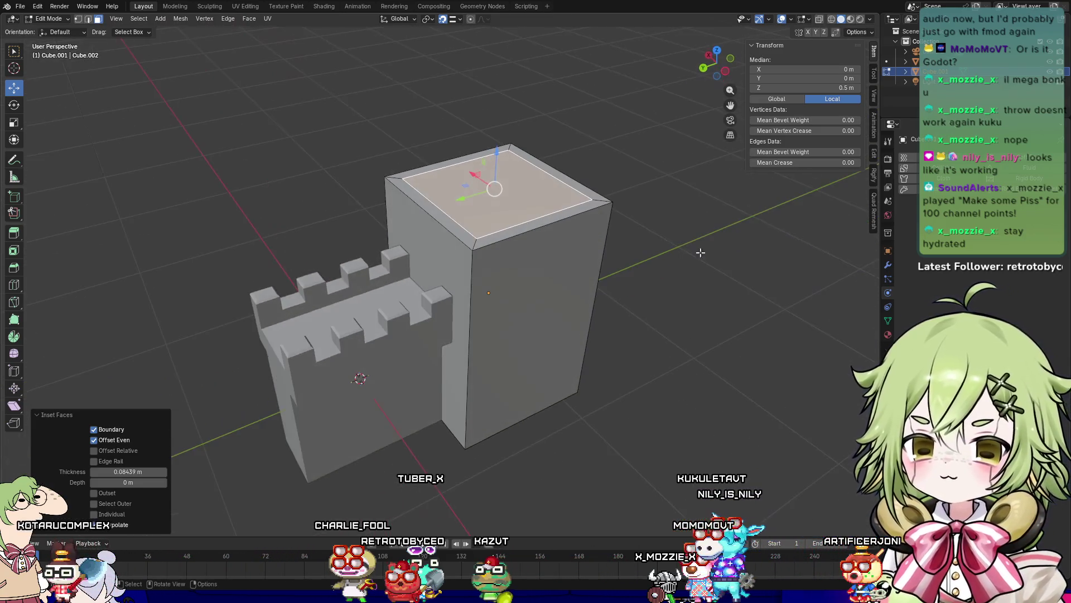
key("e")
left_click(616, 269)
mouse_move(615, 270)
middle_mouse_down()
mouse_move(608, 335)
mouse_move(552, 304)
mouse_move(698, 286)
mouse_move(473, 283)
mouse_move(503, 234)
mouse_move(614, 314)
mouse_move(622, 304)
mouse_move(495, 308)
mouse_move(524, 292)
mouse_move(601, 307)
mouse_move(565, 284)
mouse_move(561, 323)
mouse_move(629, 299)
mouse_move(581, 321)
middle_mouse_up()
key("Tab")
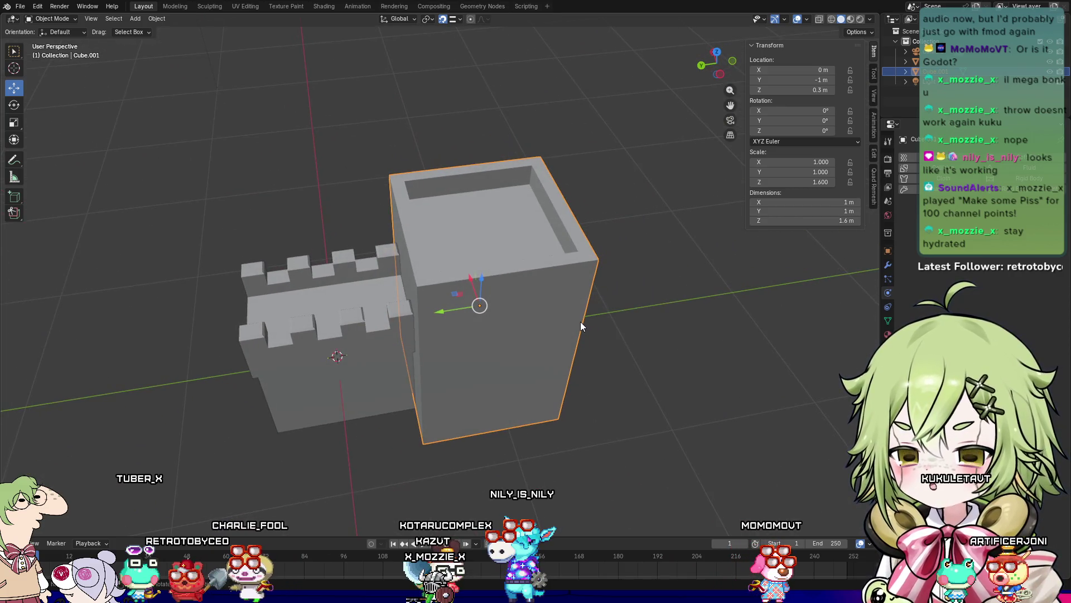
Step: In Edit Mode, add four evenly spaced, centred loop cuts running around the tower
key("Tab")
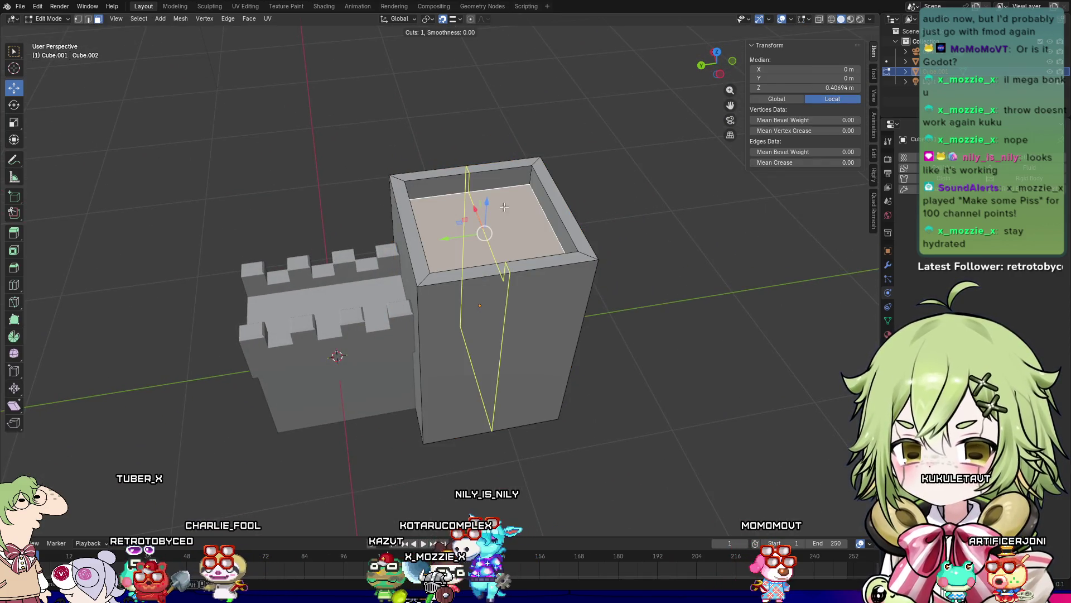
left_click(482, 181)
right_click(482, 181)
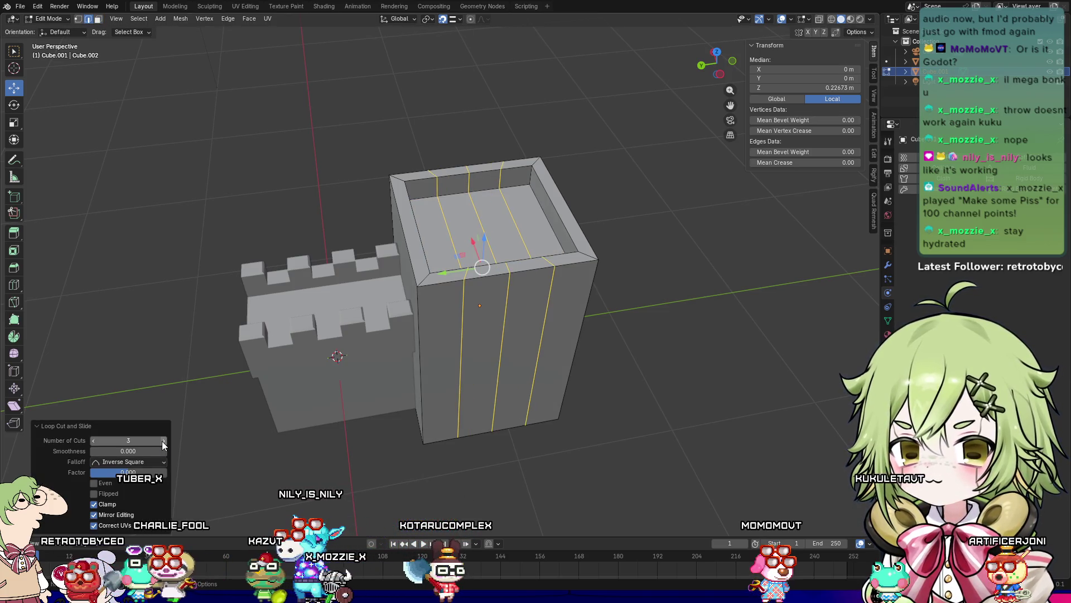
middle_click_drag(549, 368, 565, 365)
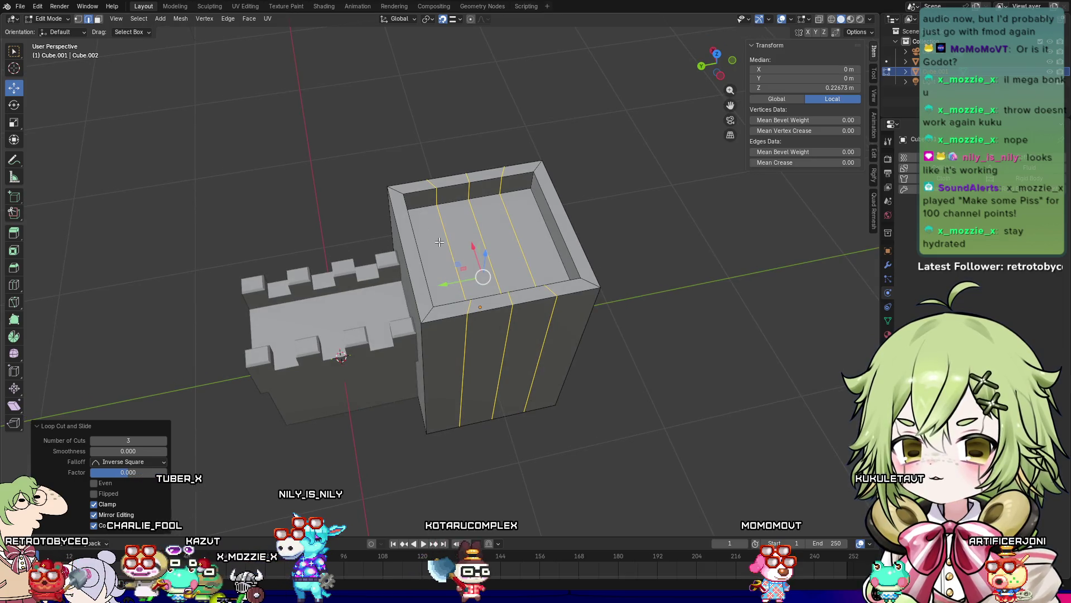
middle_click_drag(430, 244, 450, 247)
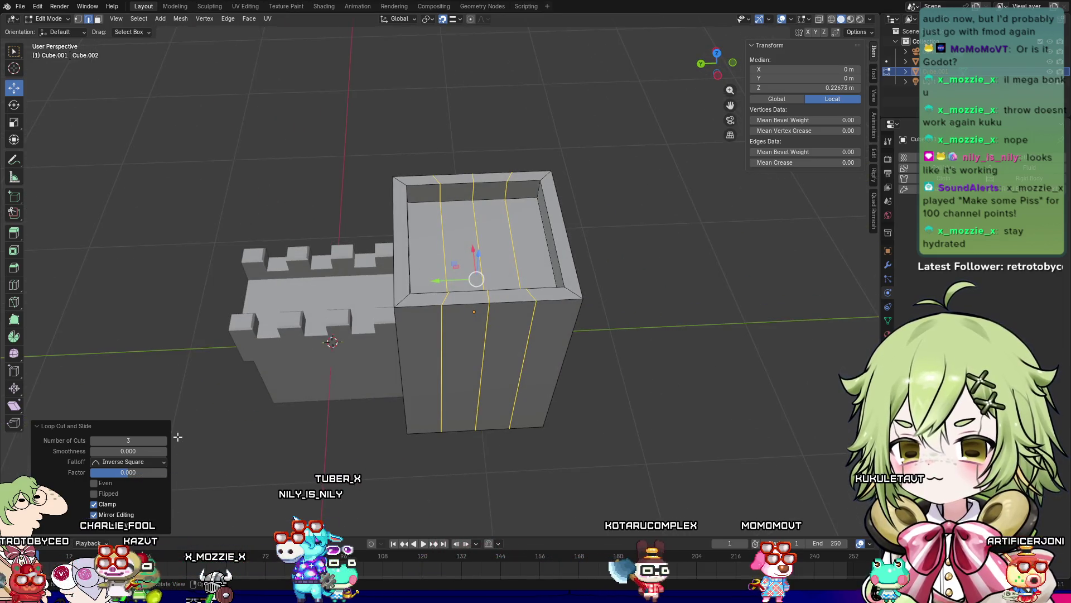
left_click(163, 441)
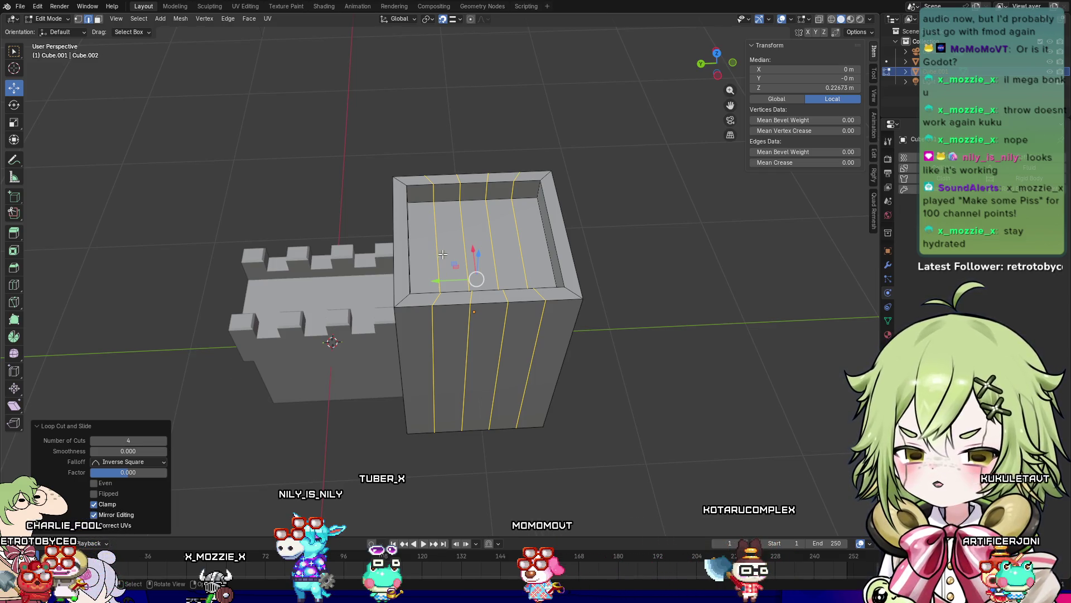
Step: Add four crosswise loop cuts across the tower's sunken top, then inspect the grid
key("ctrl+r")
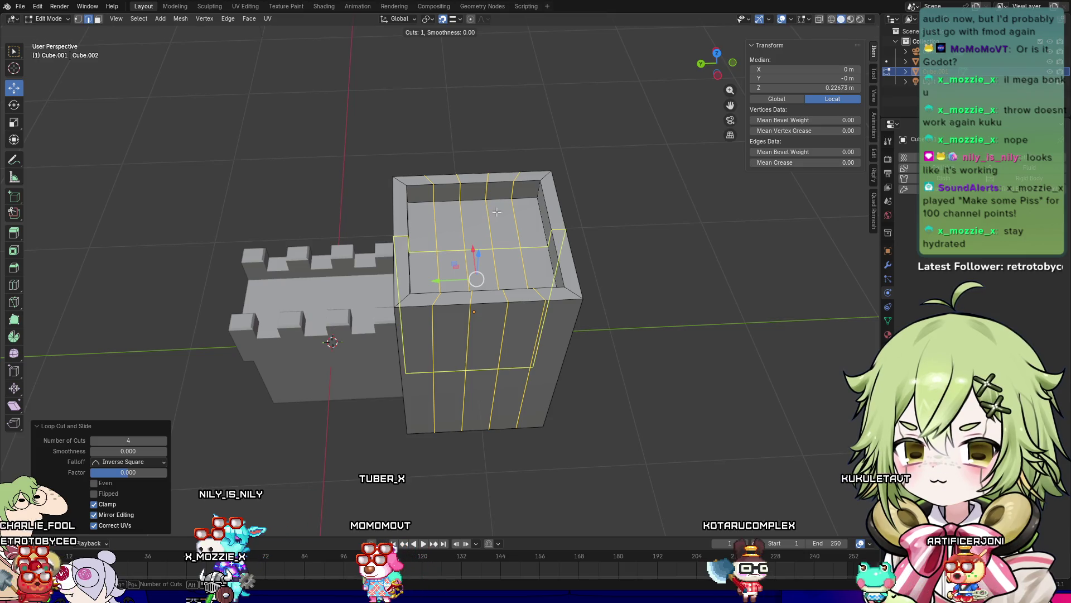
left_click(490, 204)
right_click(370, 314)
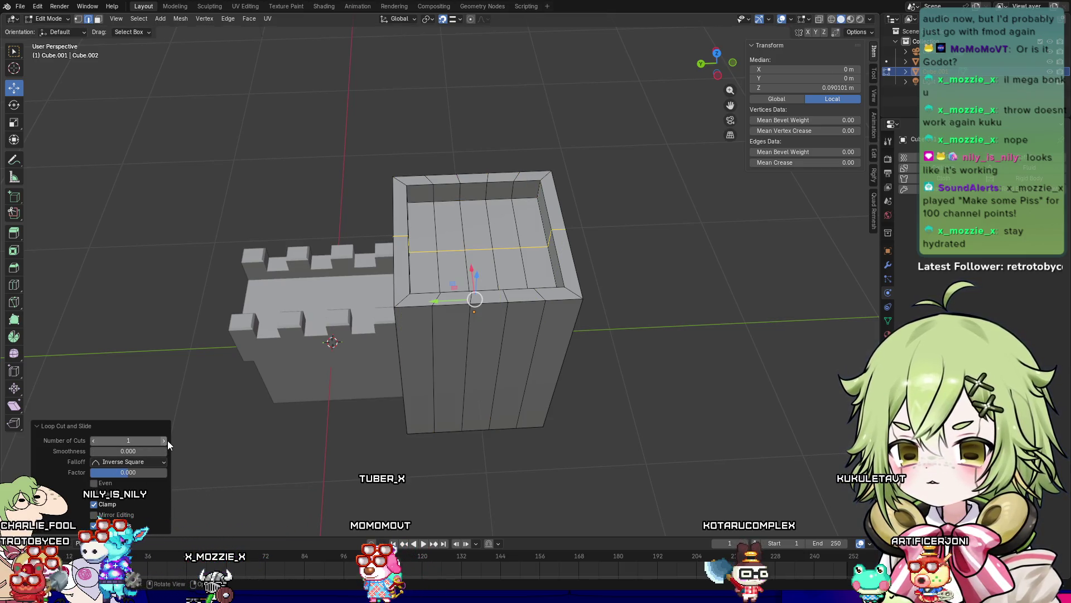
left_click(164, 441)
left_click(164, 440)
left_click(163, 440)
mouse_move(571, 298)
middle_mouse_down()
mouse_move(627, 284)
mouse_move(383, 207)
mouse_move(339, 211)
middle_mouse_up()
scroll(627, 285, "up", 4)
mouse_move(416, 220)
middle_mouse_down()
mouse_move(472, 334)
mouse_move(502, 343)
middle_mouse_up()
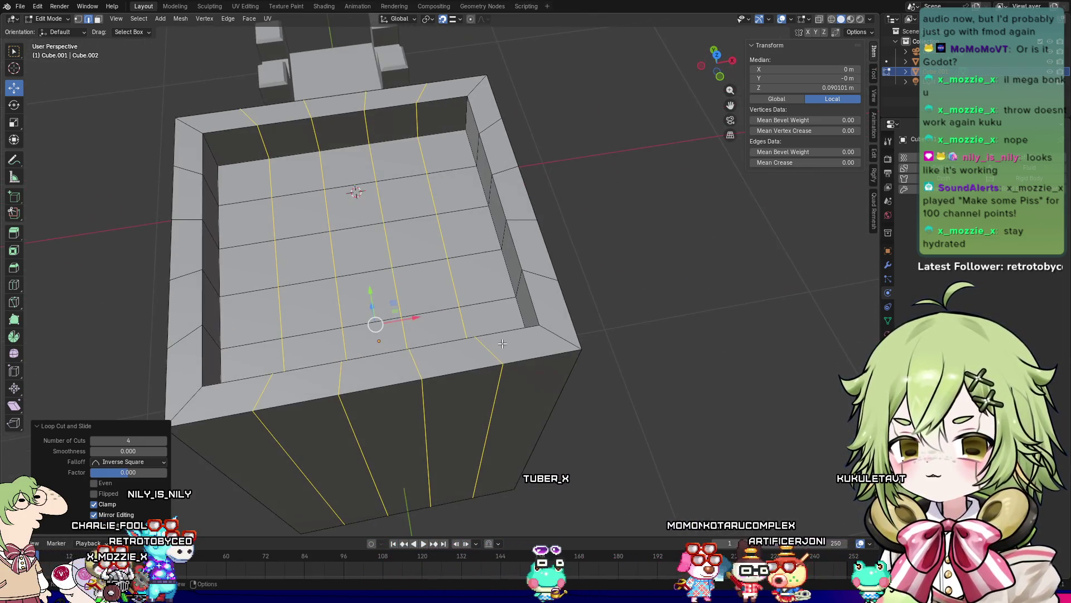
Step: Undo back to the plain top, then add four centred loop cuts across the tower
key("ctrl+z")
key("ctrl+z")
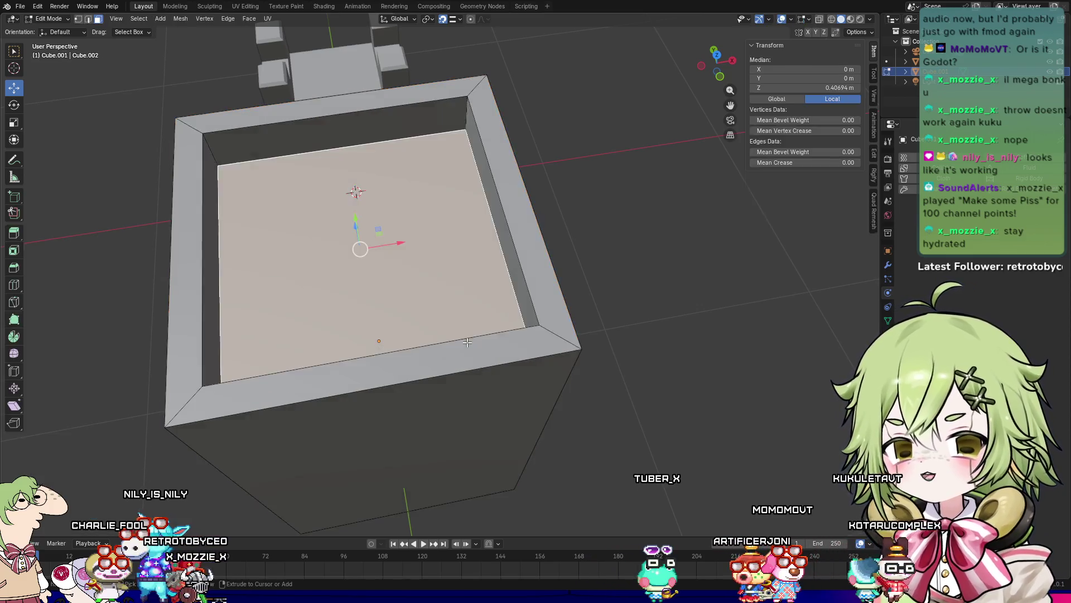
key("ctrl+shift+z")
middle_click_drag(427, 343, 551, 304)
key("ctrl+z")
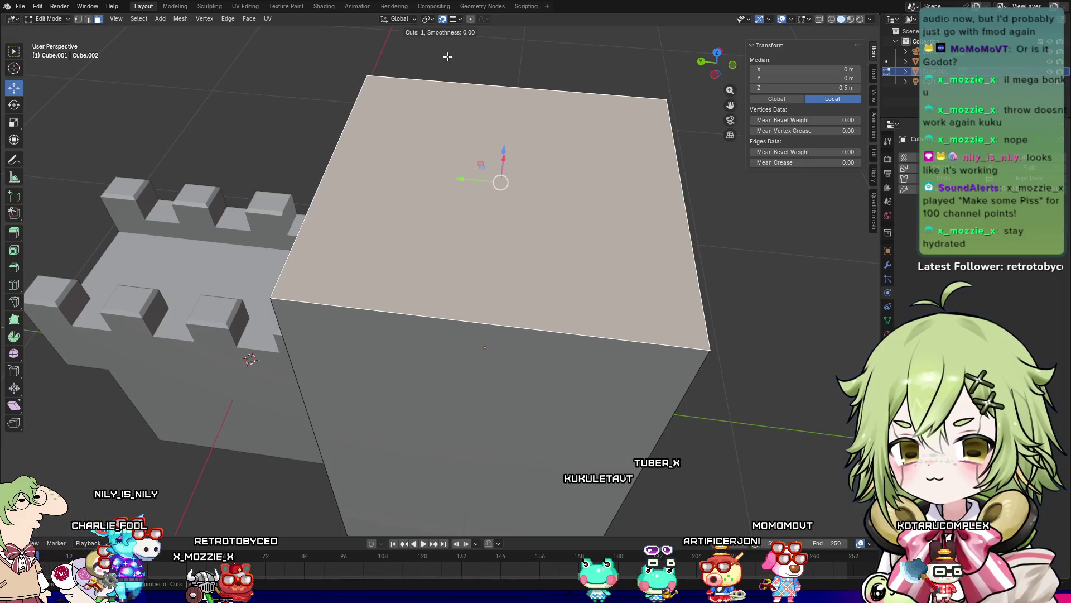
left_click(494, 74)
right_click(496, 76)
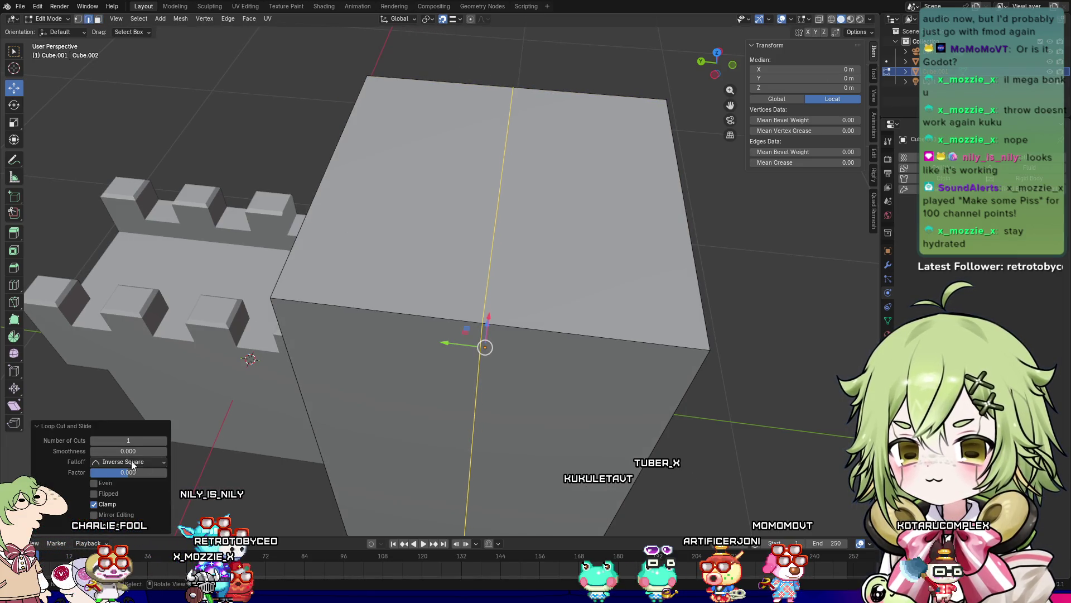
left_click(164, 441)
left_click(165, 440)
left_click(164, 440)
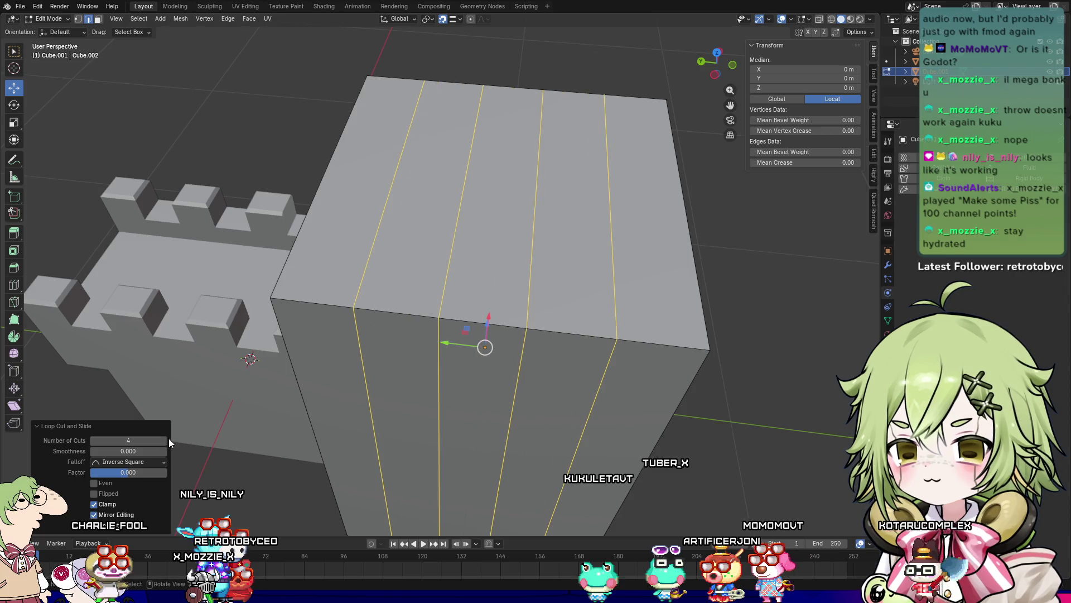
Step: Add four centred crosswise loop cuts to complete the 5×5 grid
key("ctrl+r")
left_click(347, 155)
right_click(347, 156)
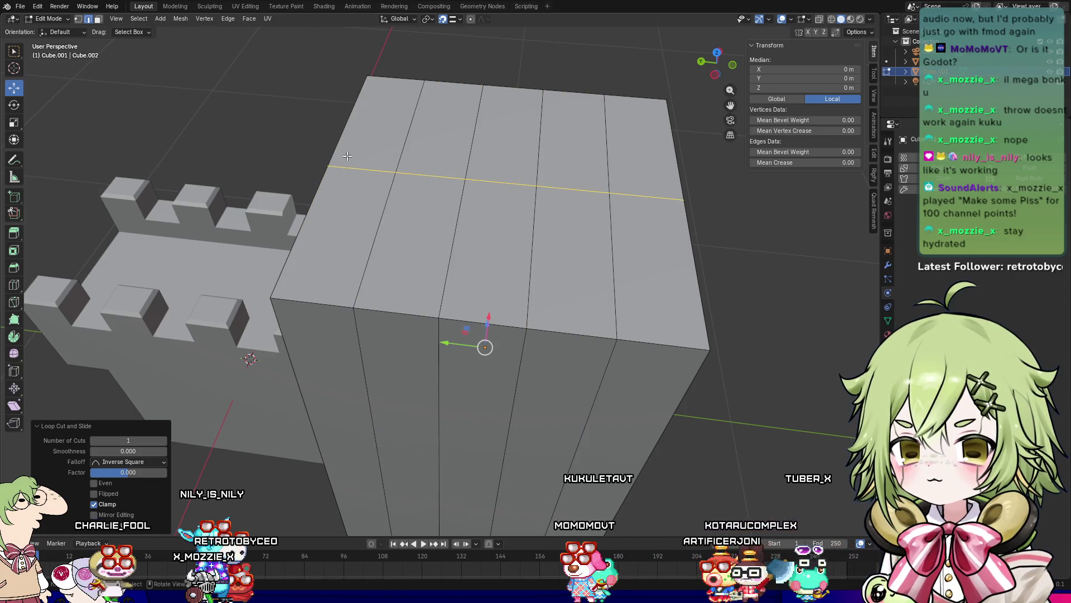
left_click(162, 442)
left_click(162, 442)
left_click(162, 442)
Step: Switch to face select mode and select the back-left corner face of the top
mouse_move(413, 301)
middle_mouse_down()
mouse_move(435, 287)
mouse_move(317, 148)
middle_mouse_up()
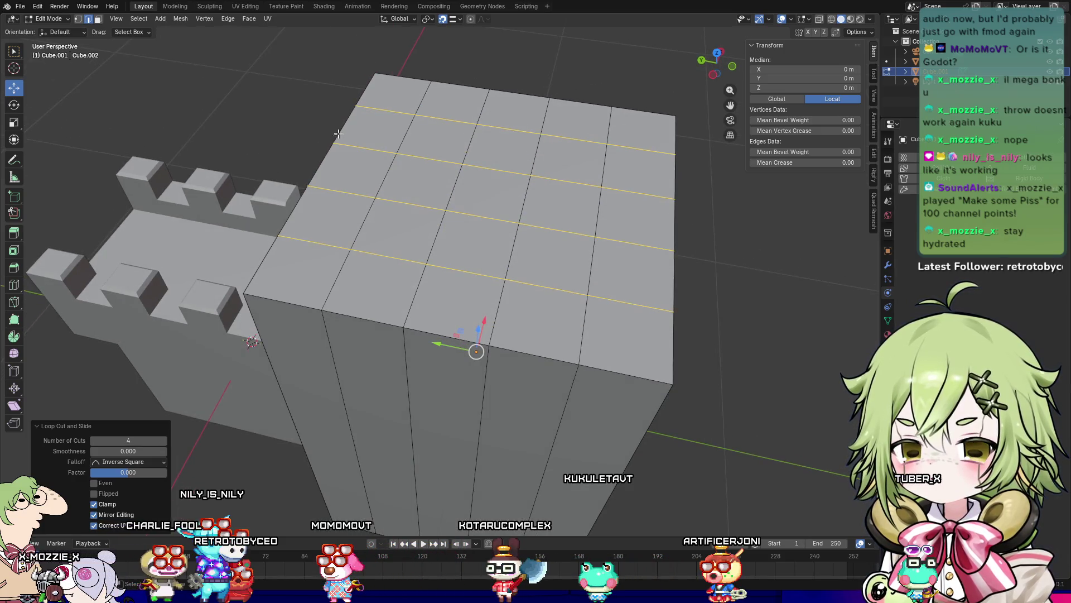
key("3")
left_click(393, 109)
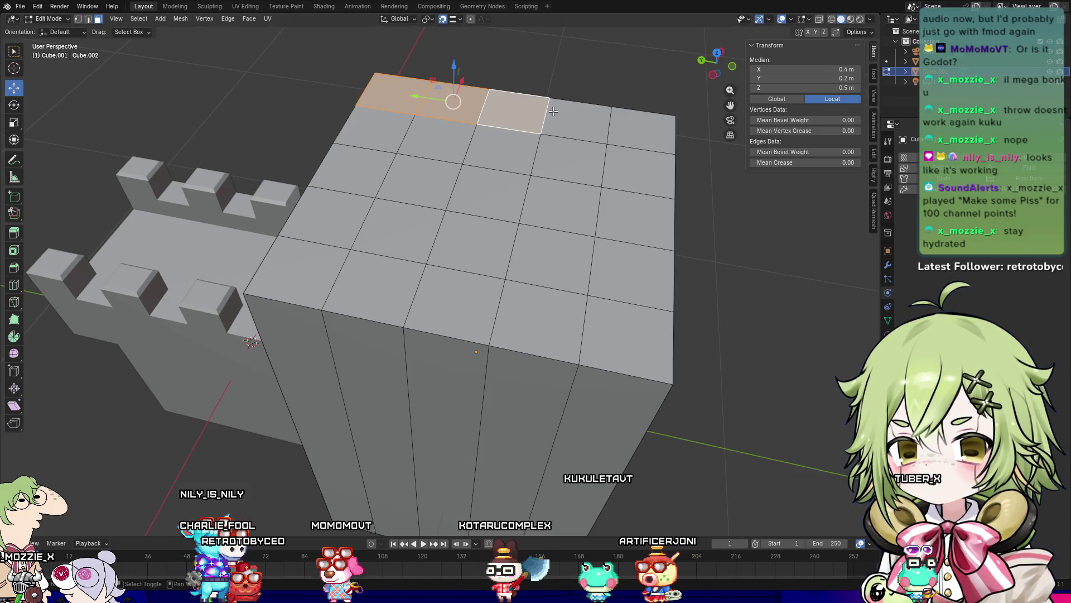
Step: Add the back, right, front and left edge faces to complete the outer border ring
left_click(642, 162, "shift")
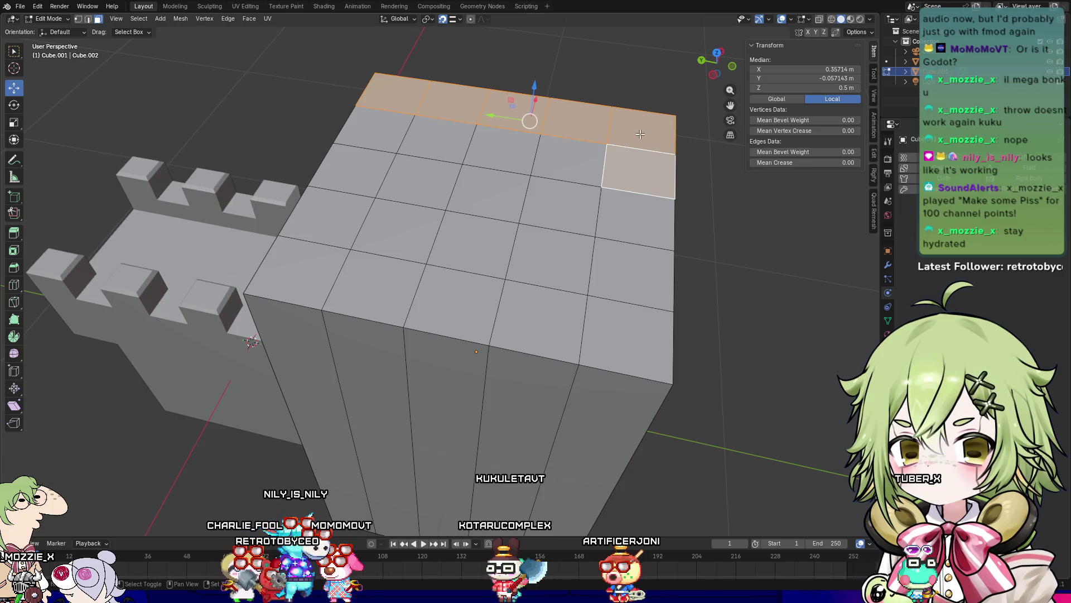
left_click(635, 218, "shift")
left_click(631, 274, "shift")
left_click(627, 335, "shift")
left_click(535, 318, "shift")
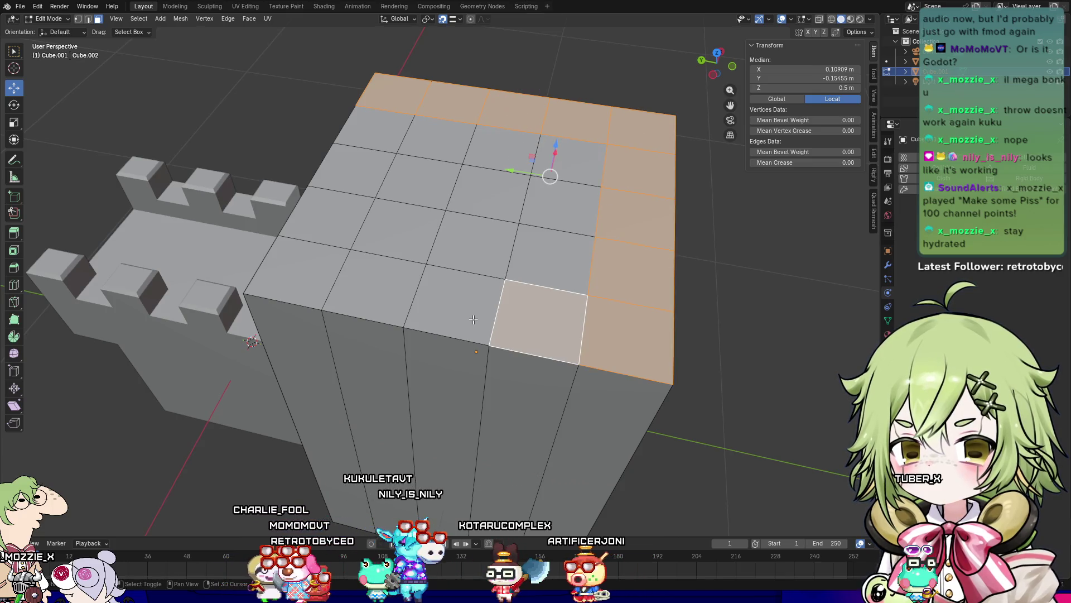
left_click(418, 309, "shift")
left_click(377, 287, "shift")
left_click(293, 276, "shift")
left_click(329, 218, "shift")
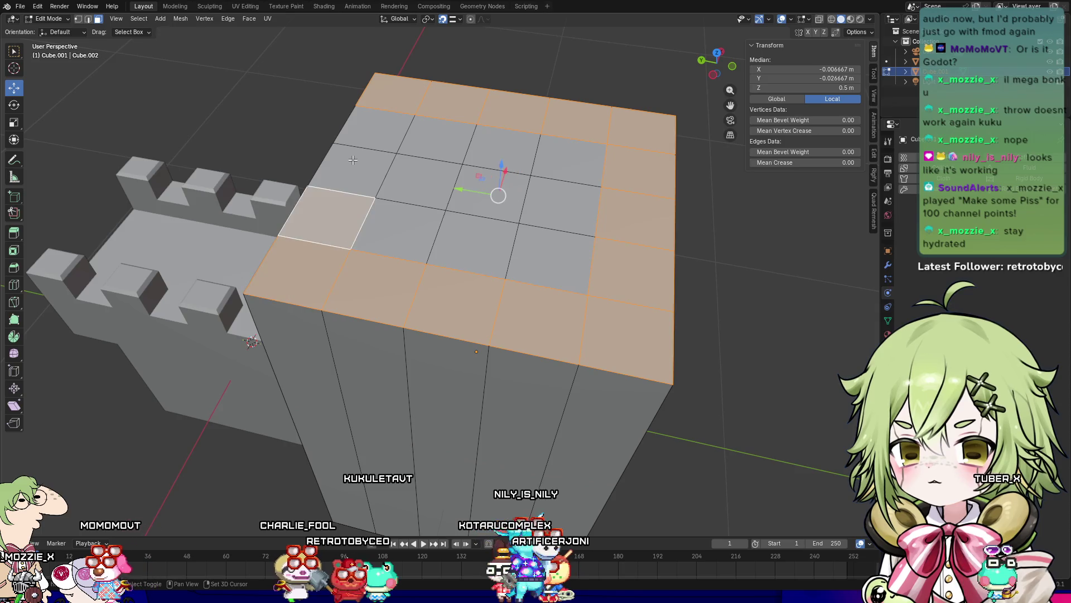
left_click(355, 170, "shift")
left_click(374, 130, "shift")
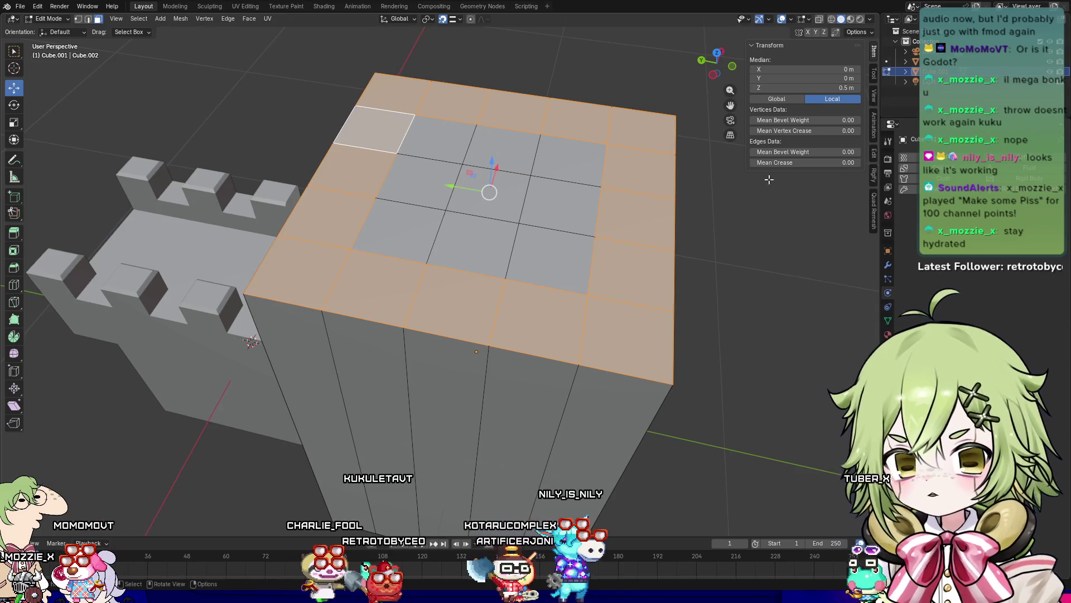
Step: Try an inset on the border ring, cancel it, and bring up the face options menu
key("i")
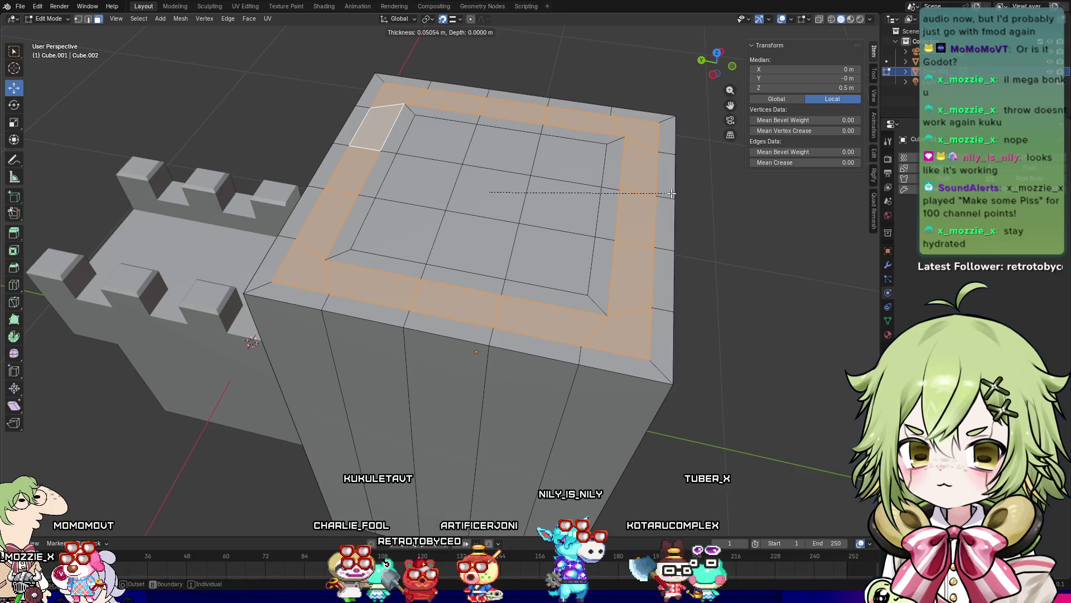
key("Escape")
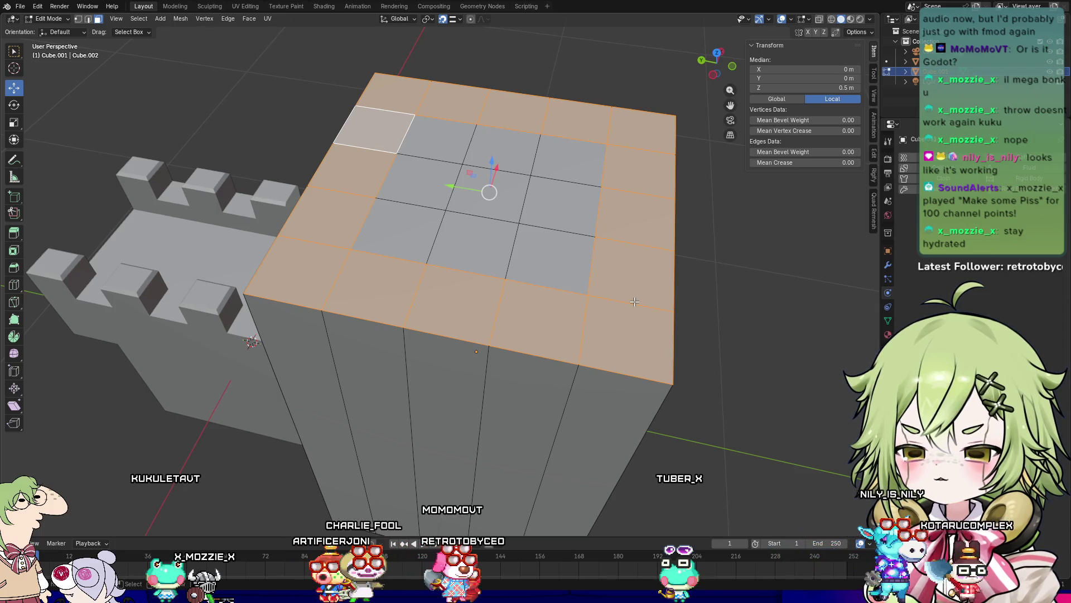
key("2")
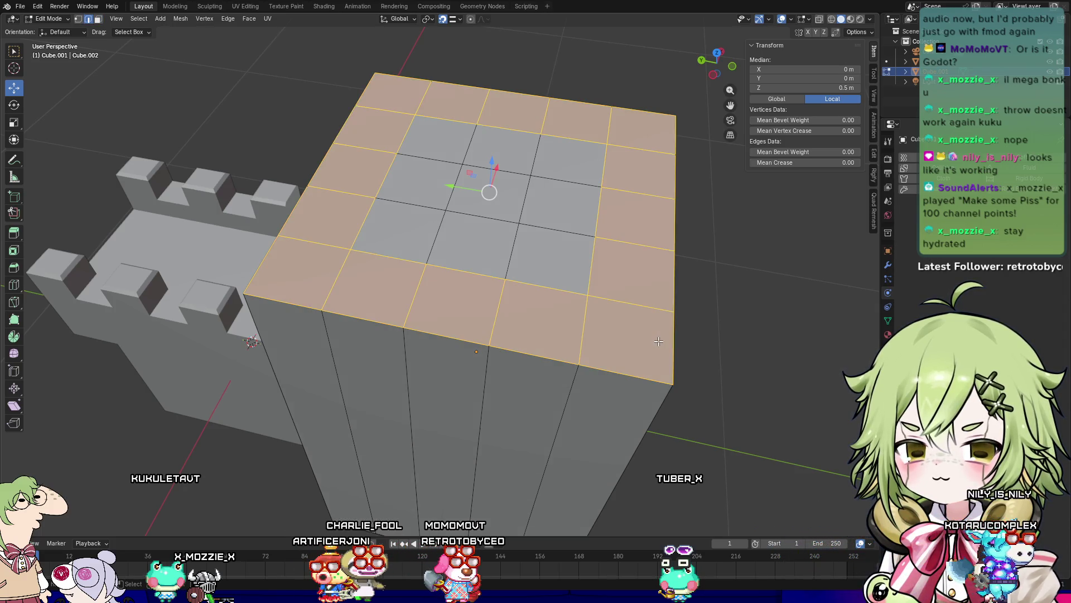
key("3")
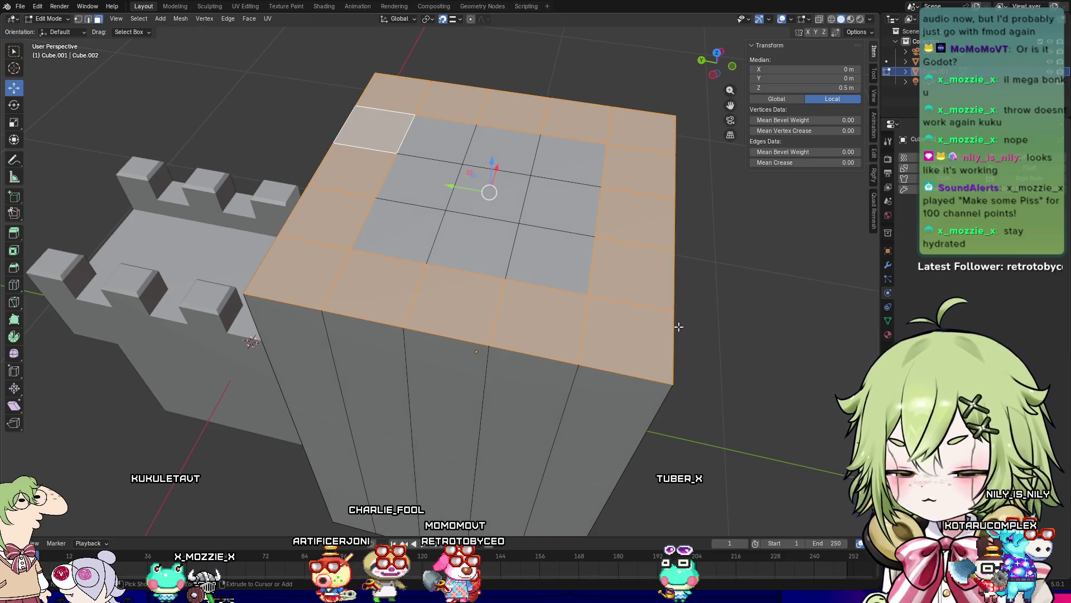
right_click(628, 344)
left_click(619, 354)
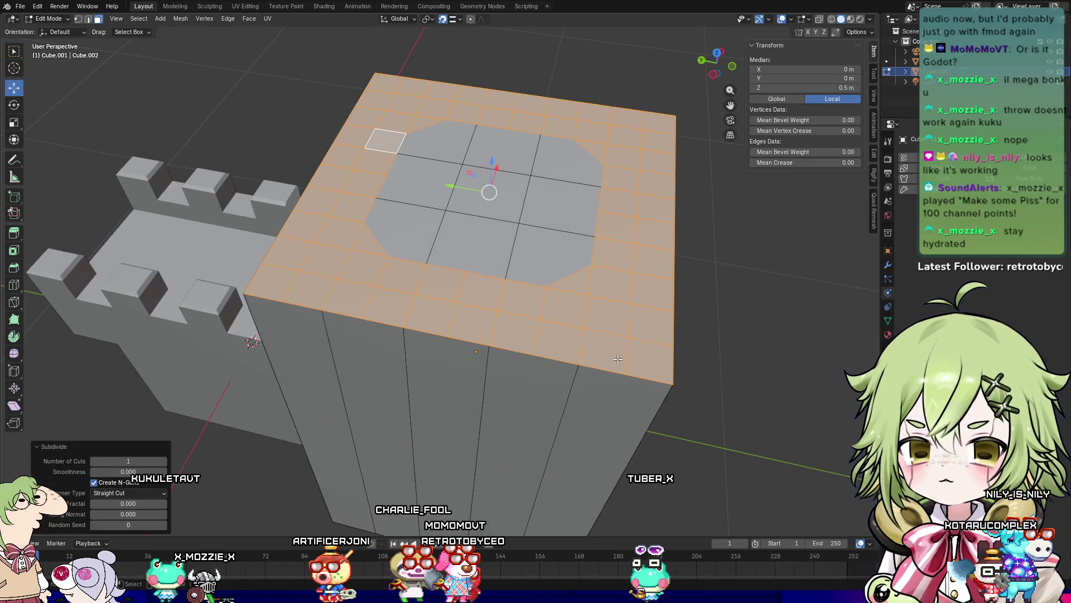
mouse_move(773, 330)
middle_mouse_down()
mouse_move(772, 316)
mouse_move(772, 342)
mouse_move(614, 308)
mouse_move(154, 403)
middle_mouse_up()
key("ctrl+z")
right_click(611, 306)
left_click(614, 308)
left_click(95, 481)
left_click(95, 481)
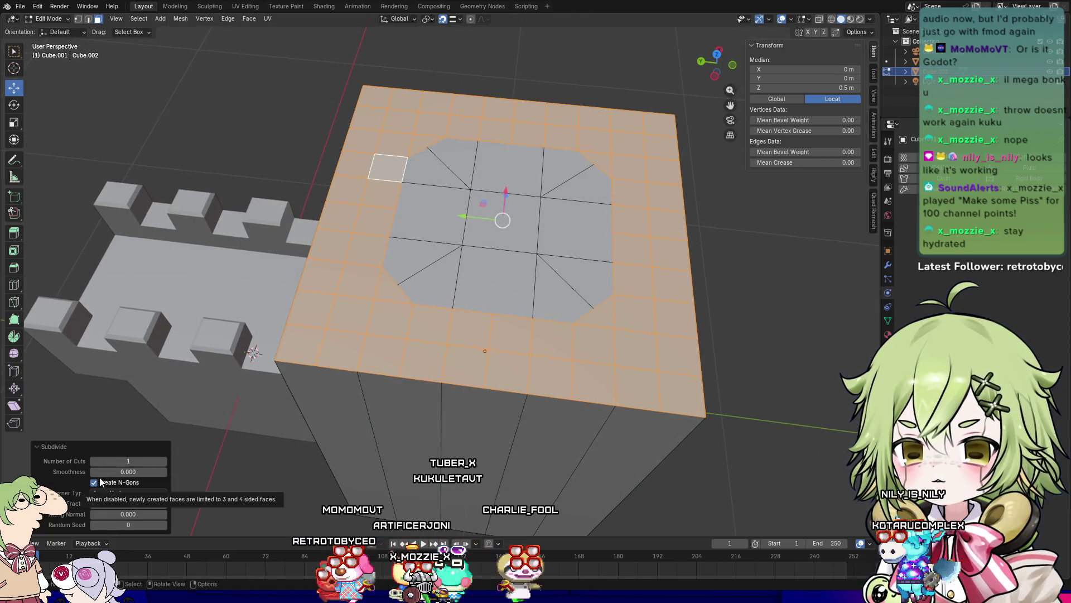
left_click(96, 485)
left_click(96, 485)
key("ctrl+z")
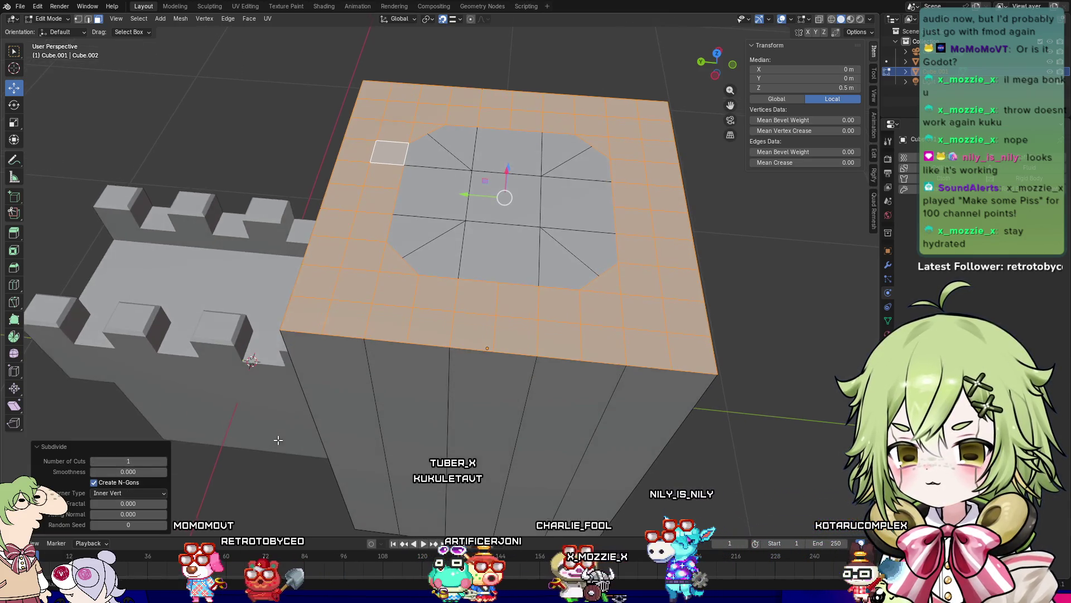
middle_click_drag(645, 299, 398, 186)
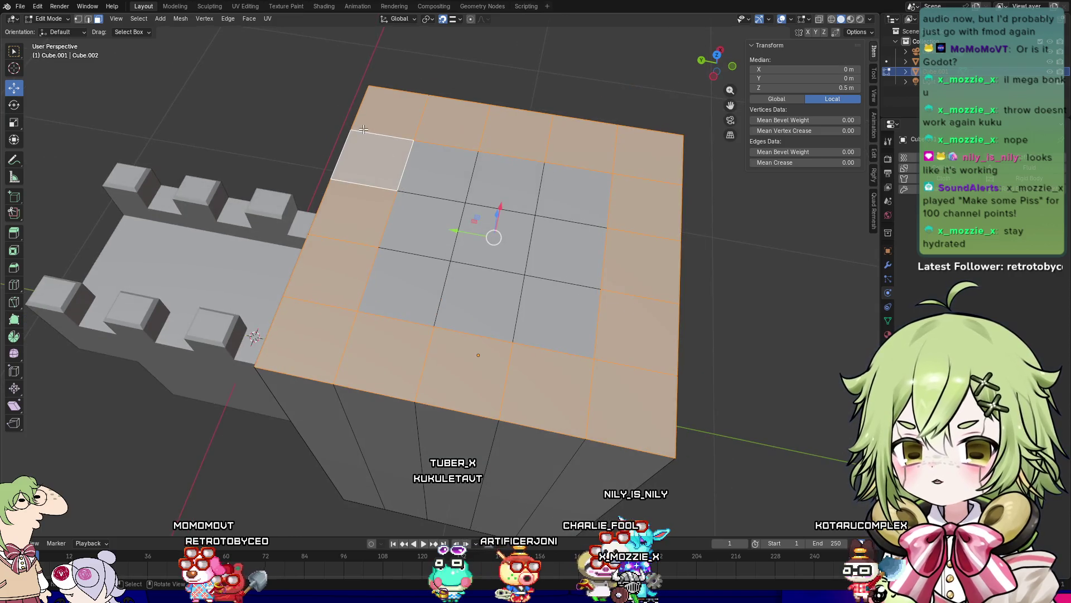
left_click(383, 161)
Step: Try subdividing the corner face, then undo the subdivision
right_click(383, 160)
left_click(383, 161)
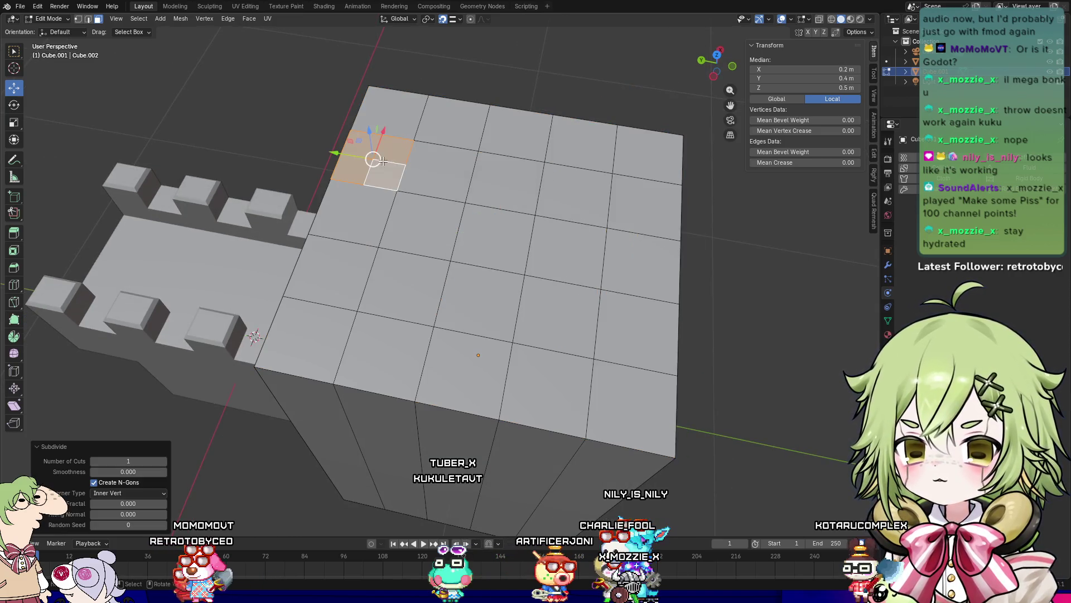
middle_click_drag(605, 234, 357, 140)
key("ctrl+z")
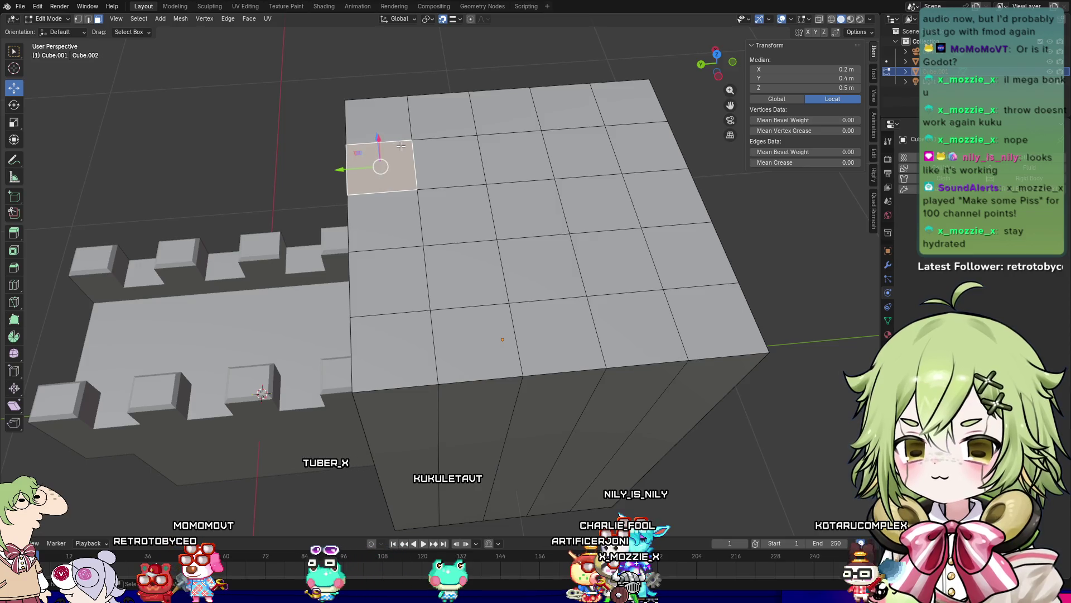
Step: Add unslid loop cuts close to the left, right and far edges of the tower top
key("ctrl+r")
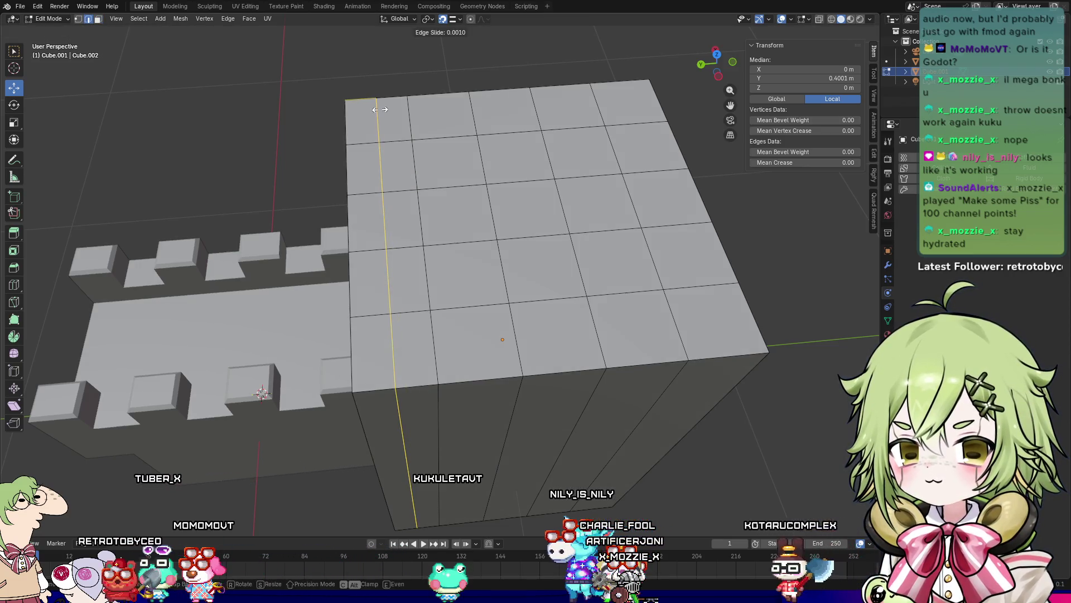
left_click(363, 365)
right_click(363, 367)
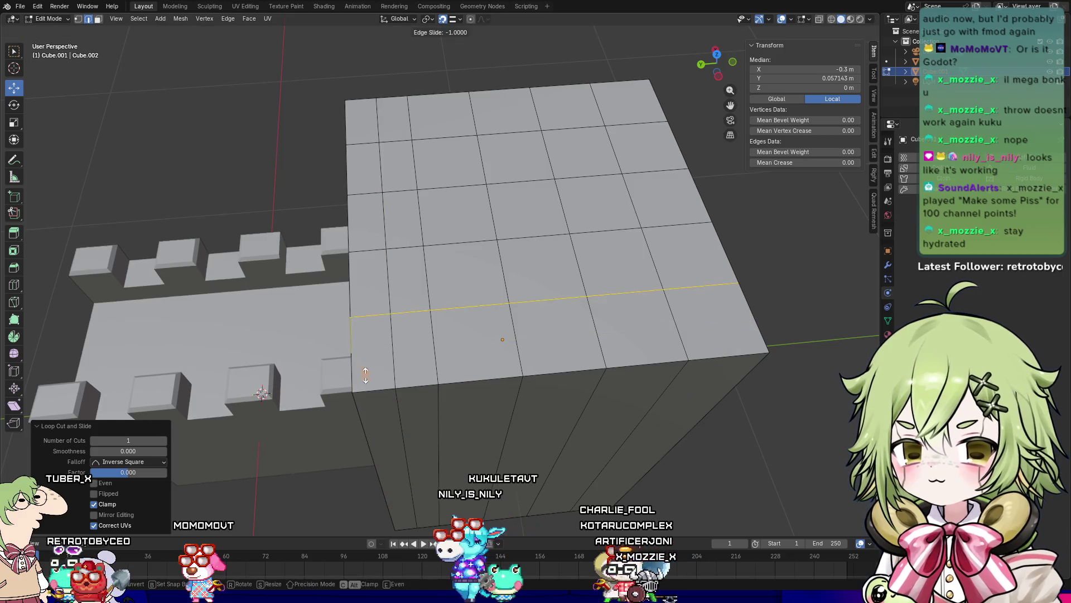
key("ctrl+r")
left_click(712, 342)
right_click(712, 343)
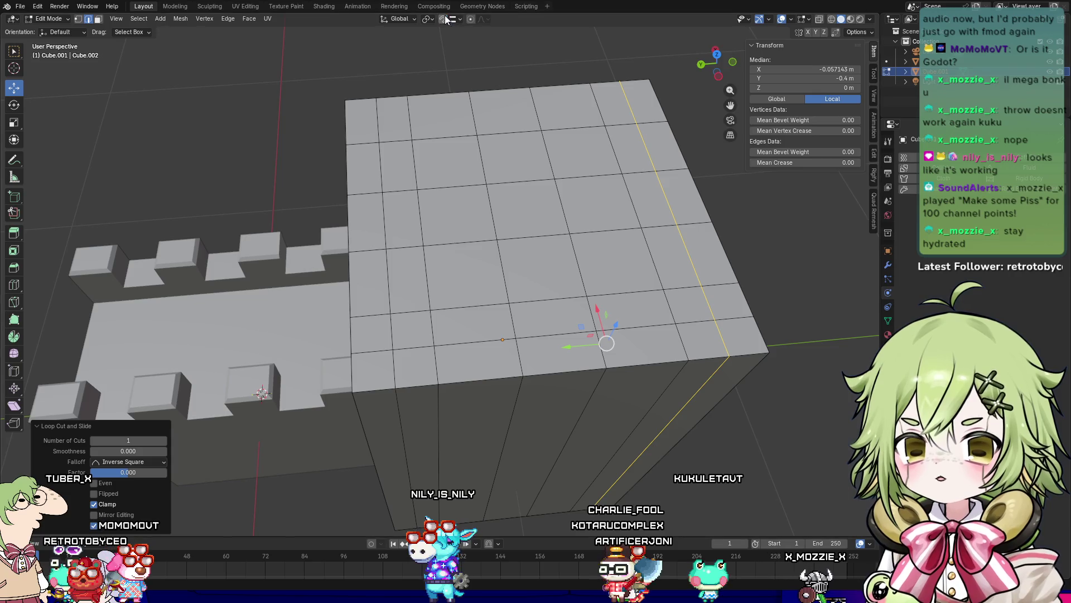
middle_click_drag(395, 181, 491, 150)
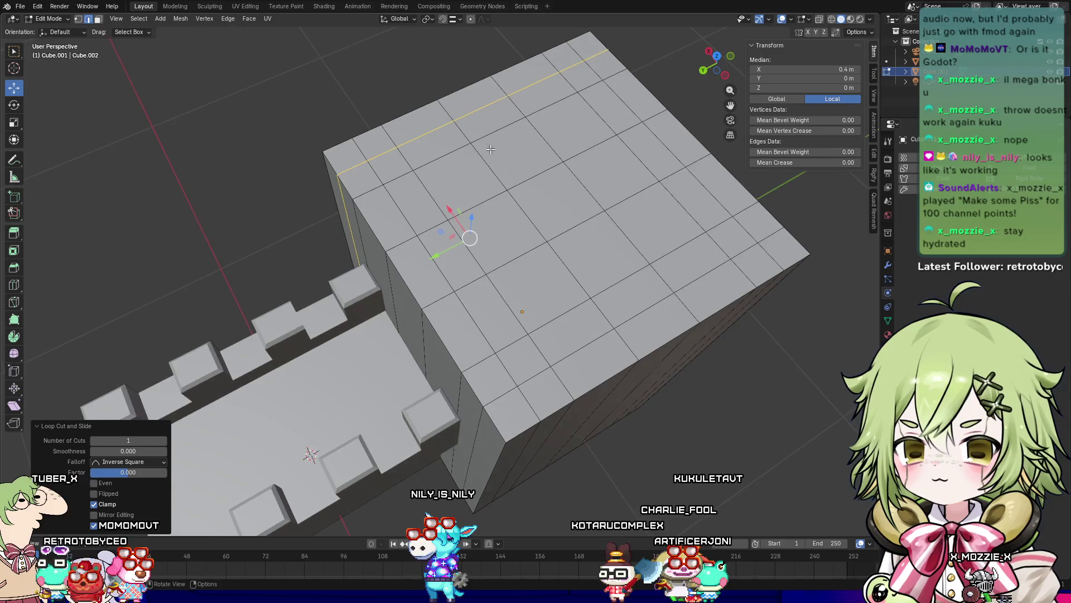
left_click(491, 149)
left_click(390, 162)
middle_click_drag(391, 162, 455, 158)
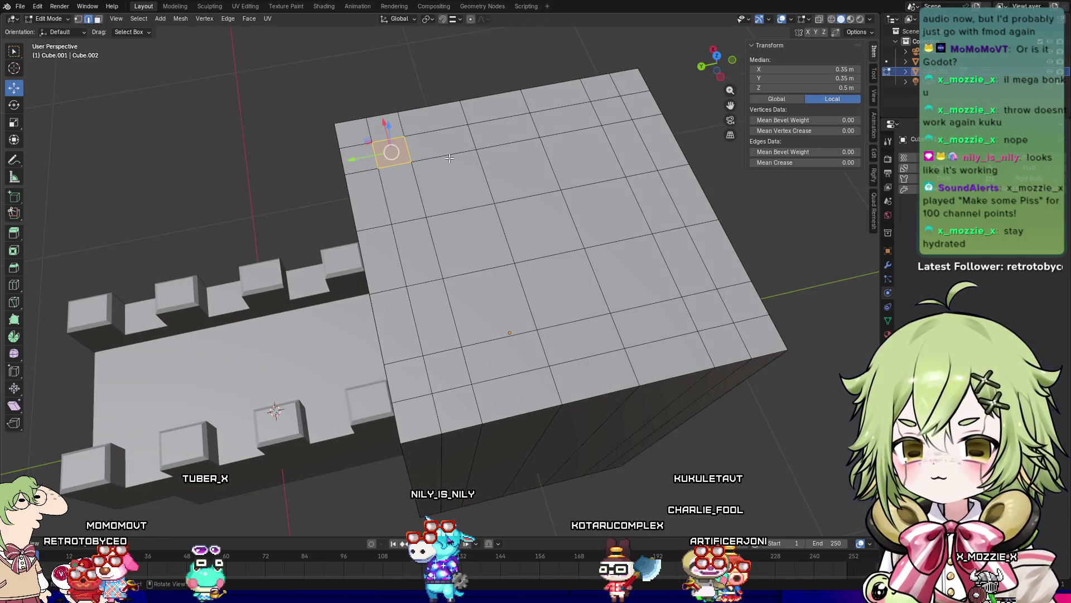
Step: In face mode, select the inner faces of the top, box-selecting a central block
key("3")
left_click(392, 153)
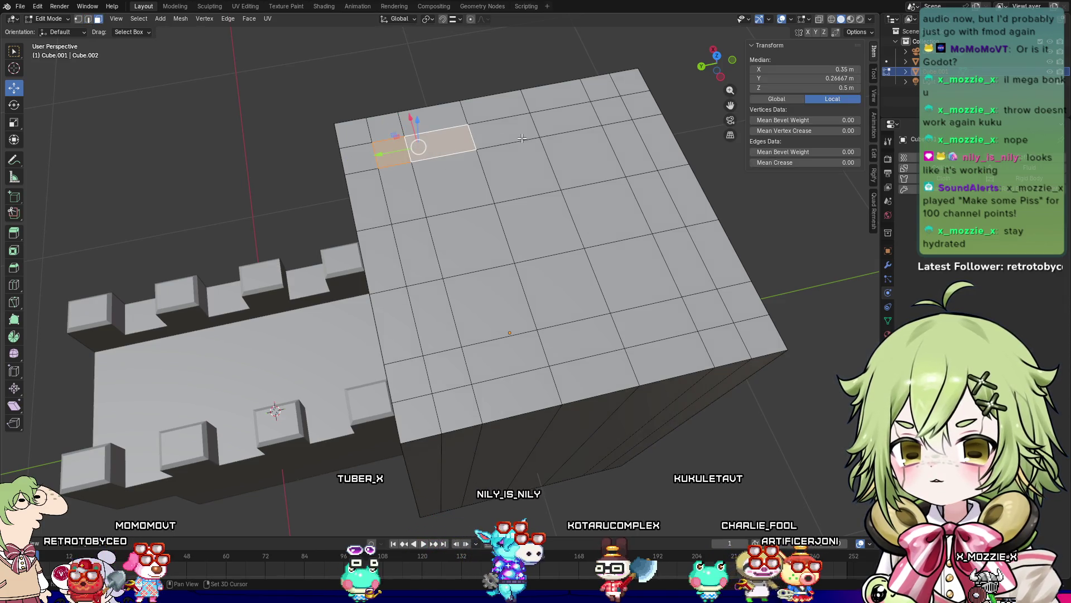
left_click(502, 135, "ctrl")
left_click(620, 109, "ctrl")
left_click(642, 148, "shift")
left_click(583, 159, "shift")
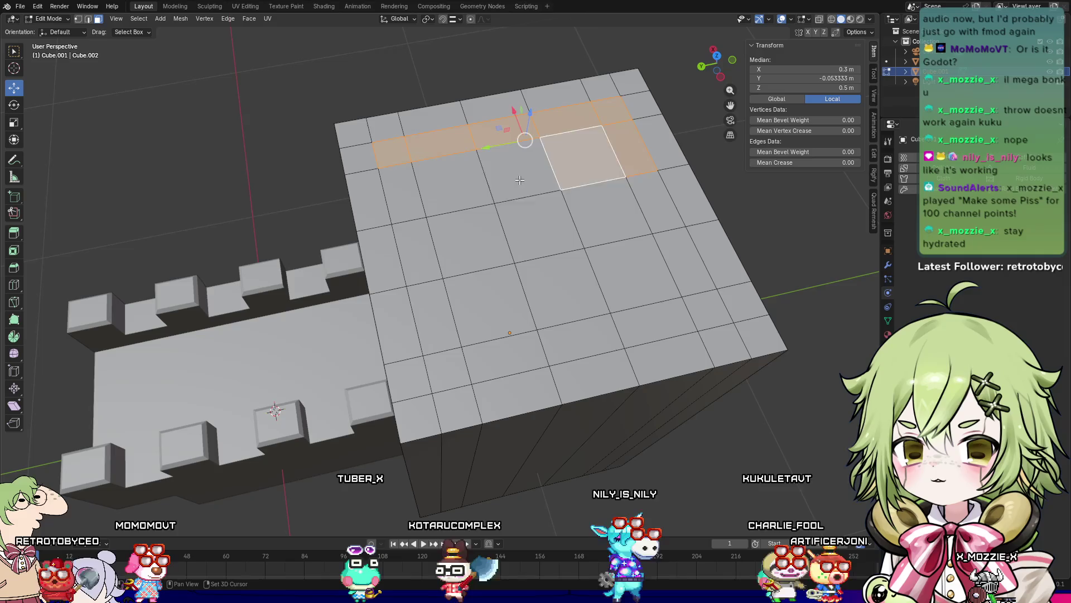
left_click(464, 187, "ctrl")
left_click_drag(428, 221, 537, 271, "shift")
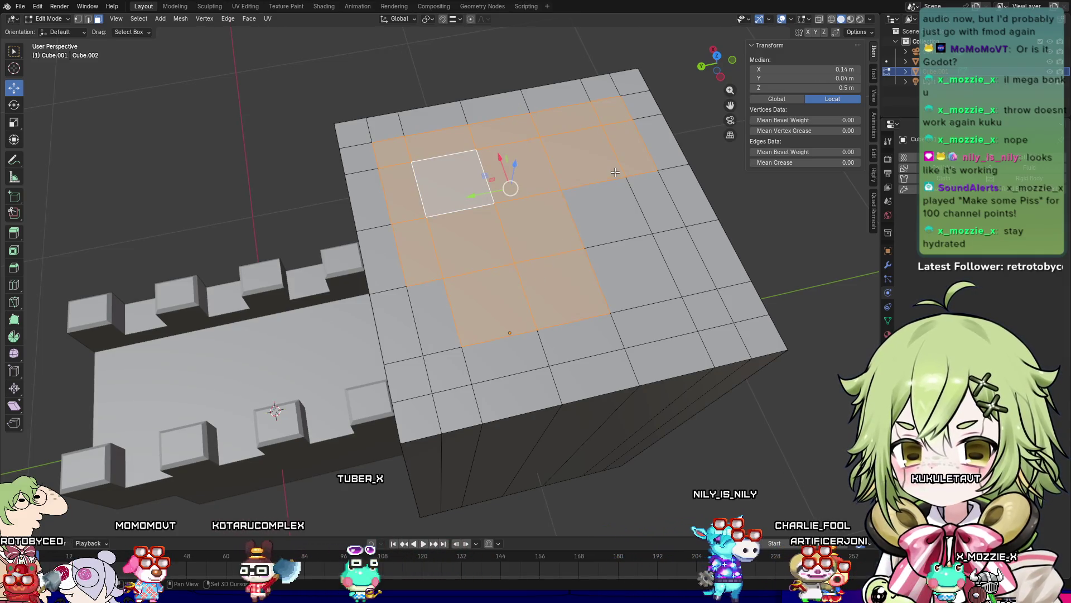
left_click(676, 255, "ctrl+shift")
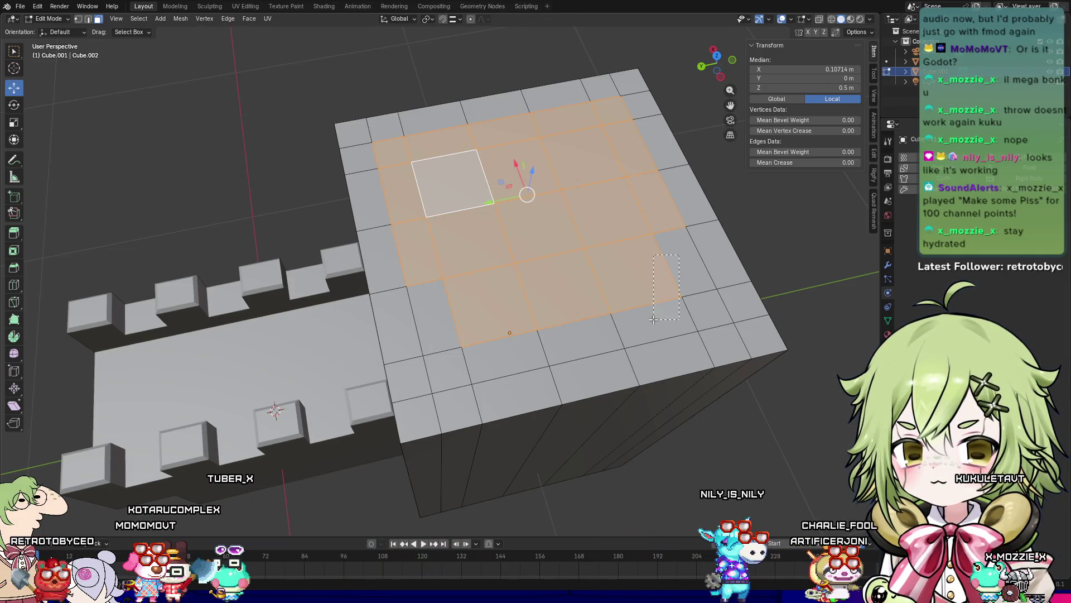
left_click(701, 315, "shift")
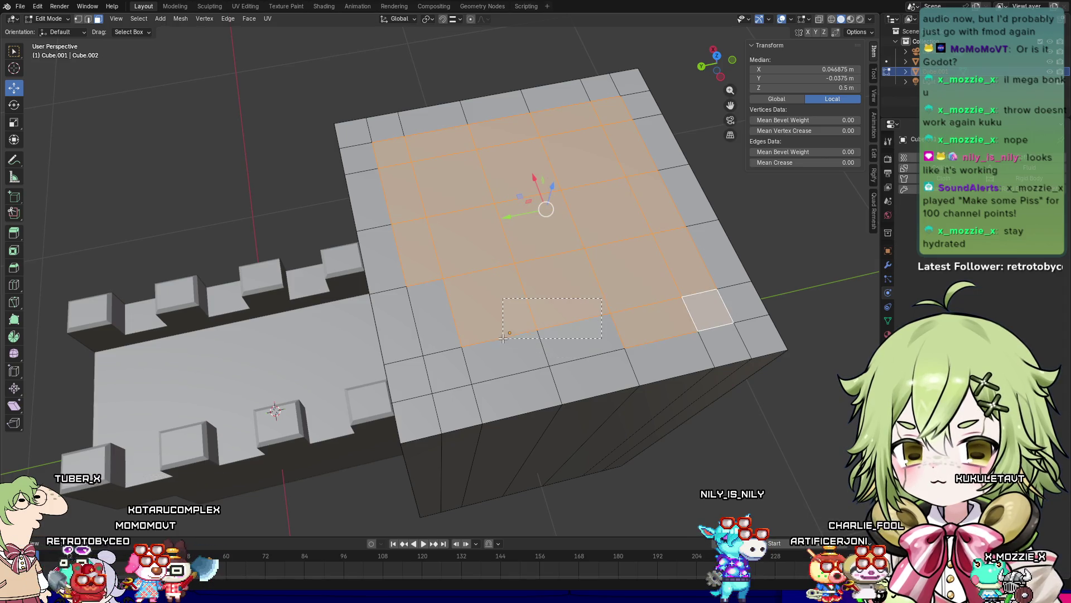
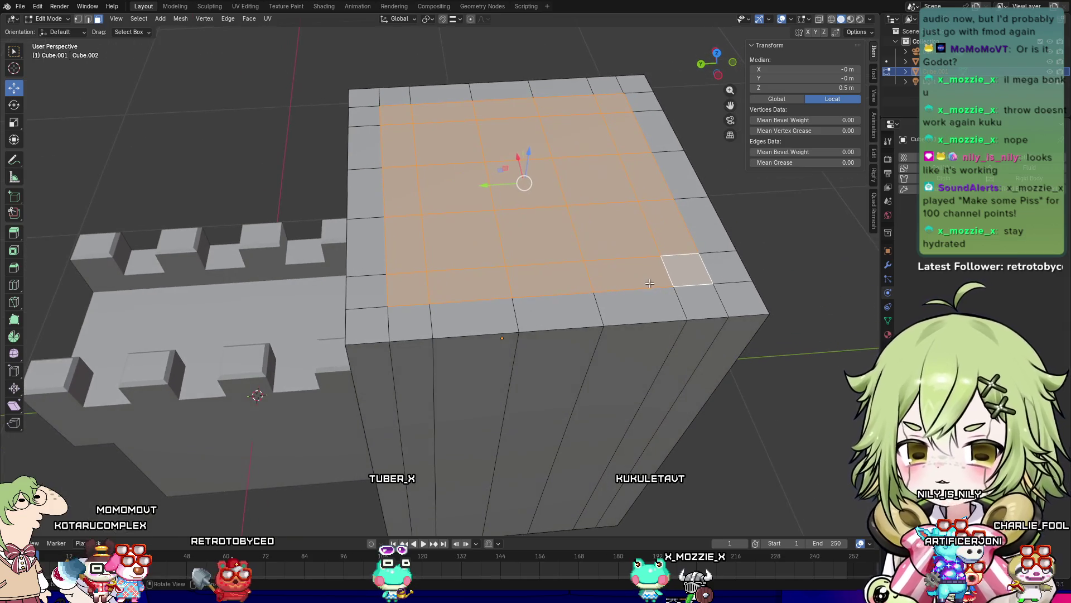
Step: Shrink/Fatten the selected top faces to -0.0918 m, sinking them inside a raised wall rim
right_click(594, 207)
left_click(580, 230)
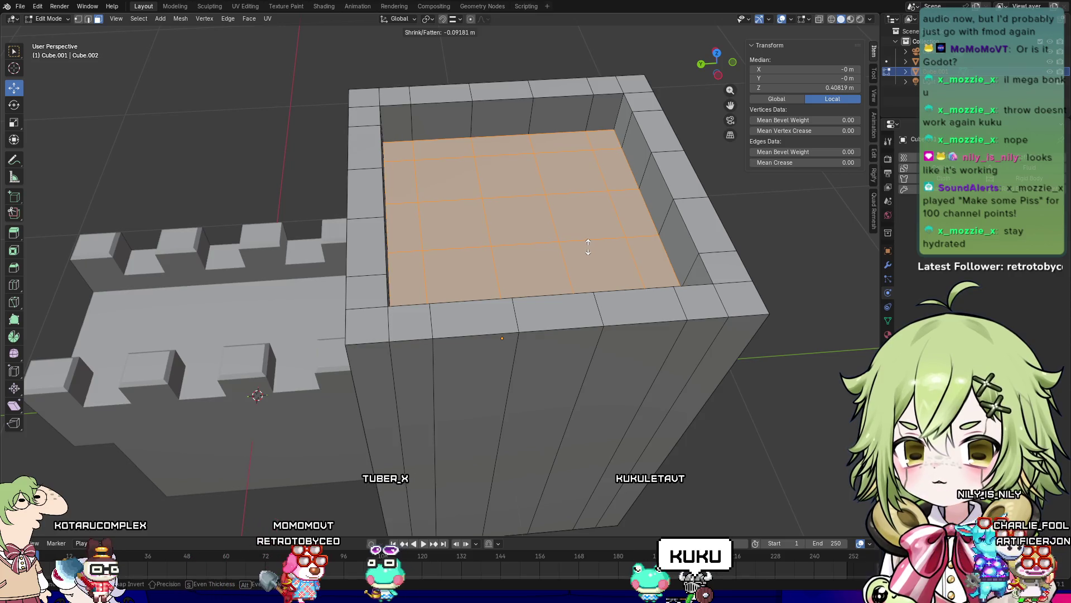
left_click(588, 246)
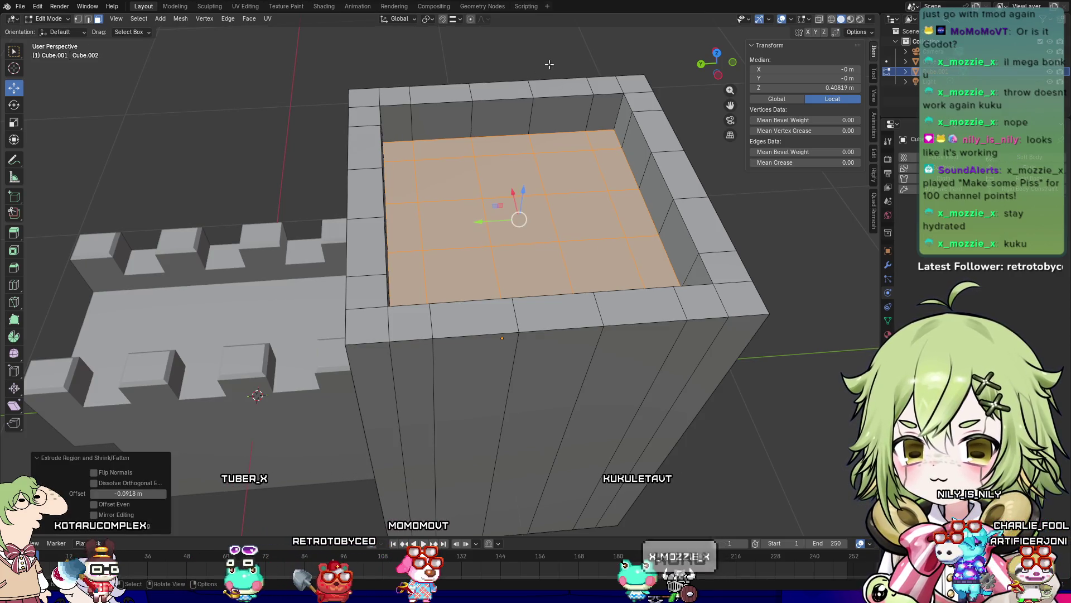
mouse_move(546, 64)
middle_mouse_down()
mouse_move(674, 159)
mouse_move(553, 163)
middle_mouse_up()
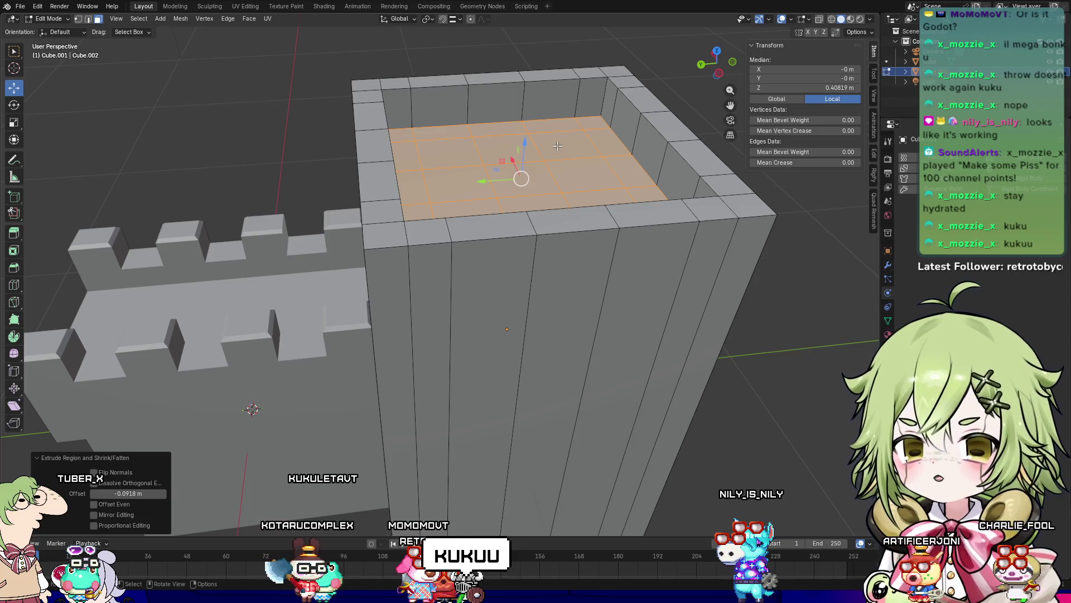
Step: Commit the pending edge loop at its centre and select a face on the tower top
left_click(411, 107)
right_click(412, 107)
middle_click_drag(564, 128, 466, 94)
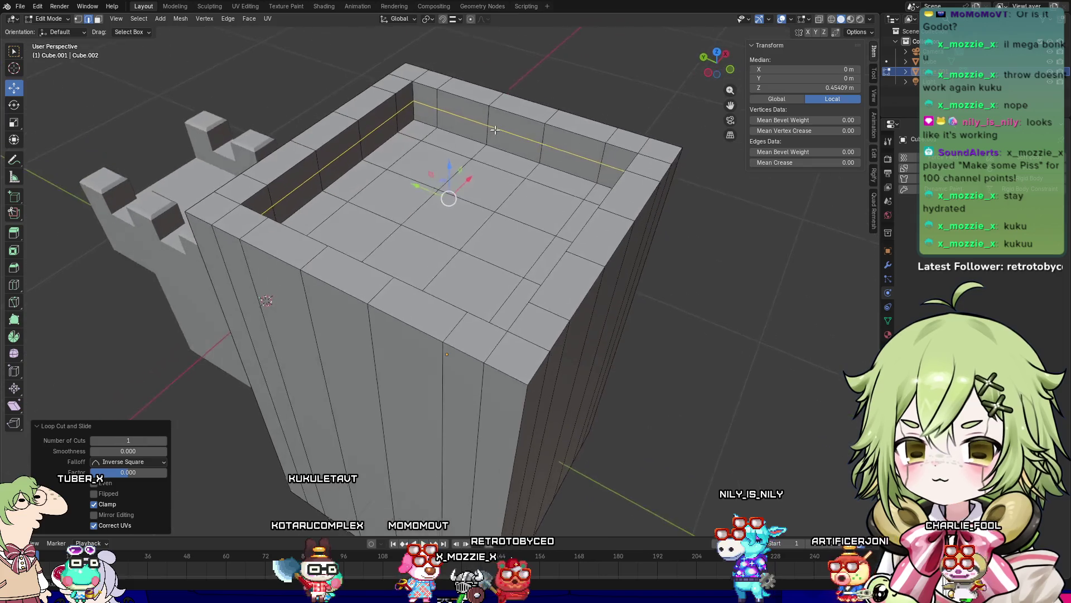
key("3")
left_click(469, 91)
middle_click_drag(541, 113, 423, 139)
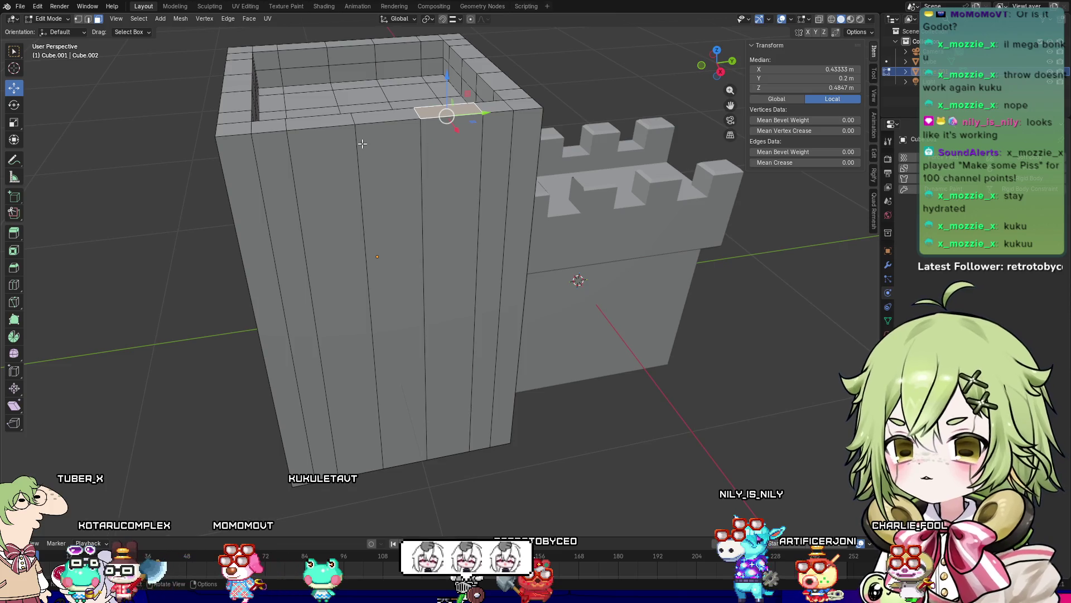
Step: Loop cut around the outer walls, placing the new loop just below the top rim
key("ctrl+r")
left_click(340, 138)
mouse_move(340, 138)
middle_mouse_down()
mouse_move(608, 197)
mouse_move(456, 139)
middle_mouse_up()
key("ctrl+r")
left_click(447, 181)
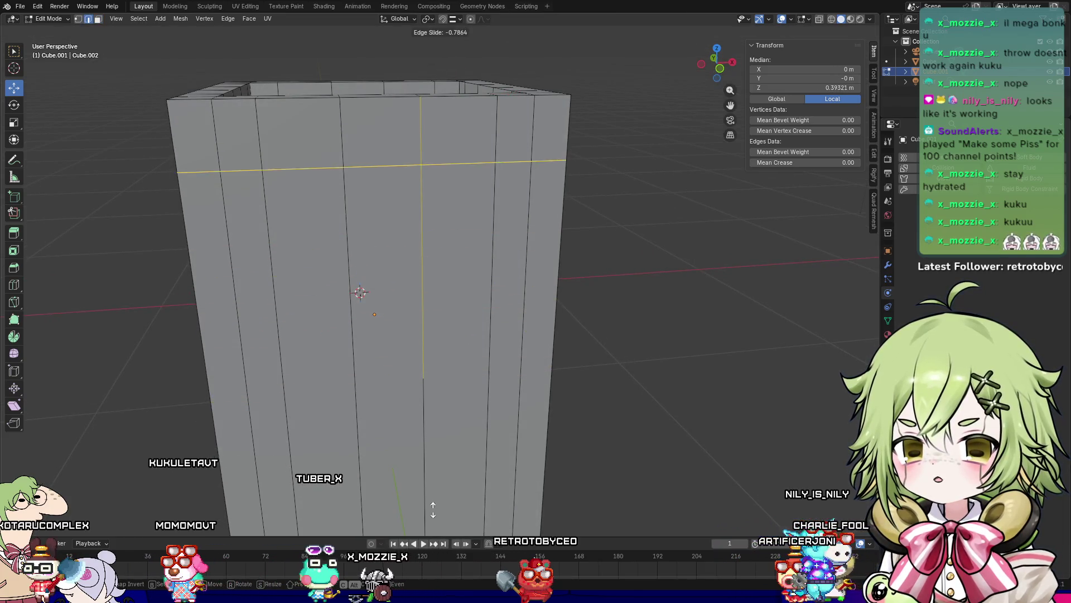
left_click(442, 478)
mouse_move(443, 478)
middle_mouse_down()
mouse_move(424, 503)
mouse_move(368, 530)
middle_mouse_up()
Step: Turn on X-ray and frame the new edge loop in front orthographic view
middle_click_drag(853, 19, 800, 28)
middle_click_drag(613, 73, 738, 32)
left_click(818, 21)
middle_click_drag(818, 21, 818, 346)
key("KP_1")
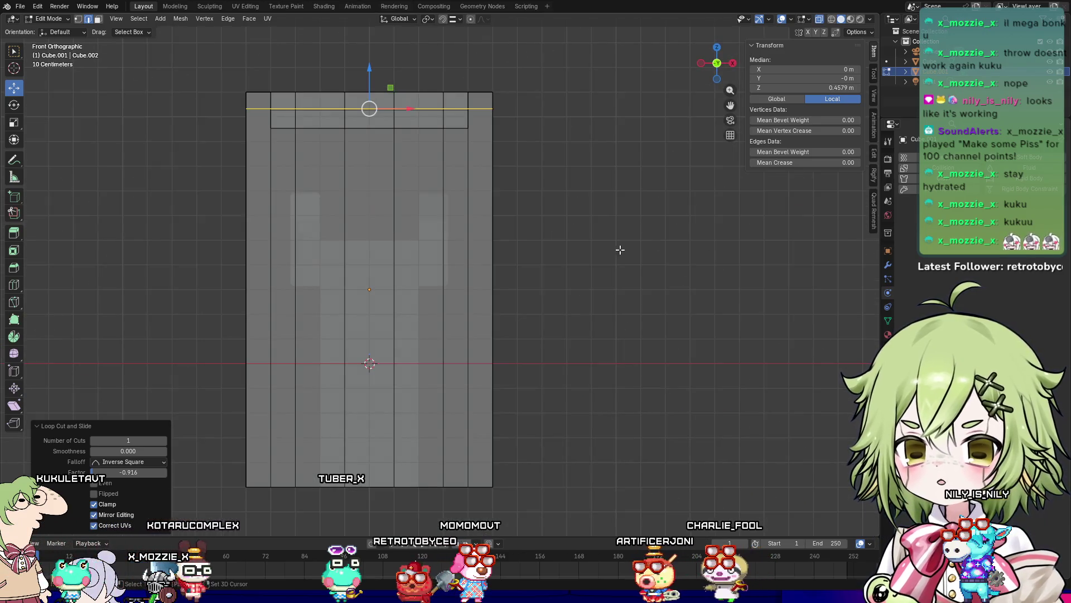
middle_click_drag(622, 251, 647, 352, "shift")
scroll(648, 352, "up", 5)
mouse_move(508, 196)
middle_mouse_down("shift")
mouse_move(547, 438)
mouse_move(471, 364)
middle_mouse_up("shift")
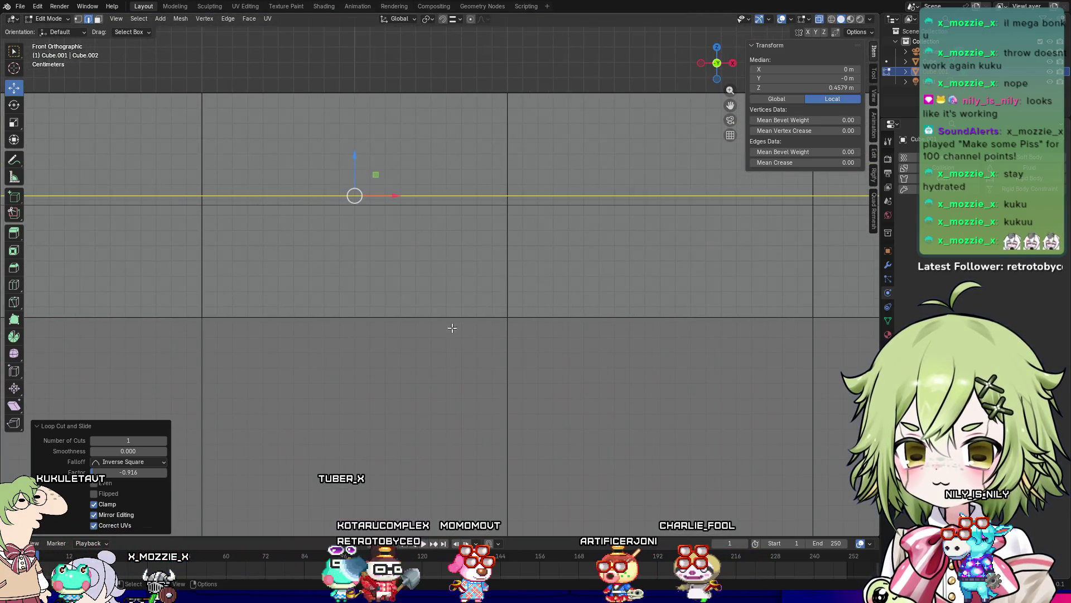
Step: Lower the new edge loop about 0.0076 m along Z to sit level with the sunken top
left_click_drag(356, 157, 357, 166)
scroll(470, 170, "down", 3)
mouse_move(523, 98)
middle_mouse_down()
mouse_move(406, 122)
mouse_move(650, 52)
middle_mouse_up()
middle_click_drag(502, 184, 499, 217)
scroll(499, 210, "down", 2)
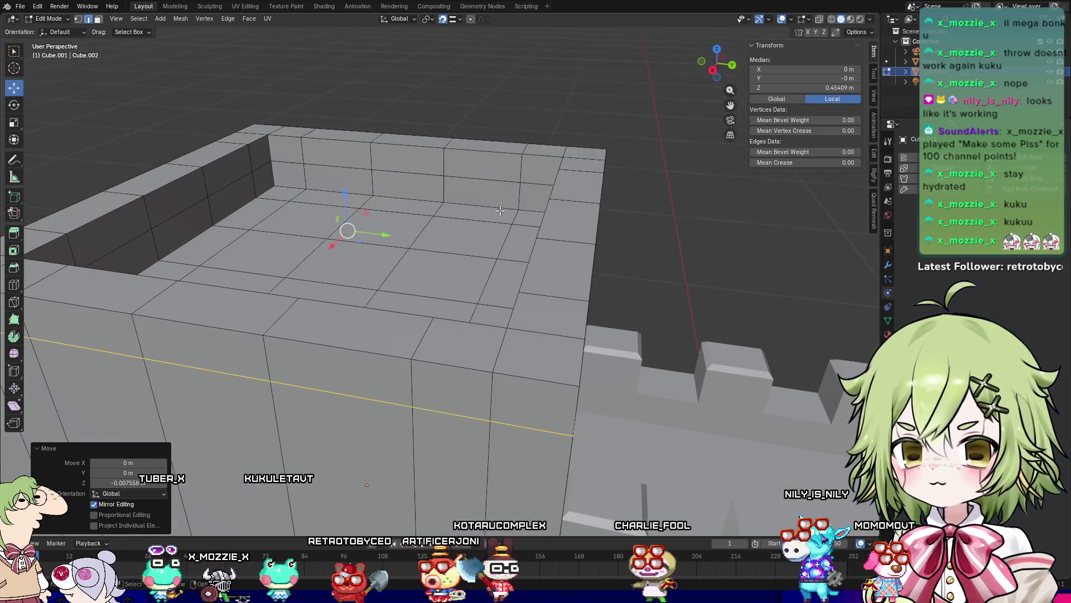
Step: Pick a few rim block faces in face select mode, then clear the selection to start over
key("3")
left_click(216, 308)
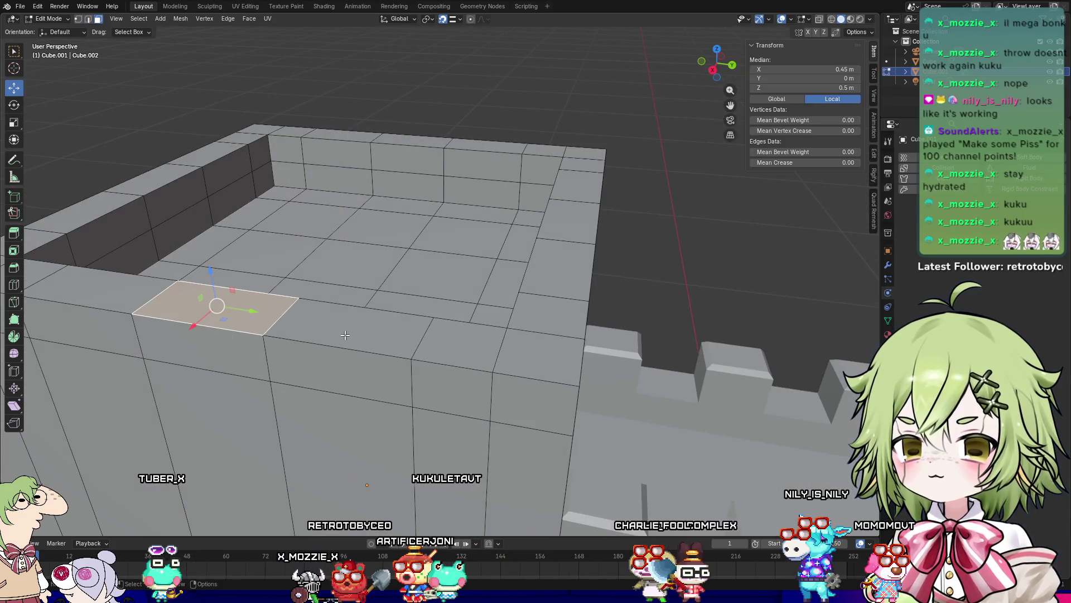
middle_click_drag(345, 335, 296, 257)
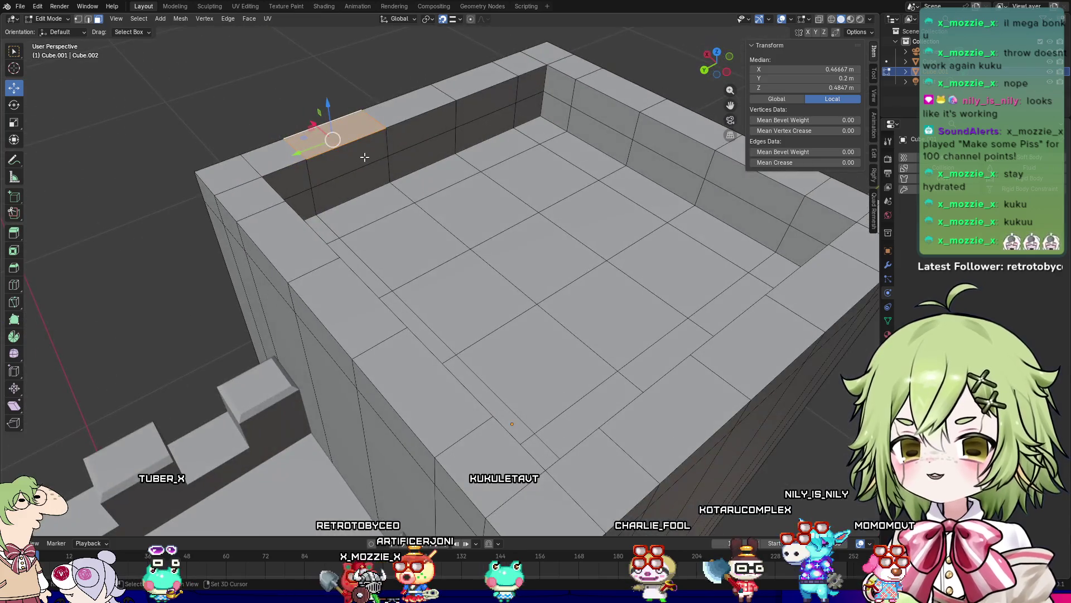
left_click(352, 179)
left_click(478, 110, "shift")
mouse_move(478, 110)
middle_mouse_down()
mouse_move(535, 178)
mouse_move(288, 246)
middle_mouse_up()
left_click(98, 306, "shift")
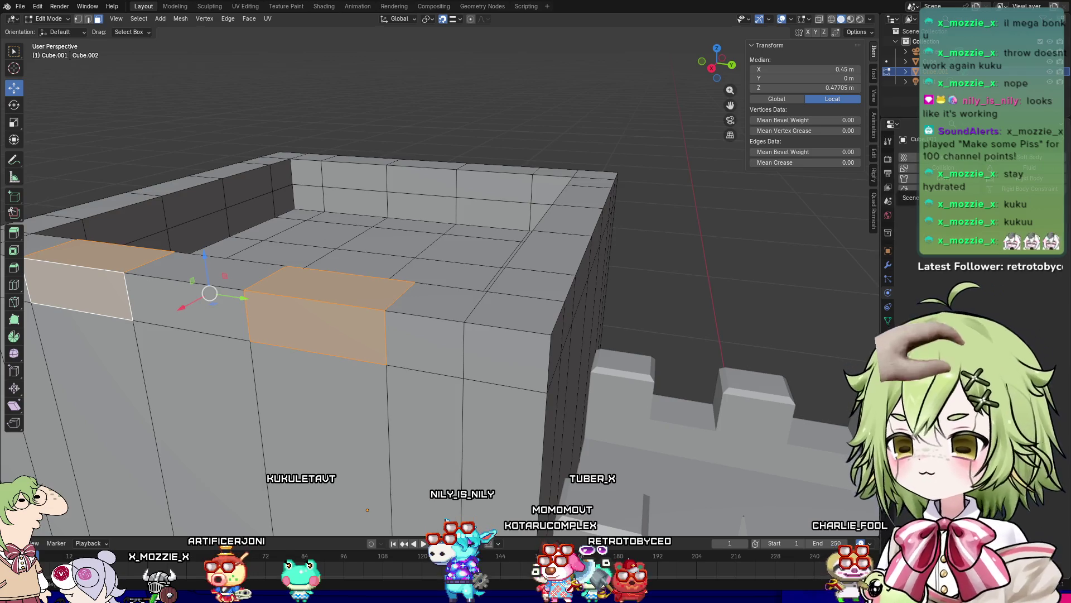
left_click(584, 99)
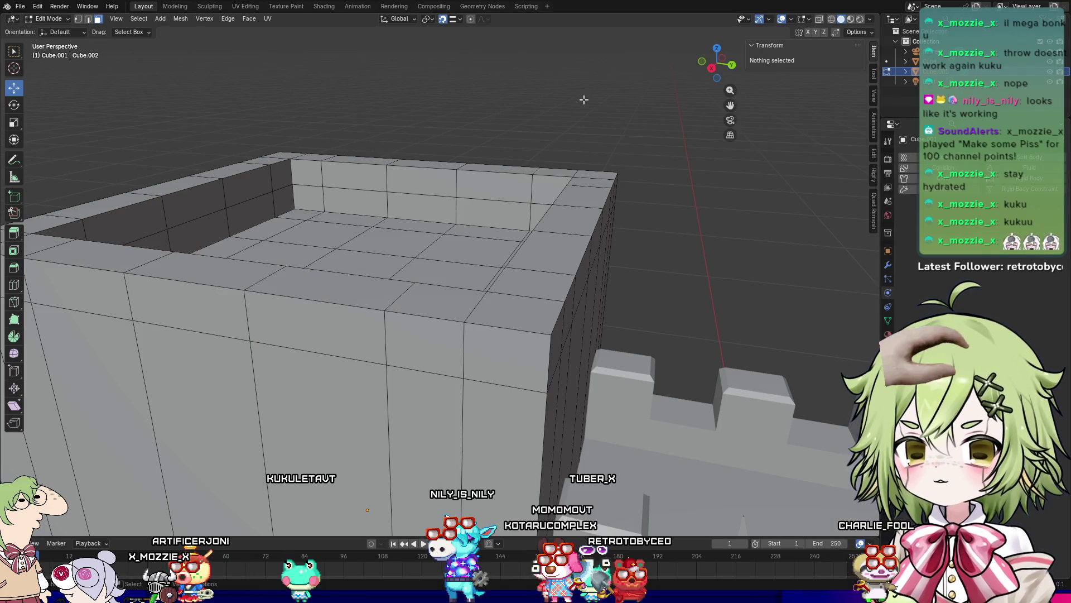
Step: Select the top and front faces of the first two alternating rim blocks
key("KP_8")
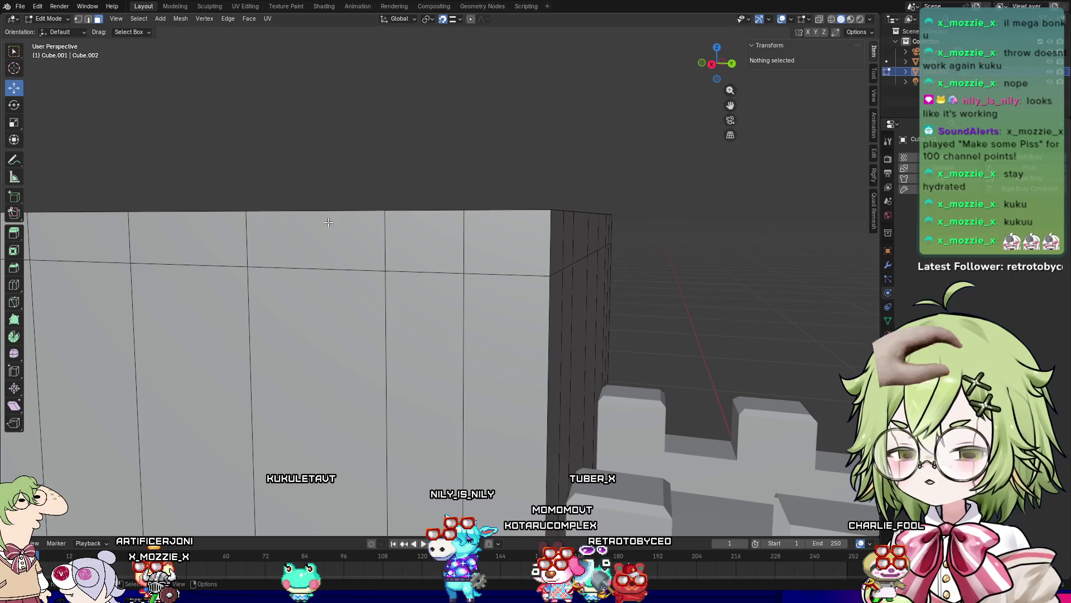
key("KP_2")
key("KP_2")
key("KP_2")
key("KP_8")
key("KP_8")
key("KP_4")
key("KP_6")
key("KP_6")
key("KP_6")
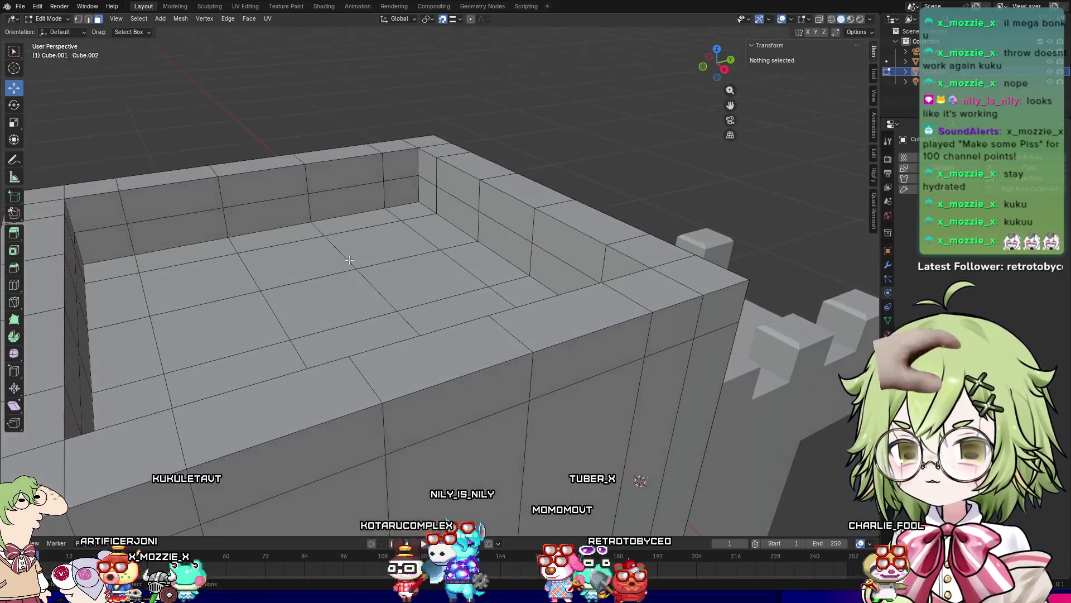
left_click(301, 423)
left_click(284, 458, "shift")
left_click(591, 368, "shift")
left_click(564, 321, "shift")
Step: Add top and side faces of further alternating blocks along the far, front and right walls
middle_click_drag(433, 358, 551, 357)
left_click(575, 211, "shift")
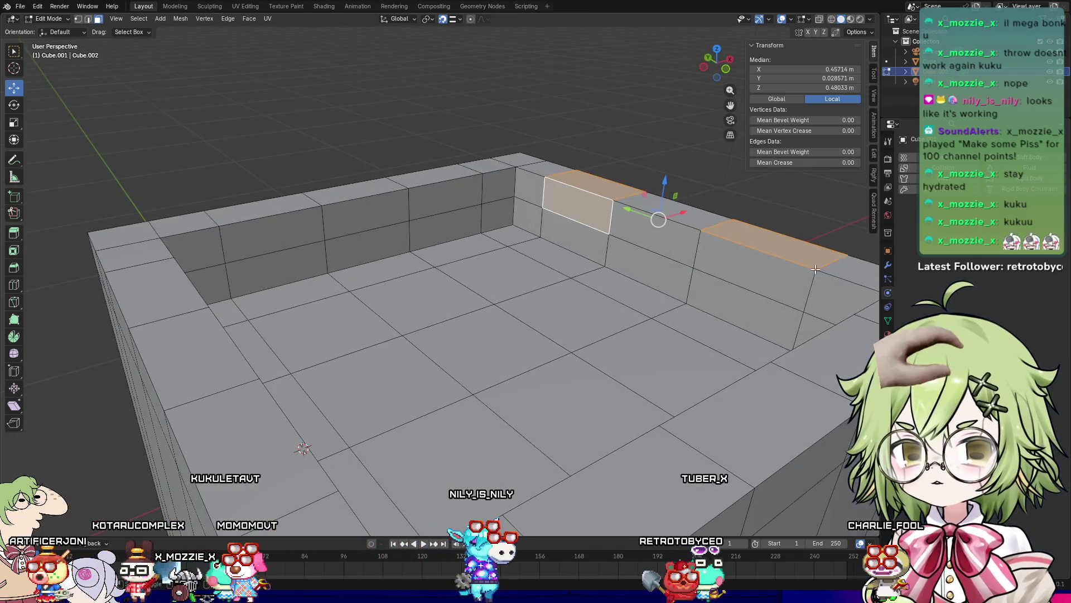
left_click(756, 265, "shift")
mouse_move(756, 265)
middle_mouse_down()
mouse_move(480, 338)
mouse_move(424, 365)
middle_mouse_up()
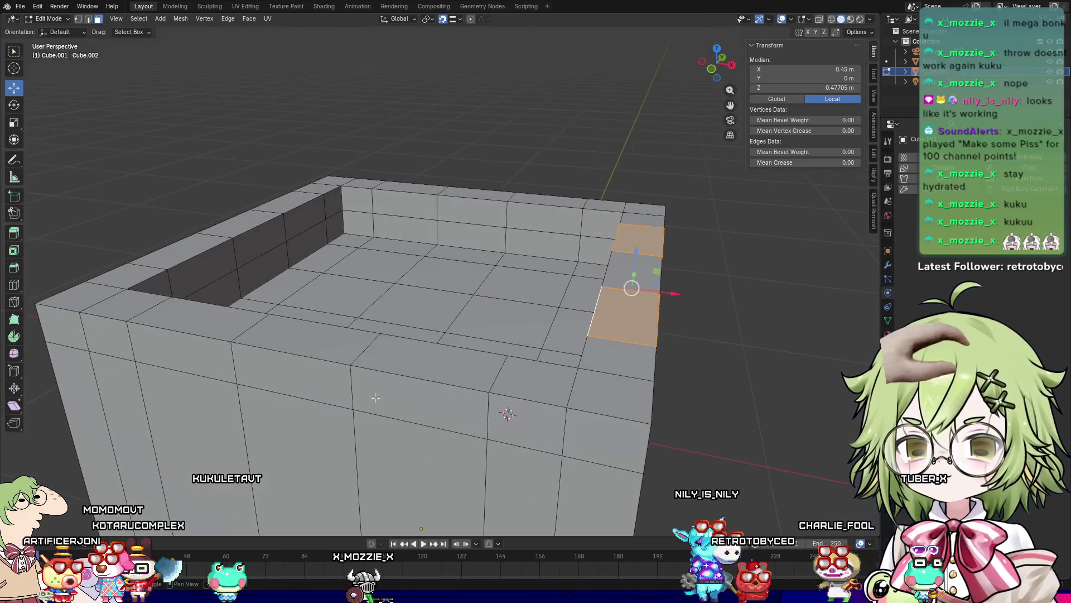
left_click(417, 369, "shift")
left_click(418, 365, "shift")
left_click(201, 318, "shift")
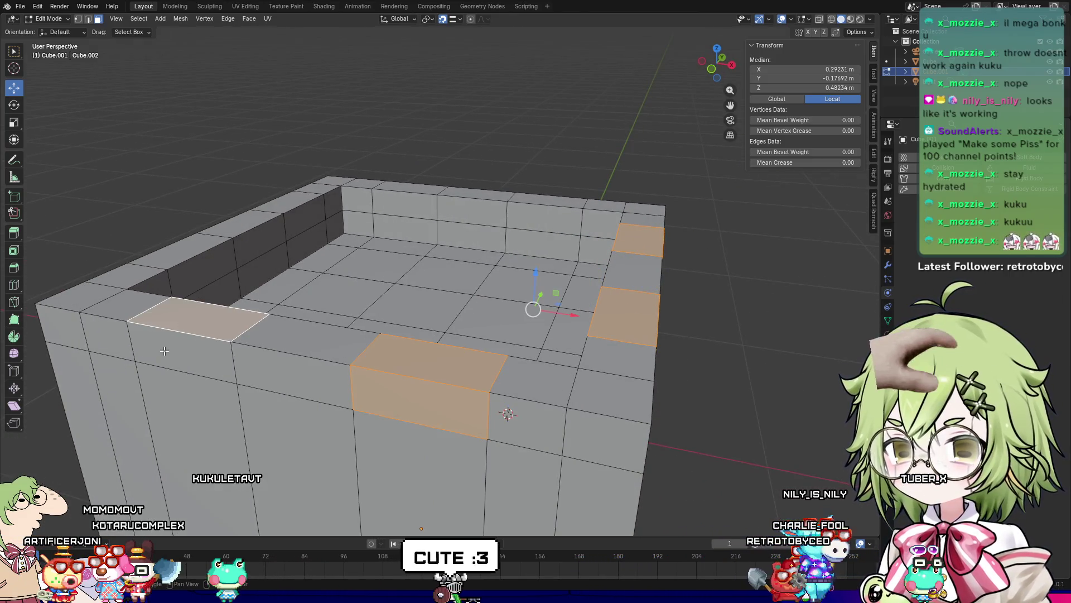
left_click(184, 351, "shift")
middle_click_drag(416, 280, 359, 263)
left_click(381, 222, "shift")
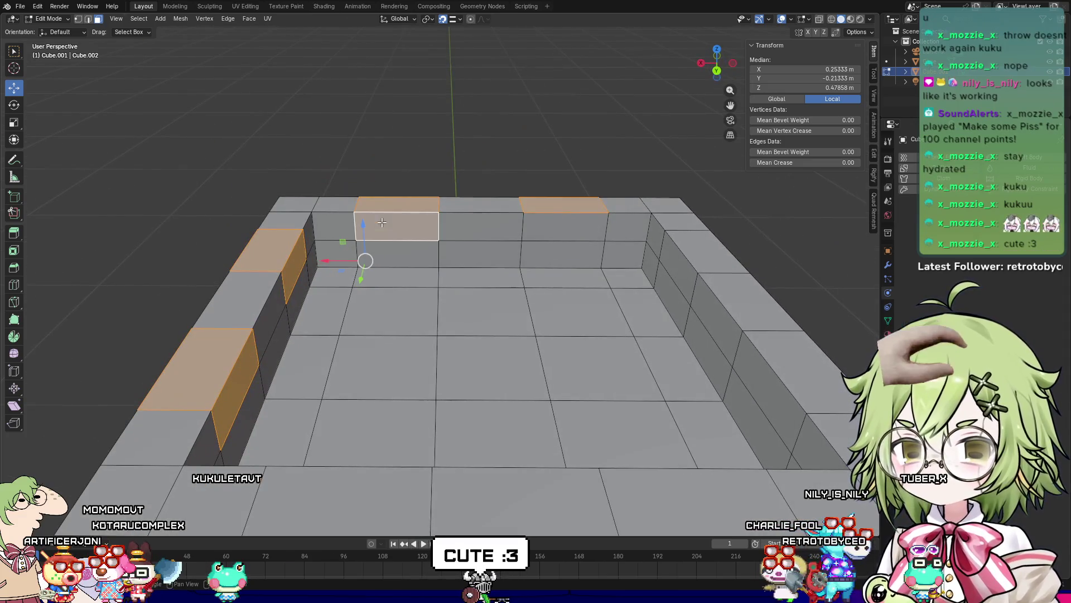
left_click(590, 237, "shift")
left_click(709, 250, "shift")
left_click(687, 277, "shift")
Step: Finish the ring by adding top and front faces of the remaining alternating rim blocks
middle_click_drag(686, 276, 653, 371)
left_click(653, 371, "shift")
left_click(252, 401, "shift")
middle_click_drag(251, 402, 357, 251)
left_click(422, 189, "shift")
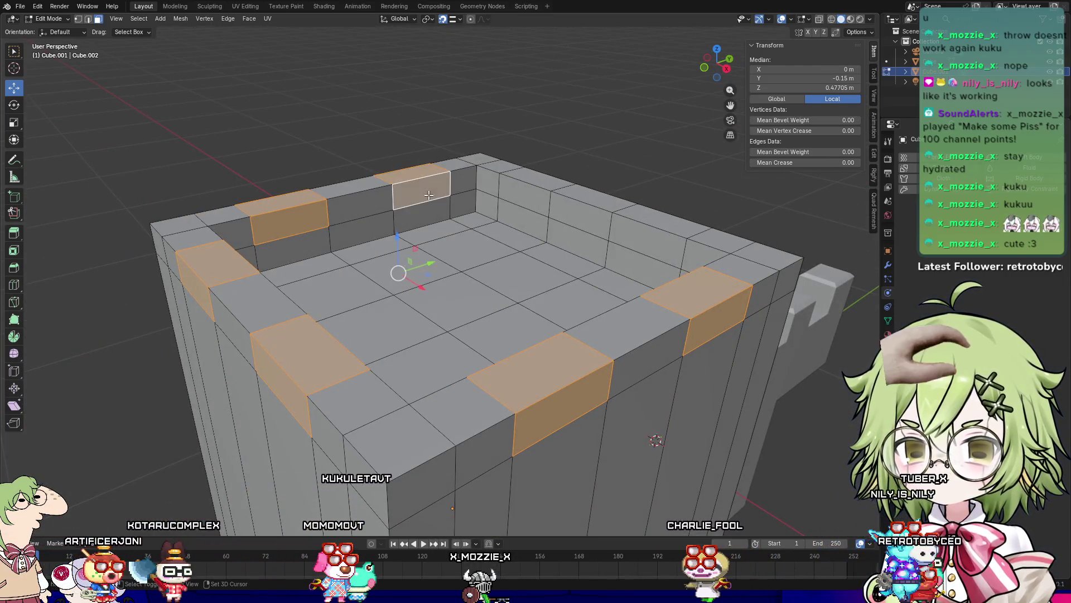
left_click(535, 191, "shift")
middle_click_drag(535, 191, 662, 309)
left_click(796, 380, "shift")
left_click(469, 424, "shift")
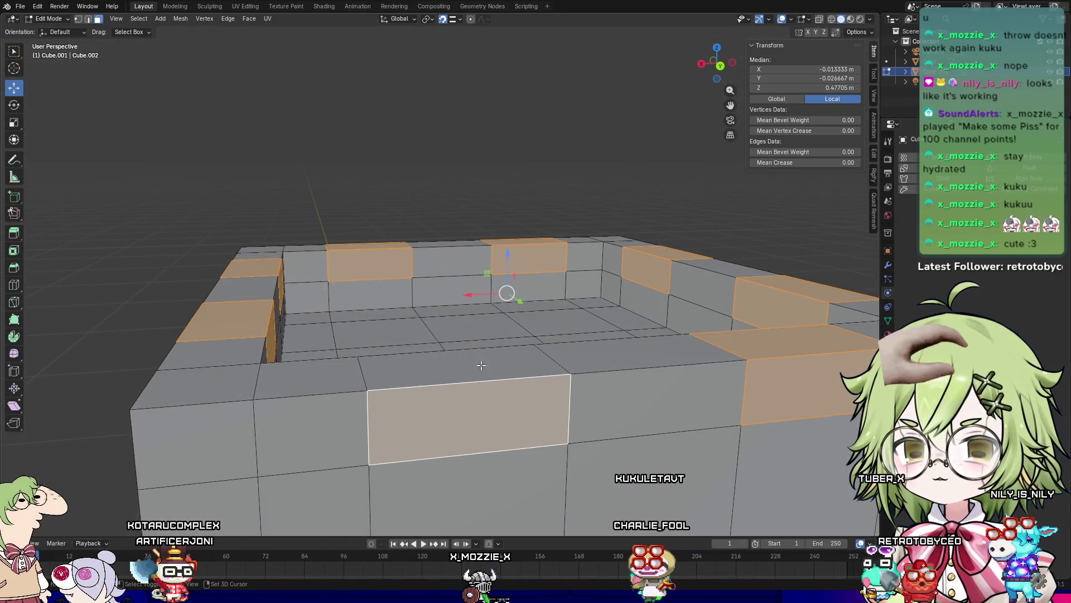
left_click(468, 360, "shift")
middle_click_drag(469, 359, 260, 383)
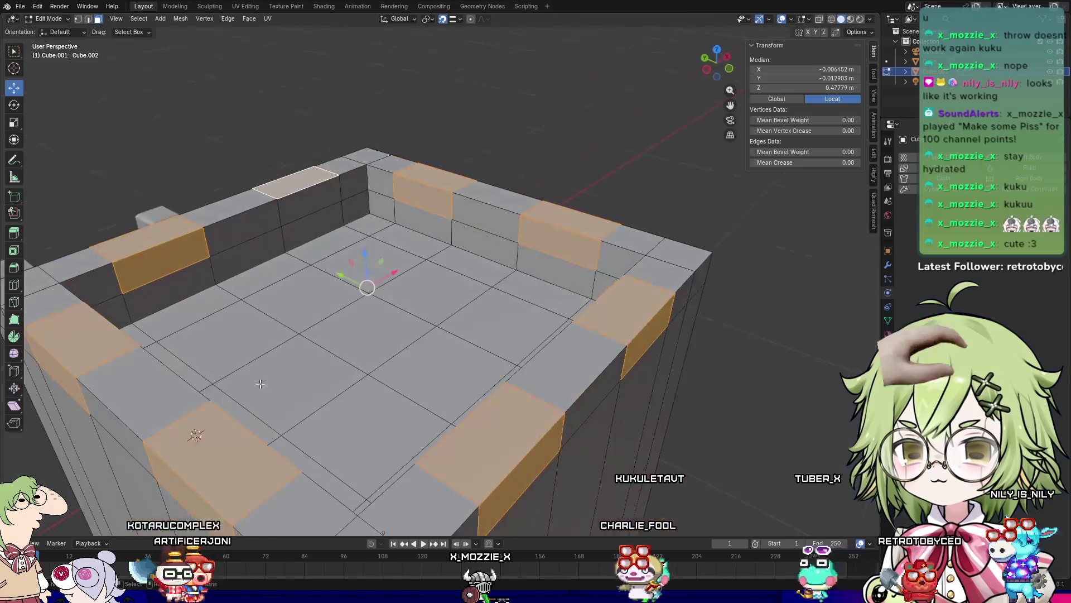
Step: Delete the selected rim faces to cut open the battlement gaps
left_click(321, 196, "shift")
right_click(322, 204)
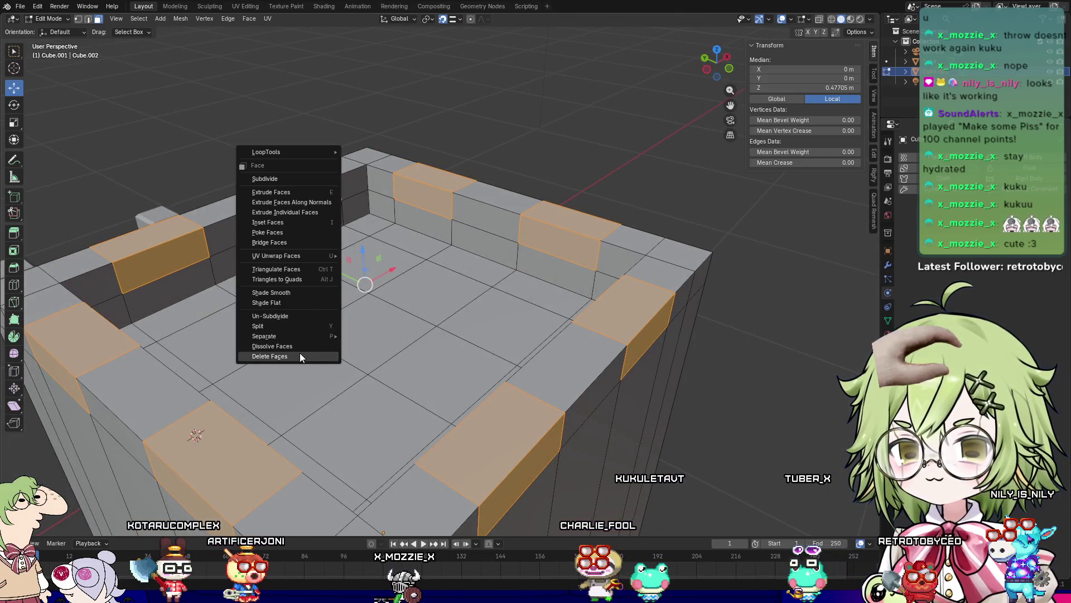
left_click(300, 351)
mouse_move(299, 351)
middle_mouse_down()
mouse_move(280, 283)
mouse_move(255, 249)
middle_mouse_up()
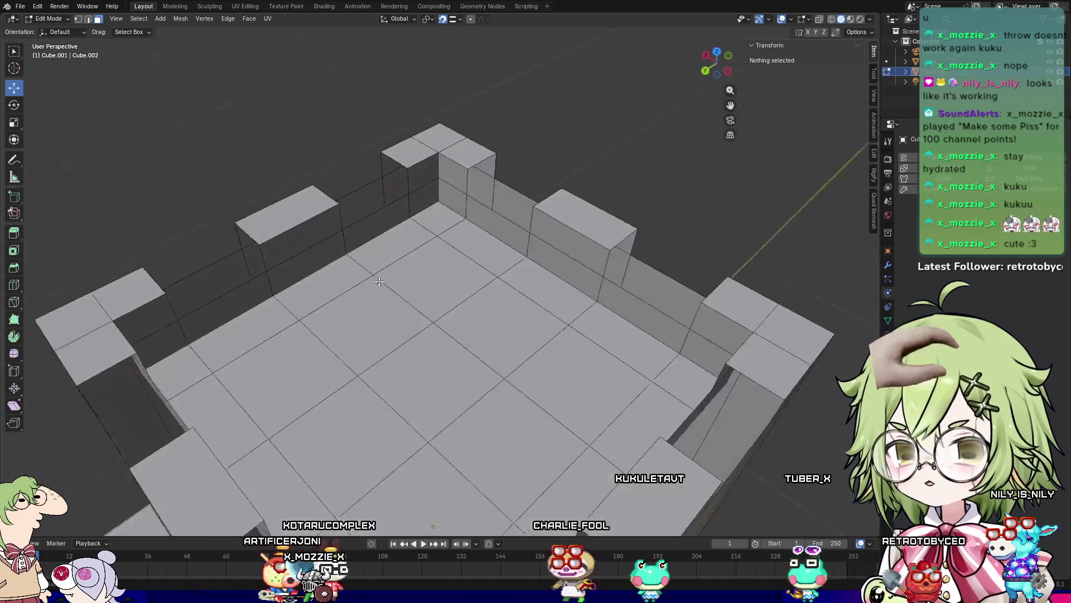
Step: In edge select mode, bridge edges to close the first three gap walls
key("2")
left_click(242, 259)
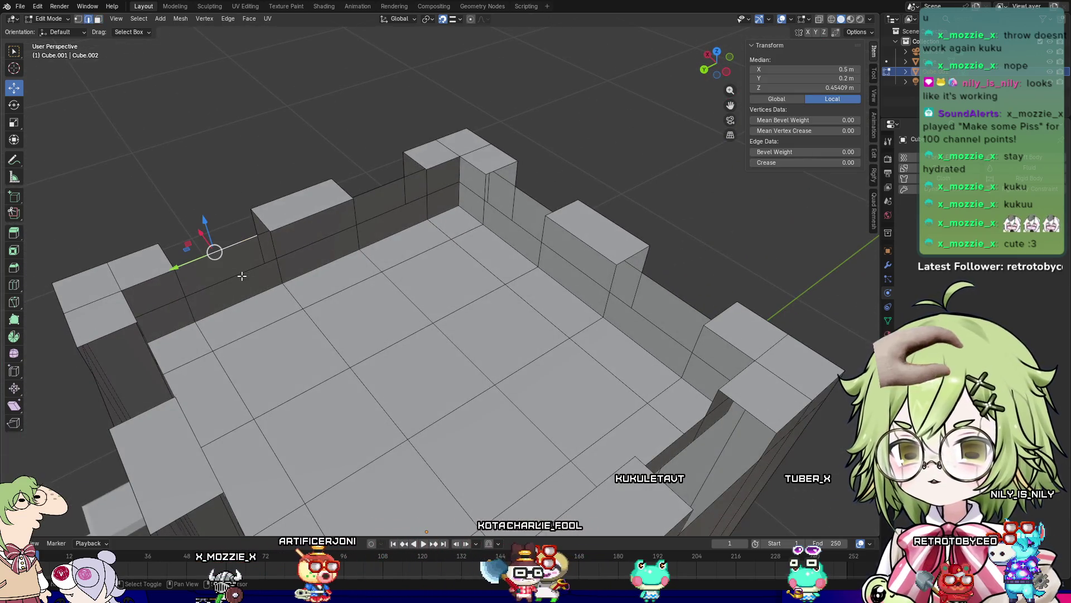
right_click(248, 280)
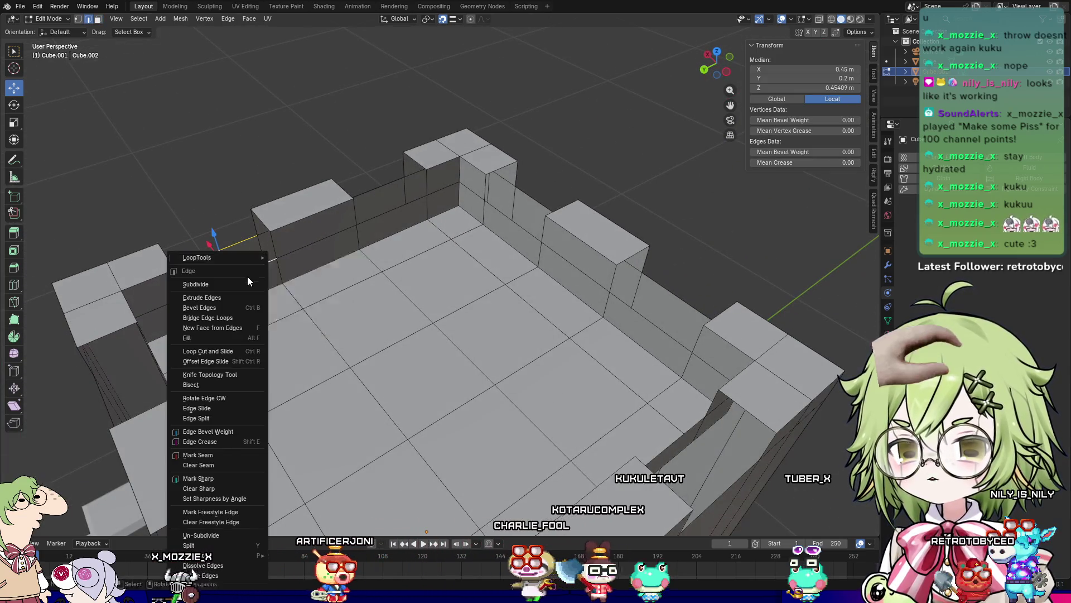
left_click(234, 317)
left_click(372, 192)
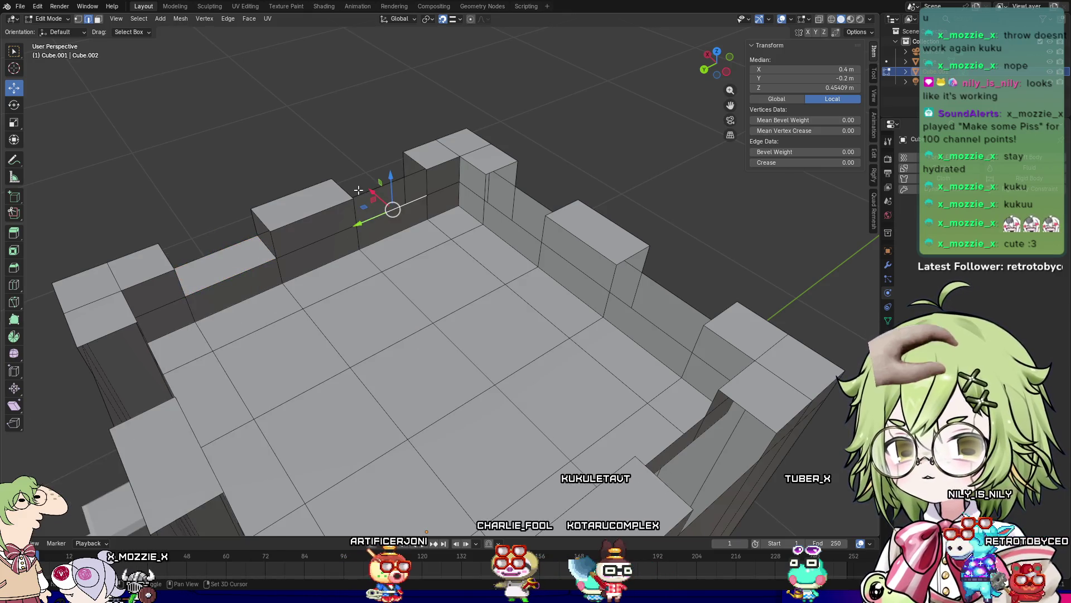
right_click(364, 193)
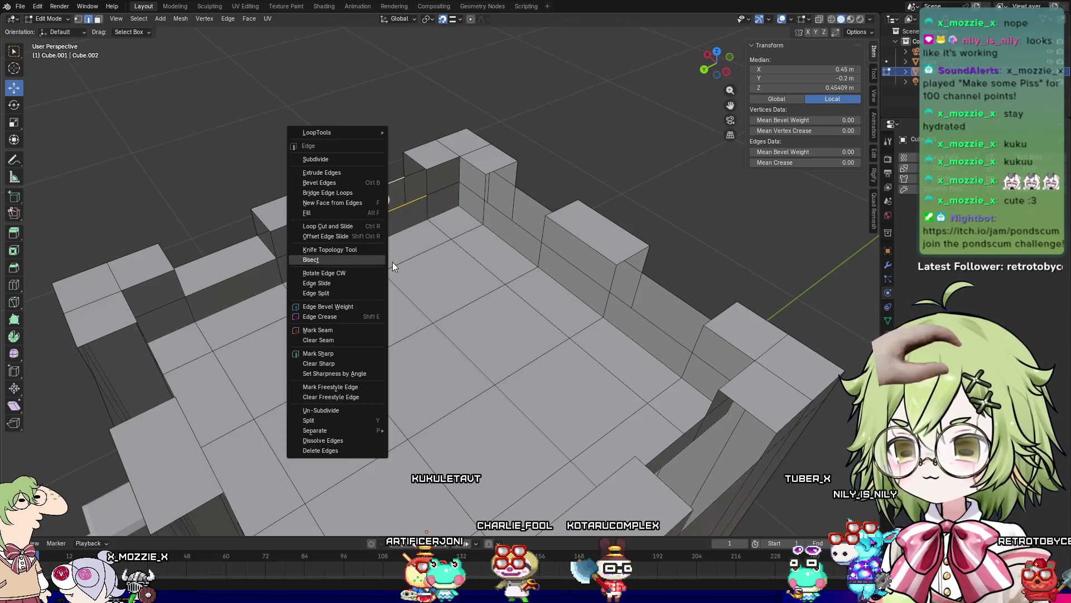
left_click(349, 194)
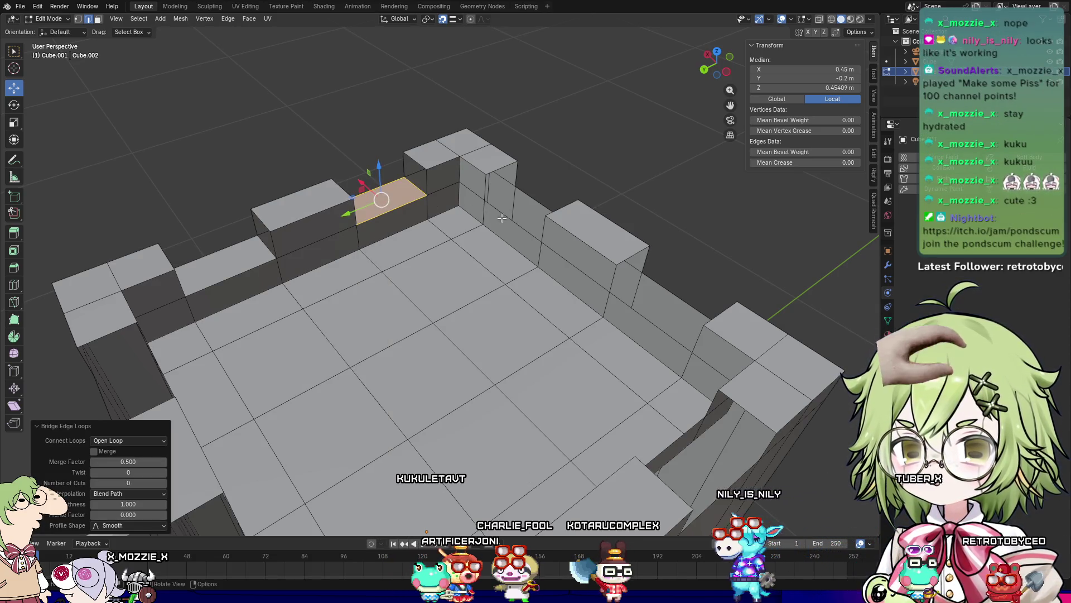
left_click(504, 225)
right_click(535, 211)
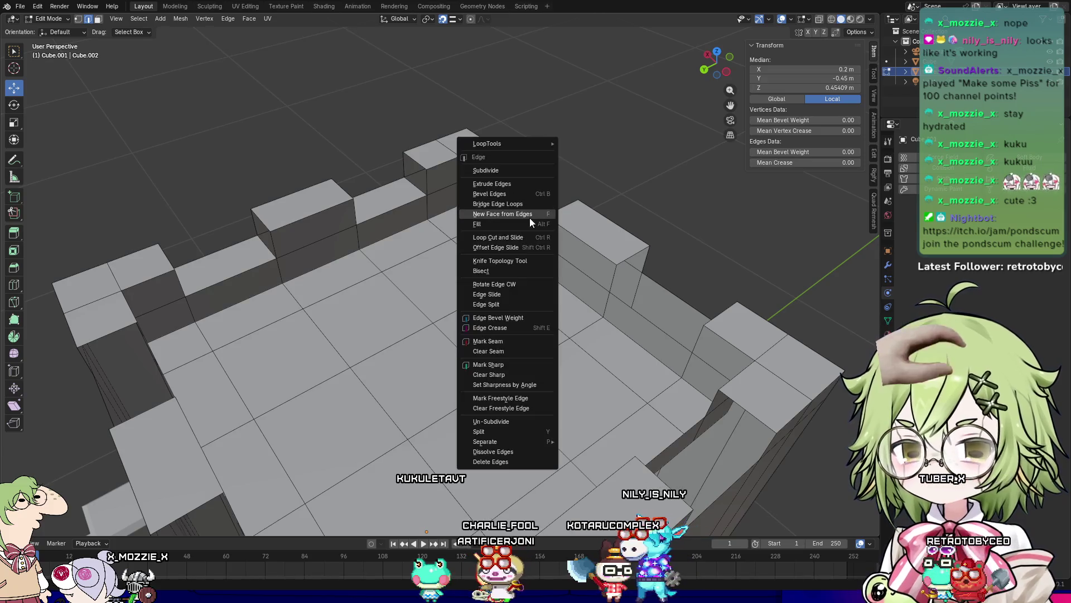
left_click(526, 207)
mouse_move(526, 207)
middle_mouse_down()
mouse_move(657, 212)
mouse_move(514, 396)
mouse_move(424, 313)
middle_mouse_up()
Step: Bridge edge pairs to close the next two gaps around the rim
left_click(417, 304)
left_click(447, 271, "shift")
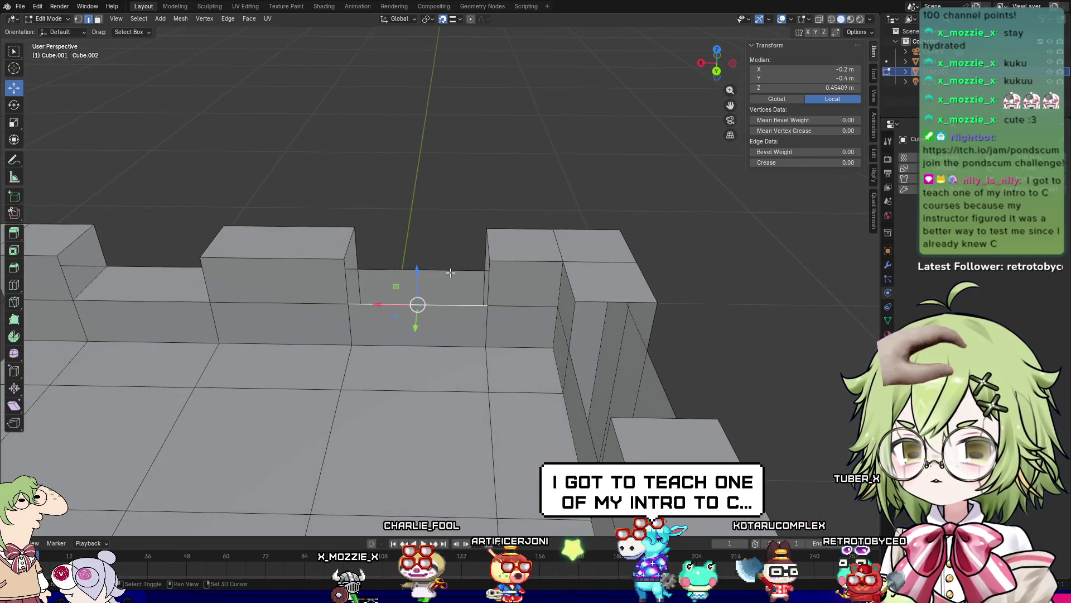
right_click(450, 272)
left_click(432, 273)
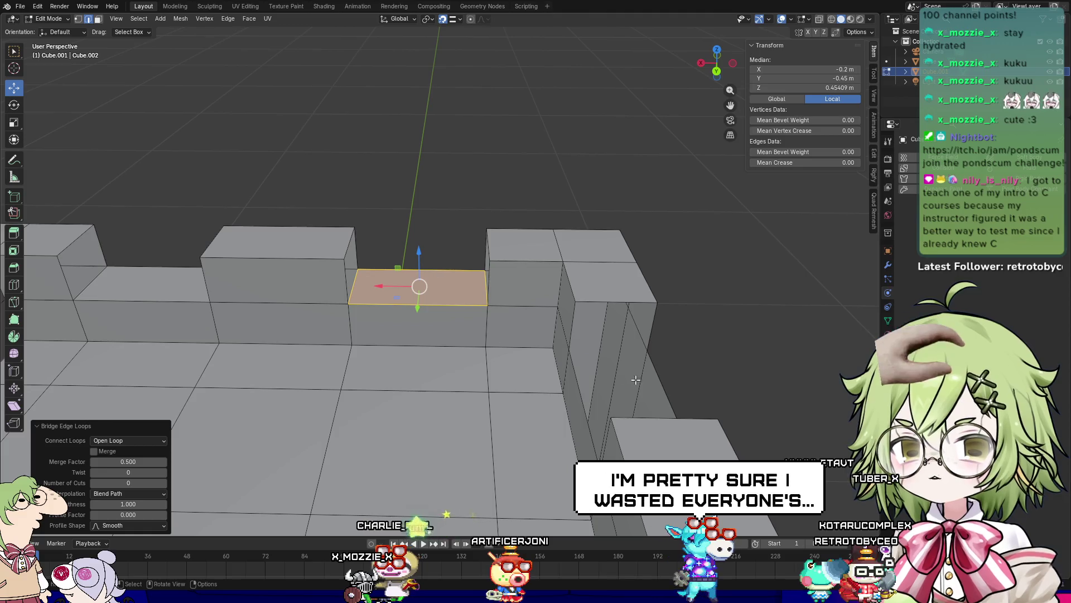
left_click(577, 404)
middle_click_drag(577, 404, 652, 401)
right_click(605, 312)
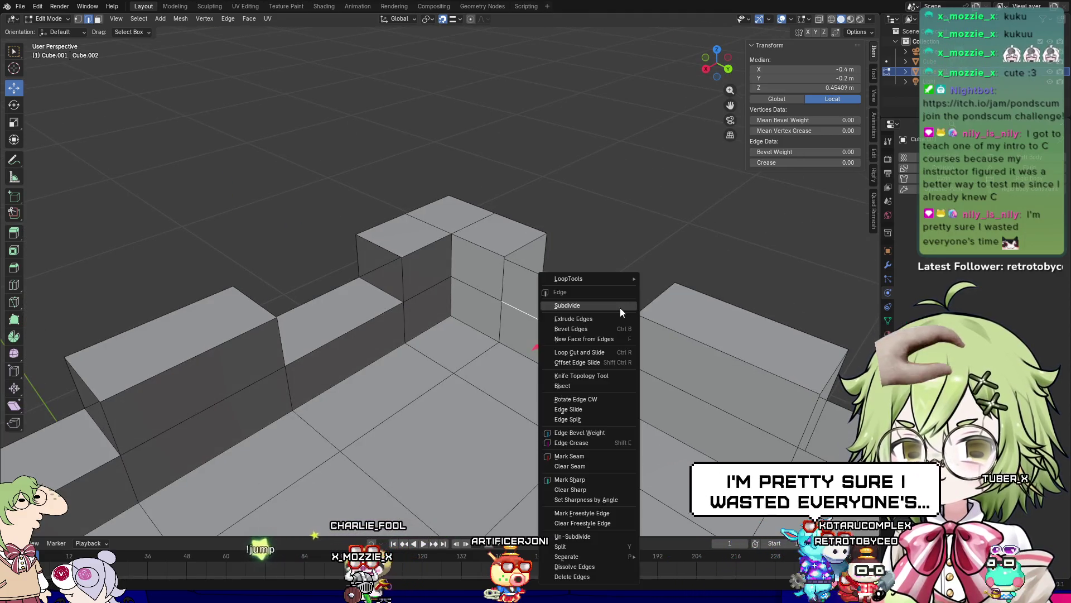
right_click(598, 295)
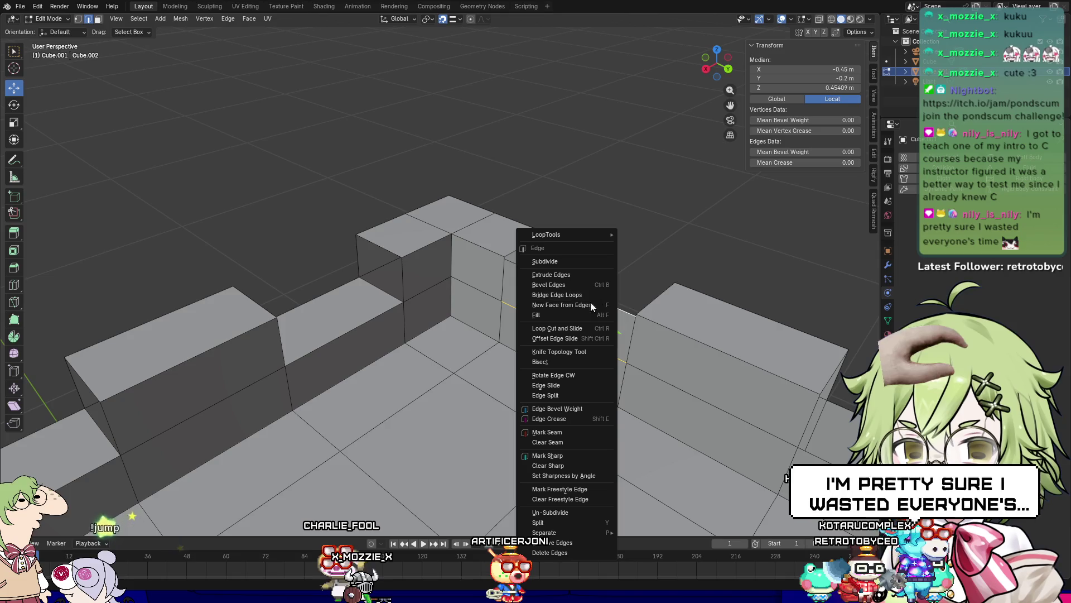
left_click(560, 295)
Step: Fill two more gap sides by bridging their facing wall edges
mouse_move(560, 294)
middle_mouse_down()
mouse_move(502, 296)
mouse_move(706, 327)
middle_mouse_up()
left_click(495, 297)
right_click(511, 286)
left_click(500, 293)
middle_click_drag(423, 378, 379, 408, "shift")
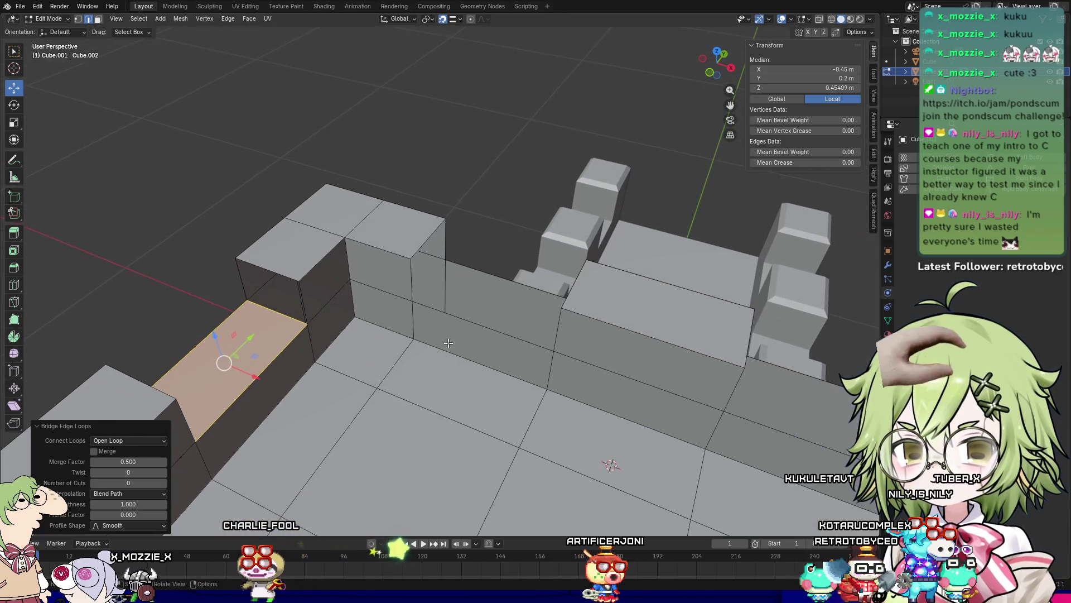
left_click(482, 315)
left_click(509, 287, "shift")
right_click(516, 288)
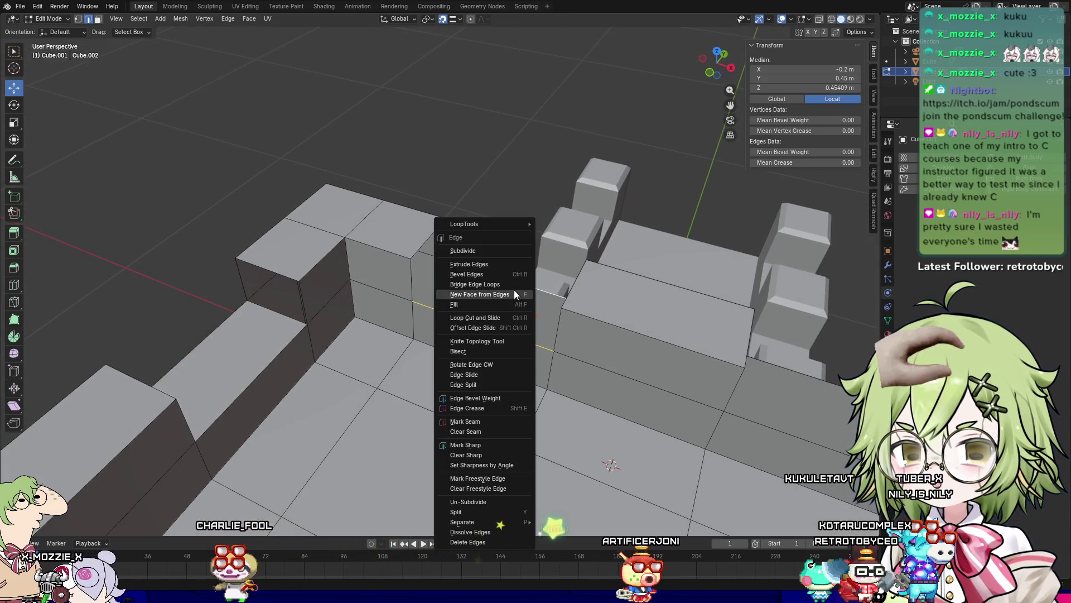
left_click(518, 285)
Step: Bridge the opposite edges of two further gaps into new faces
middle_click_drag(542, 339, 232, 242, "shift")
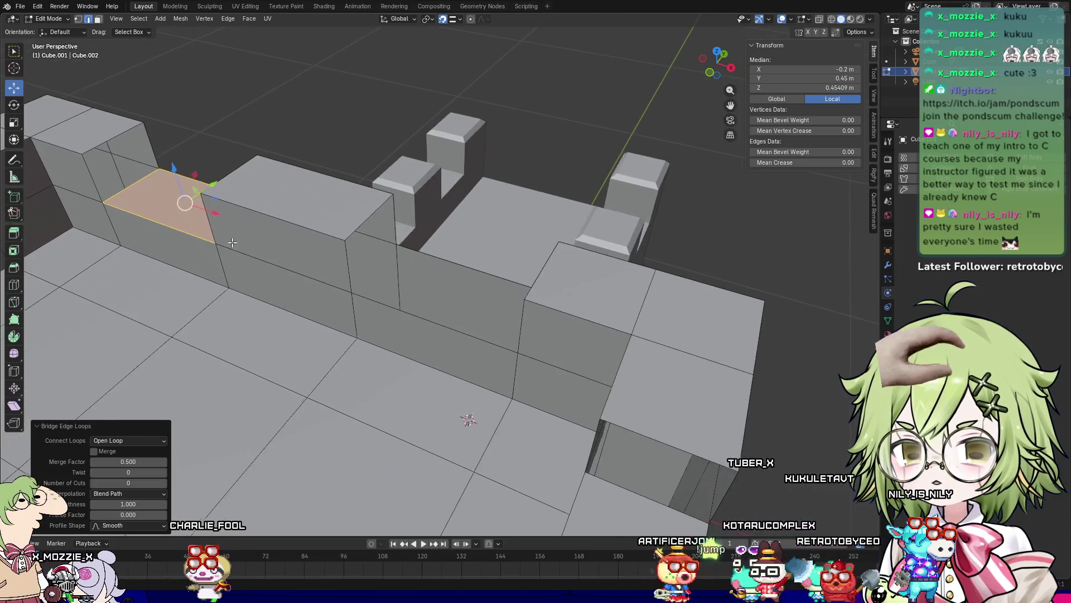
left_click(428, 319)
left_click(465, 265, "shift")
right_click(466, 265)
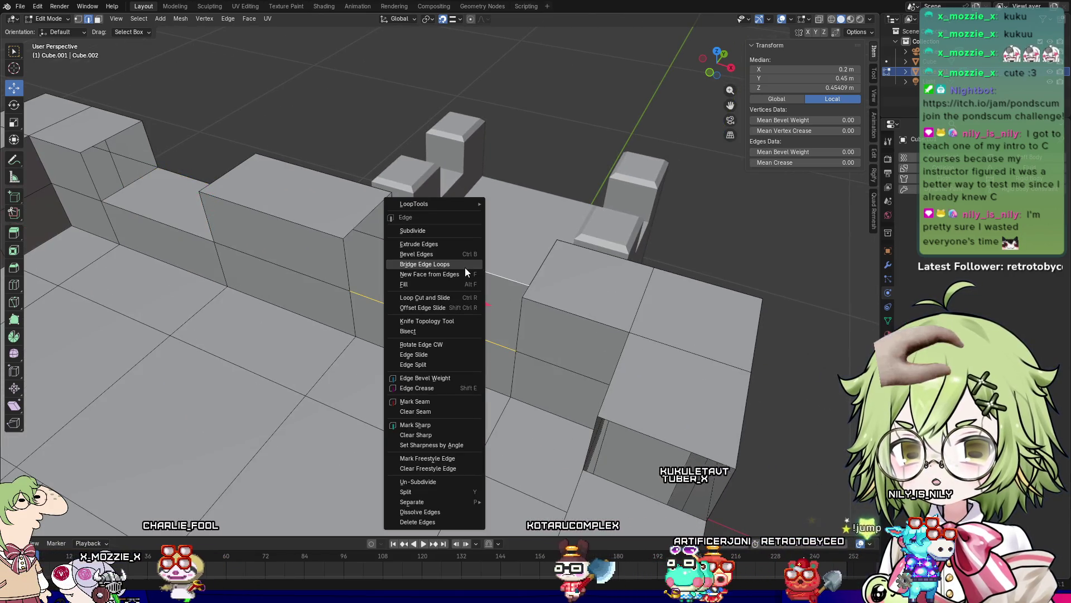
left_click(465, 268)
middle_click_drag(465, 269, 398, 374)
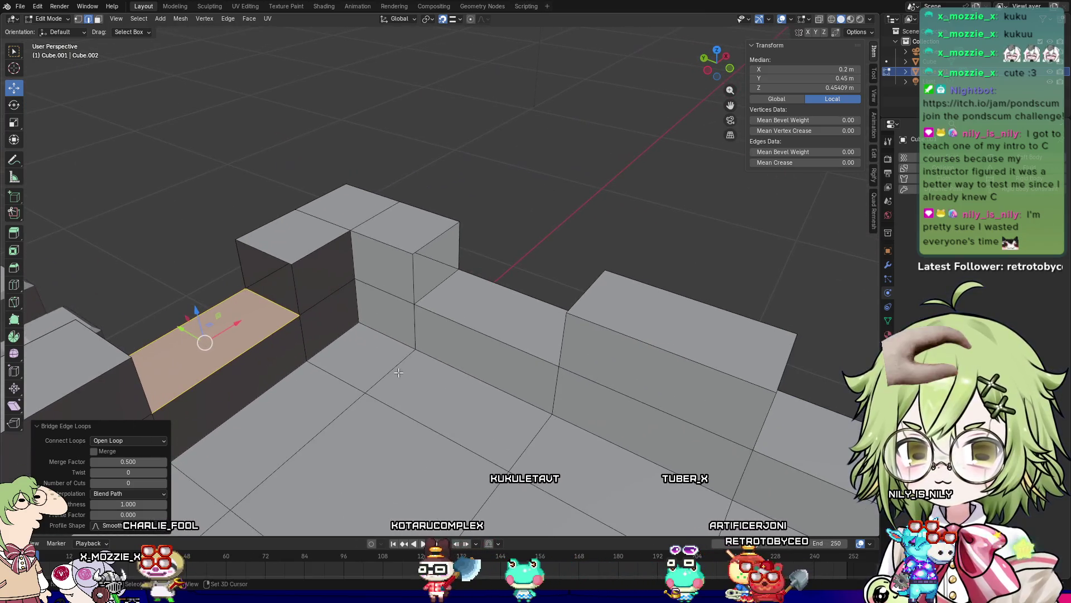
left_click(442, 275)
left_click(441, 236, "shift")
right_click(443, 235)
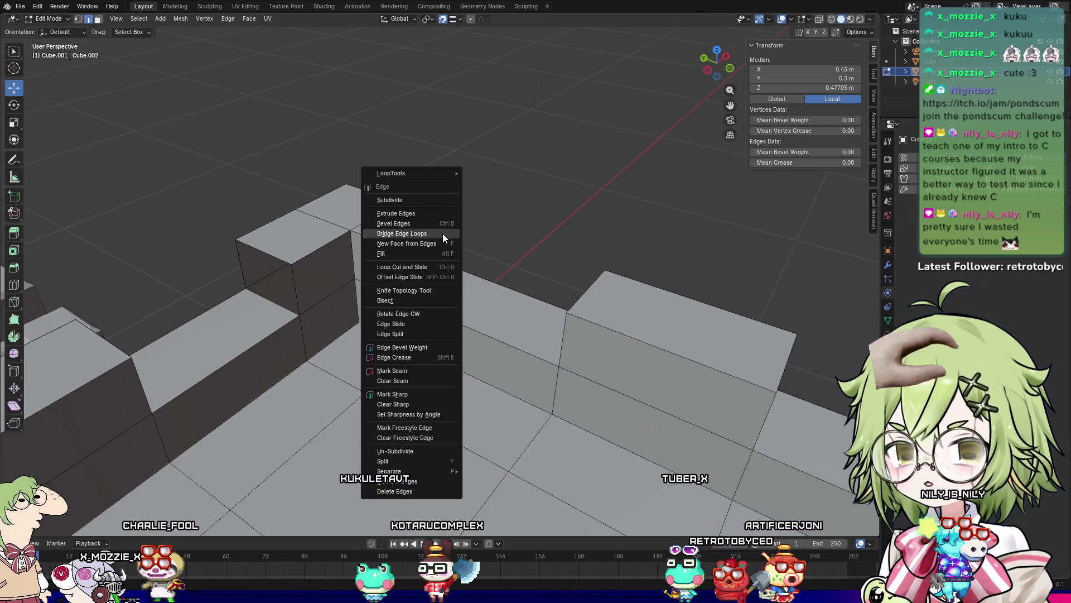
left_click(433, 234)
Step: Zoom in on the next gap and bridge its side and top edges
middle_click_drag(431, 251, 391, 301)
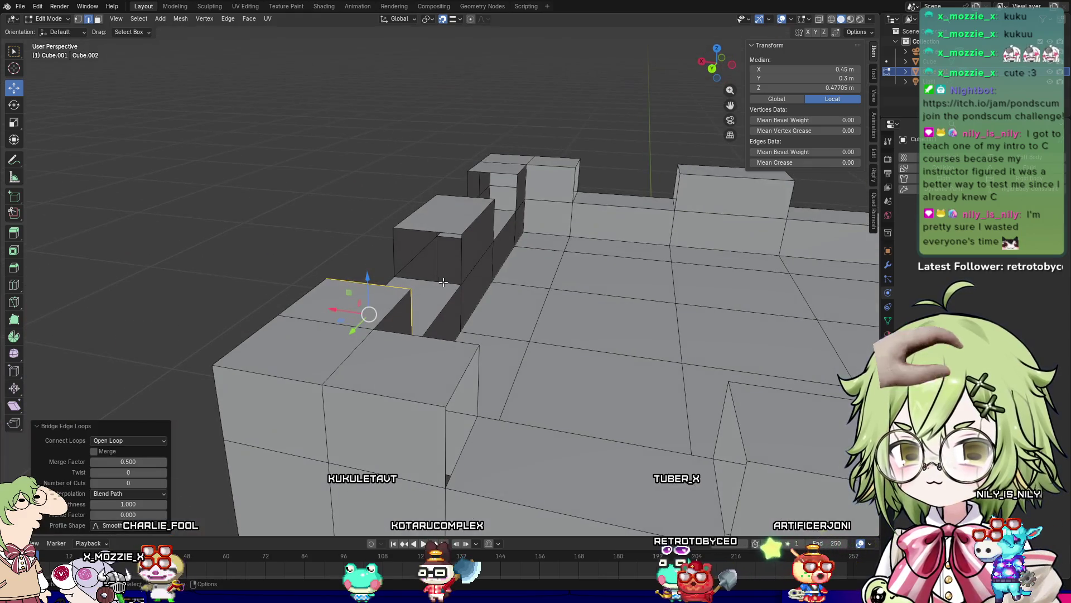
left_click(430, 237)
right_click(444, 230)
key("Escape")
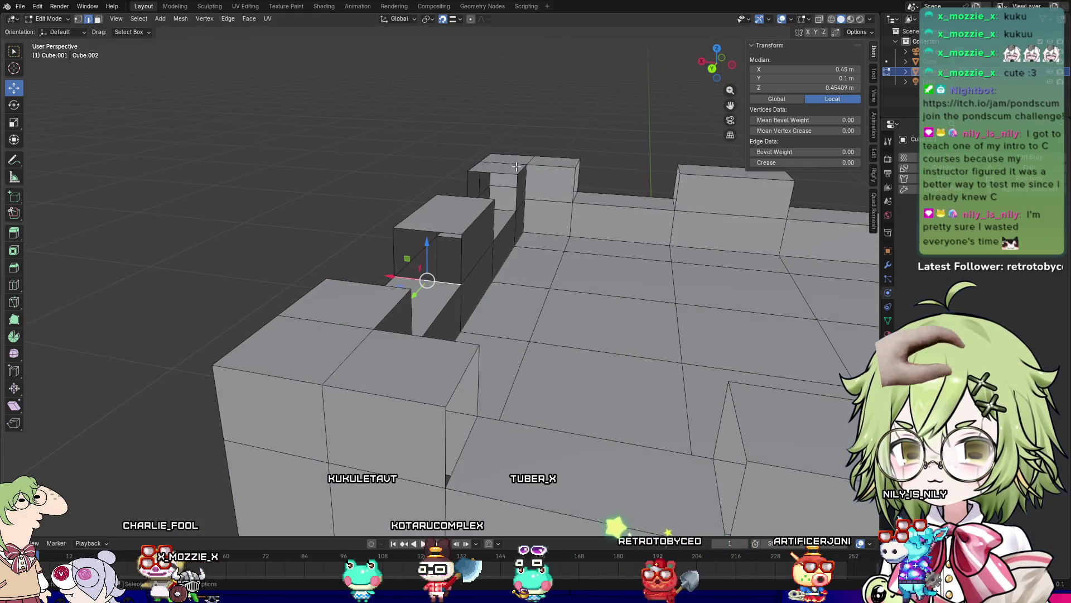
scroll(480, 290, "up", 4)
middle_click_drag(485, 298, 598, 142)
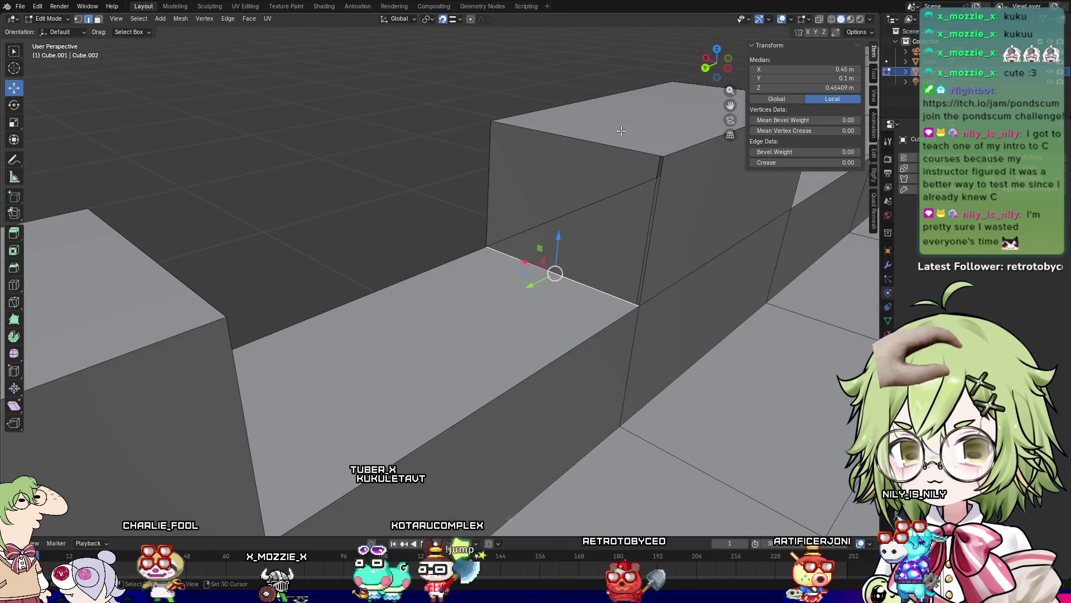
left_click(598, 142, "shift")
right_click(597, 168)
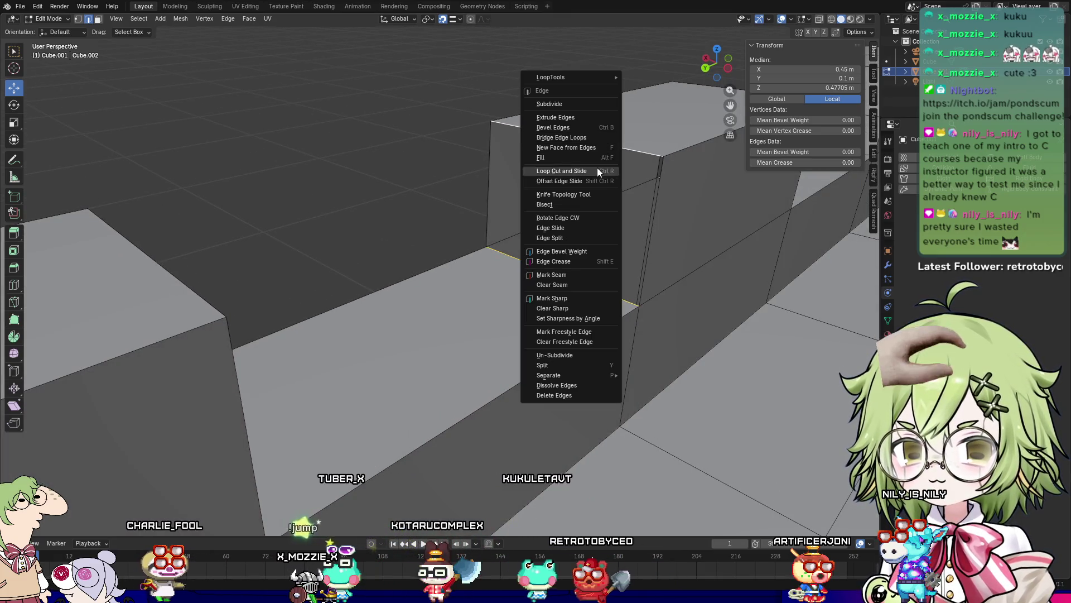
left_click(591, 135)
Step: Close the front of a merlon block and the following gap with bridged faces
mouse_move(590, 135)
middle_mouse_down()
mouse_move(652, 270)
mouse_move(744, 283)
middle_mouse_up()
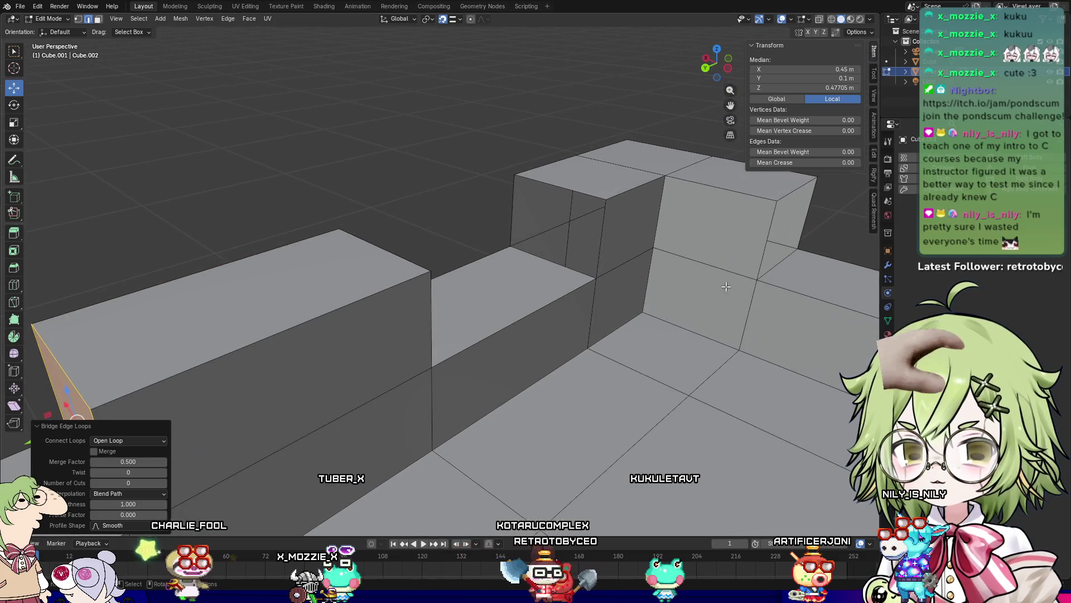
left_click(580, 261)
left_click(576, 197, "shift")
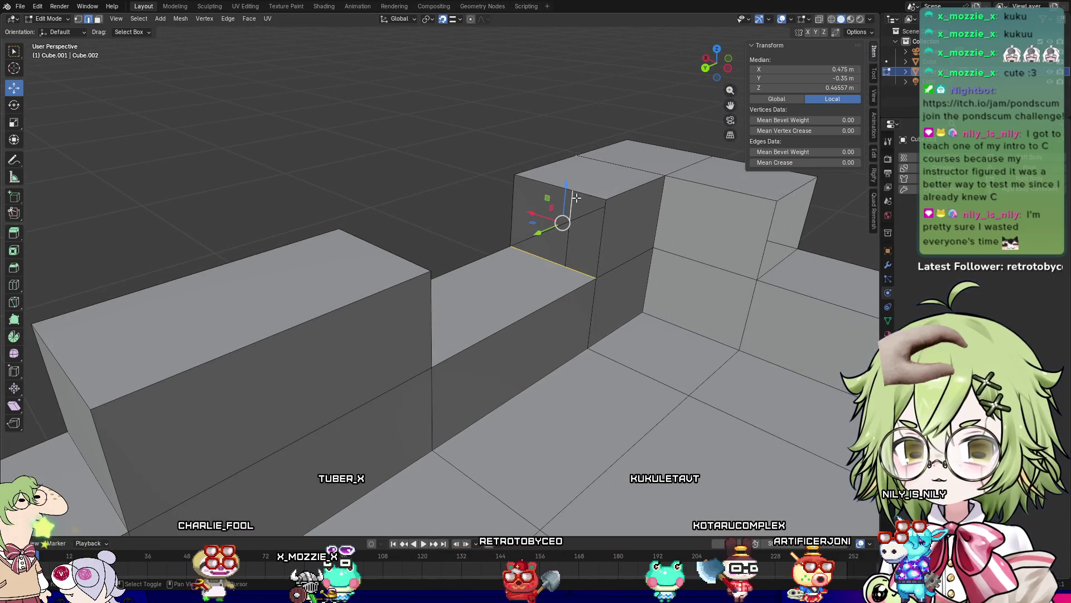
right_click(589, 193)
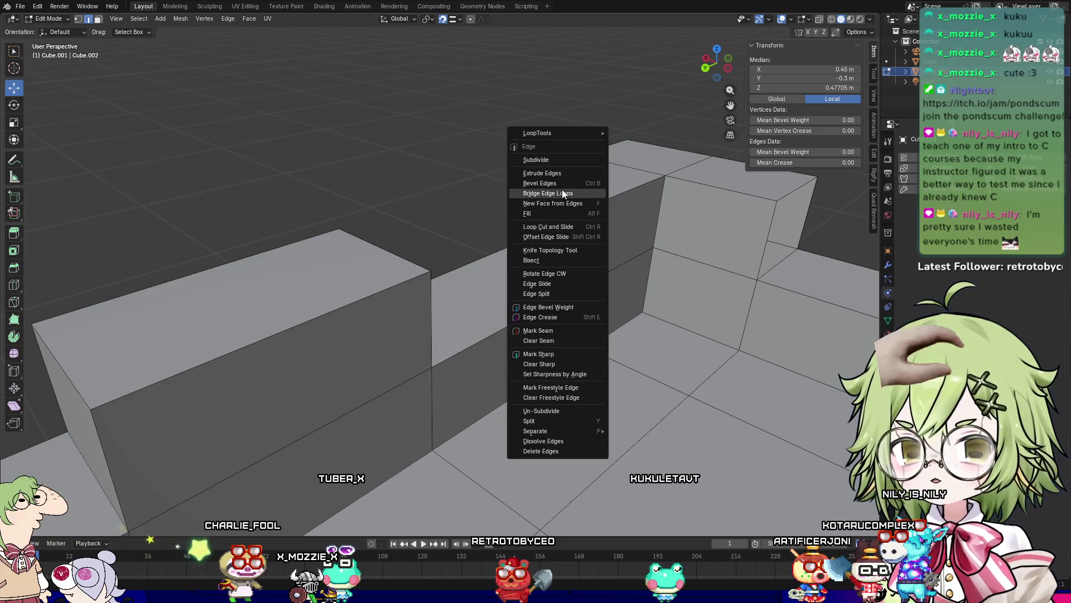
left_click(562, 189)
mouse_move(561, 189)
middle_mouse_down()
mouse_move(508, 259)
mouse_move(781, 527)
middle_mouse_up()
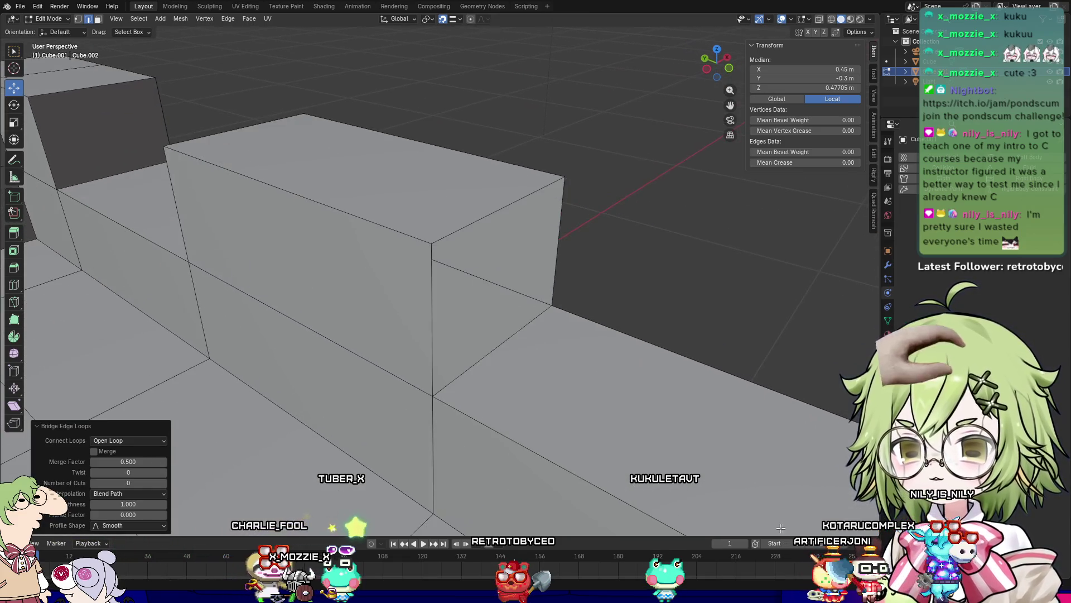
left_click(523, 333)
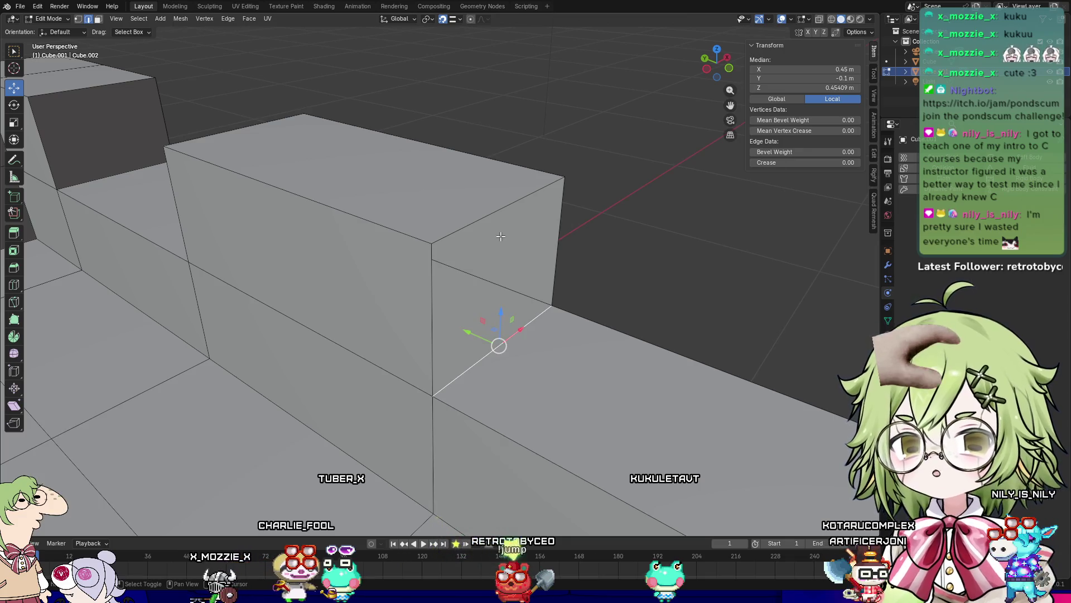
right_click(507, 208)
left_click(495, 209)
Step: Bridge the lower and top edges of two more gaps into faces
mouse_move(496, 209)
middle_mouse_down()
mouse_move(712, 242)
mouse_move(620, 290)
mouse_move(246, 328)
mouse_move(342, 363)
middle_mouse_up()
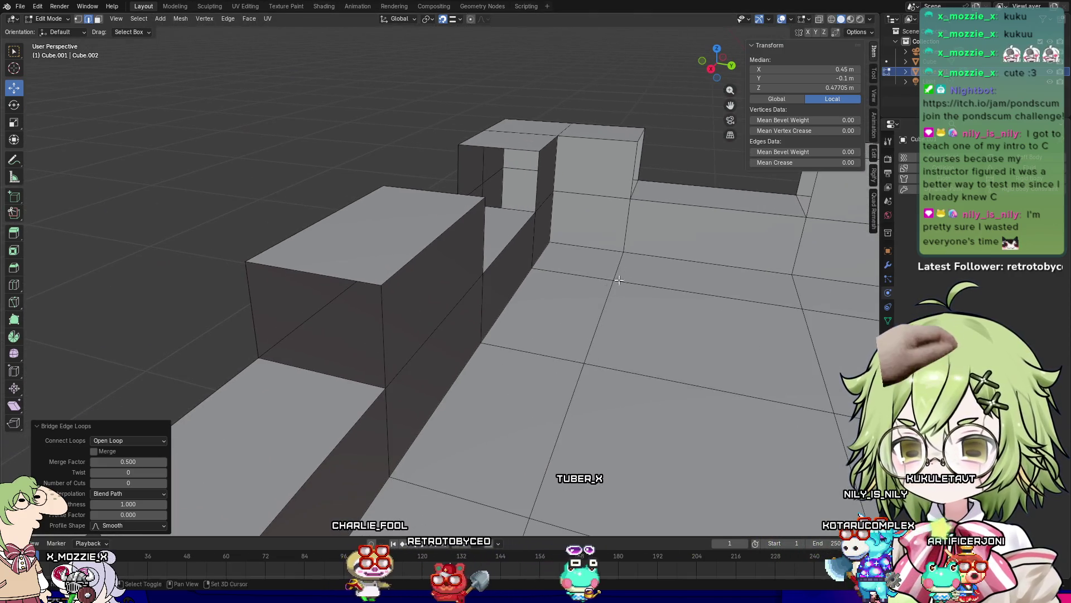
left_click(331, 370)
left_click(317, 278, "shift")
right_click(317, 278)
left_click(317, 278)
mouse_move(317, 278)
middle_mouse_down()
mouse_move(497, 335)
mouse_move(107, 232)
middle_mouse_up()
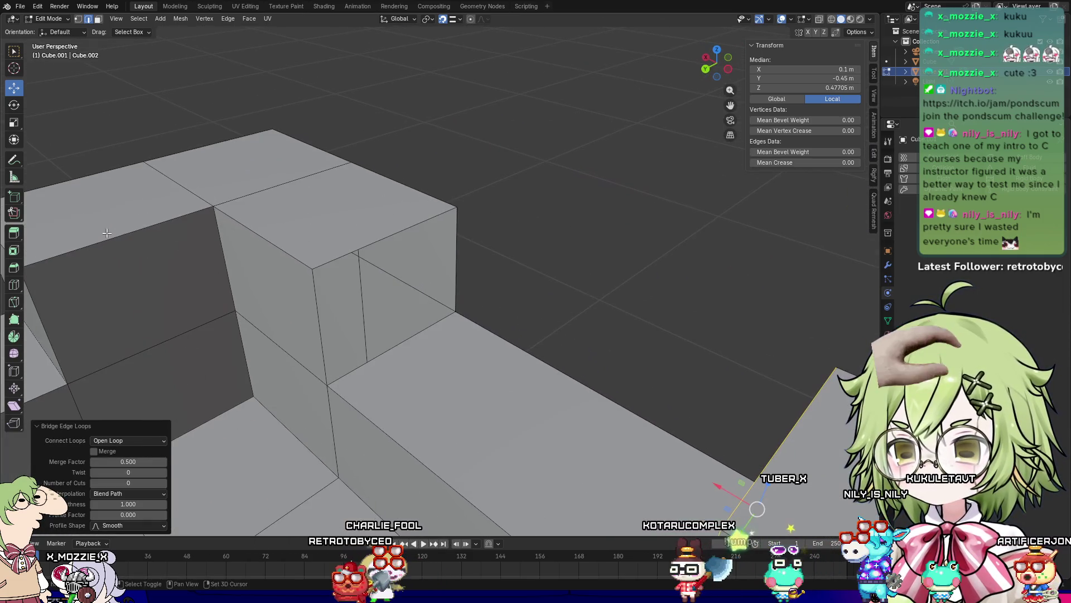
left_click(409, 341)
right_click(387, 235)
mouse_move(387, 235)
left_click(425, 239)
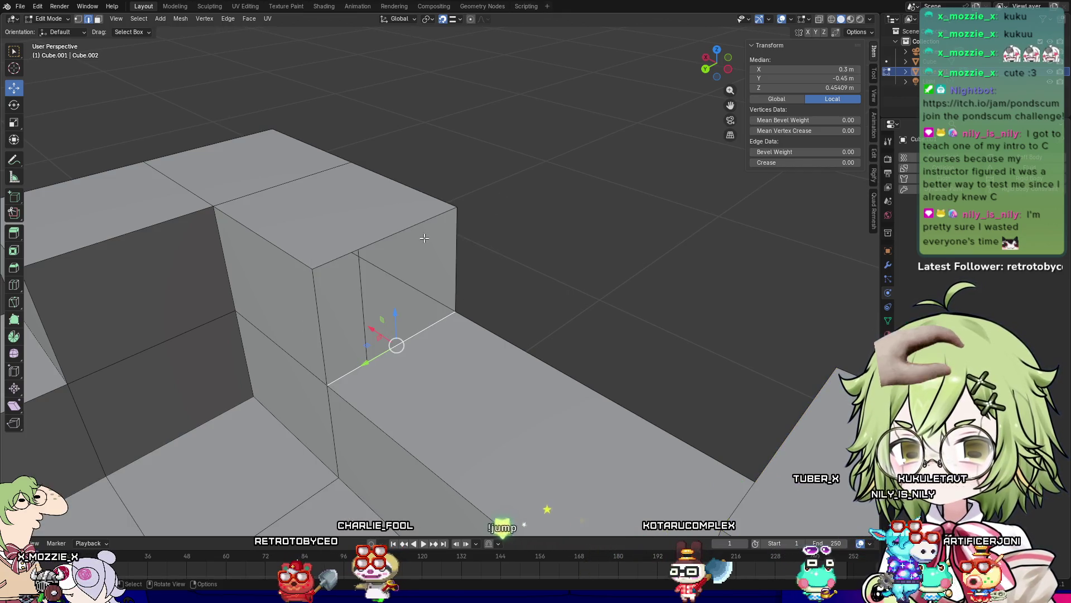
left_click(407, 229, "shift")
right_click(400, 270)
left_click(400, 269)
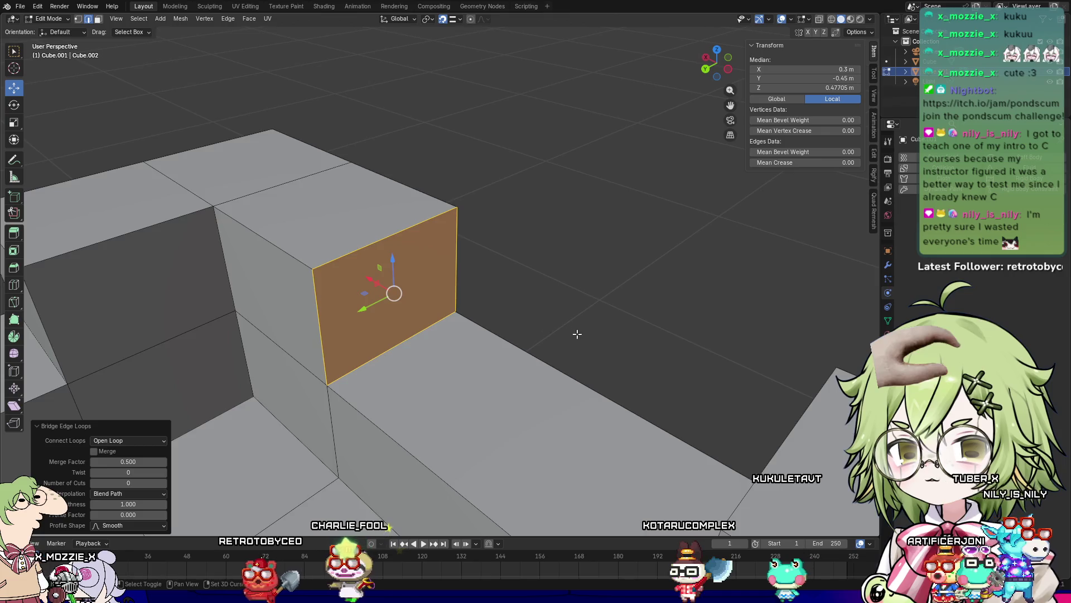
Step: Pan to another gap and bridge its edges into a new face
scroll(576, 334, "down", 3)
middle_click_drag(592, 245, 287, 136, "shift")
left_click(369, 291)
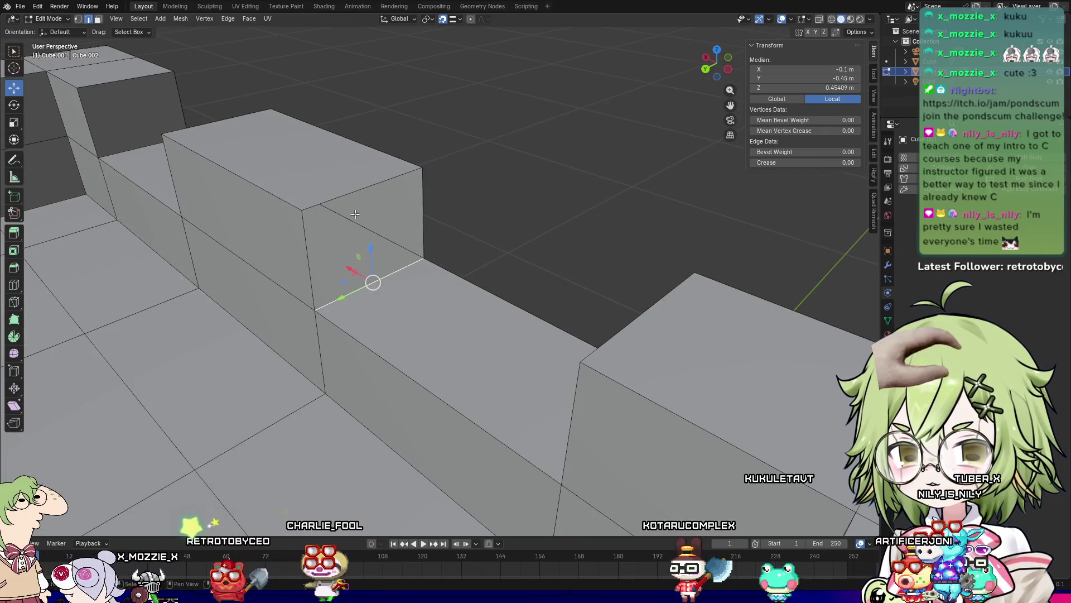
right_click(352, 191)
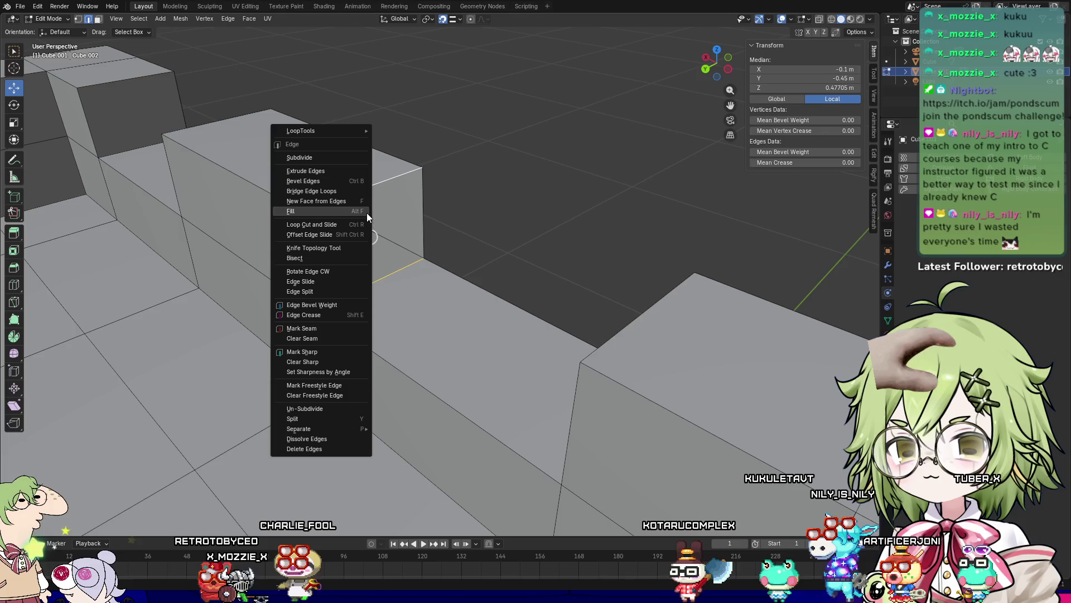
left_click(362, 193)
middle_click_drag(362, 193, 390, 179)
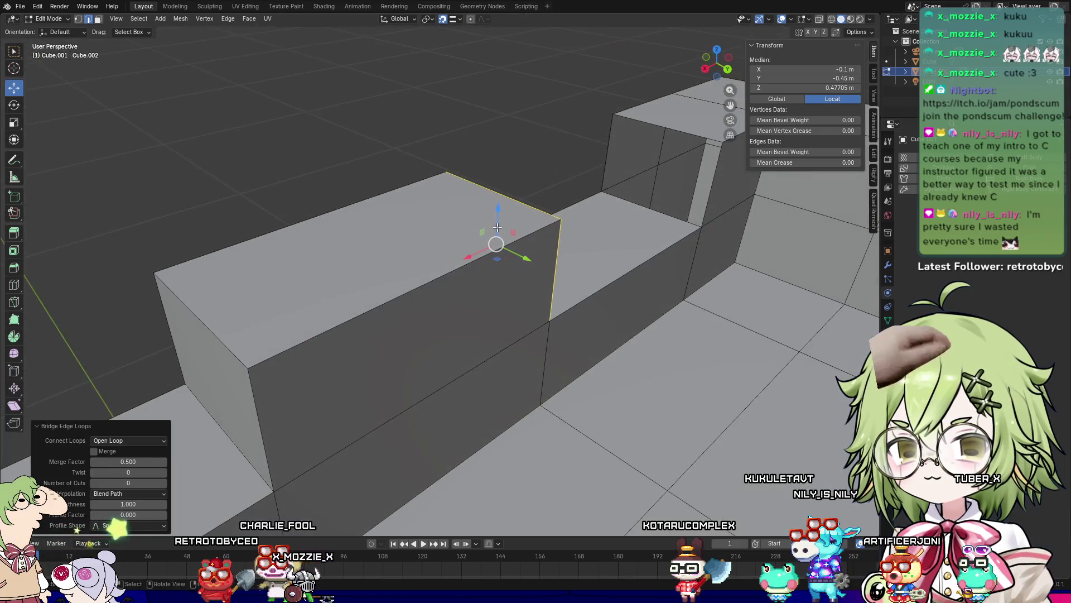
Step: Bridge edges to close two more remaining battlement gaps
left_click(657, 190)
right_click(677, 132)
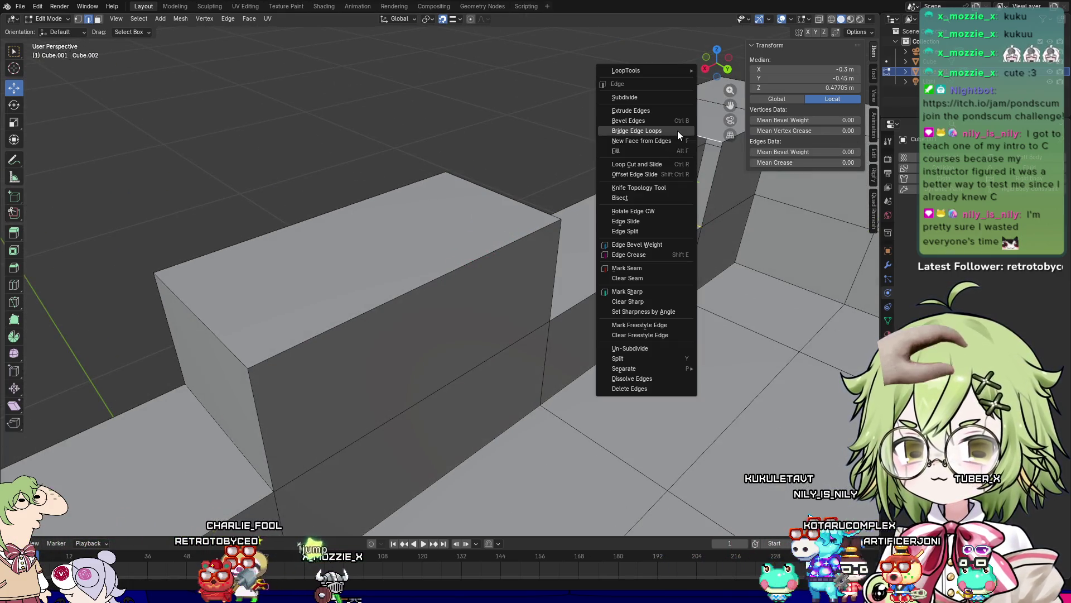
left_click(677, 132)
middle_click_drag(678, 132, 14, 315)
left_click(272, 264)
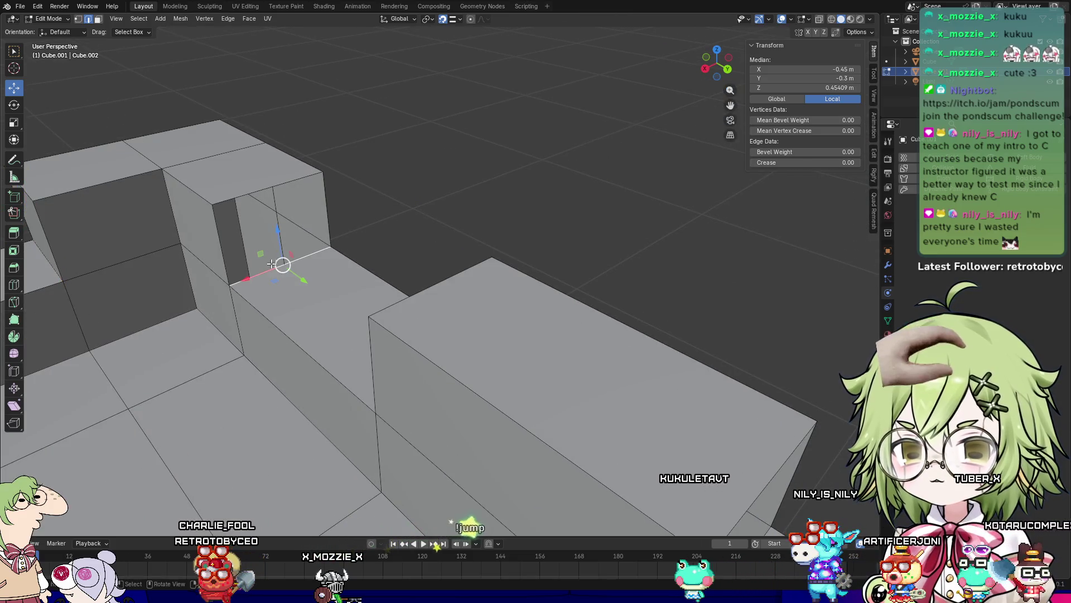
right_click(258, 191)
left_click(246, 192, "shift")
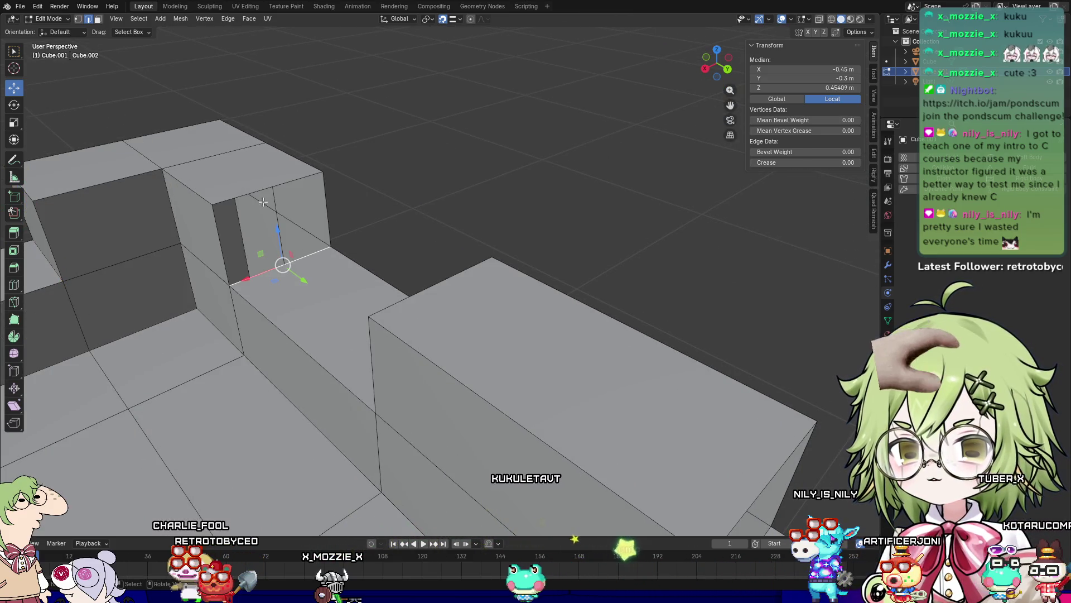
right_click(246, 191)
left_click(237, 192)
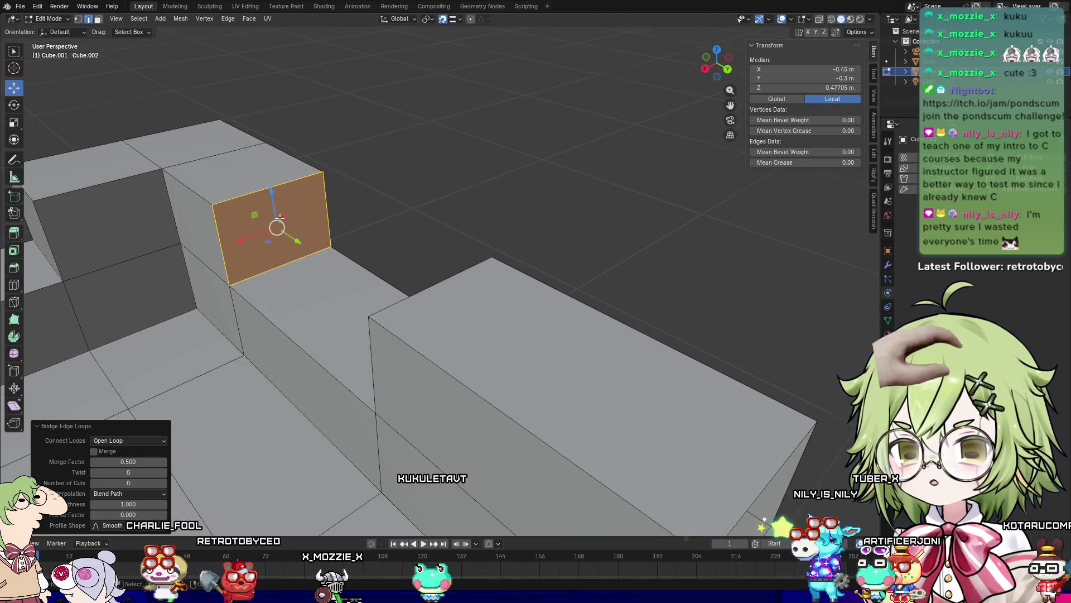
Step: Fill the next gap and a block's side between its lower and top edges
middle_click_drag(237, 194, 405, 219)
left_click(545, 291)
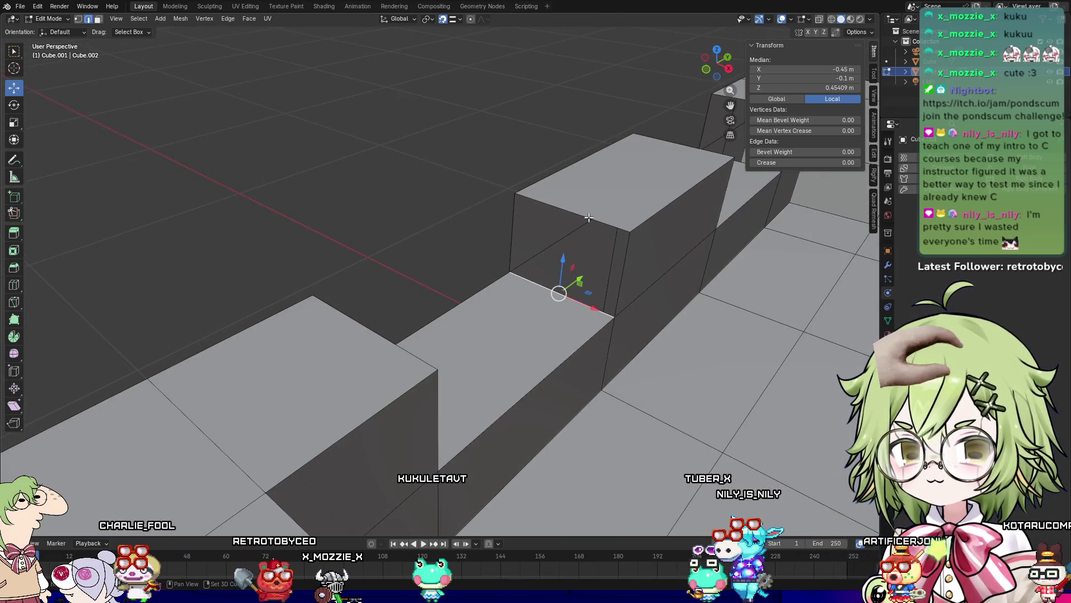
left_click(589, 217, "shift")
right_click(588, 217)
left_click(580, 222)
middle_click_drag(650, 229, 159, 446)
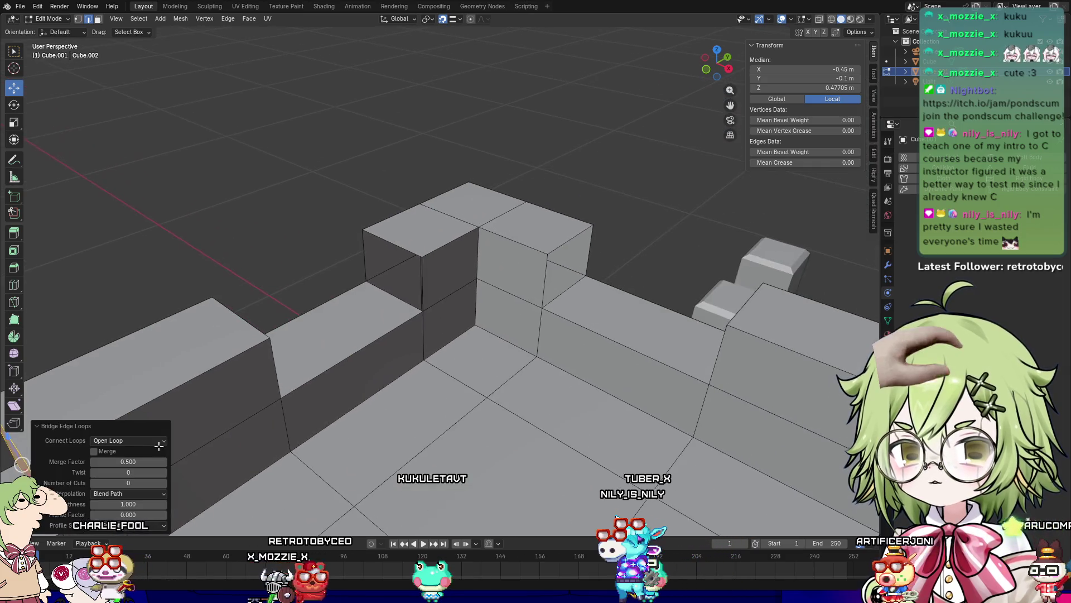
left_click(398, 295)
left_click(410, 246, "shift")
right_click(410, 246)
left_click(410, 246)
Step: Bridge another face and close the front face of a gap
left_click(572, 283)
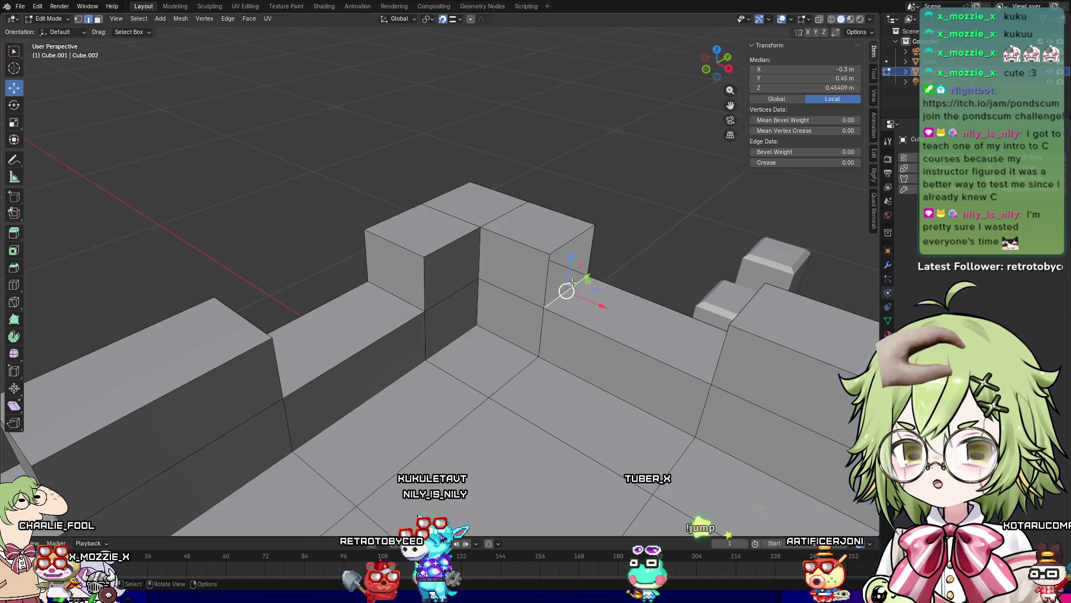
right_click(569, 242)
left_click(568, 242)
mouse_move(568, 242)
middle_mouse_down()
mouse_move(507, 335)
mouse_move(287, 335)
mouse_move(48, 442)
mouse_move(557, 378)
middle_mouse_up()
left_click(545, 382)
left_click(530, 320, "shift")
right_click(531, 319)
left_click(530, 318)
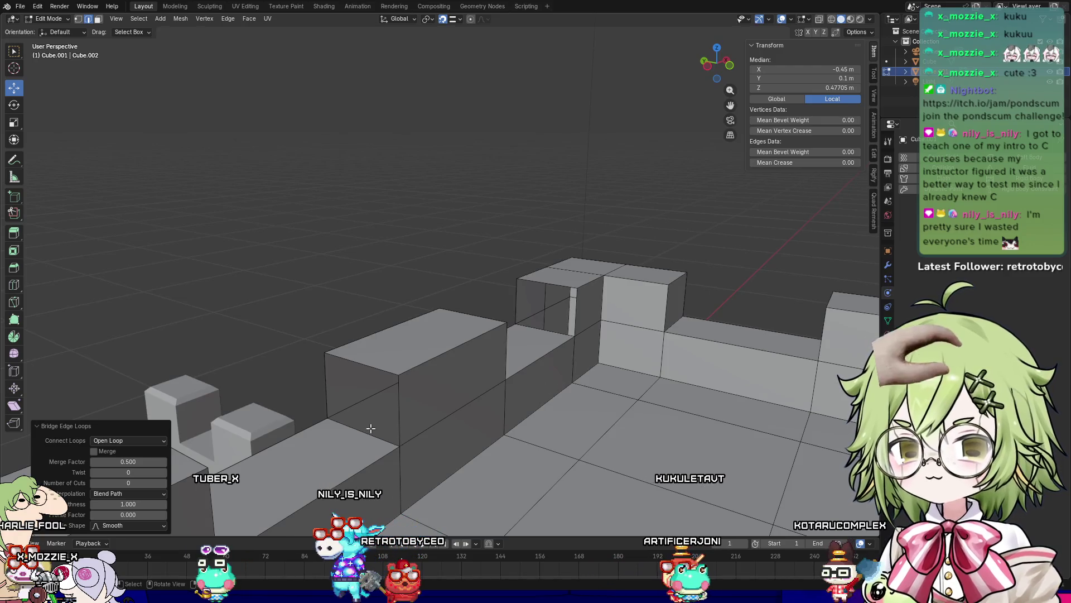
Step: Fill an end face and one more open gap by bridging edge pairs
left_click(371, 428)
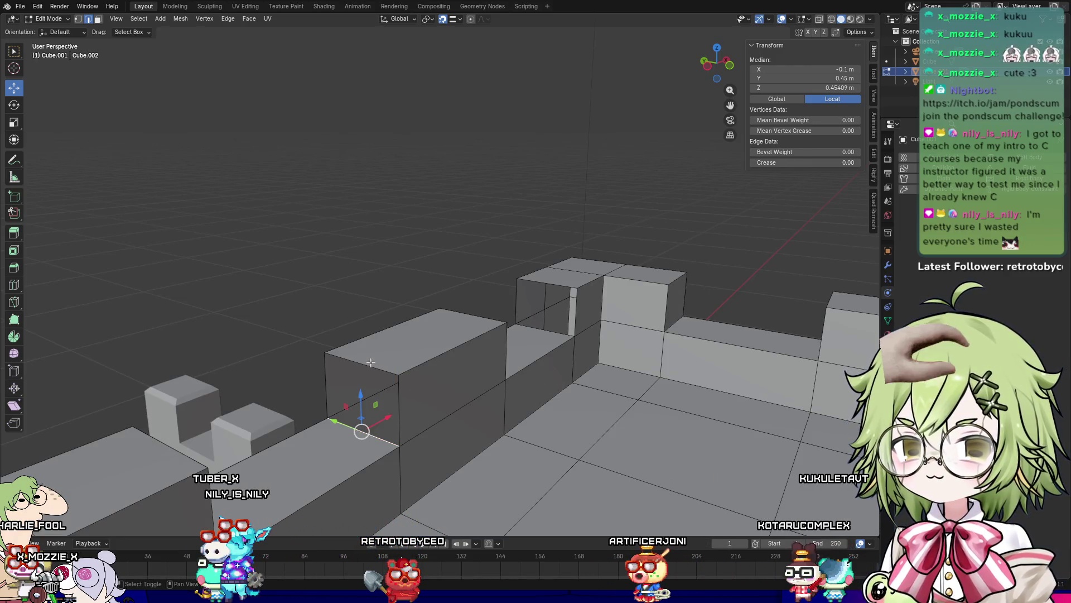
left_click(371, 362, "shift")
right_click(371, 363)
left_click(371, 363)
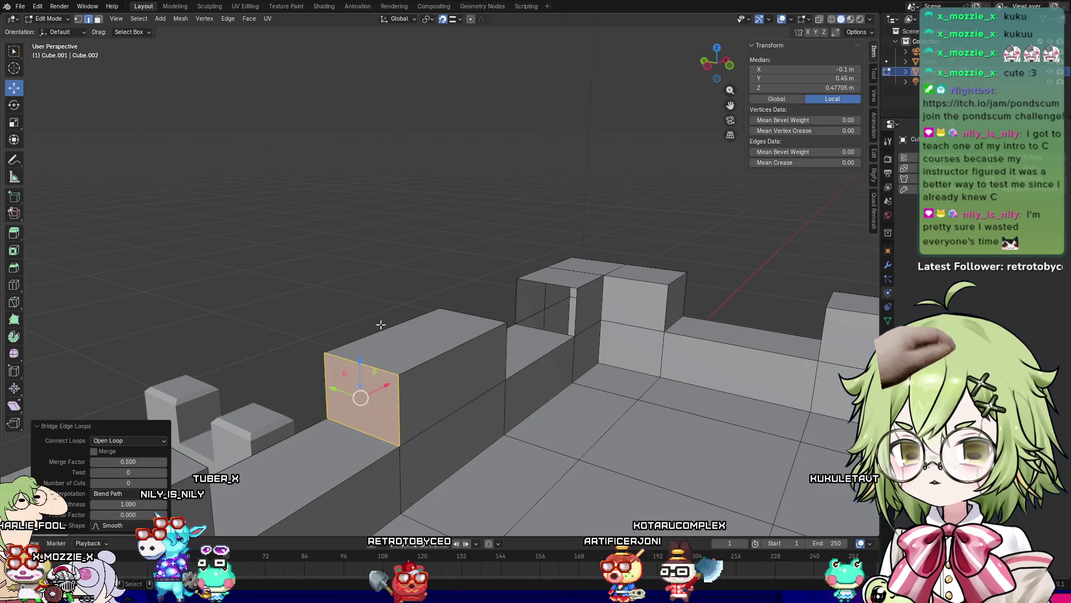
left_click(552, 328)
right_click(564, 284)
left_click(564, 284)
Step: Bridge the wall opening's bottom and matching edges shut, then return to Object Mode
mouse_move(564, 284)
middle_mouse_down("shift")
mouse_move(509, 308)
mouse_move(418, 392)
mouse_move(355, 420)
middle_mouse_up("shift")
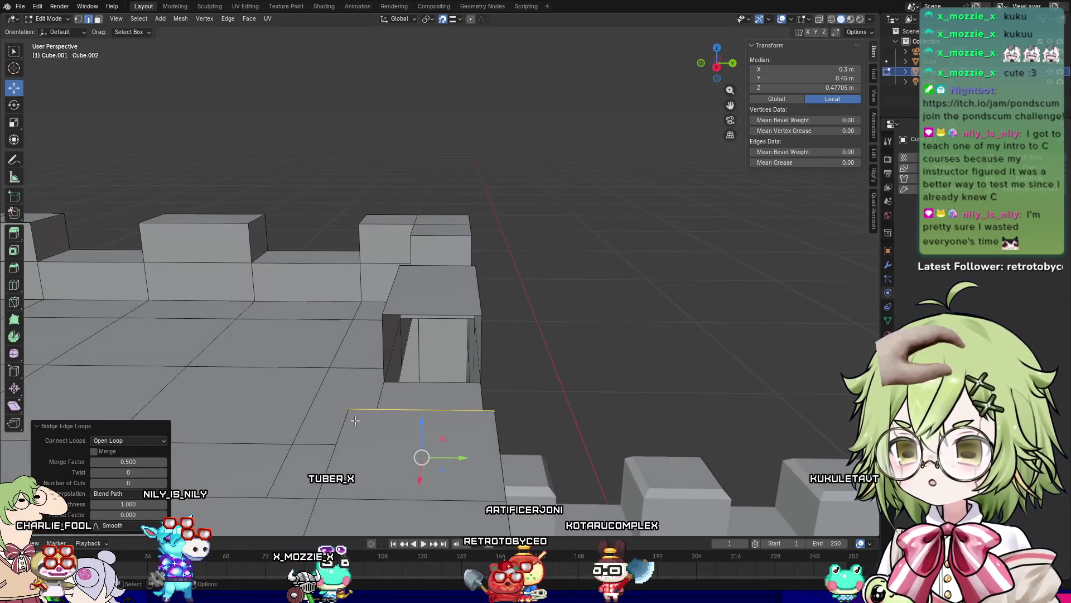
left_click(426, 382)
mouse_move(447, 308)
middle_mouse_down("shift")
mouse_move(430, 300)
mouse_move(440, 307)
mouse_move(440, 335)
mouse_move(642, 240)
mouse_move(655, 274)
mouse_move(486, 317)
mouse_move(489, 282)
mouse_move(621, 282)
mouse_move(600, 296)
mouse_move(346, 327)
mouse_move(264, 293)
mouse_move(343, 327)
mouse_move(494, 246)
mouse_move(535, 285)
middle_mouse_up("shift")
left_click(441, 307, "shift")
right_click(427, 297)
left_click(428, 309)
key("Tab")
key("Tab")
Step: Select the five merlon top faces and move them slightly upward
scroll(526, 255, "up", 3)
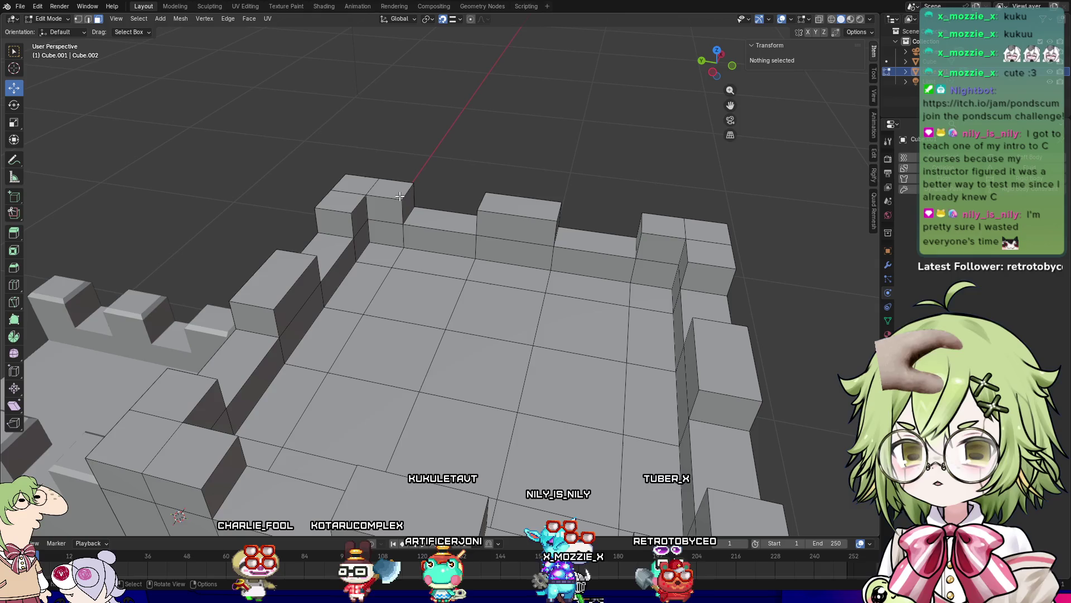
left_click(342, 201)
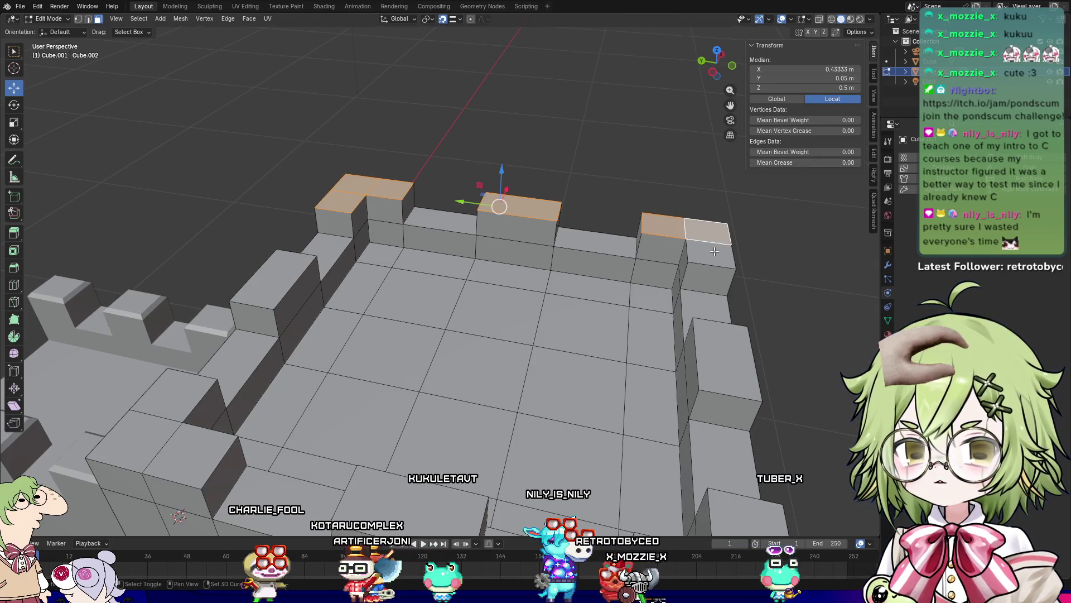
left_click(726, 357, "shift")
left_click(282, 274, "shift")
middle_click_drag(282, 274, 191, 294)
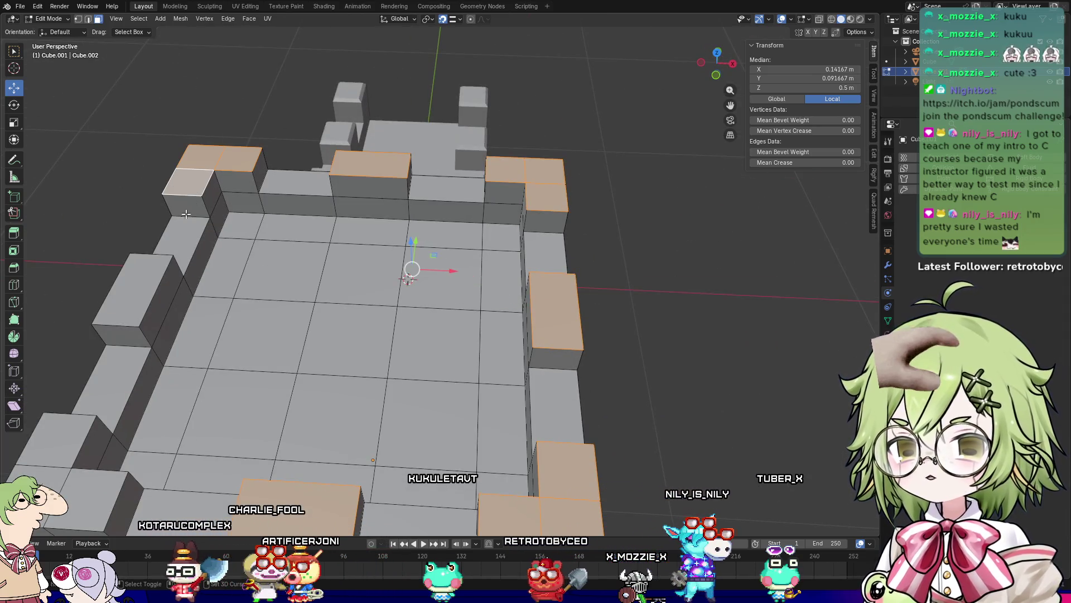
left_click(150, 280, "shift")
middle_click_drag(150, 280, 198, 143)
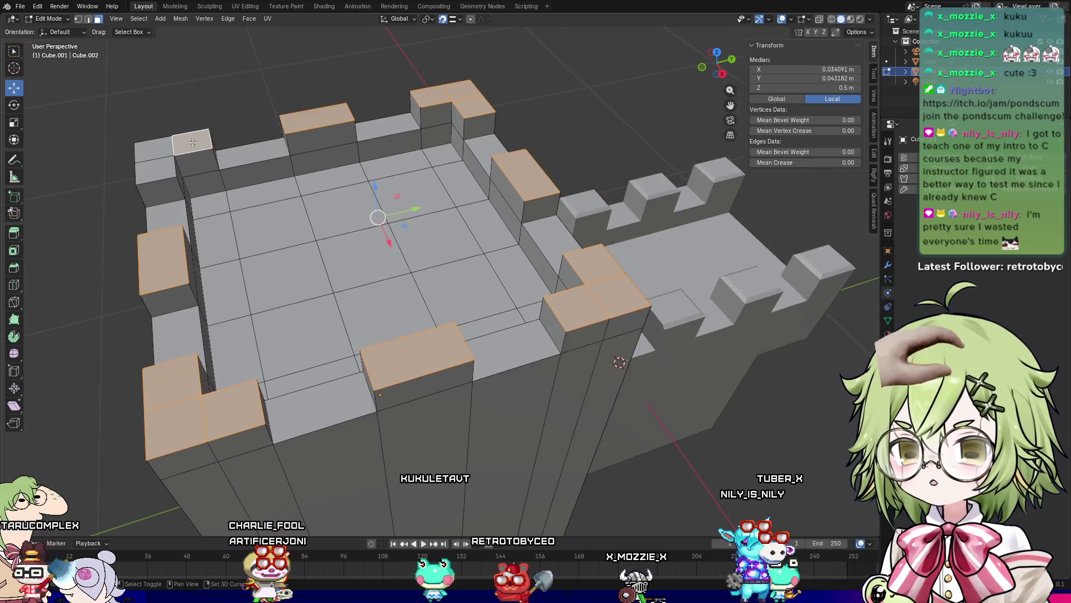
left_click(167, 171, "shift")
mouse_move(327, 200)
middle_mouse_down()
mouse_move(346, 207)
mouse_move(362, 196)
middle_mouse_up()
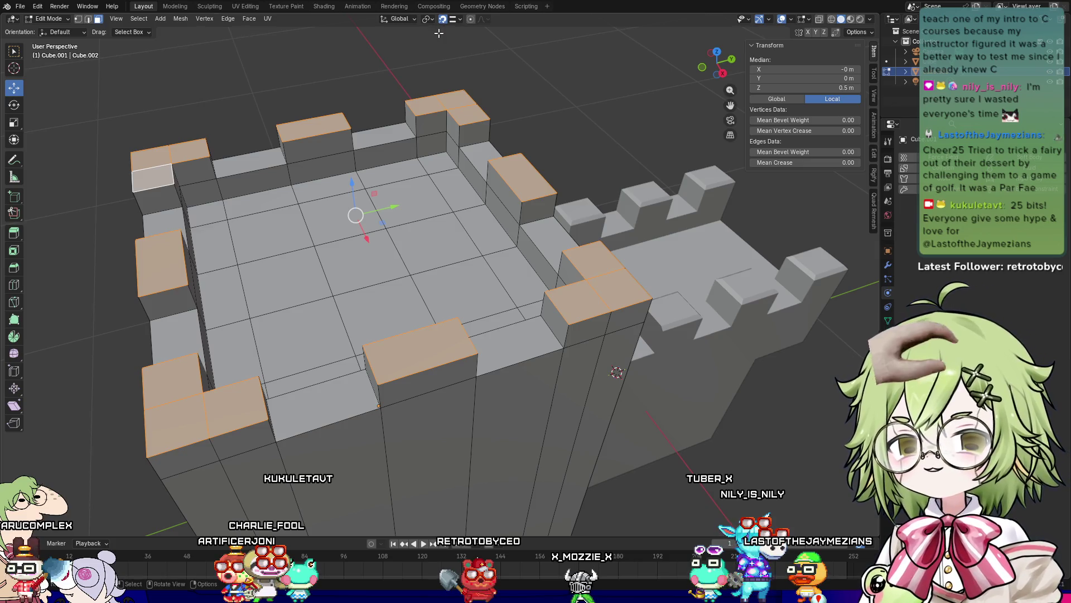
left_click_drag(350, 181, 266, 101)
Step: Select the eight low wall-top faces between the merlons in Edit Mode
key("Tab")
scroll(343, 163, "up", 5)
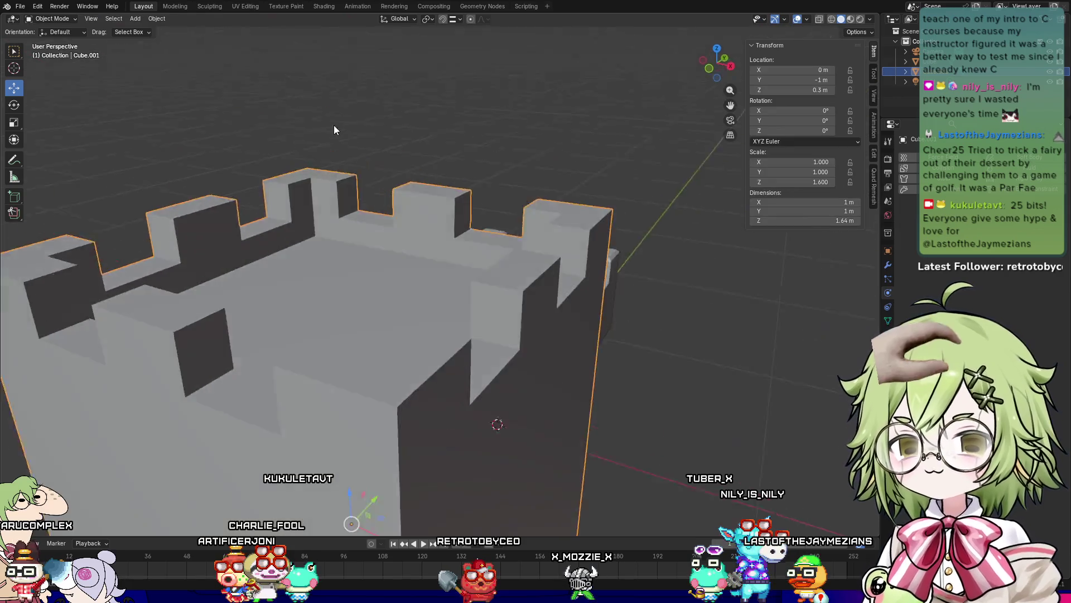
middle_click_drag(374, 107, 283, 196)
key("Tab")
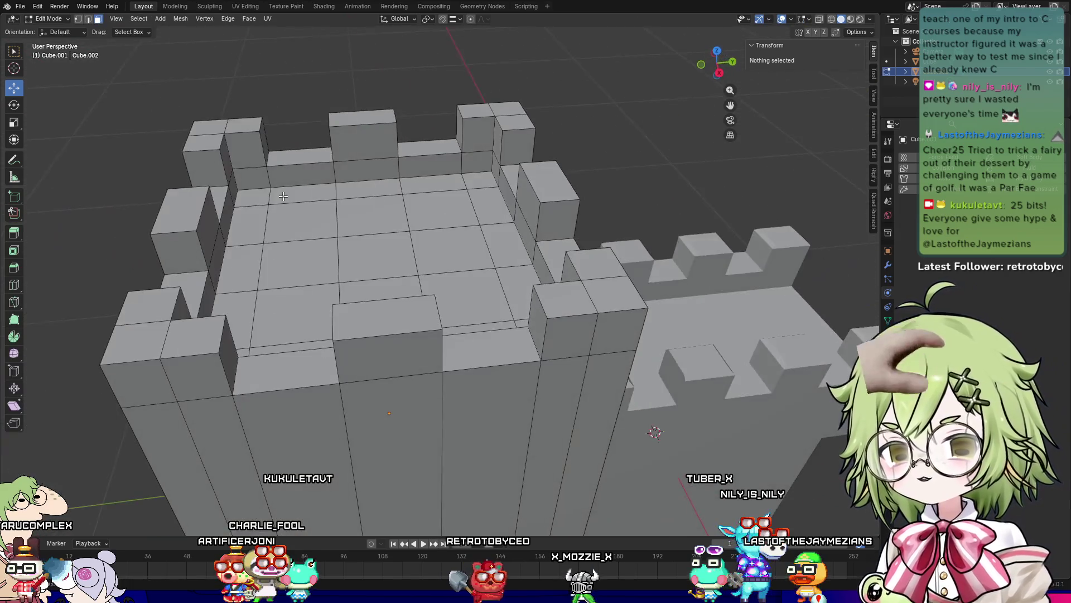
left_click(291, 154)
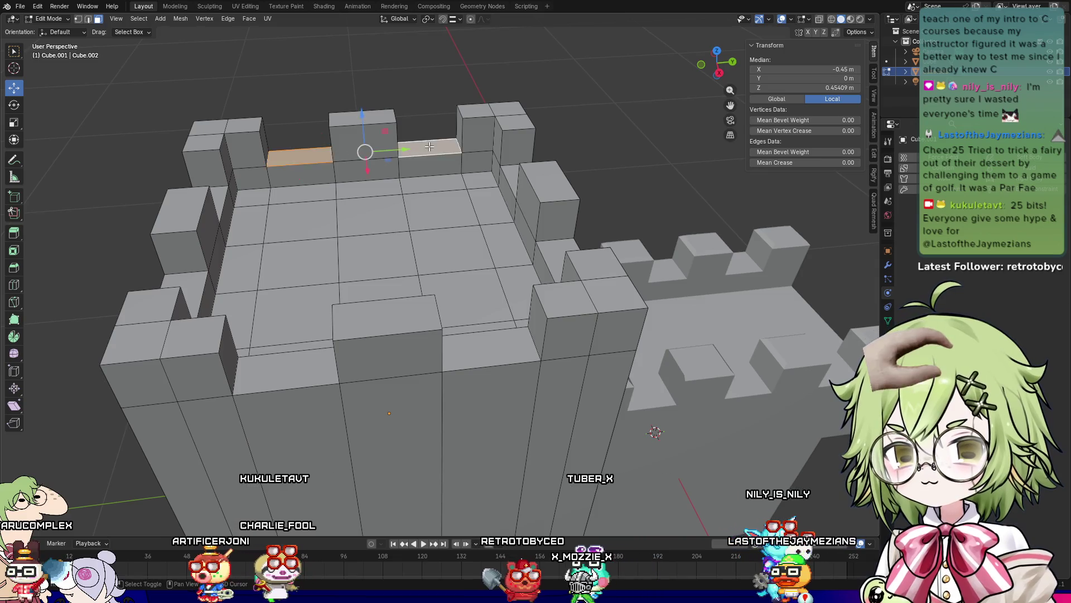
left_click(429, 146, "shift")
middle_click_drag(429, 146, 463, 166)
left_click(382, 105, "shift")
left_click(498, 179, "shift")
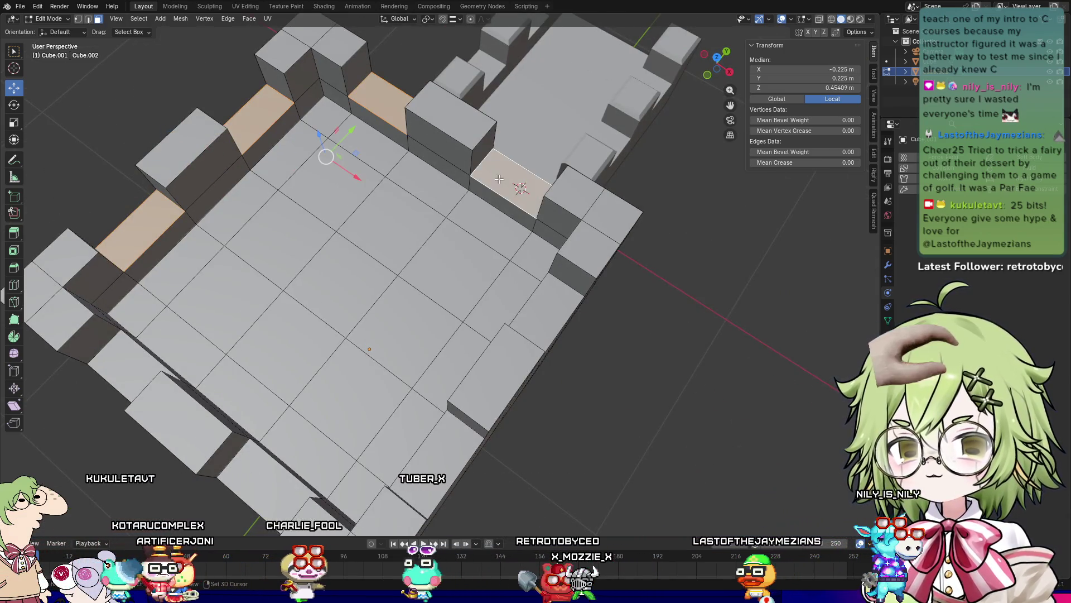
left_click(556, 301, "shift")
left_click(433, 463, "shift")
left_click(268, 472, "shift")
left_click(136, 365, "shift")
mouse_move(136, 365)
middle_mouse_down()
mouse_move(219, 283)
mouse_move(207, 277)
middle_mouse_up()
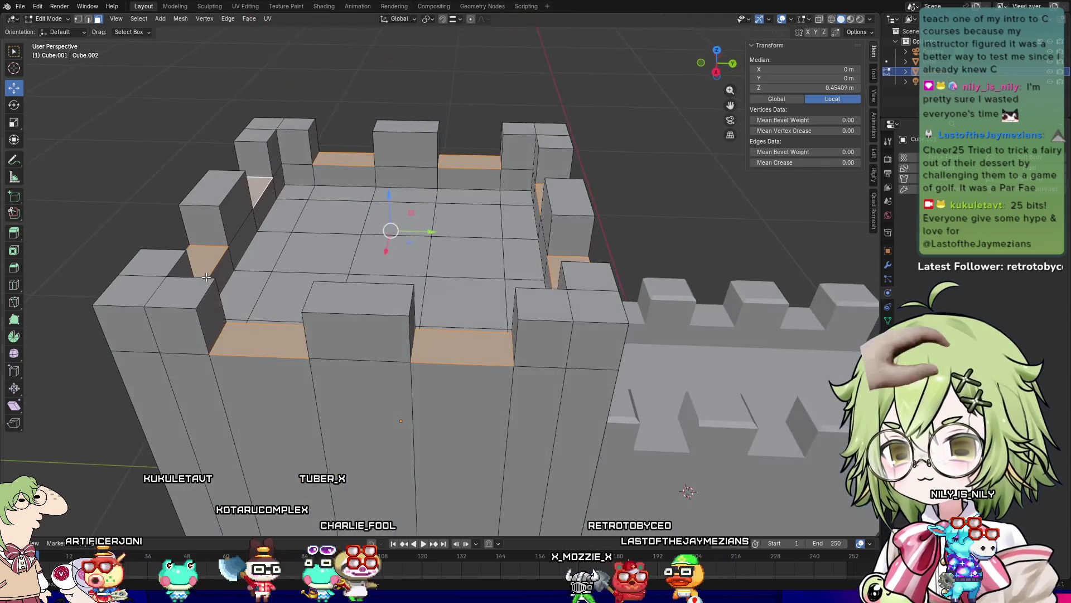
Step: Raise the selected gap floors about 0.028 m along Z and clear the selection
left_click_drag(384, 192, 384, 182)
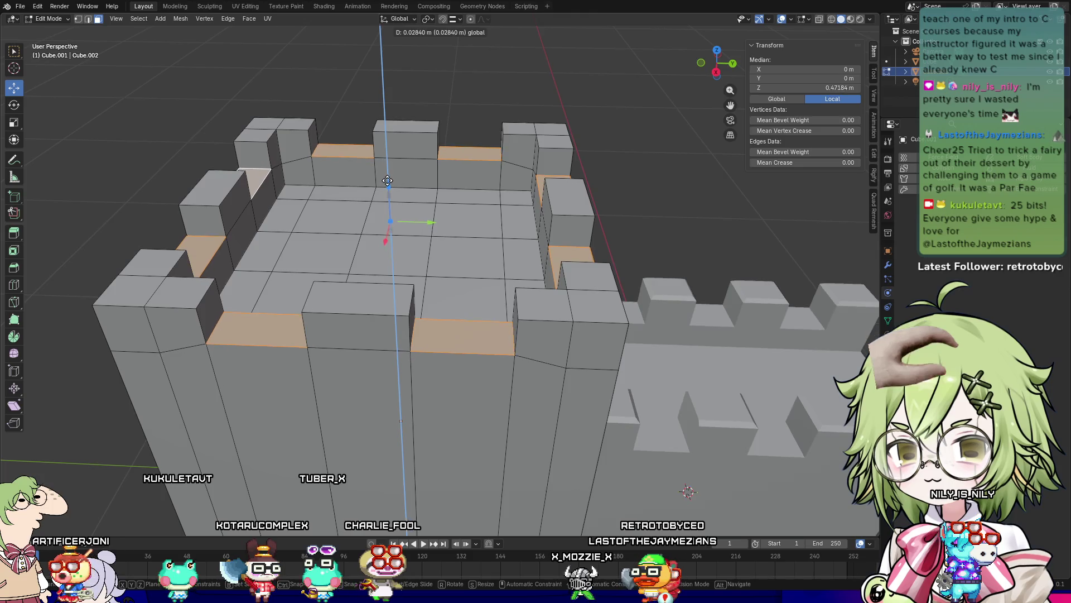
left_click(320, 81)
mouse_move(320, 81)
middle_mouse_down()
mouse_move(571, 166)
mouse_move(391, 178)
middle_mouse_up()
Step: Turn on snapping and lift the first two gap corner vertices about 0.028 m
scroll(331, 190, "up", 8)
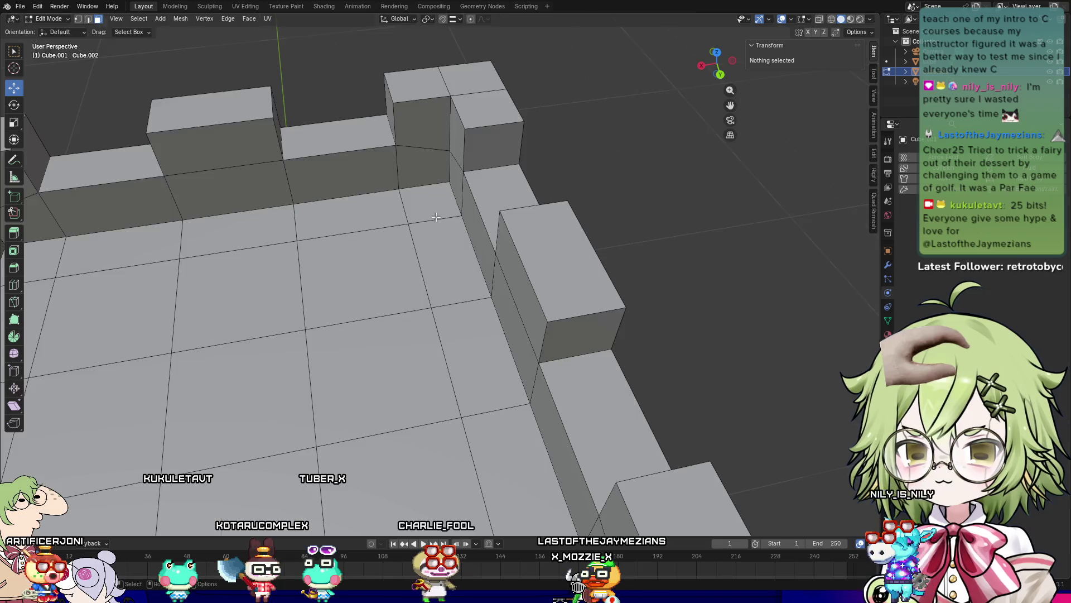
left_click(311, 217)
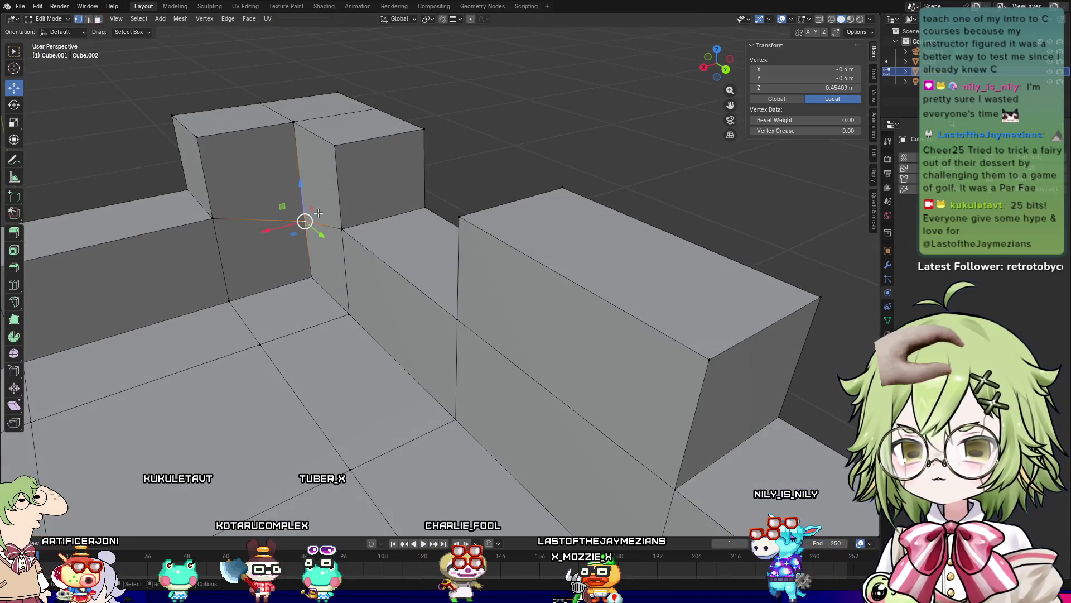
left_click(442, 19)
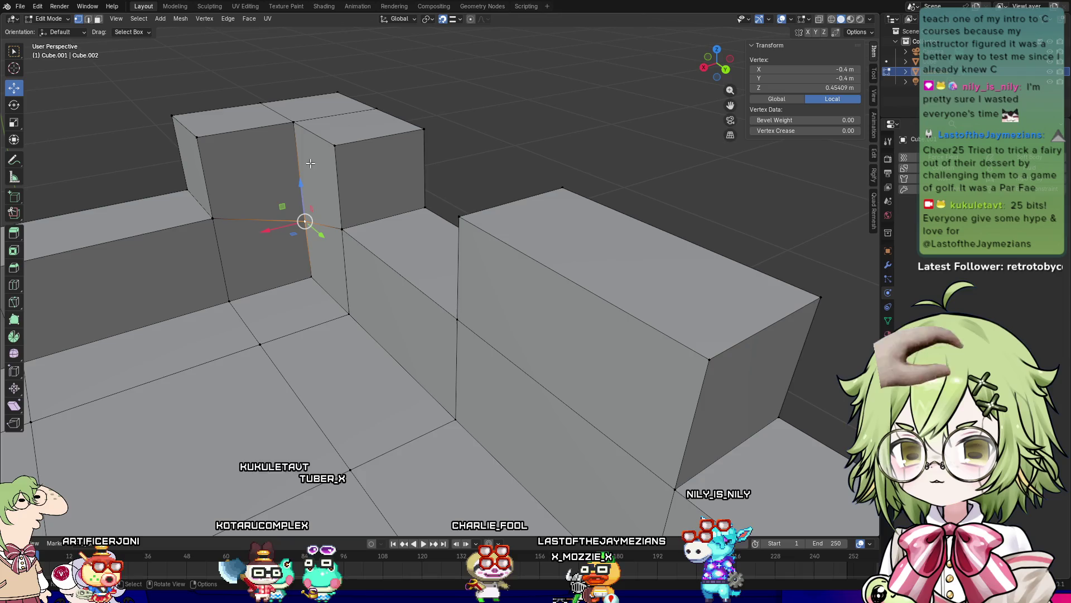
left_click_drag(306, 188, 276, 185)
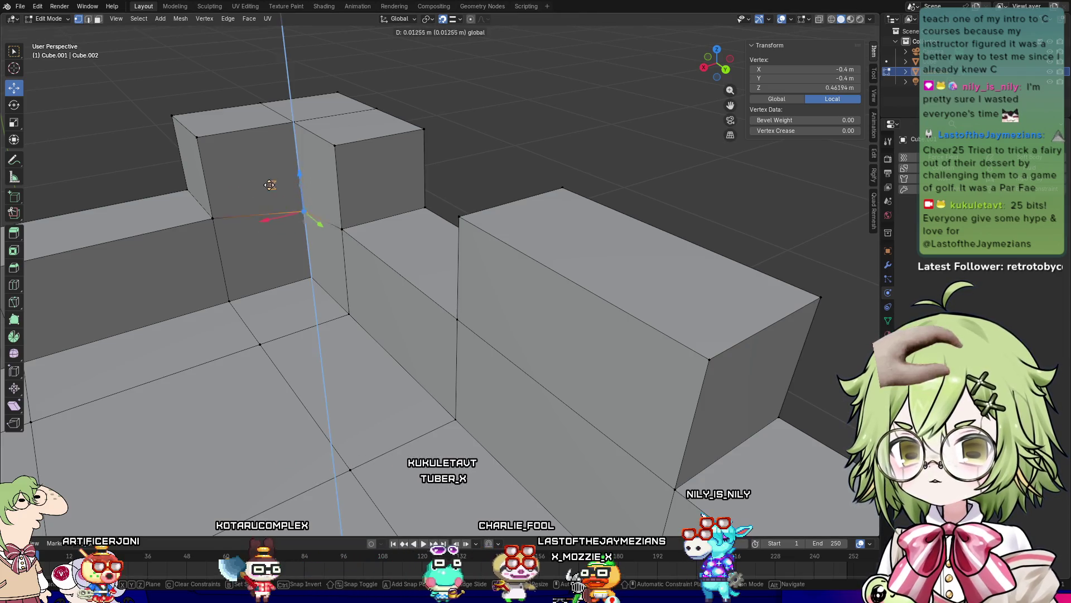
left_click_drag(180, 225, 180, 225)
middle_click_drag(180, 226, 713, 305)
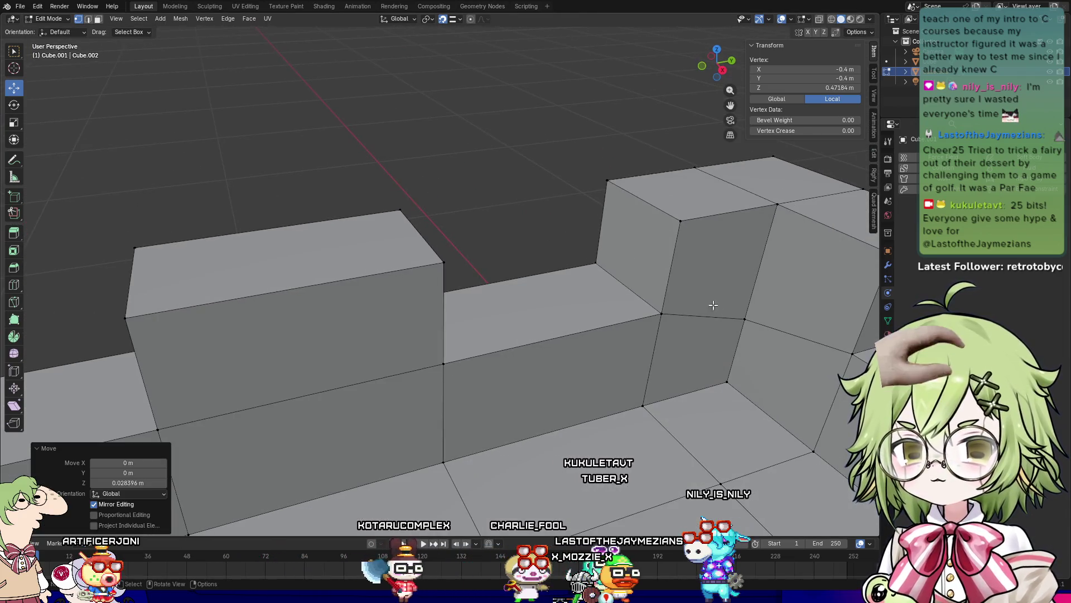
left_click(744, 318)
left_click_drag(744, 318, 654, 303)
left_click(618, 313)
mouse_move(618, 313)
middle_mouse_down()
mouse_move(454, 307)
mouse_move(203, 351)
mouse_move(303, 504)
middle_mouse_up()
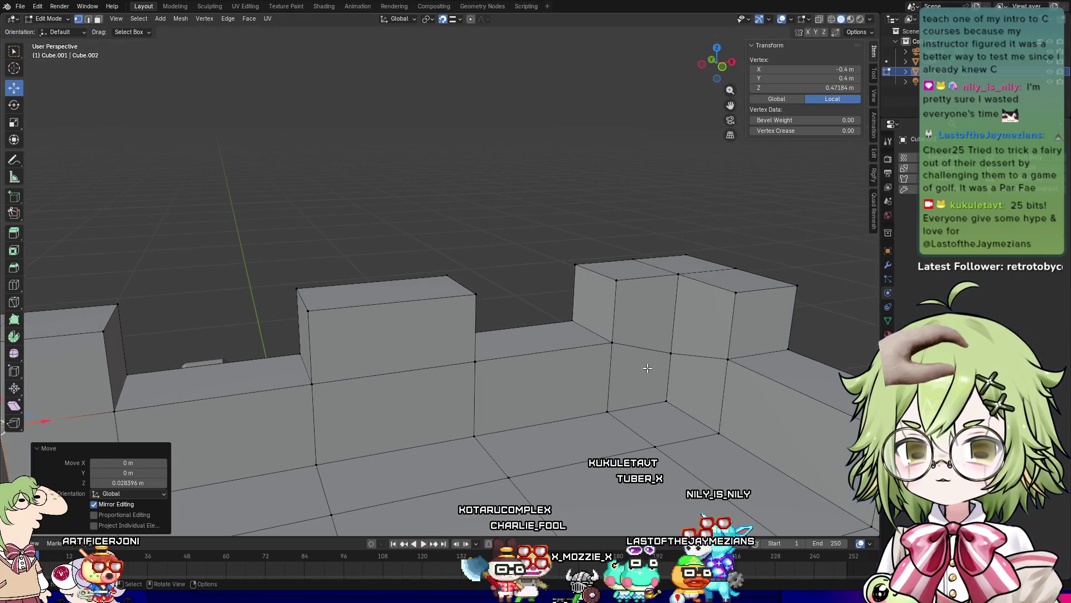
Step: Lift the remaining two gap corner vertices to match, then select a top seam vertex
left_click(671, 351)
left_click_drag(671, 334, 672, 329)
mouse_move(673, 329)
middle_mouse_down()
mouse_move(707, 342)
mouse_move(708, 382)
middle_mouse_up()
left_click(634, 336)
left_click_drag(636, 305, 563, 357)
left_click(560, 222)
mouse_move(560, 223)
middle_mouse_down()
mouse_move(502, 447)
mouse_move(470, 356)
mouse_move(424, 406)
mouse_move(586, 335)
middle_mouse_up()
left_click(580, 330)
Step: Raise the first two seam vertex pairs about 0.028 m along Z
left_click(630, 342, "shift")
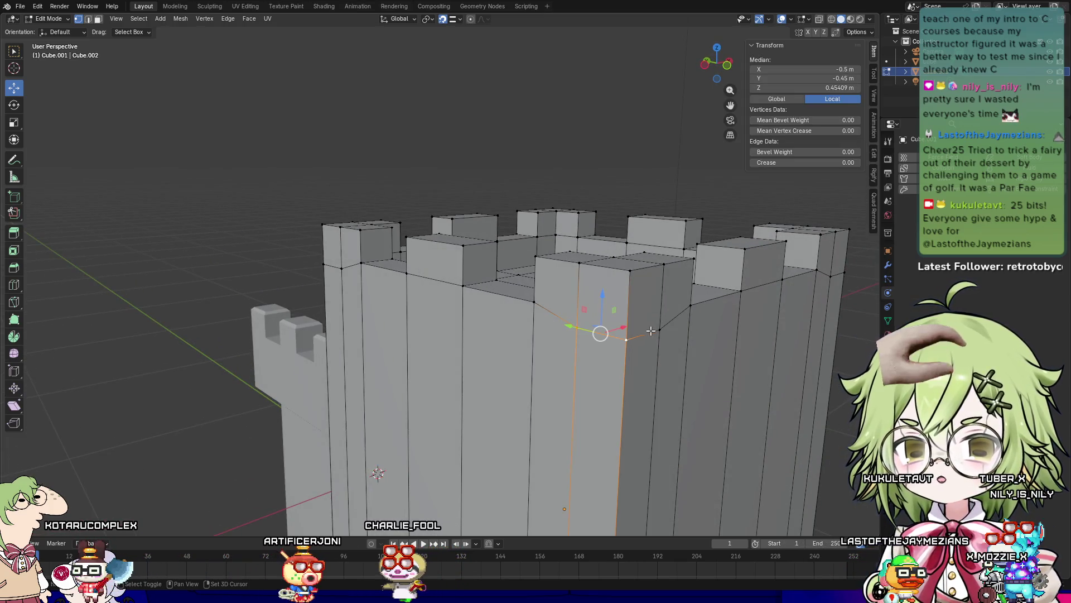
left_click_drag(613, 309, 612, 295)
left_click_drag(525, 305, 525, 306)
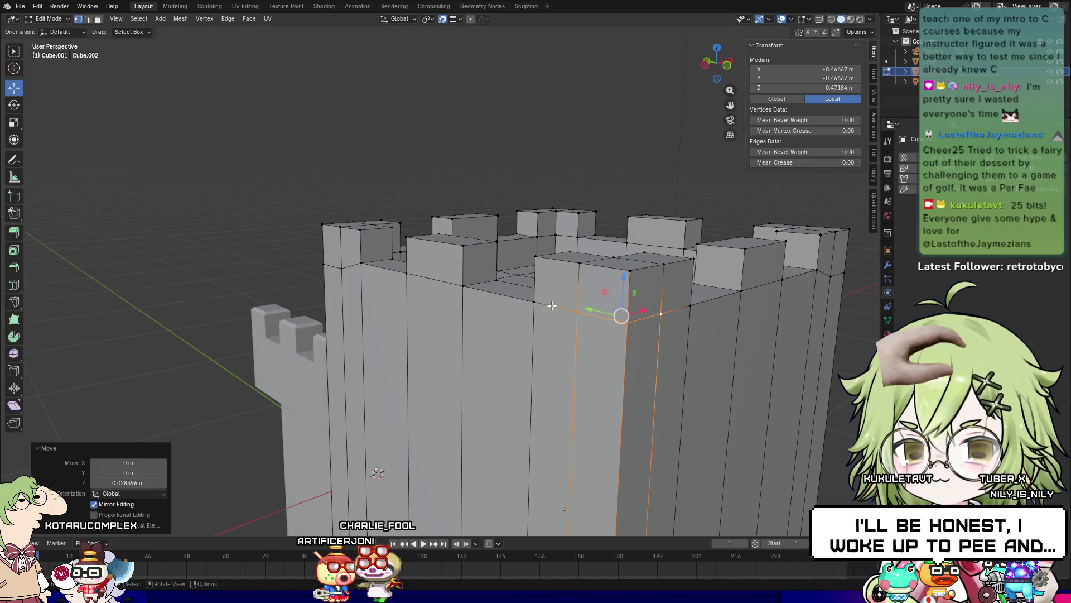
scroll(502, 335, "down", 2)
mouse_move(488, 349)
middle_mouse_down()
mouse_move(287, 313)
mouse_move(403, 337)
mouse_move(445, 334)
middle_mouse_up()
scroll(403, 337, "up", 3)
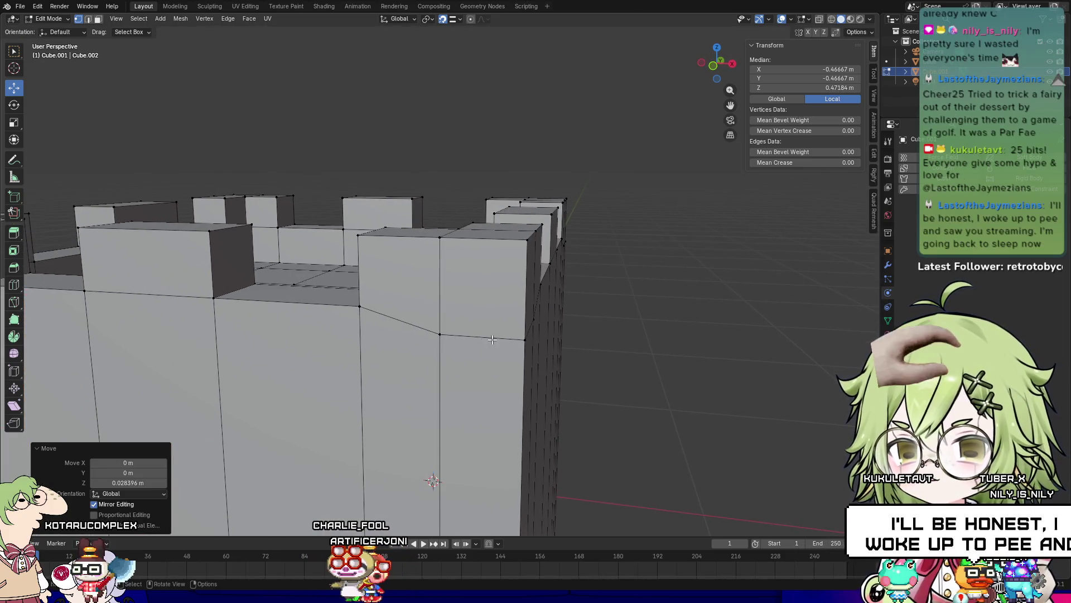
left_click(455, 334)
left_click(520, 338, "shift")
mouse_move(520, 338)
middle_mouse_down()
mouse_move(604, 363)
mouse_move(564, 368)
middle_mouse_up()
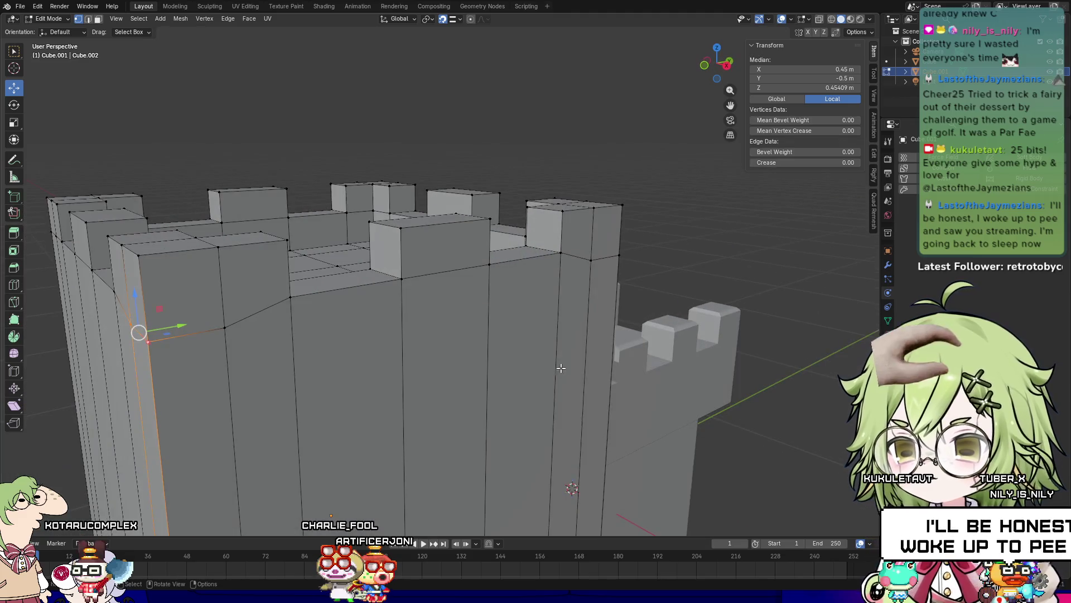
mouse_move(181, 324)
middle_mouse_down()
mouse_move(234, 334)
mouse_move(360, 314)
middle_mouse_up()
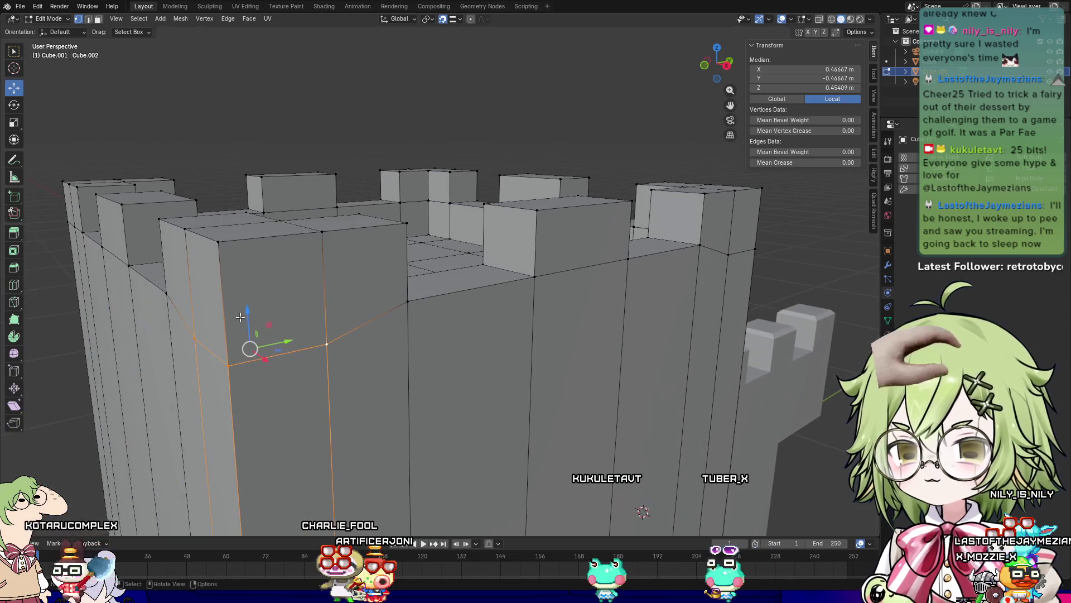
key("g")
key("z")
left_click(391, 310)
Step: Raise the last two seam vertex pairs 0.028 m along Z, then deselect all
mouse_move(514, 311)
middle_mouse_down()
mouse_move(280, 383)
mouse_move(340, 359)
middle_mouse_up()
left_click(271, 307)
mouse_move(299, 304)
middle_mouse_down()
mouse_move(475, 274)
mouse_move(491, 285)
middle_mouse_up()
left_click(516, 256, "shift")
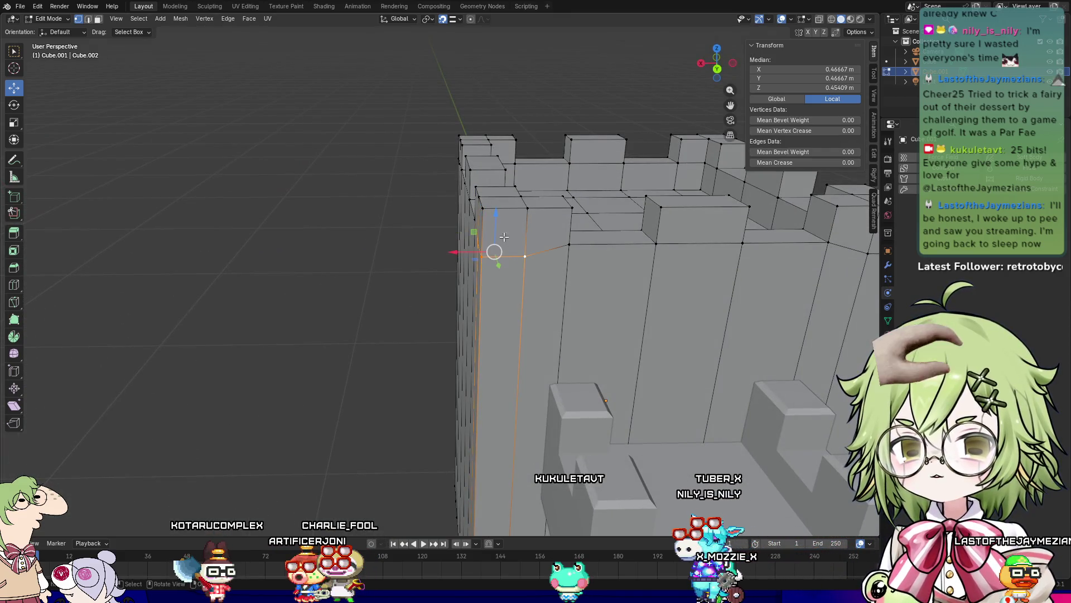
key("g")
key("z")
left_click(592, 246)
middle_click_drag(592, 246, 409, 385)
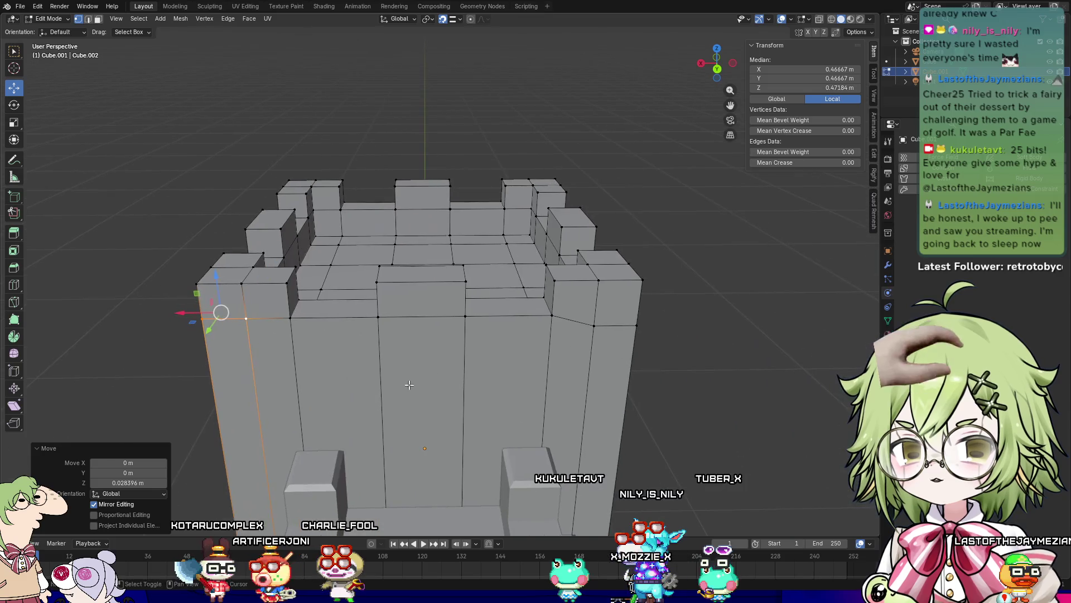
left_click(593, 327)
left_click(639, 326, "shift")
middle_click_drag(640, 326, 621, 380)
mouse_move(611, 460)
middle_mouse_down()
mouse_move(564, 385)
mouse_move(674, 447)
middle_mouse_up()
key("g")
key("z")
left_click(564, 385)
key("alt+a")
mouse_move(778, 367)
middle_mouse_down()
mouse_move(677, 438)
mouse_move(632, 371)
mouse_move(655, 400)
mouse_move(646, 389)
middle_mouse_up()
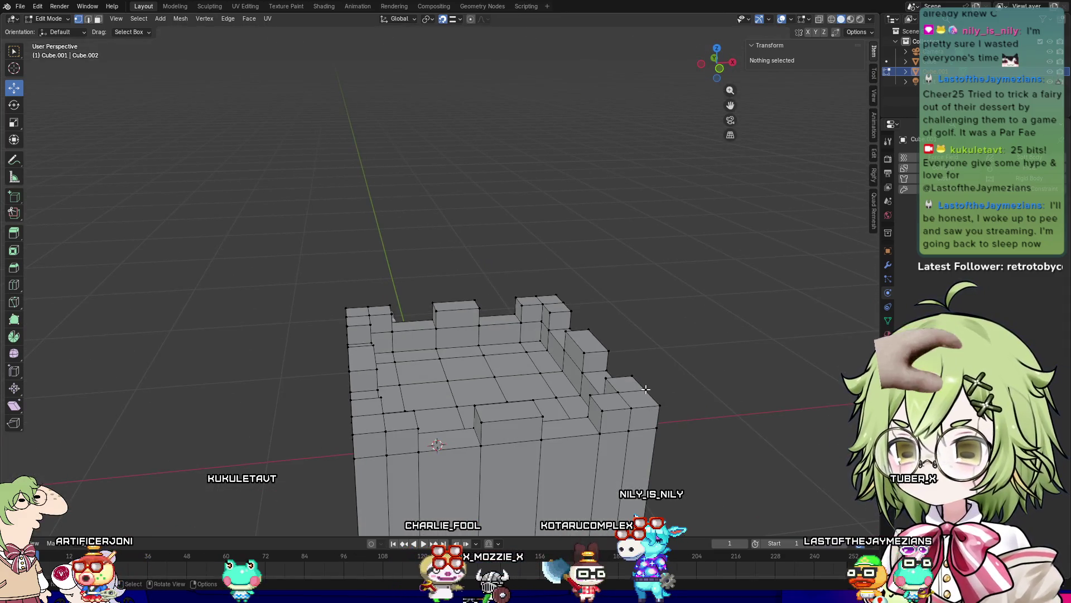
Step: Review the levelled rim, then enter Edit Mode on the square tower block from above
middle_click_drag(542, 337, 853, 344)
mouse_move(708, 342)
middle_mouse_down()
mouse_move(698, 332)
mouse_move(750, 362)
mouse_move(611, 411)
mouse_move(718, 324)
mouse_move(681, 395)
mouse_move(705, 366)
mouse_move(691, 352)
middle_mouse_up()
key("Tab")
key("Tab")
key("Tab")
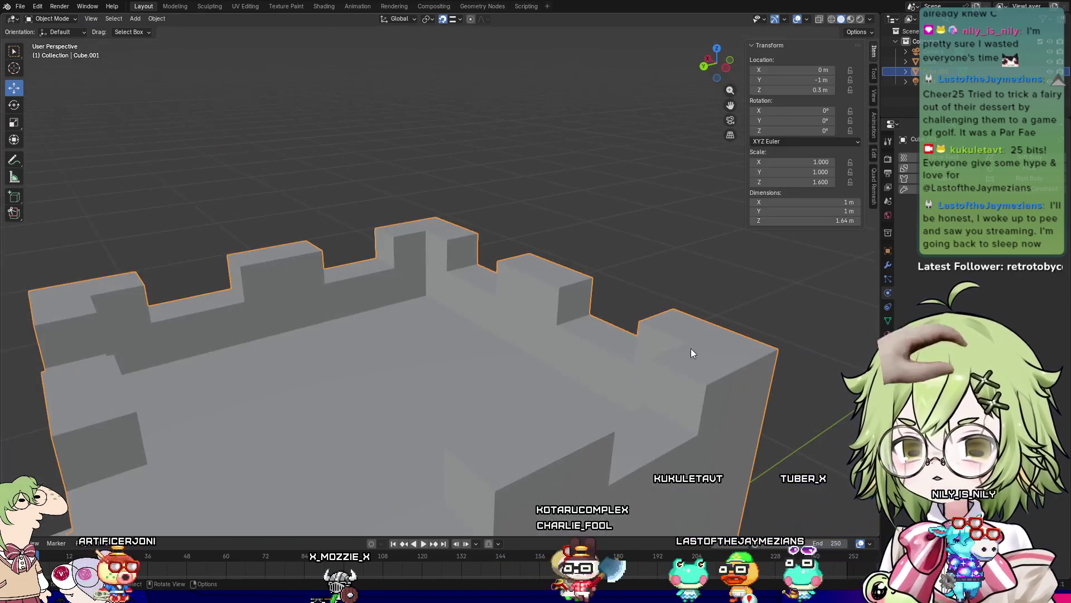
mouse_move(455, 271)
middle_mouse_down()
mouse_move(413, 360)
mouse_move(364, 376)
mouse_move(410, 366)
mouse_move(464, 381)
mouse_move(406, 376)
middle_mouse_up()
mouse_move(652, 377)
middle_mouse_down()
mouse_move(589, 360)
mouse_move(562, 387)
middle_mouse_up()
left_click(589, 361)
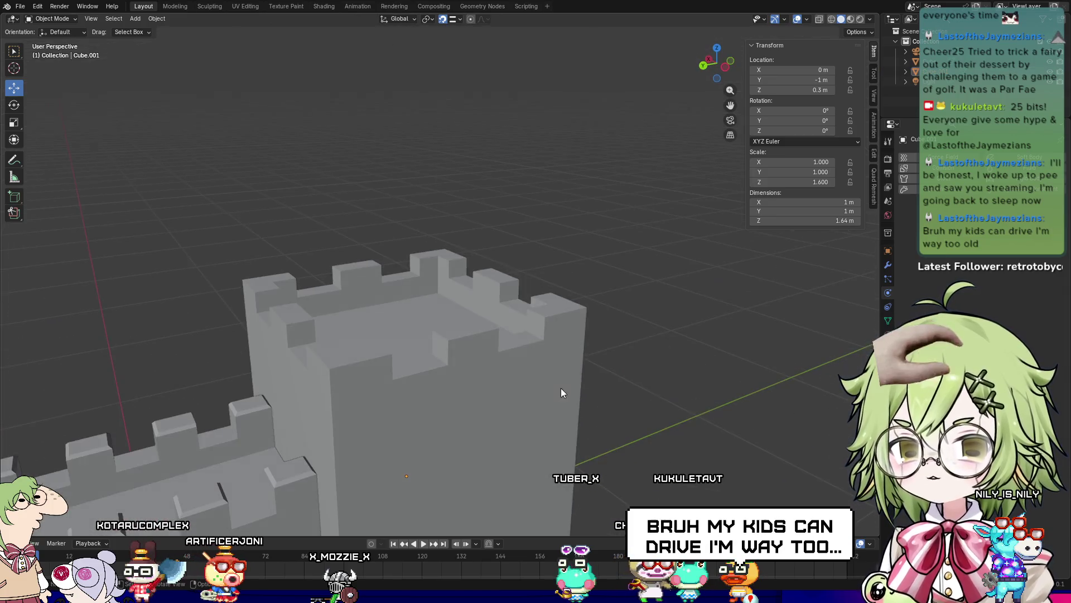
key("Tab")
middle_click_drag(345, 366, 311, 401)
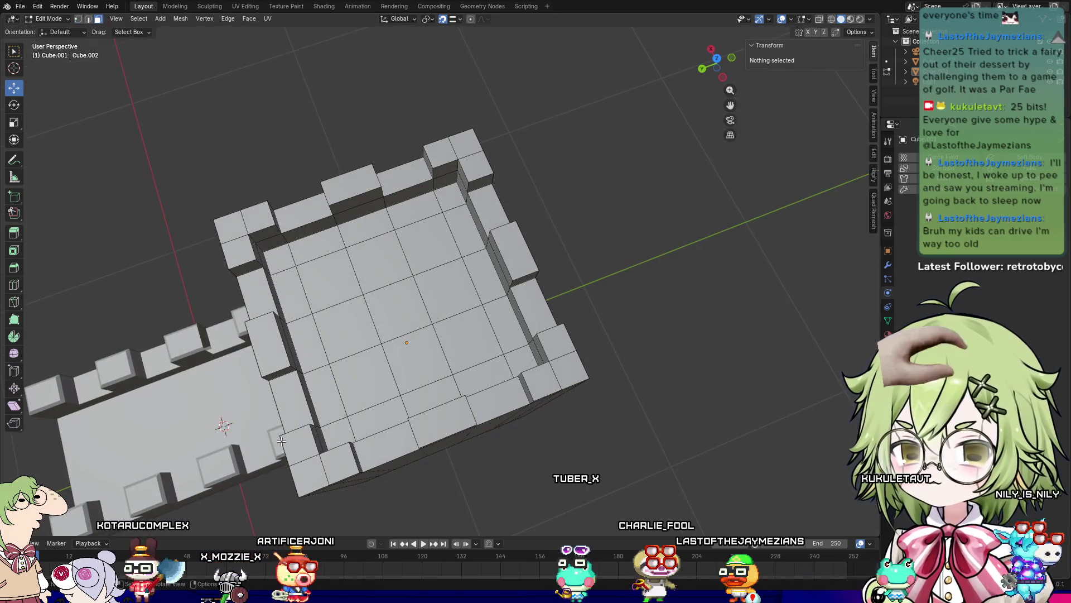
Step: Bevel the selected merlon tops slightly with Ctrl+B and return to Object Mode
left_click(307, 450)
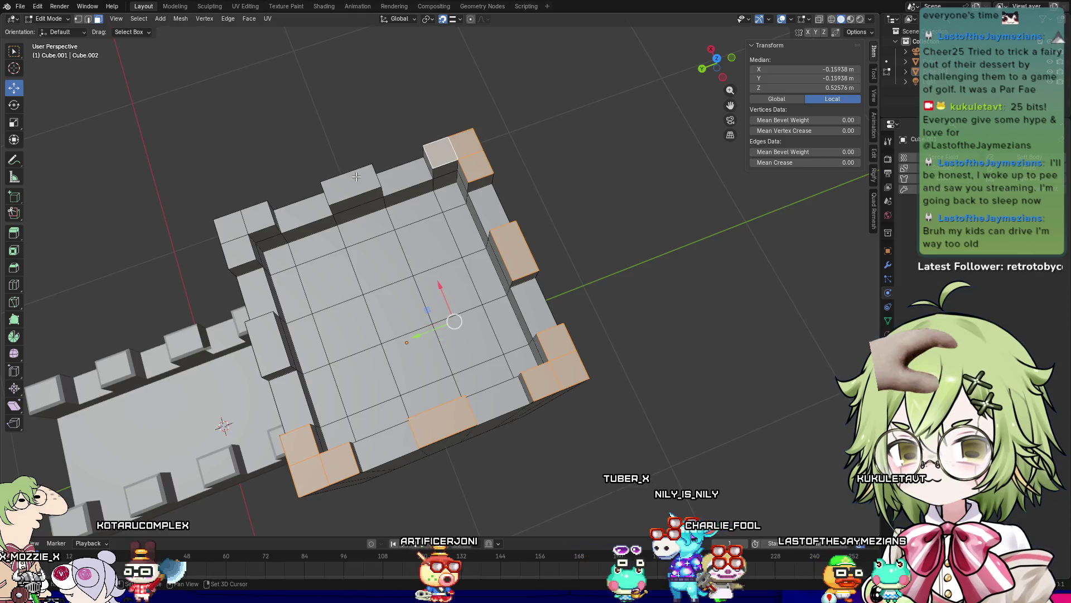
left_click(237, 253, "shift")
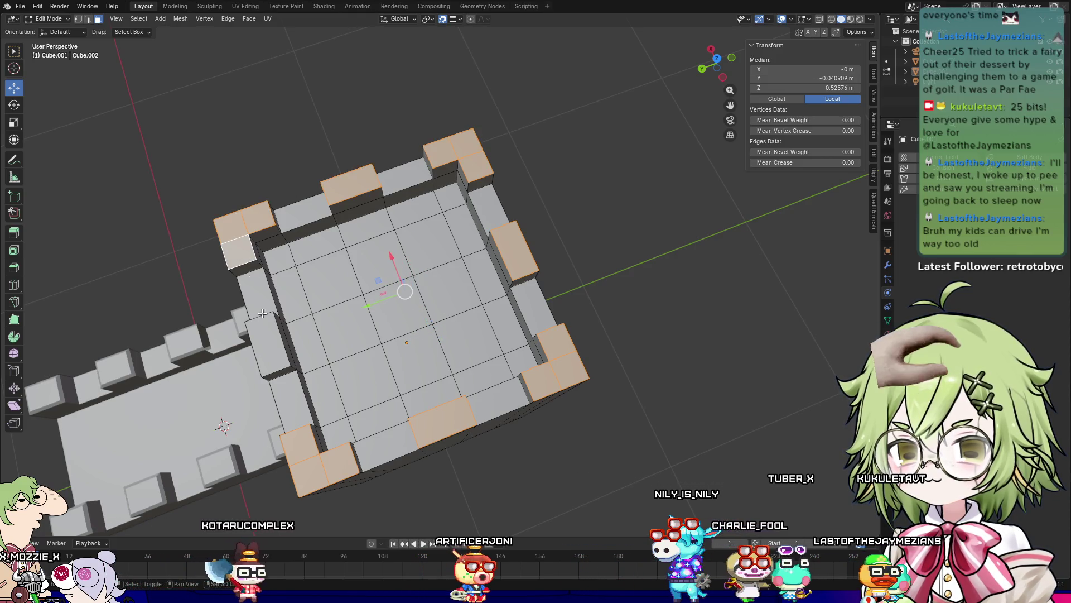
middle_click_drag(264, 348, 612, 347)
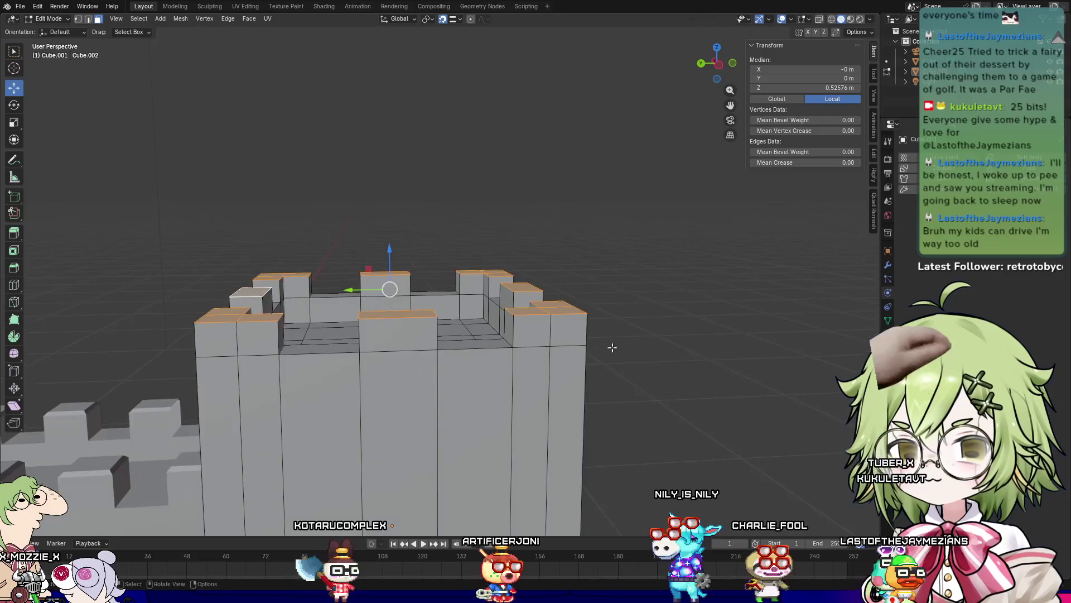
left_click(687, 363)
key("Tab")
mouse_move(688, 369)
middle_mouse_down()
mouse_move(655, 421)
mouse_move(631, 377)
mouse_move(779, 398)
mouse_move(738, 425)
mouse_move(619, 434)
mouse_move(361, 389)
mouse_move(609, 354)
mouse_move(677, 329)
mouse_move(670, 382)
mouse_move(607, 351)
mouse_move(646, 387)
mouse_move(311, 263)
mouse_move(529, 348)
mouse_move(400, 316)
mouse_move(244, 351)
mouse_move(256, 363)
mouse_move(370, 375)
mouse_move(346, 229)
mouse_move(572, 260)
mouse_move(646, 253)
mouse_move(463, 255)
mouse_move(720, 307)
mouse_move(662, 343)
mouse_move(514, 337)
mouse_move(619, 326)
mouse_move(637, 334)
mouse_move(630, 340)
mouse_move(690, 335)
mouse_move(744, 306)
middle_mouse_up()
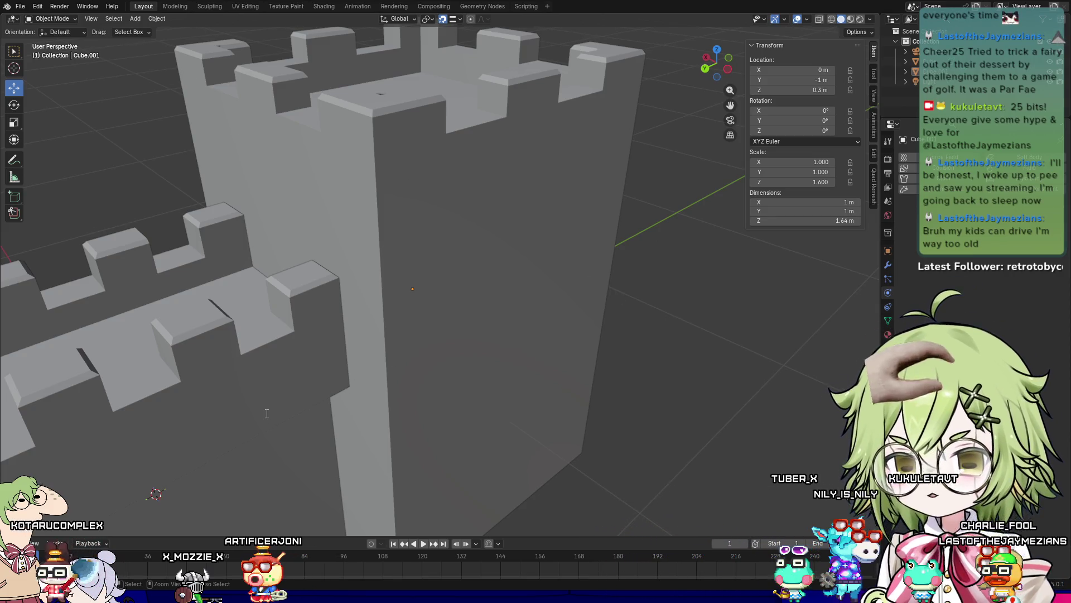
Step: Save the wall scene and open Tower.blend from the recent files
key("ctrl+s")
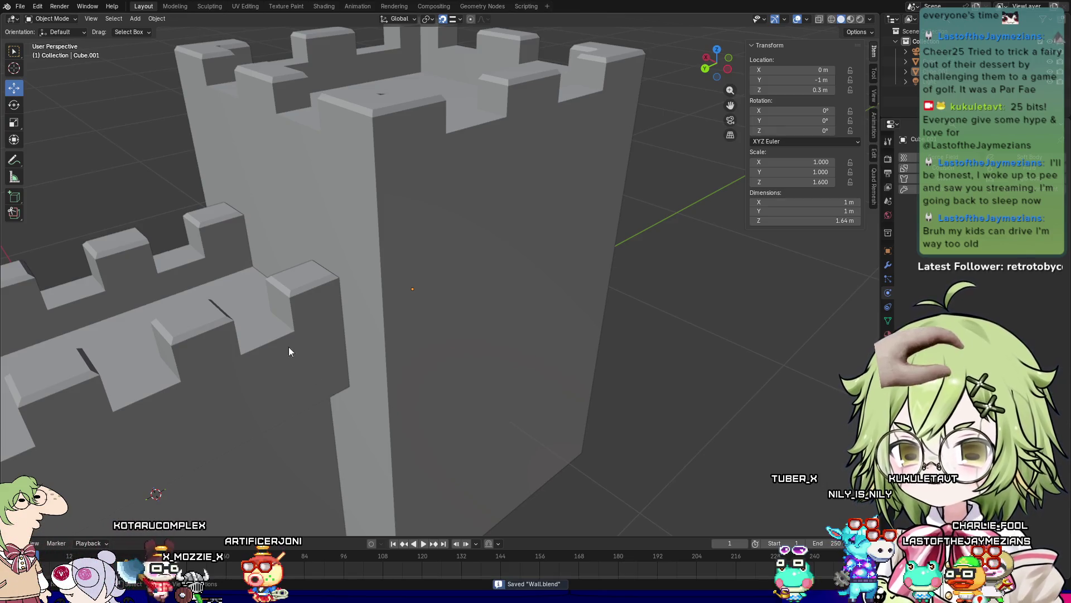
left_click(26, 8)
mouse_move(55, 38)
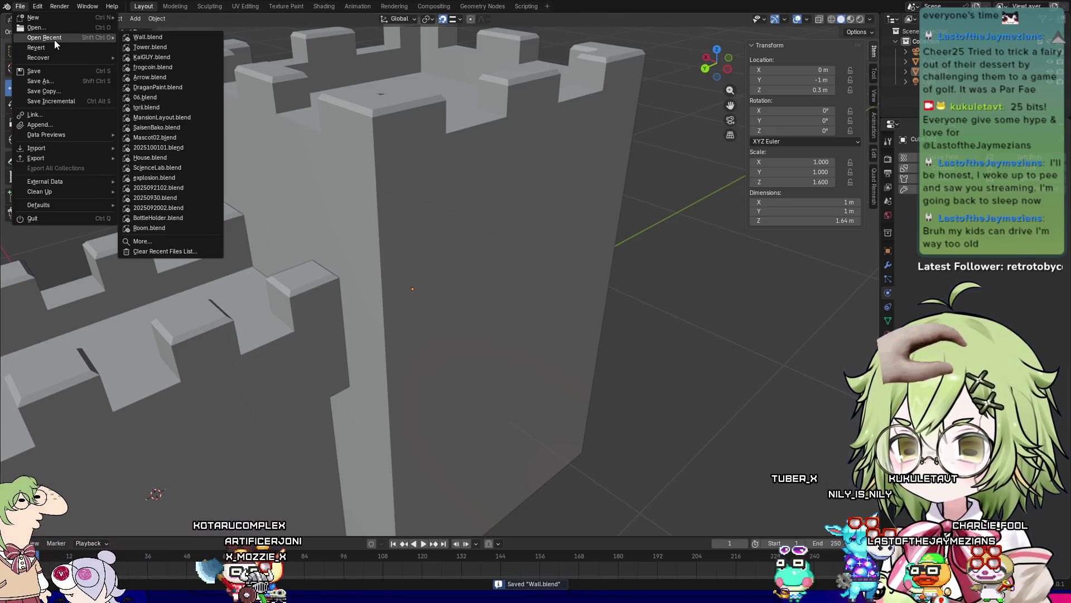
left_click(182, 46)
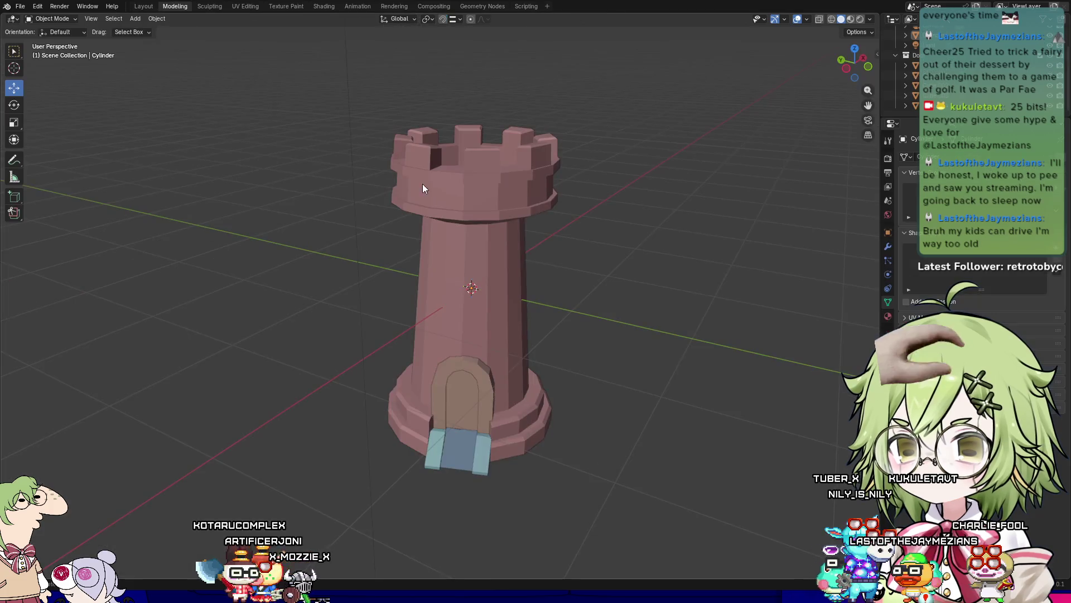
Step: Switch to Material Preview shading and select the arched door, then the round tower body
left_click(851, 19)
mouse_move(721, 338)
middle_mouse_down()
mouse_move(671, 359)
mouse_move(701, 330)
mouse_move(626, 387)
mouse_move(605, 427)
mouse_move(614, 456)
mouse_move(675, 397)
mouse_move(677, 356)
mouse_move(661, 351)
mouse_move(686, 347)
mouse_move(732, 380)
mouse_move(631, 422)
middle_mouse_up()
scroll(696, 343, "up", 5)
left_click(562, 447)
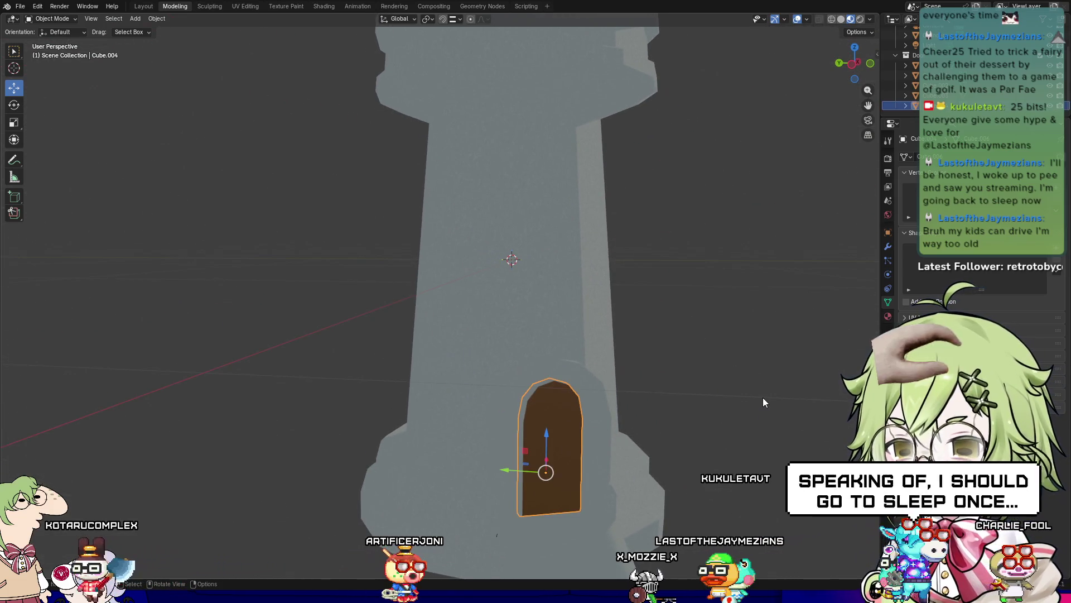
middle_click_drag(752, 429, 712, 387)
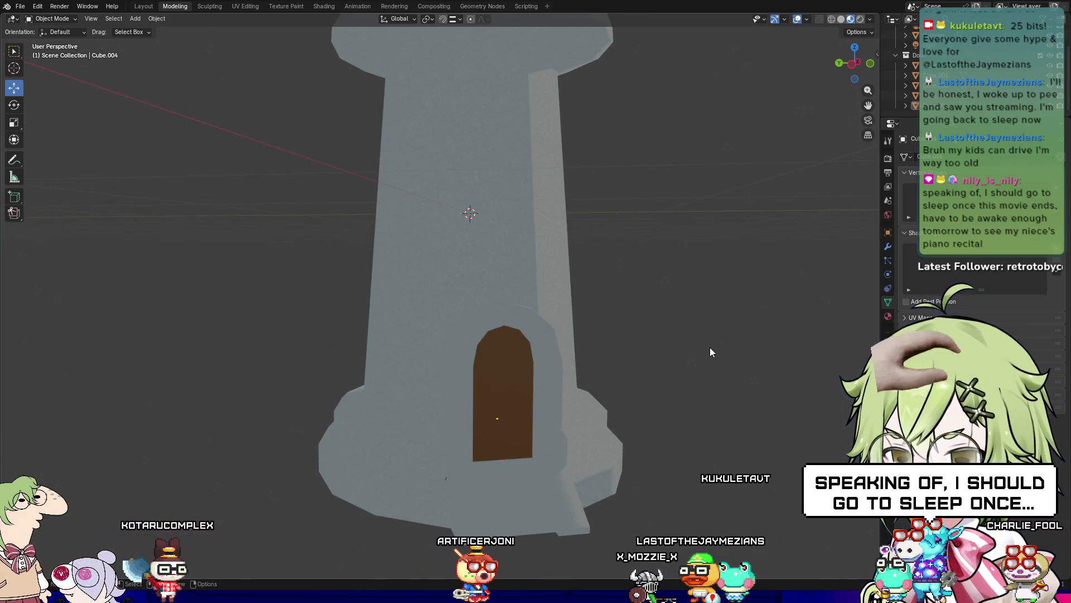
mouse_move(711, 351)
middle_mouse_down()
mouse_move(658, 365)
mouse_move(605, 261)
mouse_move(557, 383)
mouse_move(634, 387)
mouse_move(623, 415)
mouse_move(607, 372)
mouse_move(504, 371)
mouse_move(435, 339)
mouse_move(372, 416)
mouse_move(410, 373)
mouse_move(480, 417)
mouse_move(437, 383)
middle_mouse_up()
left_click(349, 372)
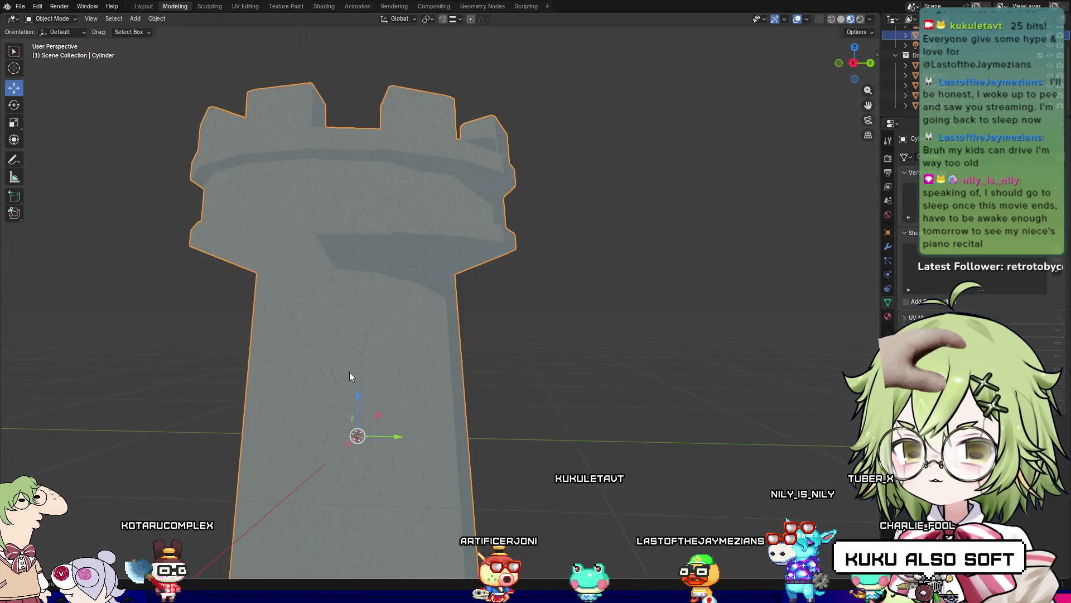
Step: Enter Edit Mode on the round tower and frame the edge loop under the top ledge
key("Tab")
scroll(514, 239, "up", 3)
middle_click_drag(514, 239, 526, 235)
scroll(511, 272, "up", 5)
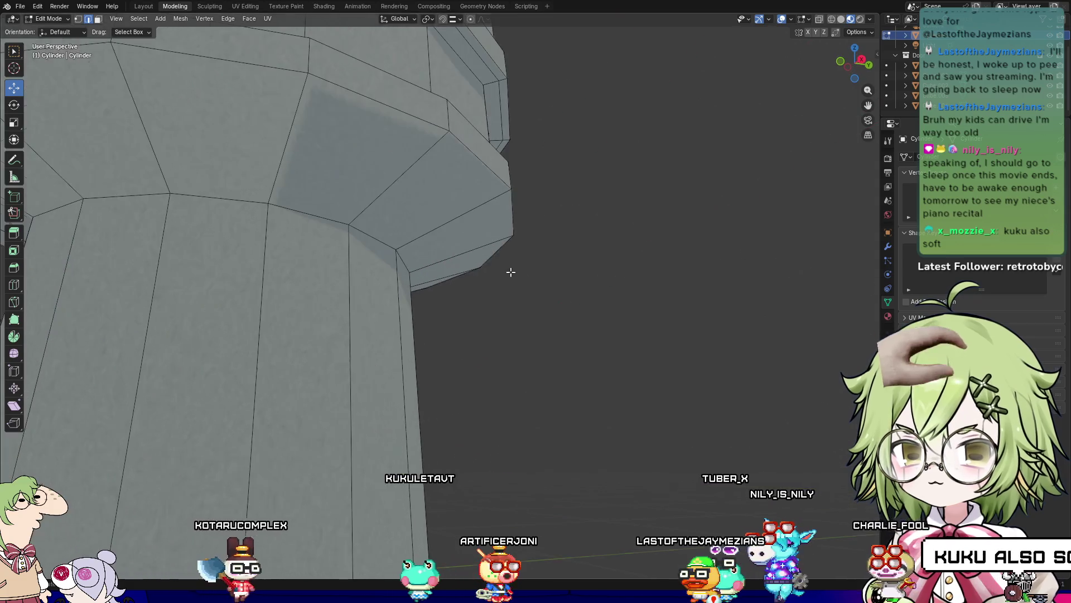
mouse_move(511, 272)
middle_mouse_down()
mouse_move(449, 337)
mouse_move(275, 349)
mouse_move(282, 378)
middle_mouse_up()
scroll(449, 336, "down", 5)
scroll(474, 337, "up", 5)
scroll(473, 337, "down", 3)
middle_click_drag(476, 335, 447, 367)
key("Tab")
scroll(677, 413, "up", 6)
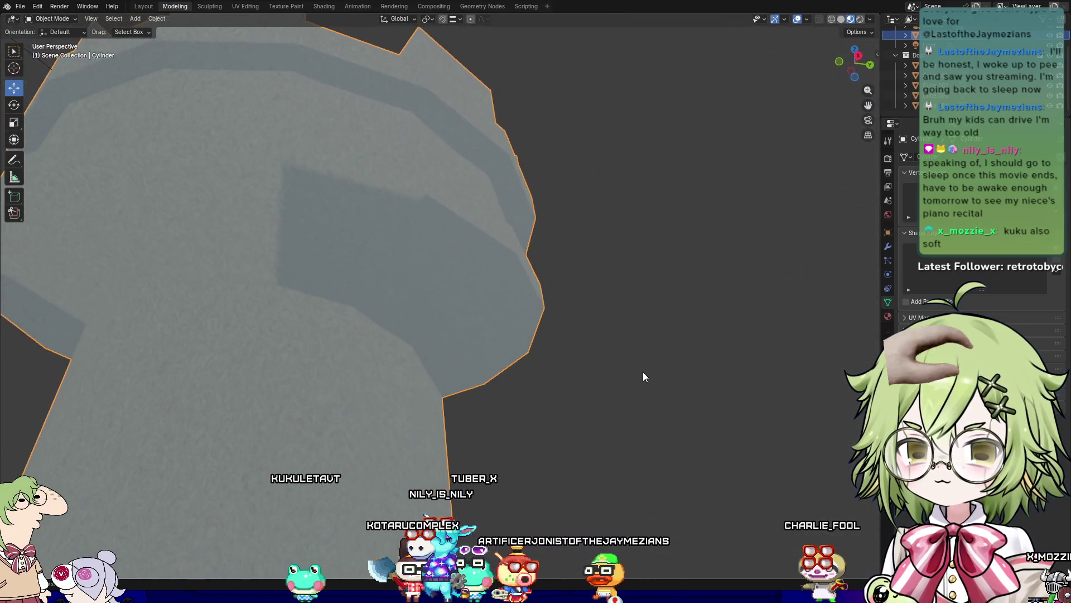
scroll(643, 376, "down", 3)
key("Tab")
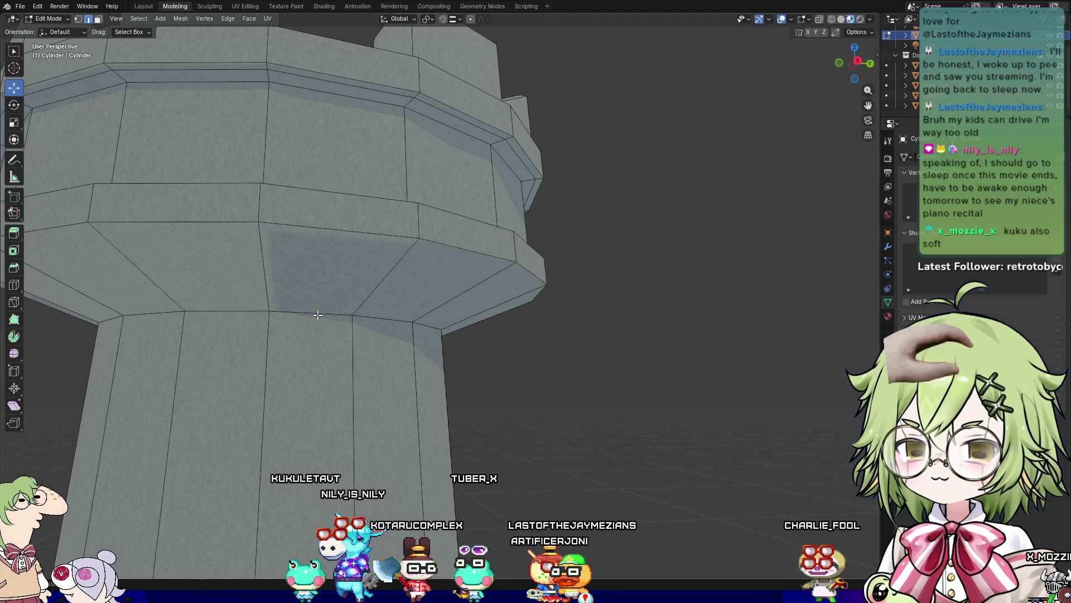
Step: Mark the ledge edge loop as sharp and go back to Object Mode
right_click(366, 318)
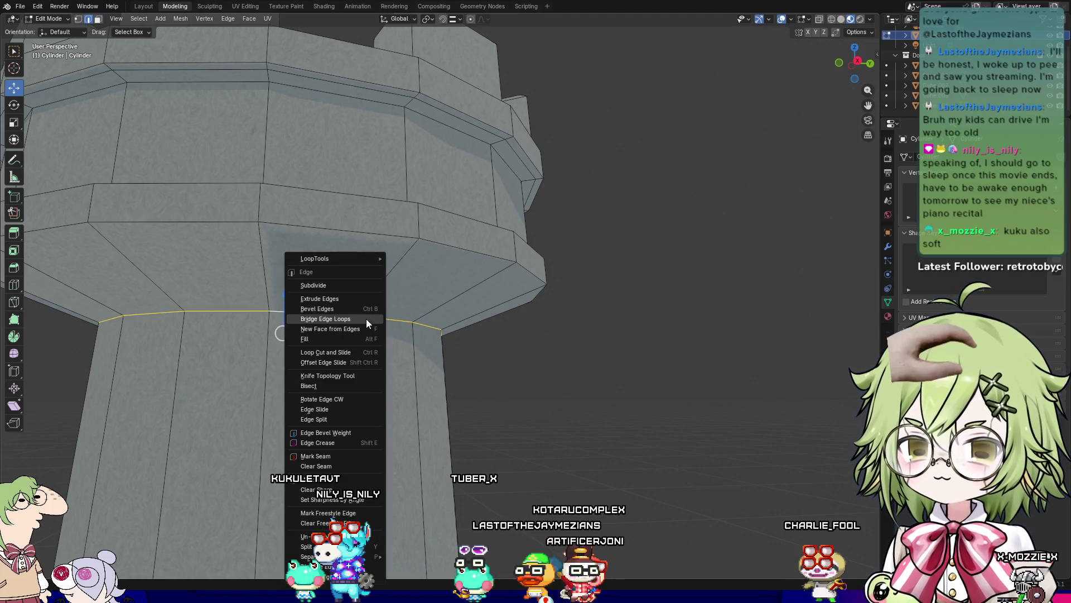
left_click(363, 478)
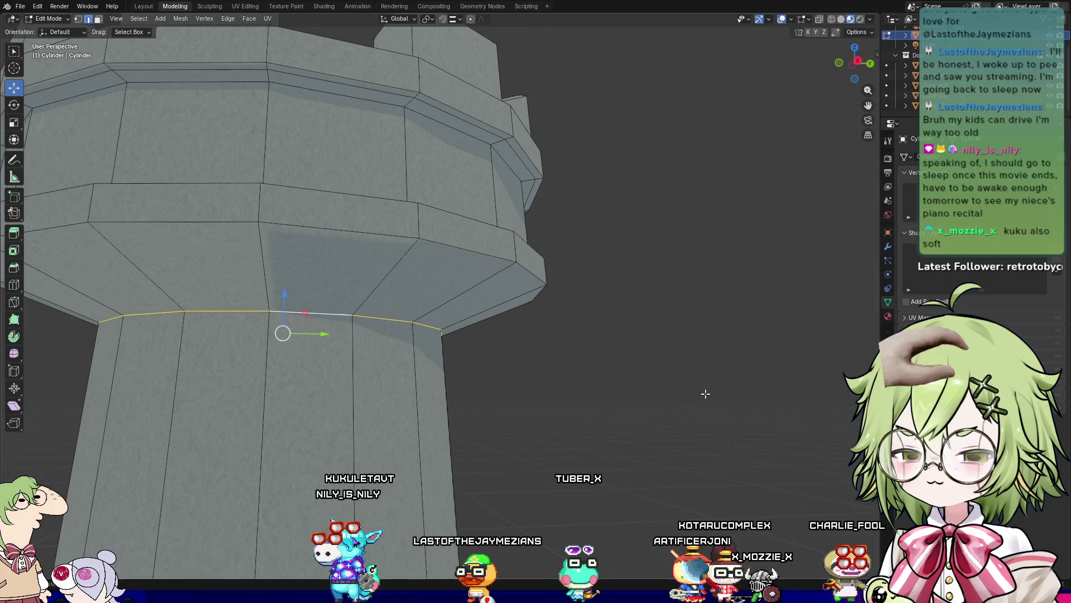
key("Tab")
scroll(658, 418, "down", 4)
right_click(457, 385)
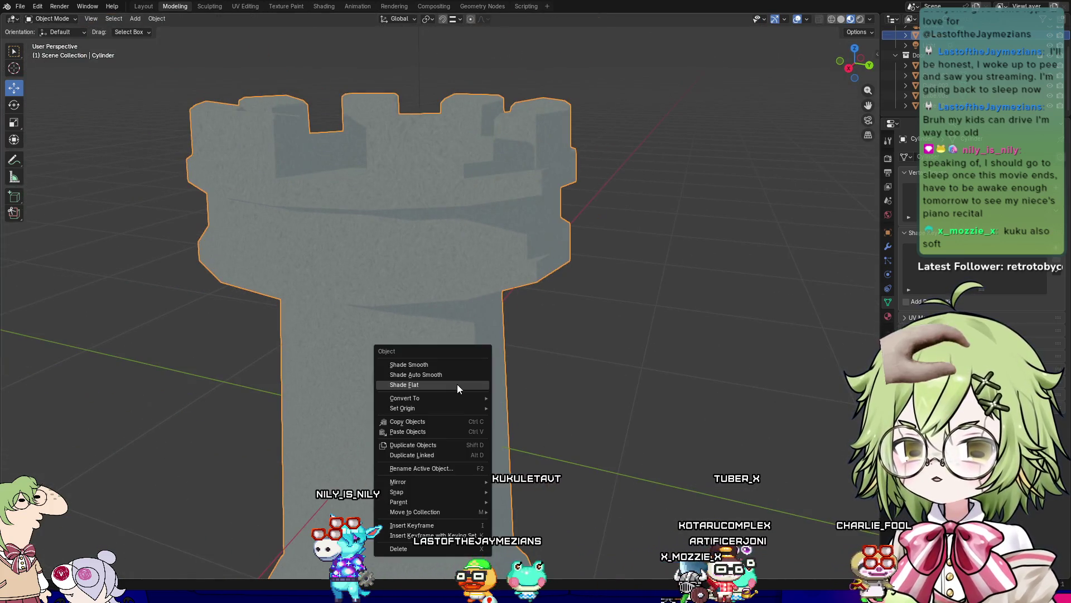
Step: Apply Shade Smooth to the tower and preview it in Rendered view
left_click(460, 365)
mouse_move(491, 372)
middle_mouse_down()
mouse_move(574, 334)
mouse_move(588, 388)
mouse_move(448, 472)
mouse_move(735, 335)
mouse_move(665, 394)
mouse_move(708, 447)
mouse_move(756, 154)
middle_mouse_up()
scroll(448, 472, "up", 5)
scroll(480, 449, "down", 4)
scroll(763, 317, "up", 5)
scroll(762, 311, "down", 5)
left_click(860, 19)
mouse_move(698, 223)
middle_mouse_down()
mouse_move(547, 303)
mouse_move(373, 297)
middle_mouse_up()
Step: In Edit Mode, mark the edge loop under the top ledge as sharp
left_click(478, 334)
right_click(478, 335)
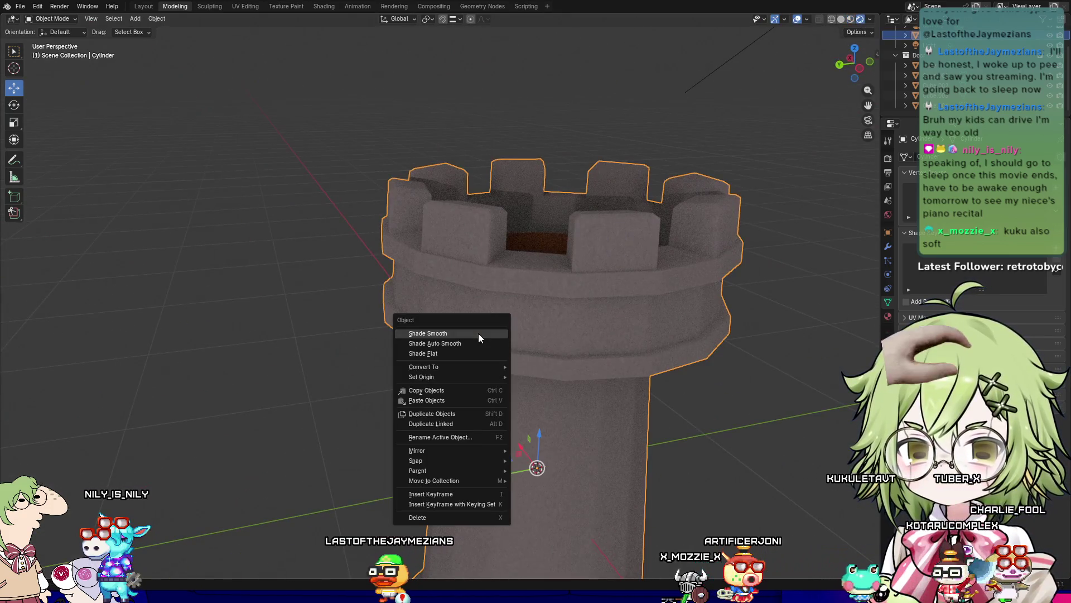
left_click(453, 350)
right_click(469, 337)
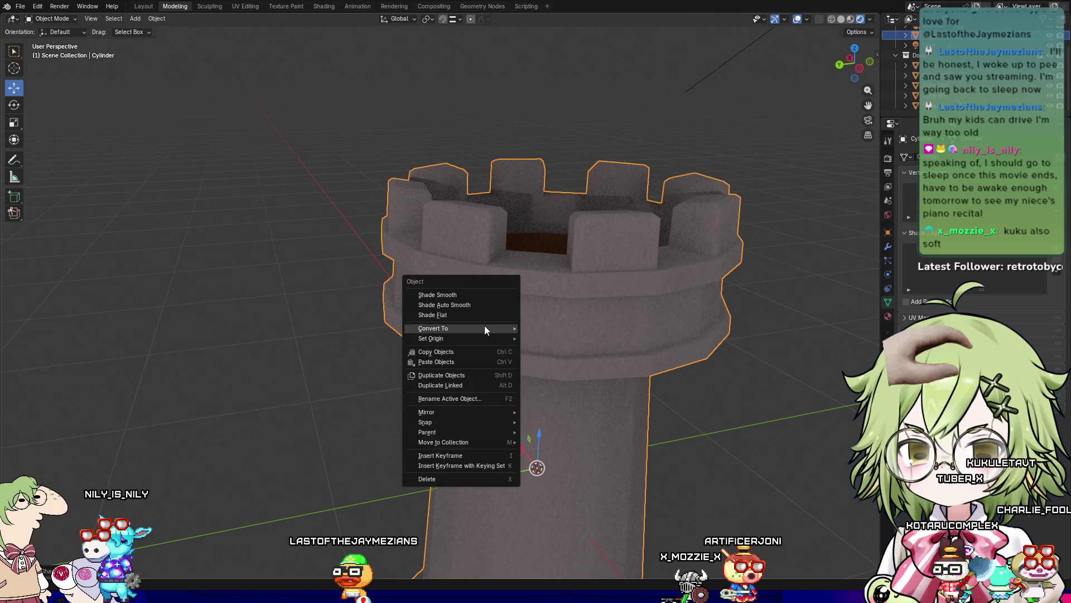
mouse_move(573, 343)
middle_mouse_down()
mouse_move(751, 395)
mouse_move(788, 360)
middle_mouse_up()
scroll(489, 364, "up", 4)
key("Tab")
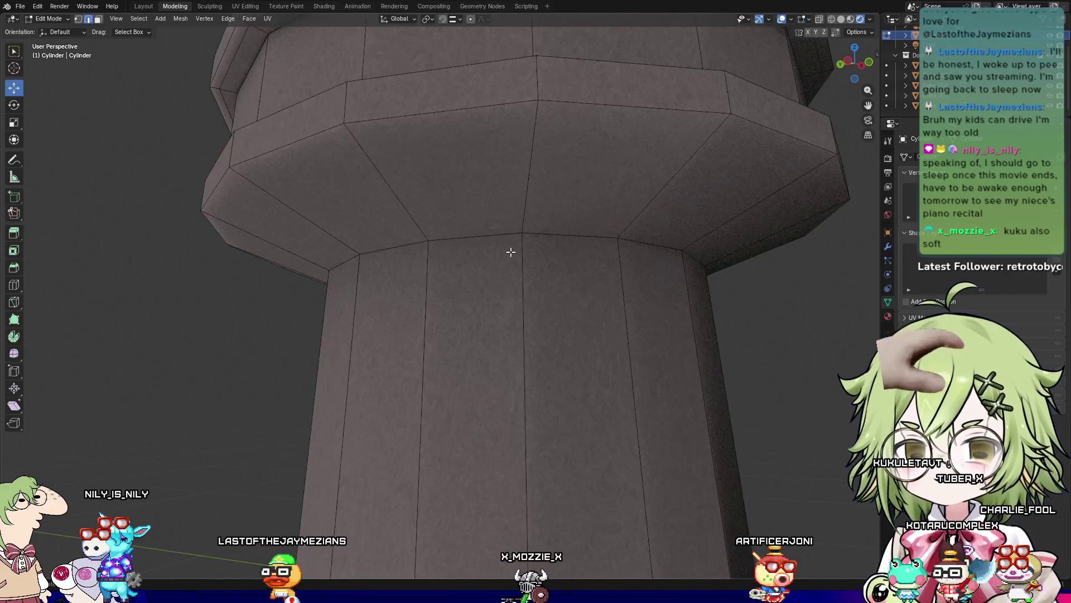
left_click(513, 234, "alt")
right_click(513, 235)
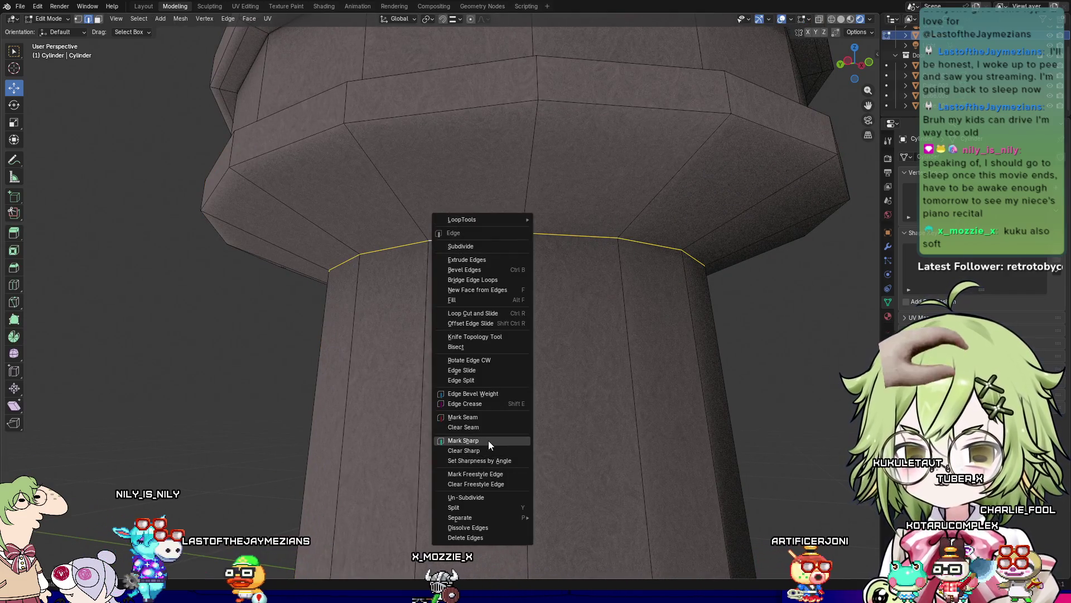
left_click(488, 440)
key("Tab")
Step: Inspect the shaft and select the edge loop below the tower top in Edit Mode
scroll(763, 332, "up", 5)
mouse_move(798, 336)
middle_mouse_down()
mouse_move(796, 317)
mouse_move(746, 329)
mouse_move(714, 319)
mouse_move(659, 399)
mouse_move(658, 387)
mouse_move(619, 429)
mouse_move(656, 426)
mouse_move(721, 484)
mouse_move(618, 490)
middle_mouse_up()
scroll(714, 320, "down", 3)
scroll(668, 374, "up", 5)
scroll(668, 374, "down", 3)
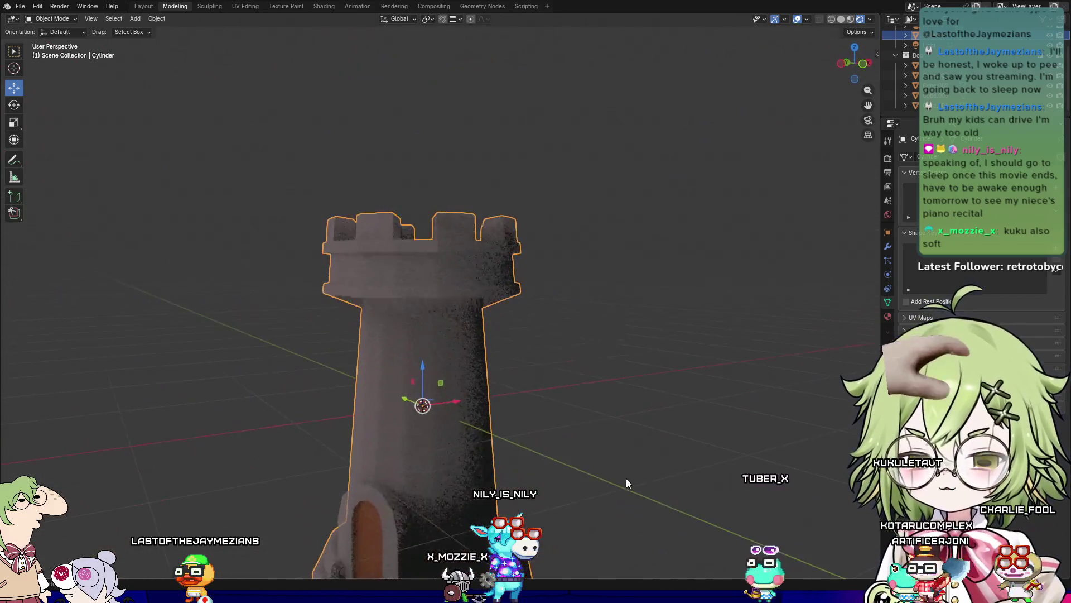
key("Tab")
left_click(463, 310, "alt")
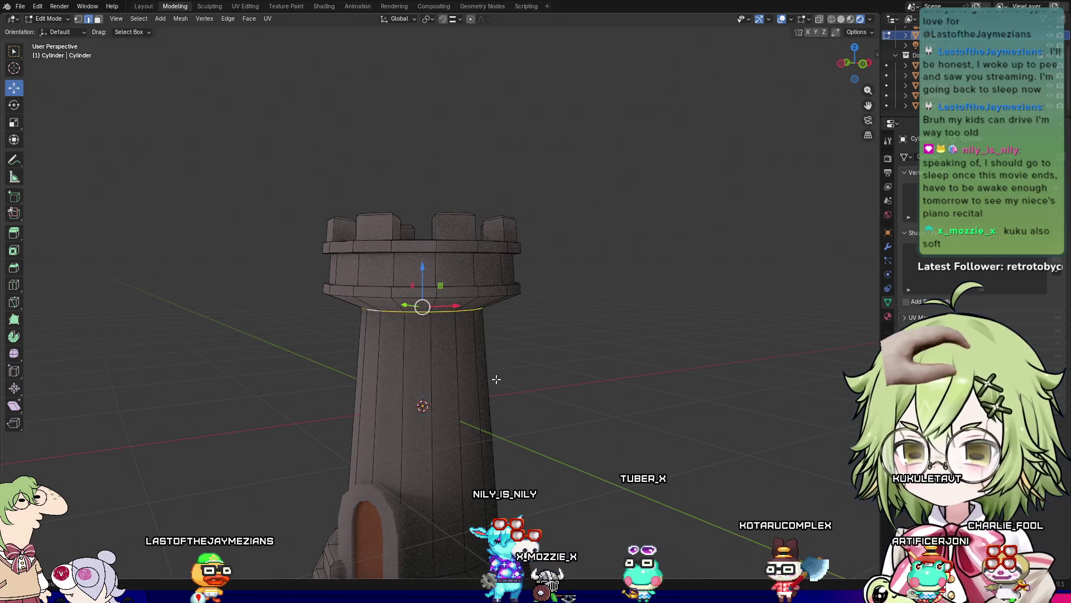
scroll(496, 378, "up", 2)
key("Tab")
Step: Try flat shading on the tower, switch back to smooth, then use Material Preview
right_click(455, 397)
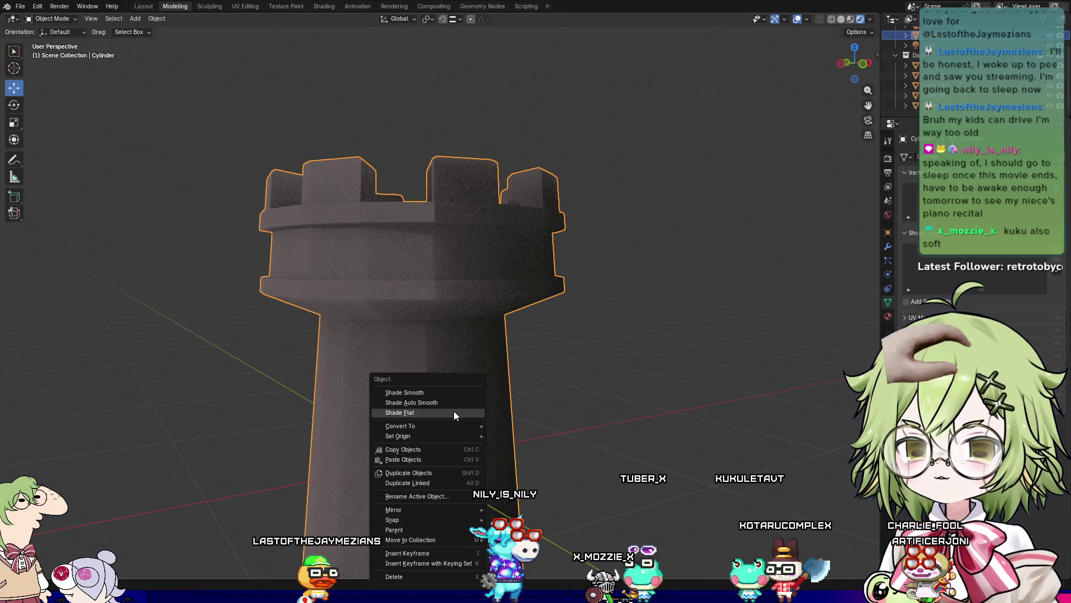
left_click(454, 412)
right_click(452, 392)
left_click(454, 379)
right_click(454, 378)
left_click(449, 393)
mouse_move(503, 378)
middle_mouse_down()
mouse_move(686, 375)
mouse_move(729, 438)
mouse_move(789, 306)
mouse_move(775, 287)
mouse_move(631, 376)
mouse_move(709, 116)
middle_mouse_up()
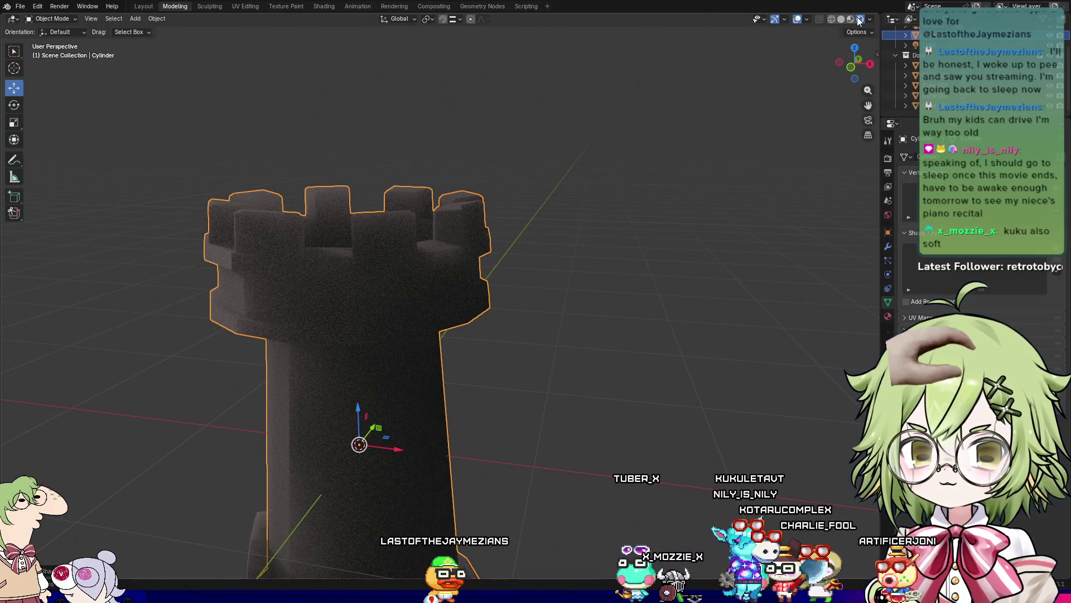
left_click(851, 19)
Step: Preview the tower in Rendered view, select the scene light, and save Tower.blend
mouse_move(633, 327)
middle_mouse_down()
mouse_move(730, 303)
mouse_move(748, 349)
mouse_move(703, 371)
mouse_move(628, 314)
middle_mouse_up()
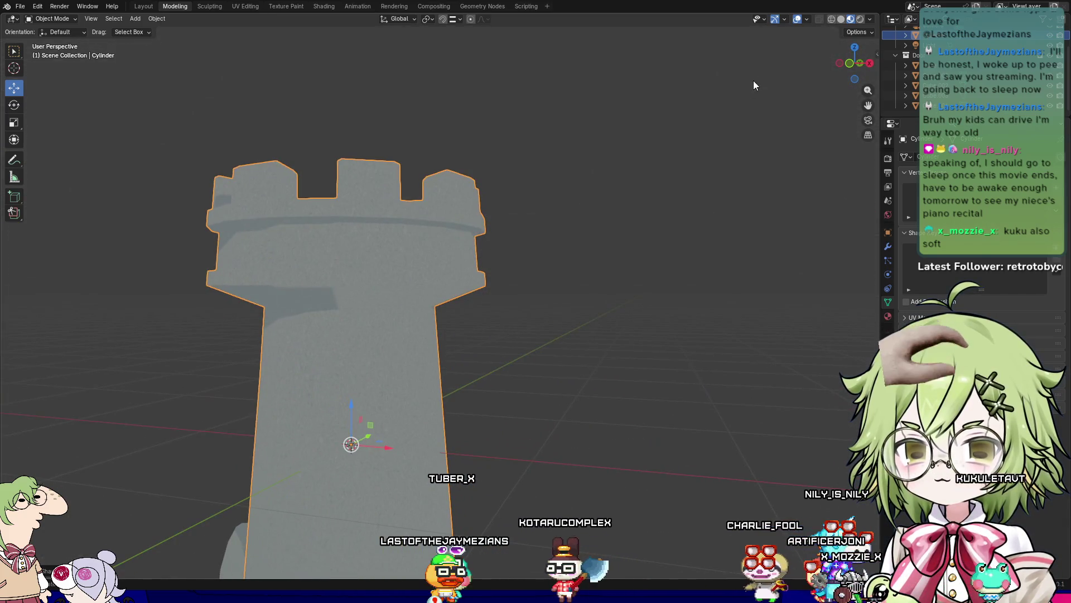
left_click(860, 19)
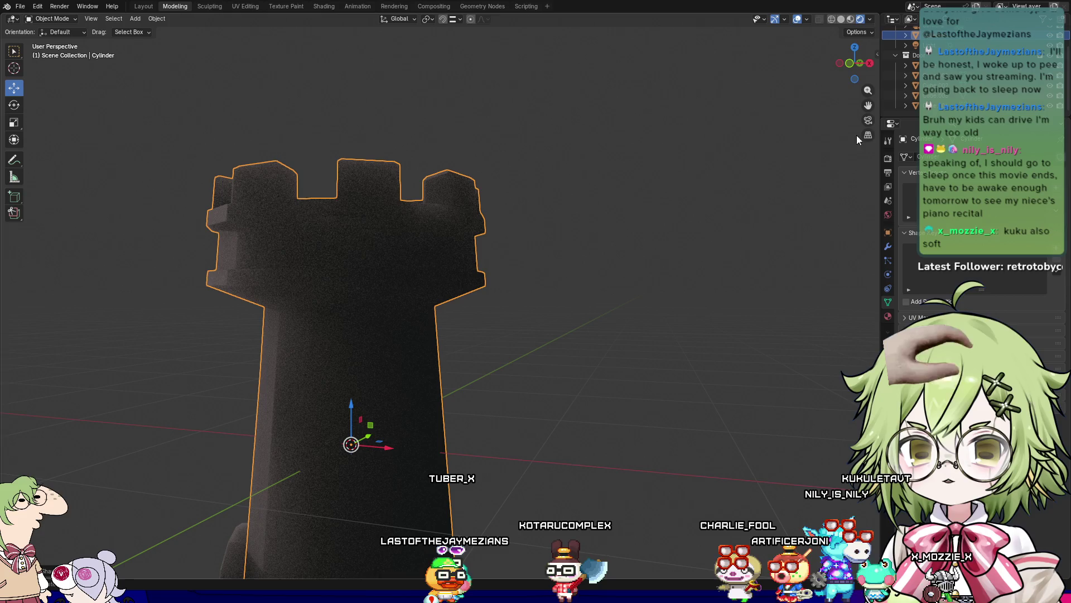
left_click(932, 64)
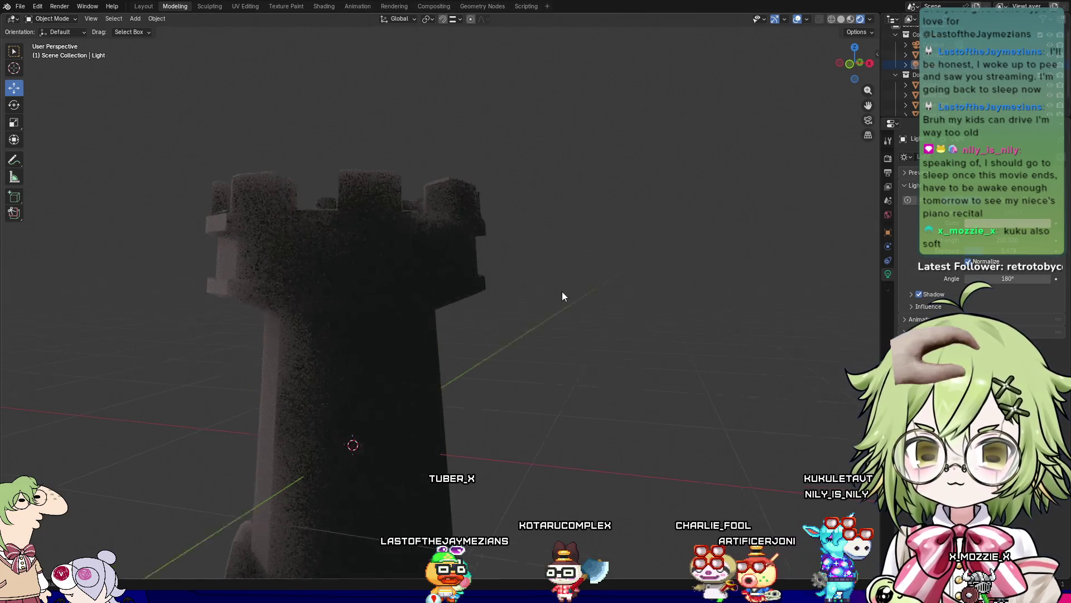
middle_click_drag(561, 288, 712, 296)
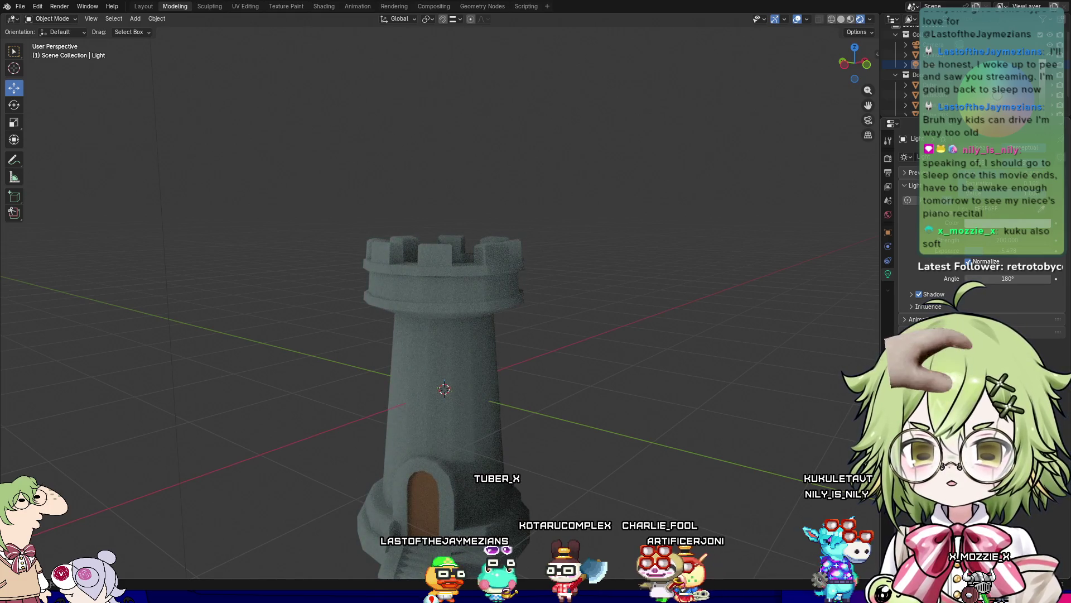
mouse_move(638, 299)
middle_mouse_down()
mouse_move(681, 342)
mouse_move(646, 318)
mouse_move(670, 325)
mouse_move(645, 377)
mouse_move(664, 355)
middle_mouse_up()
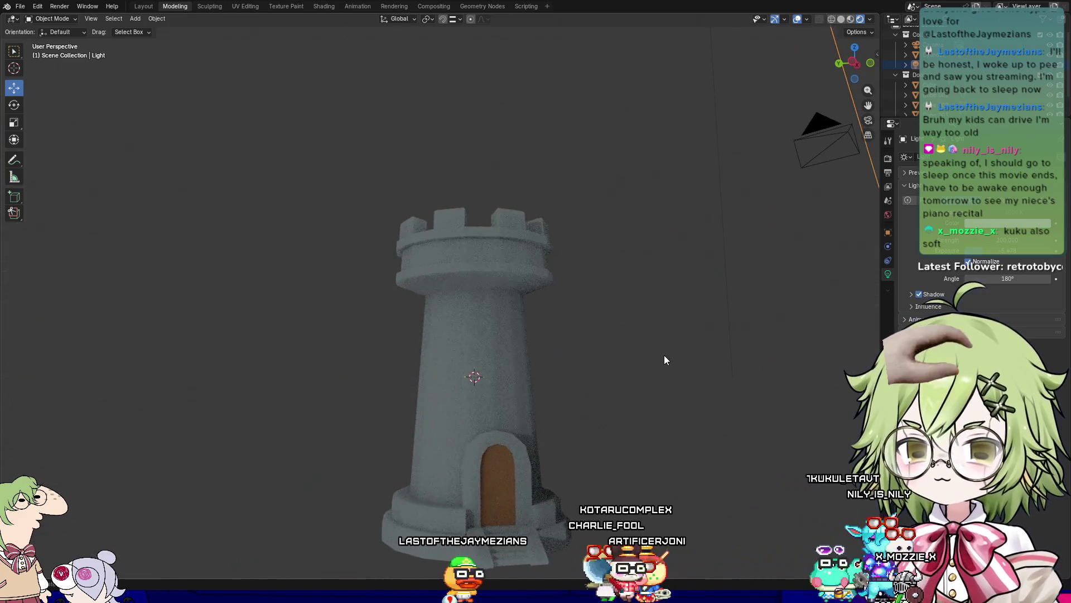
key("ctrl+s")
Step: Inspect the crenellated top up close, then select the arched door
mouse_move(671, 413)
middle_mouse_down()
mouse_move(624, 401)
mouse_move(605, 416)
mouse_move(679, 483)
middle_mouse_up()
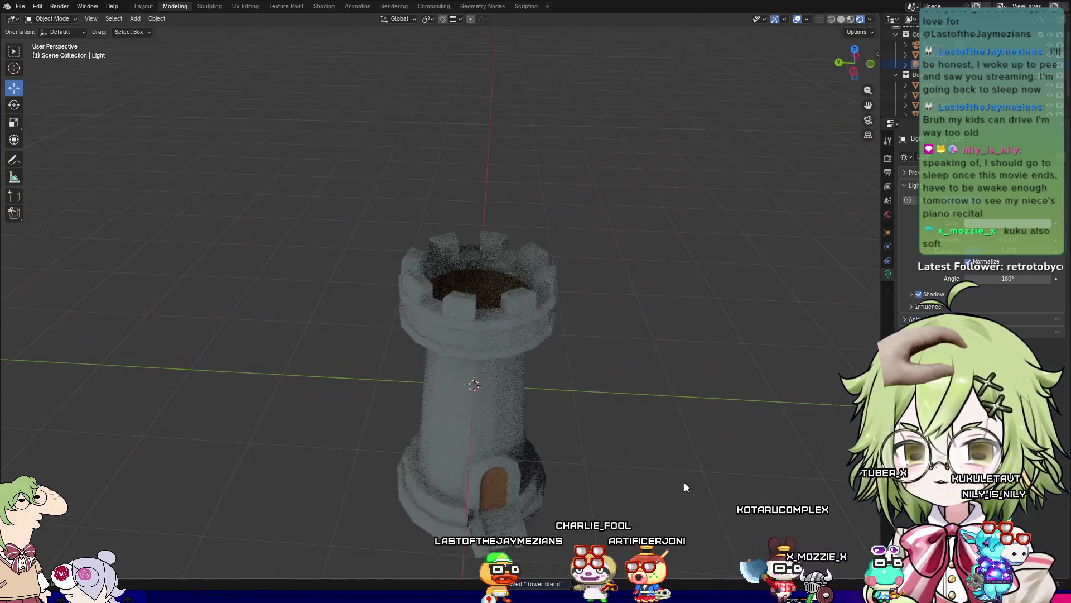
scroll(645, 431, "up", 3)
scroll(642, 427, "up", 2)
middle_click_drag(640, 426, 614, 468)
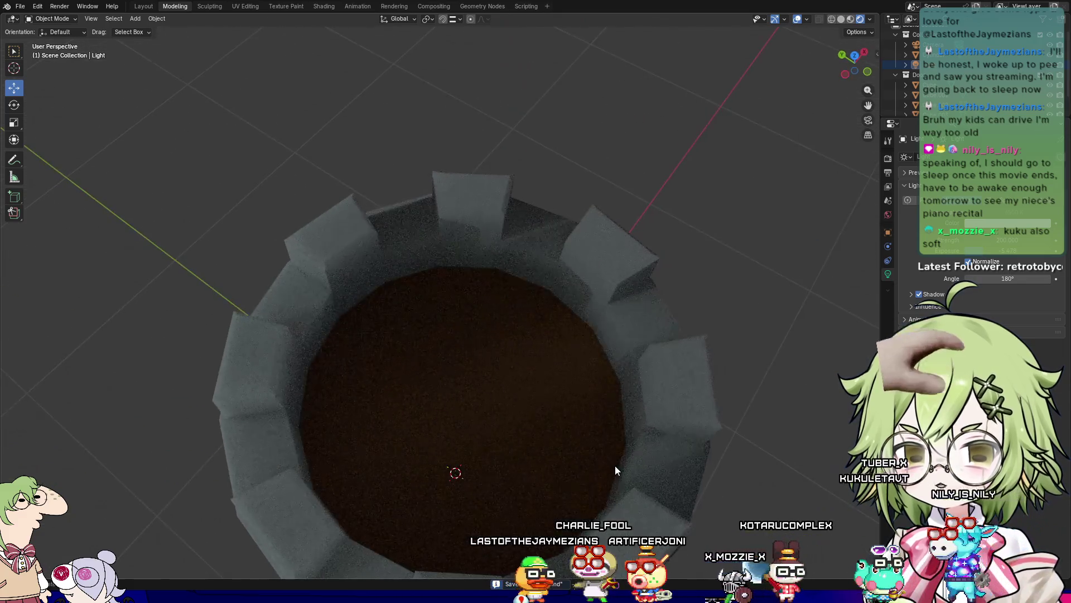
middle_click_drag(774, 170, 741, 210)
left_click(521, 184)
mouse_move(694, 445)
middle_mouse_down()
mouse_move(712, 313)
mouse_move(701, 392)
mouse_move(378, 339)
middle_mouse_up()
left_click(492, 348)
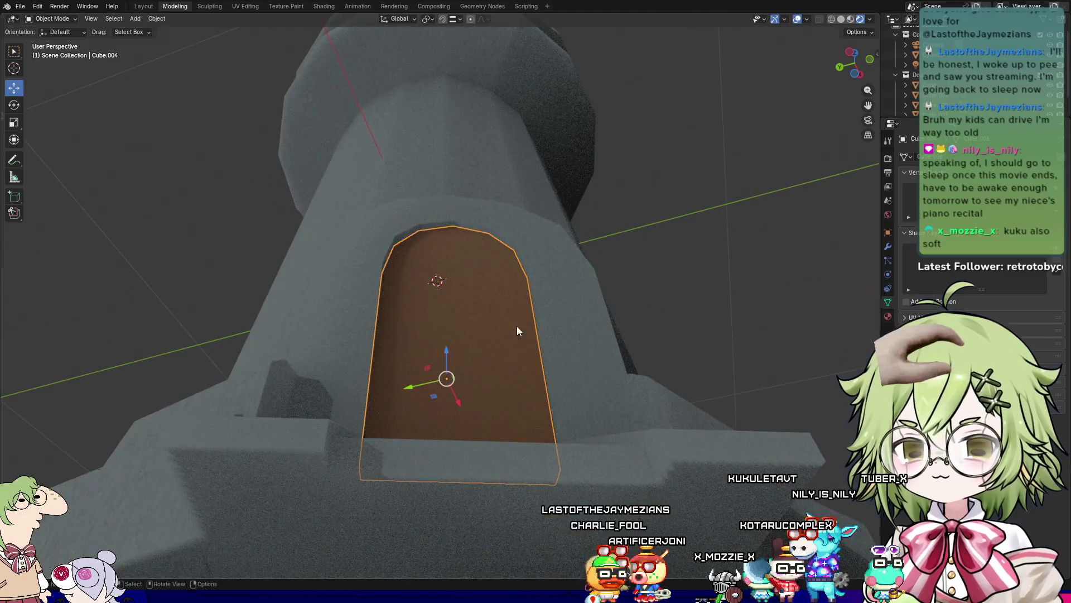
Step: Add a second material slot to the door and assign an existing material to it
mouse_move(670, 268)
middle_mouse_down()
mouse_move(665, 279)
mouse_move(681, 249)
mouse_move(644, 366)
mouse_move(672, 427)
middle_mouse_up()
scroll(672, 426, "down", 4)
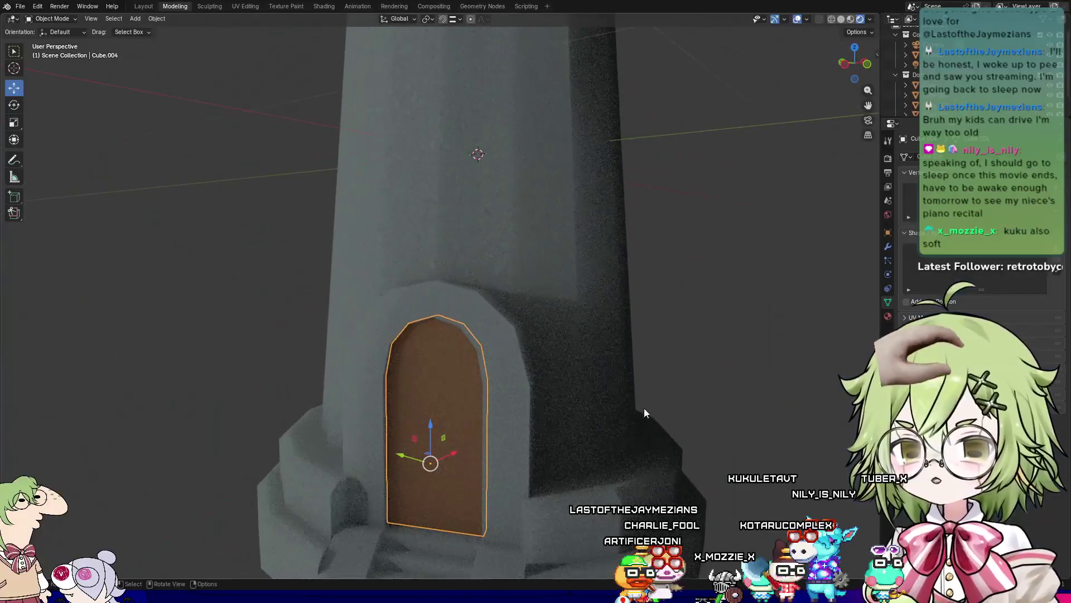
scroll(644, 407, "up", 5)
left_click(888, 316)
key("KP_Decimal")
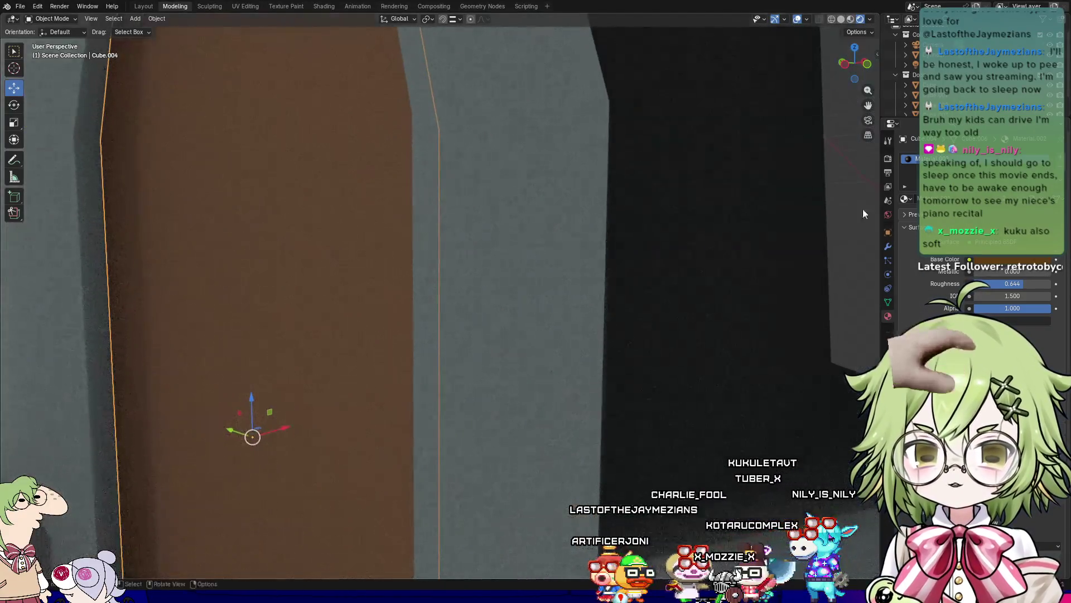
scroll(829, 193, "down", 3)
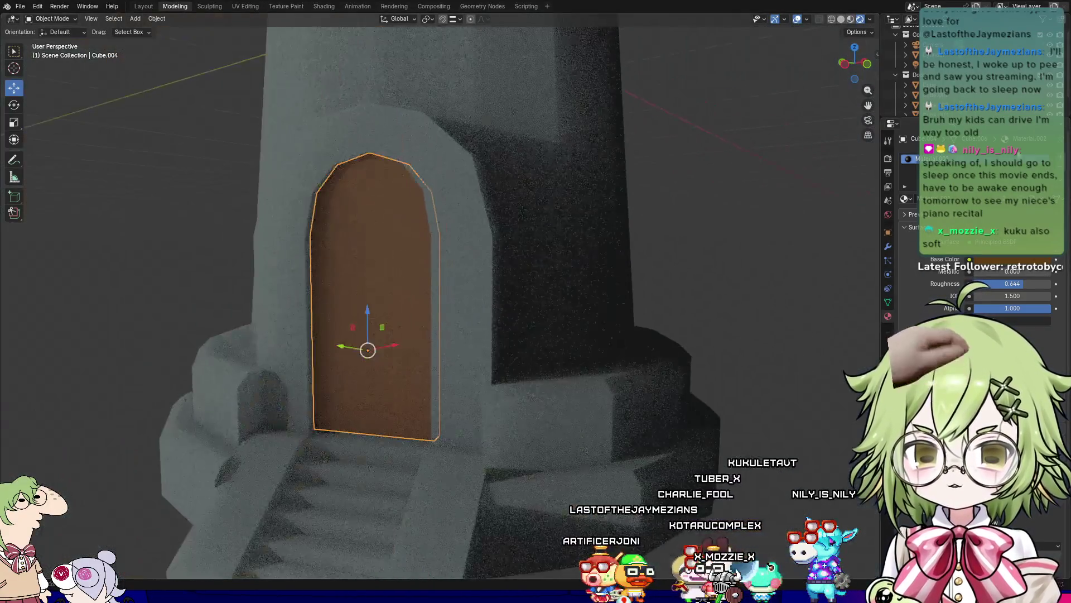
left_click(1058, 159)
left_click(905, 219)
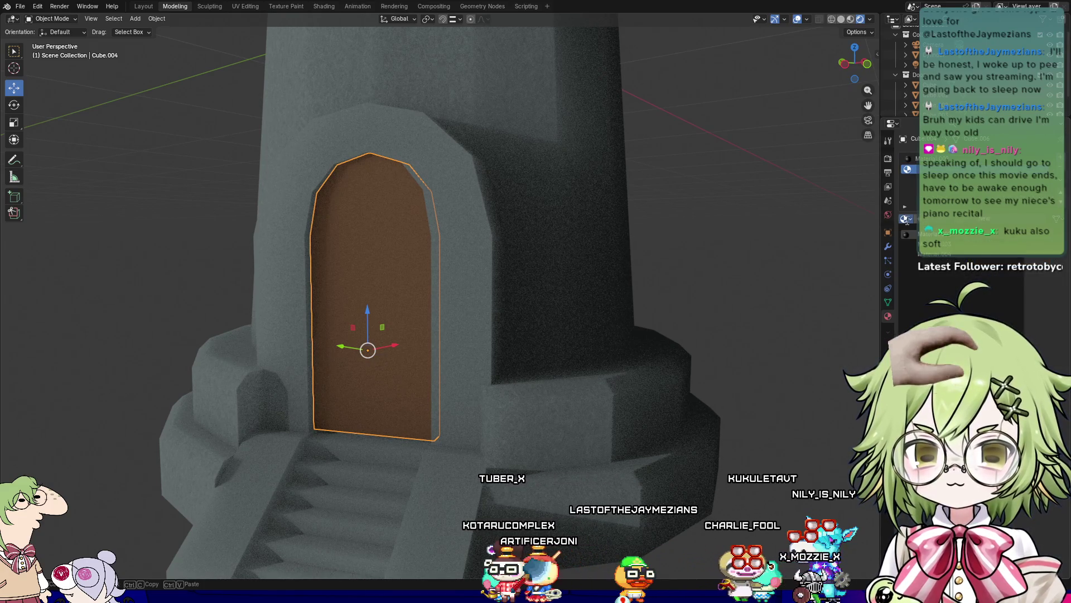
left_click(955, 218)
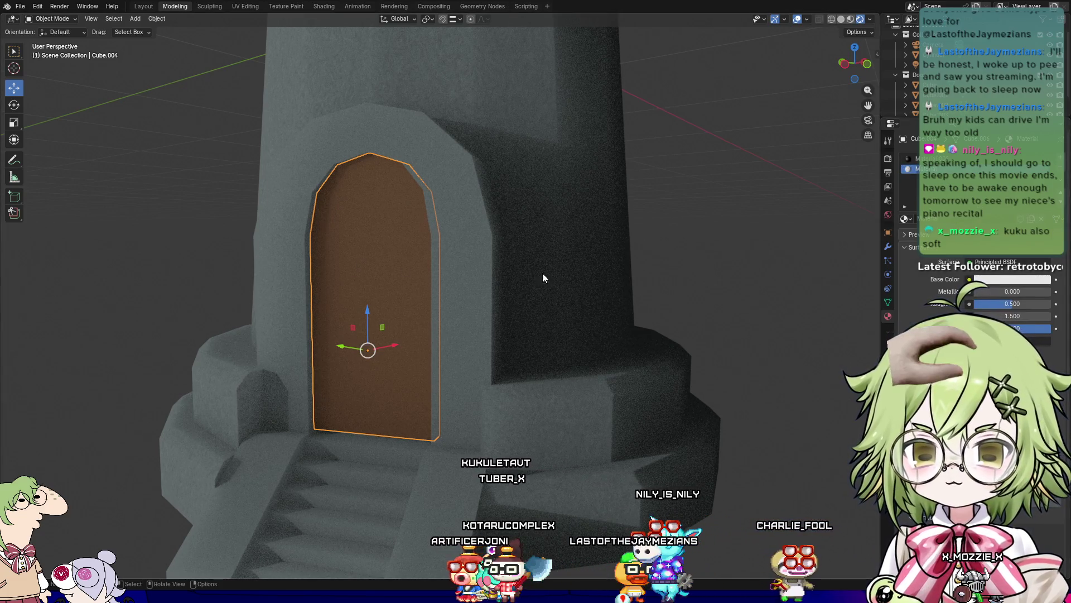
Step: Give the door a fresh default white material and open the Shading workspace
mouse_move(642, 273)
middle_mouse_down()
mouse_move(532, 283)
mouse_move(590, 290)
middle_mouse_up()
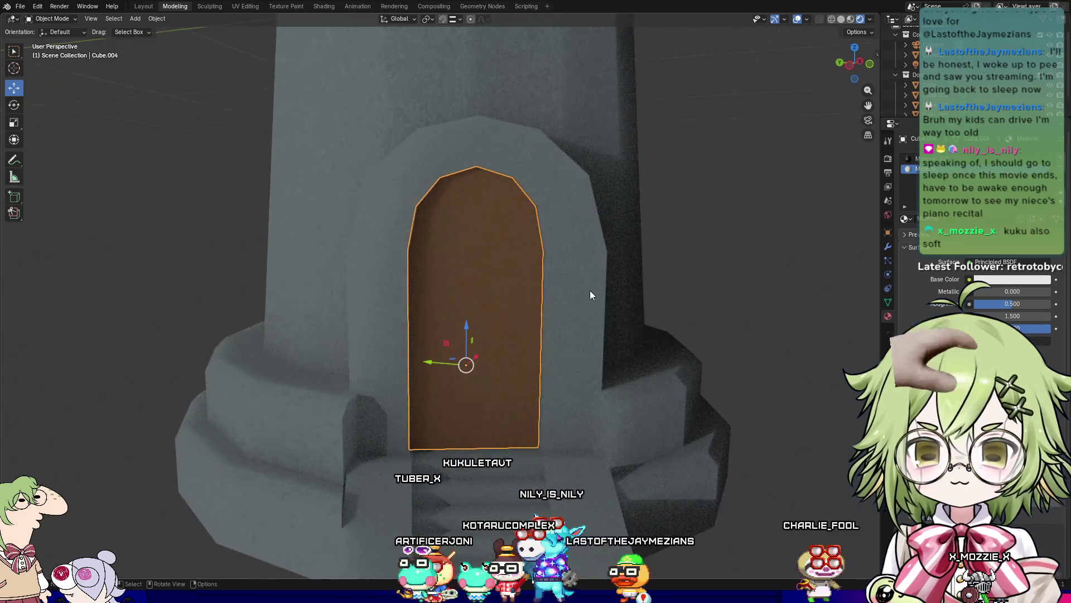
middle_click_drag(844, 256, 802, 263)
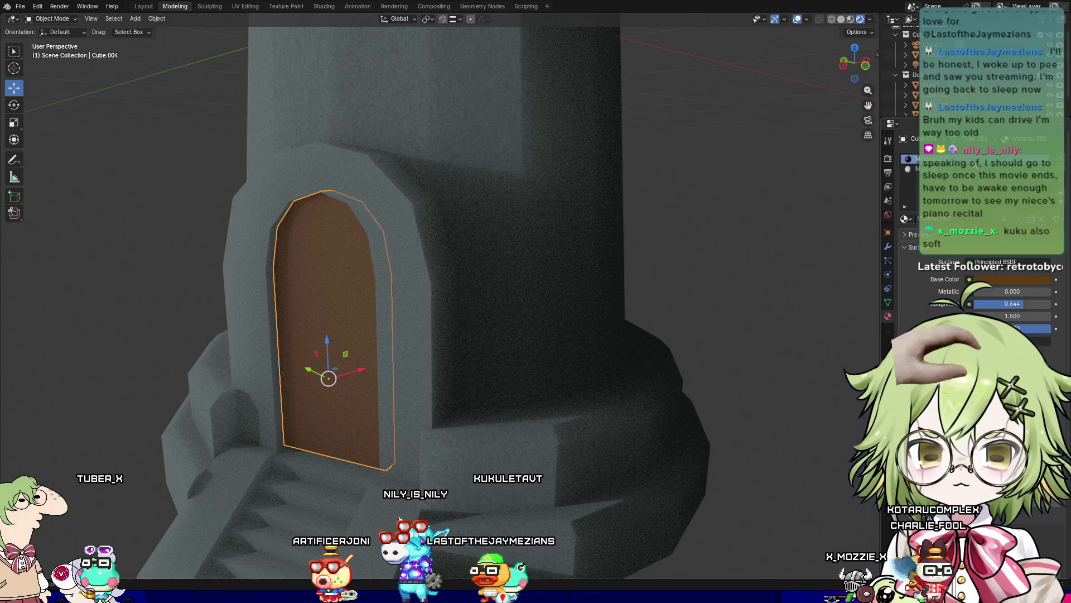
key("ctrl+z")
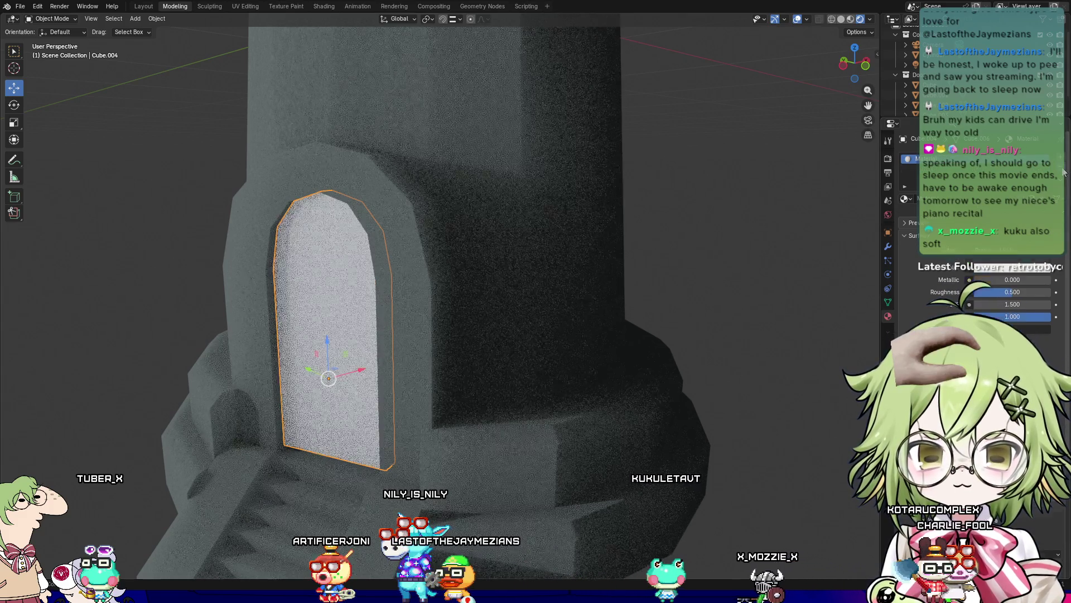
scroll(644, 96, "down", 6)
mouse_move(641, 255)
middle_mouse_down()
mouse_move(617, 444)
mouse_move(622, 366)
middle_mouse_up()
scroll(591, 390, "up", 6)
scroll(665, 426, "down", 4)
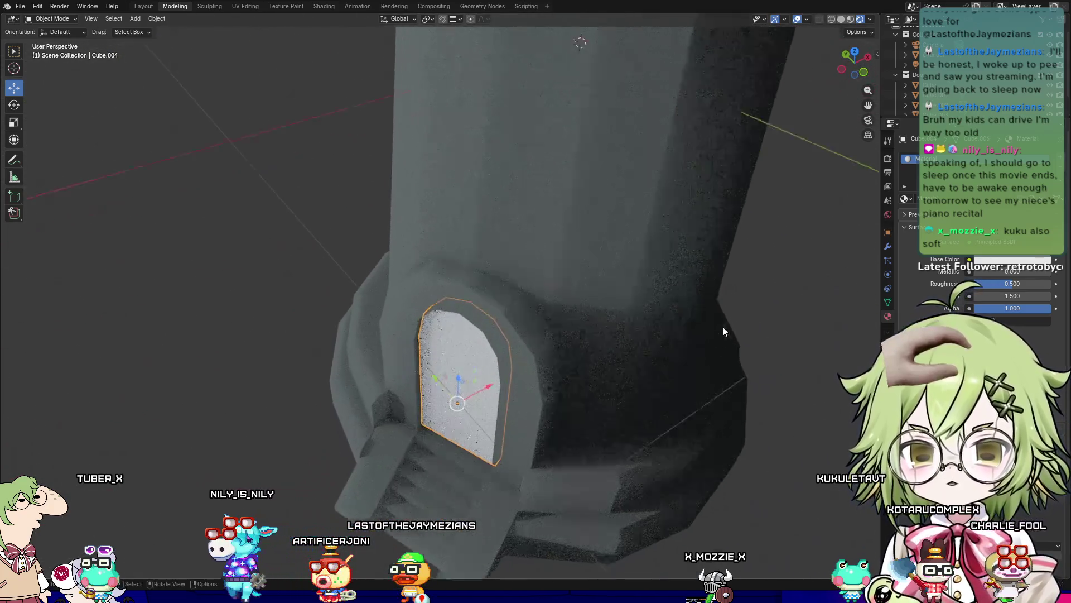
scroll(722, 327, "up", 4)
scroll(679, 381, "down", 3)
scroll(622, 310, "up", 4)
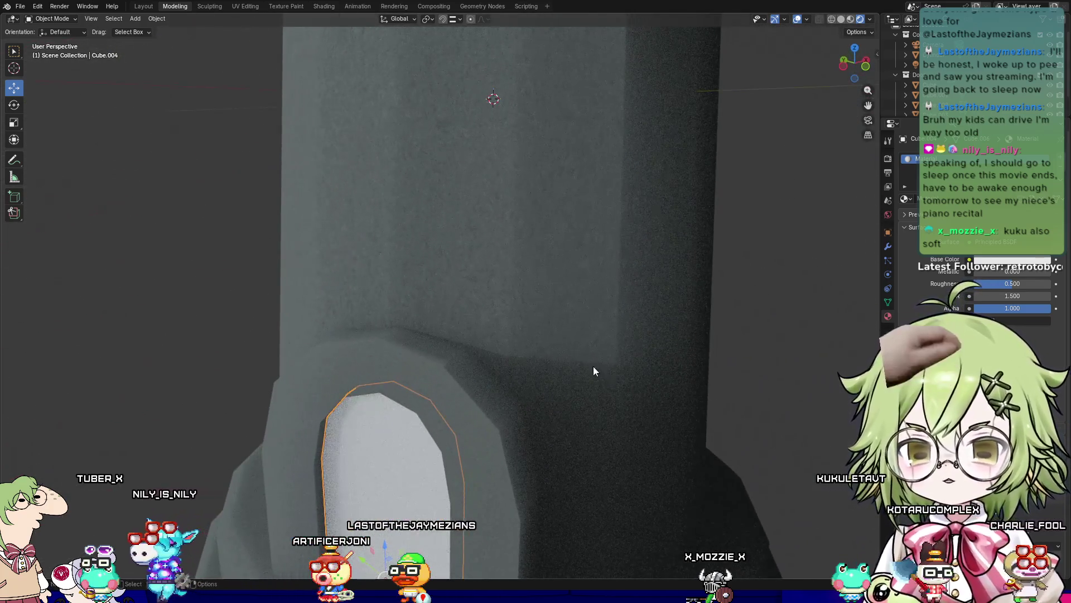
left_click(325, 6)
mouse_move(598, 199)
middle_mouse_down()
mouse_move(579, 259)
mouse_move(493, 117)
mouse_move(646, 151)
mouse_move(564, 176)
mouse_move(597, 267)
middle_mouse_up()
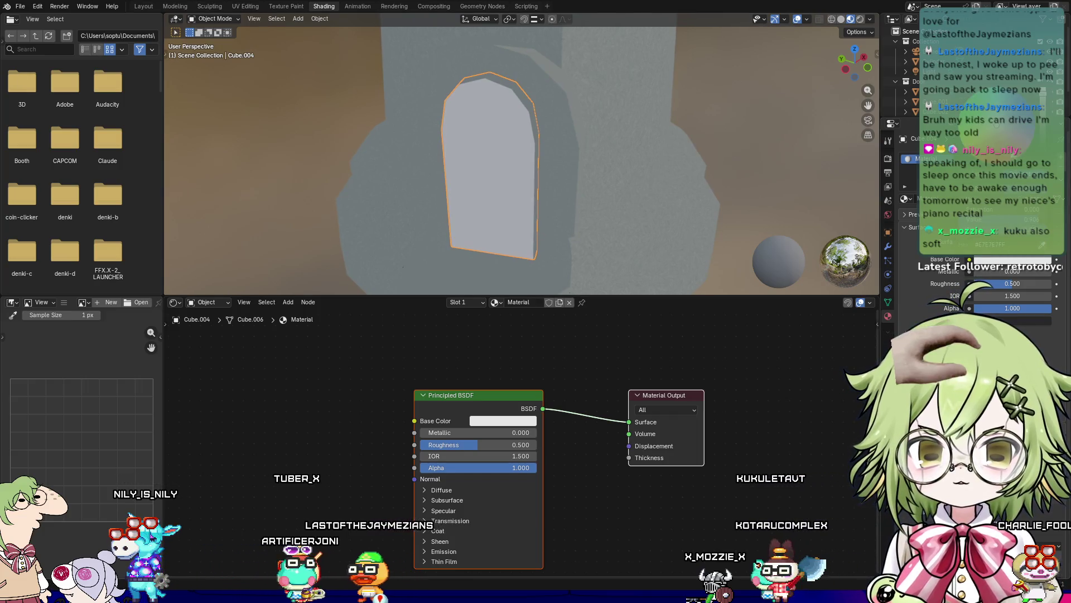
Step: Set the Base Color to dark brown and connect a Magic Texture node to the shader's Normal
key("ctrl+v")
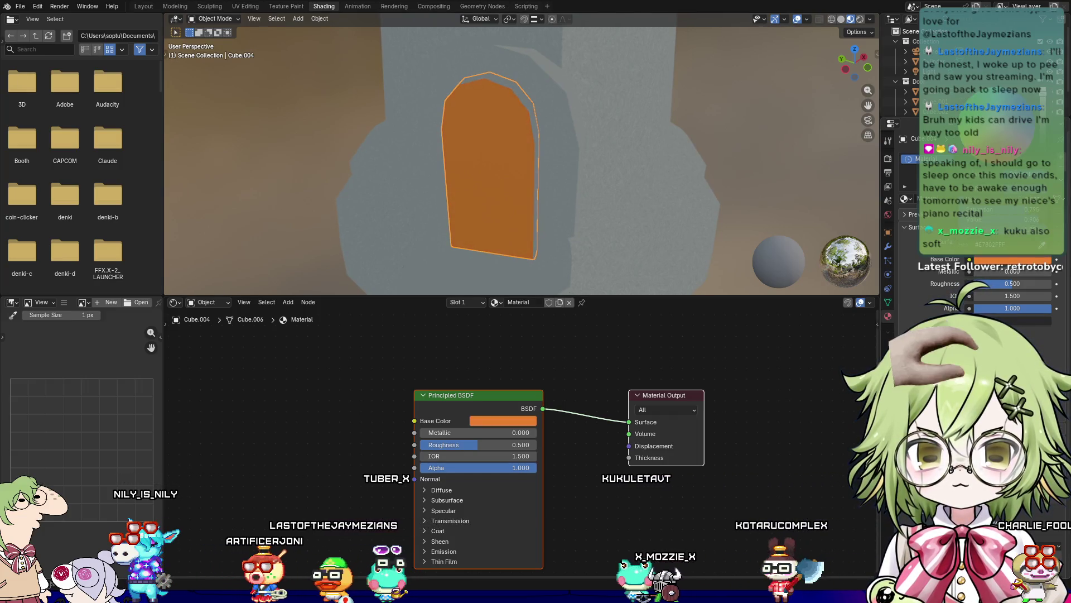
key("ctrl+v")
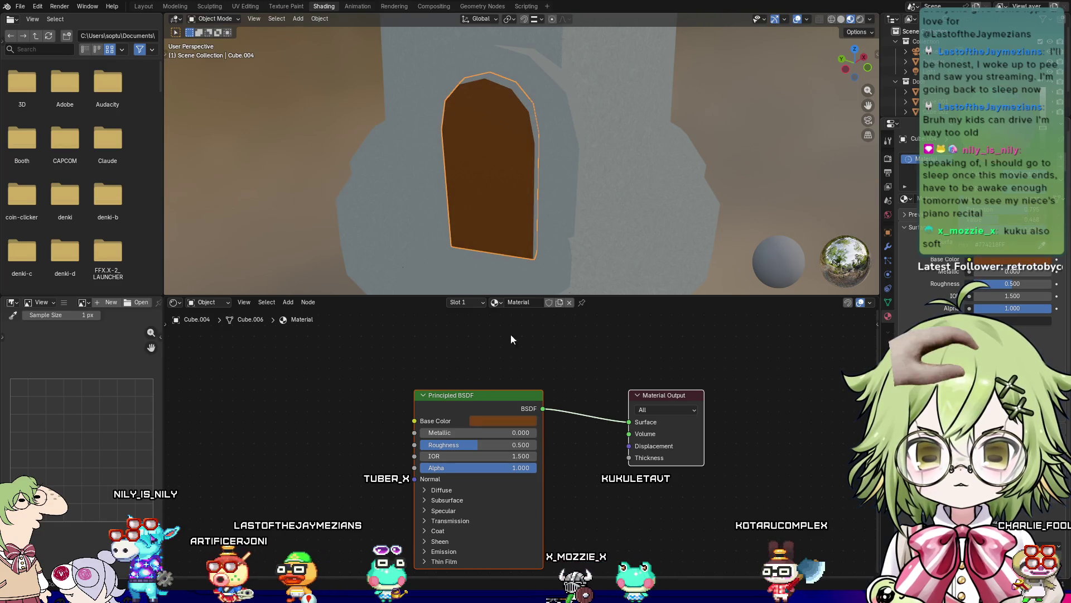
right_click(254, 405)
key("shift+a")
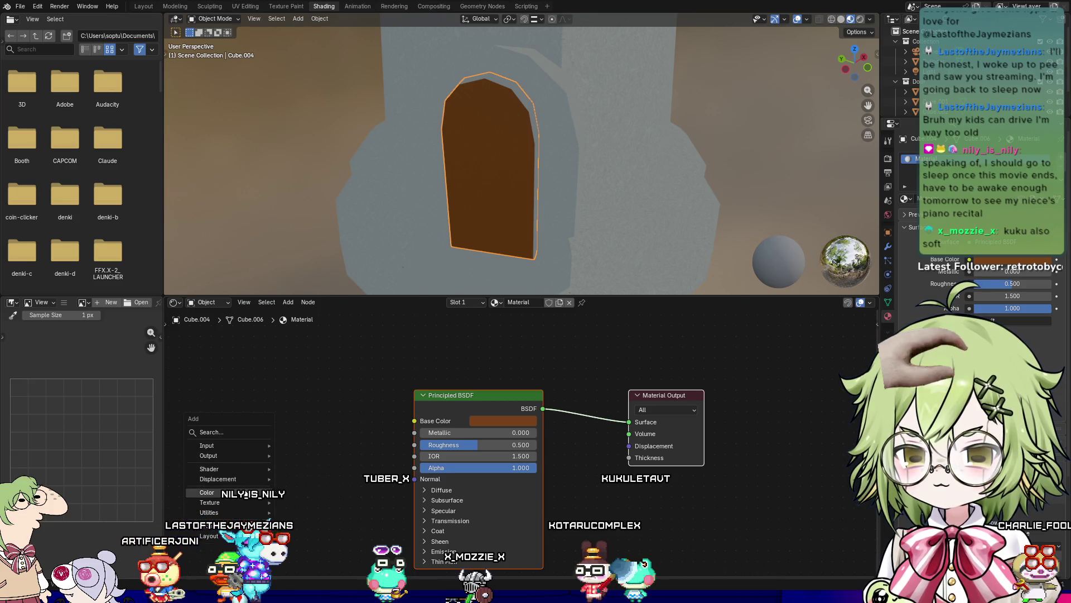
mouse_move(242, 502)
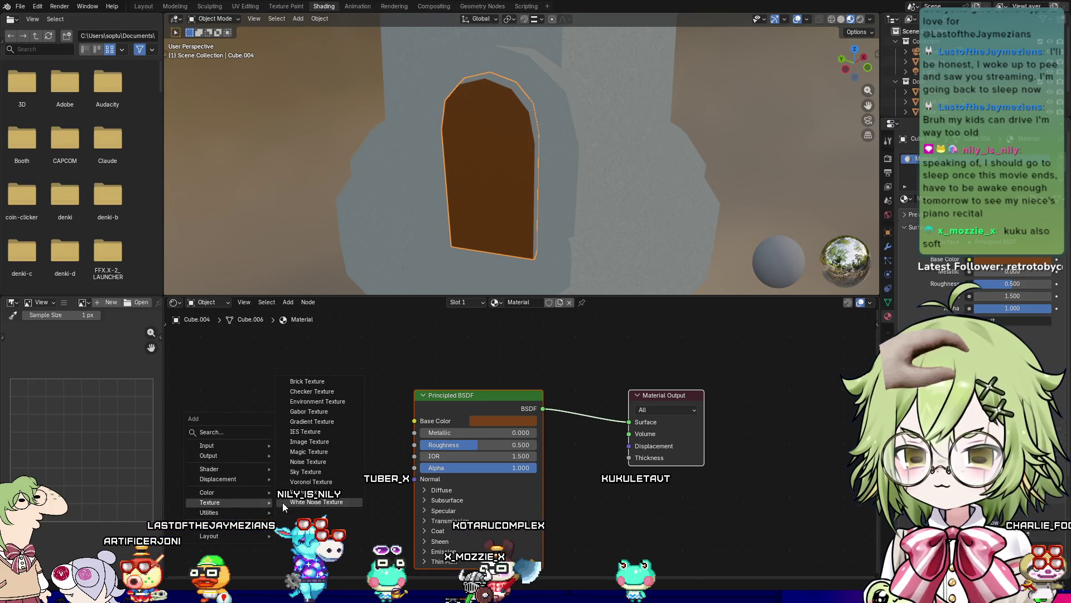
left_click(315, 453)
mouse_move(366, 410)
left_mouse_down()
mouse_move(371, 432)
mouse_move(415, 479)
left_mouse_up()
Step: Lower the Magic Texture's scale and distortion, and reduce its Depth to 1
scroll(432, 139, "up", 1)
scroll(432, 140, "up", 2)
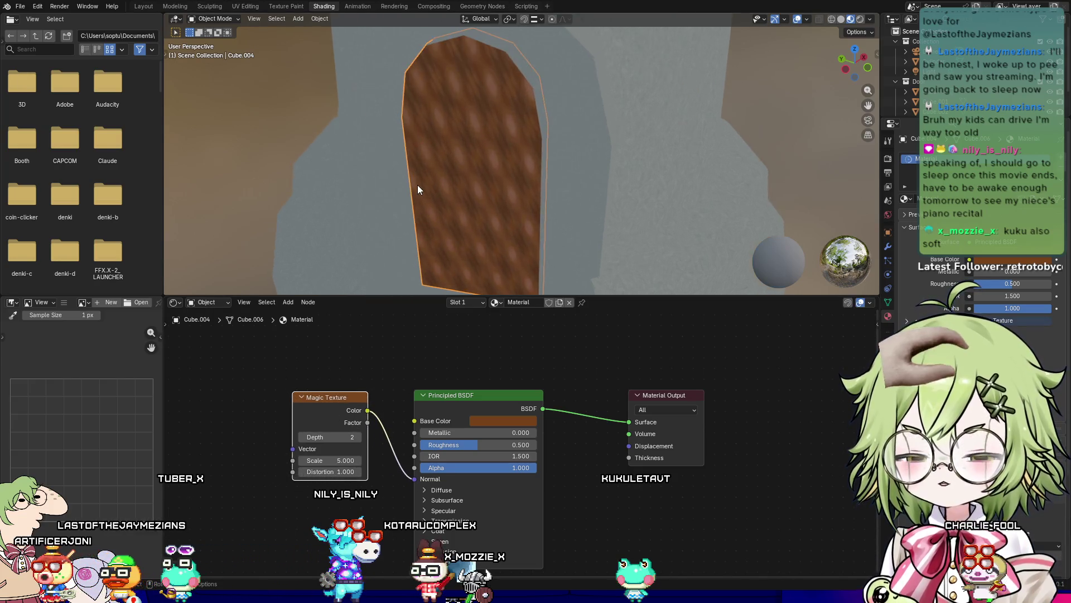
mouse_move(302, 466)
left_mouse_down()
mouse_move(265, 466)
mouse_move(336, 461)
mouse_move(340, 436)
mouse_move(351, 437)
left_mouse_up()
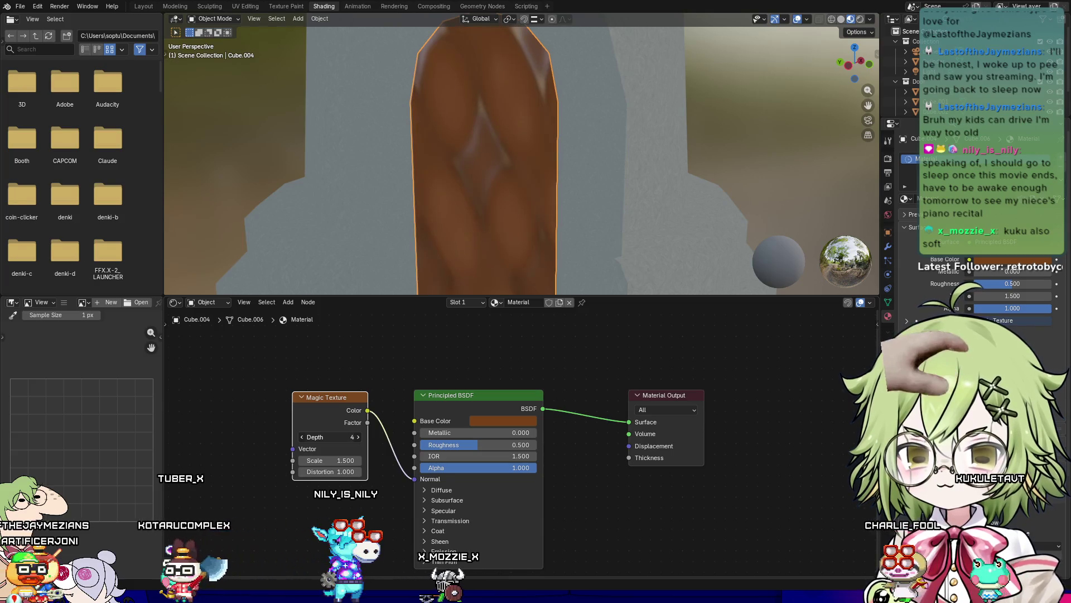
mouse_move(326, 476)
left_mouse_down()
mouse_move(270, 476)
mouse_move(312, 460)
mouse_move(262, 460)
mouse_move(351, 460)
left_mouse_up()
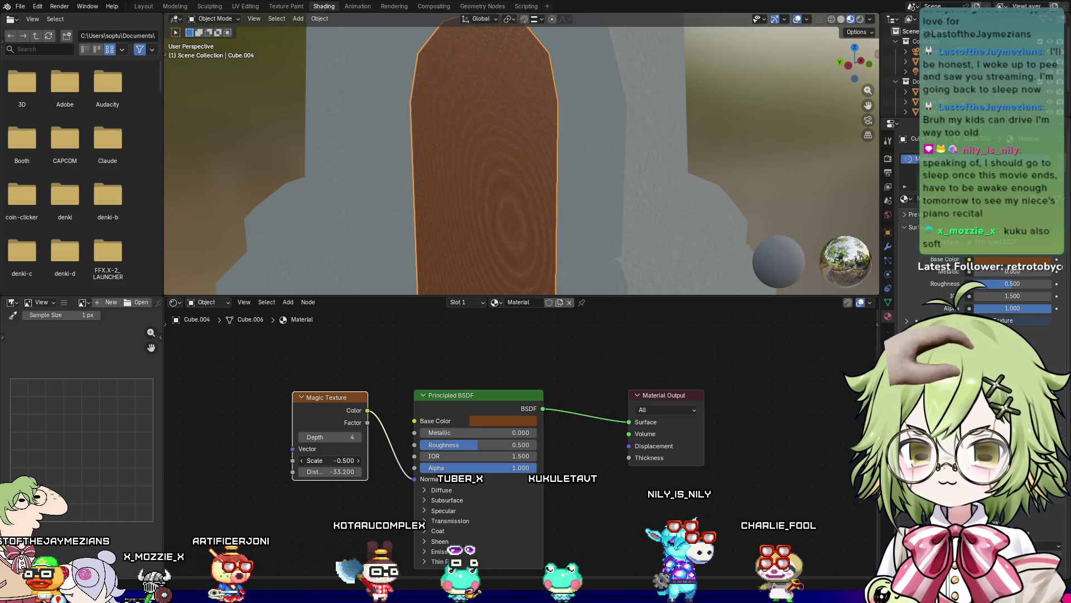
scroll(435, 279, "down", 3)
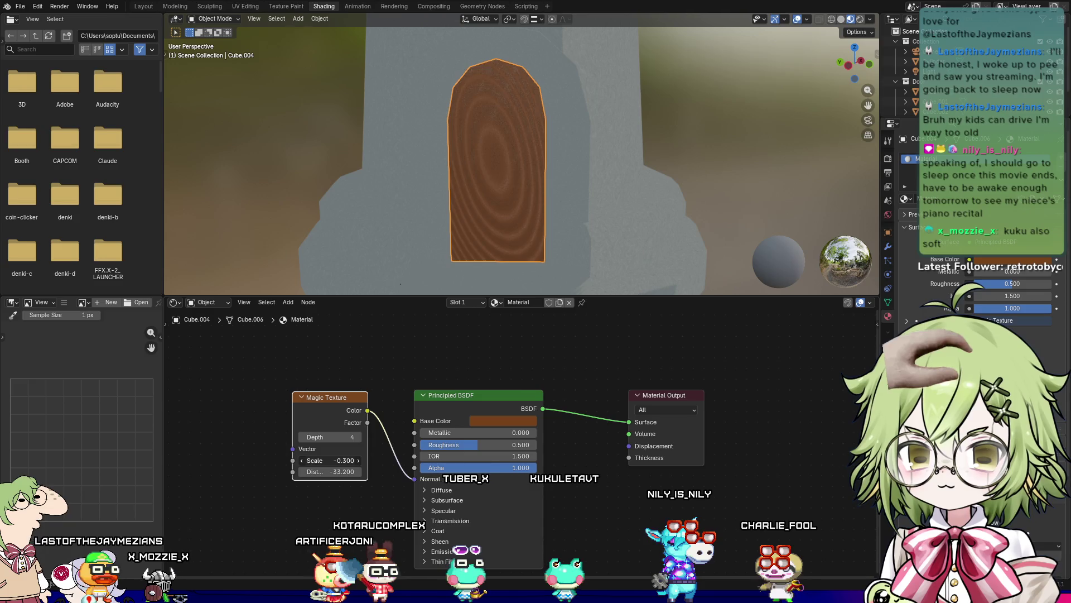
scroll(459, 287, "up", 5)
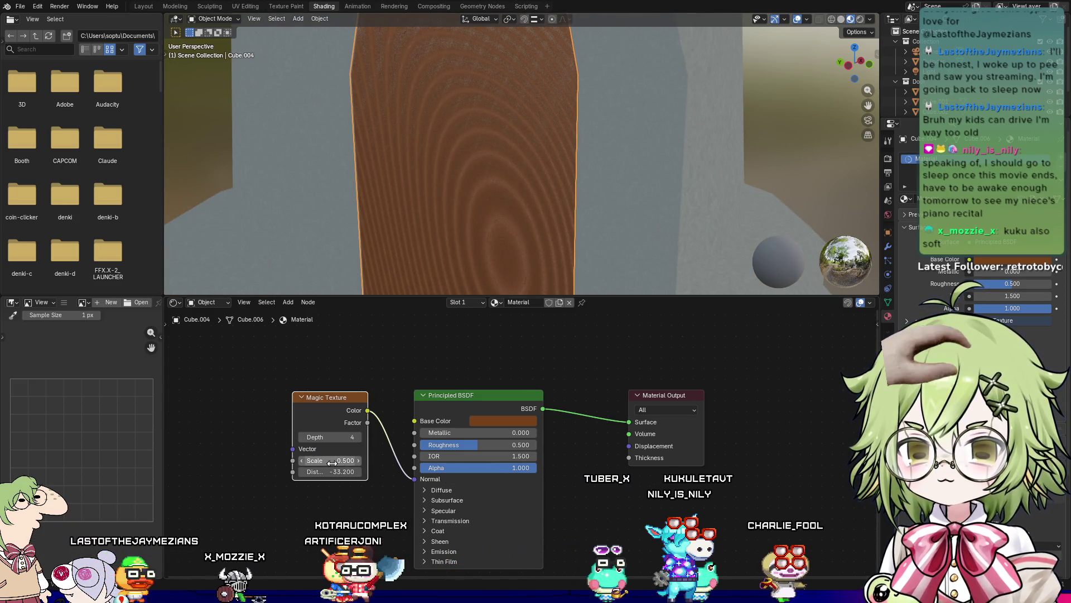
mouse_move(329, 471)
left_mouse_down()
mouse_move(385, 472)
mouse_move(328, 472)
left_mouse_up()
scroll(568, 202, "down", 10)
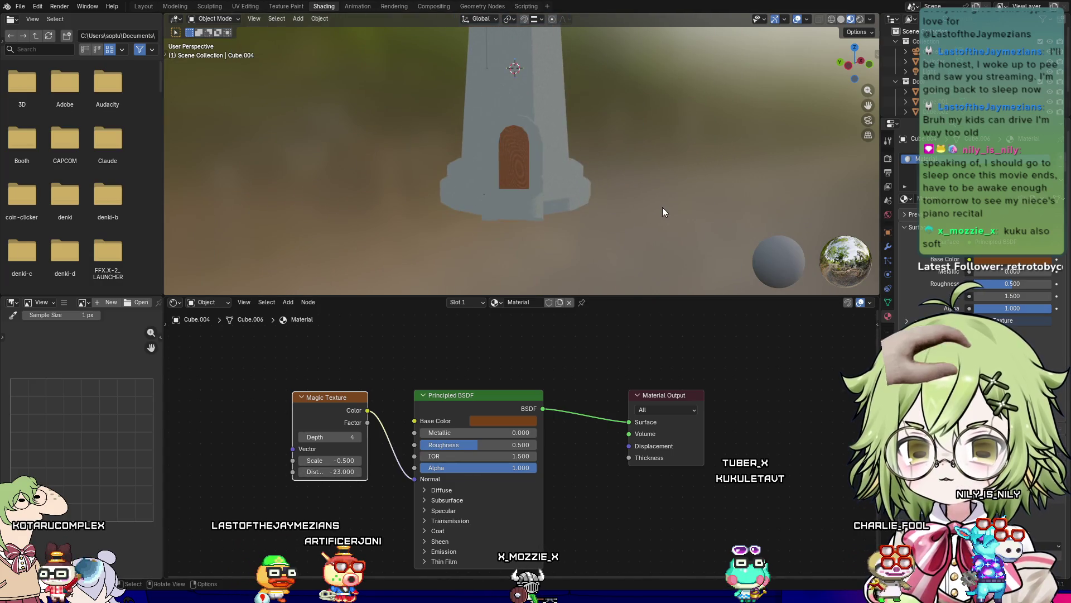
scroll(659, 218, "down", 1)
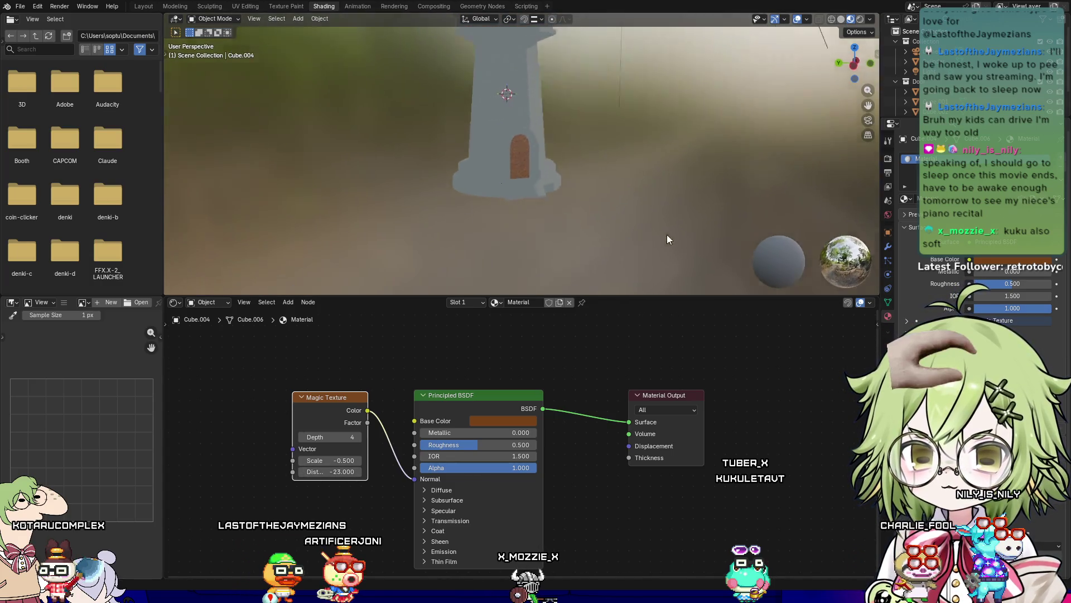
scroll(644, 239, "up", 10)
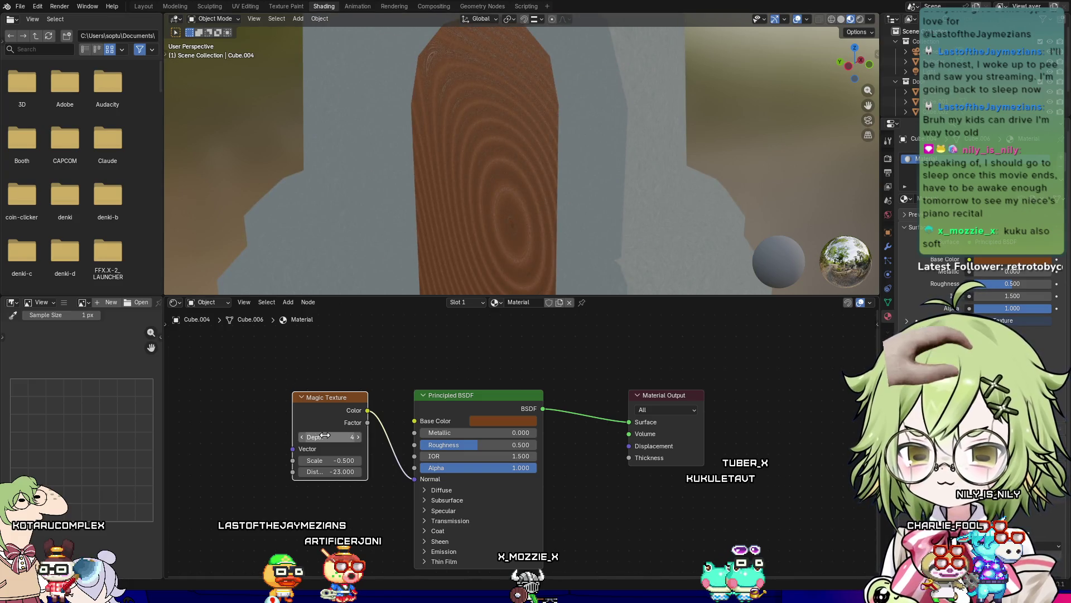
left_click_drag(329, 437, 320, 437)
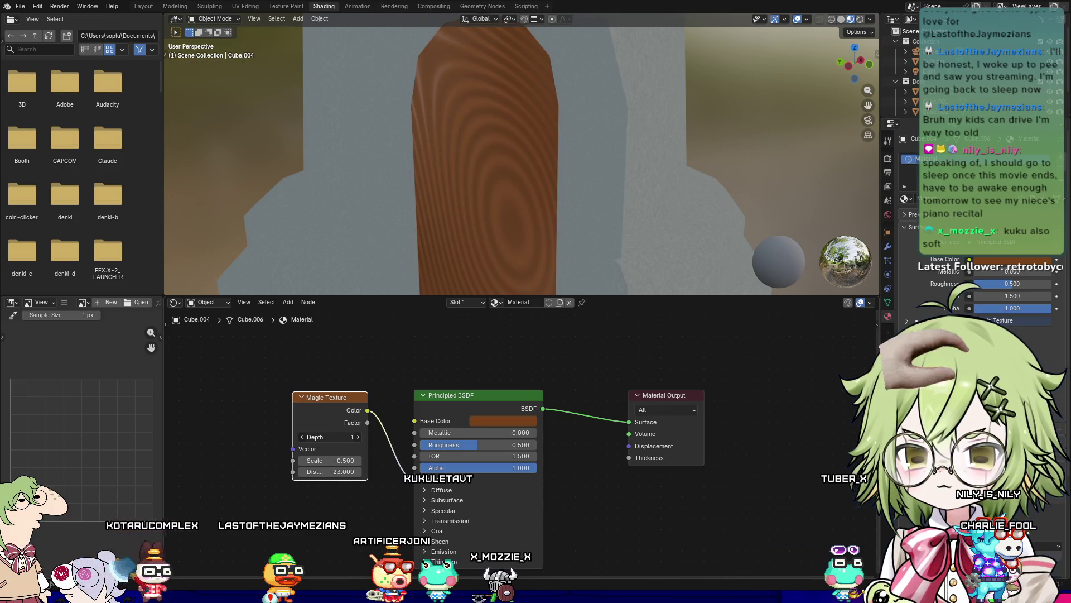
scroll(728, 243, "down", 6)
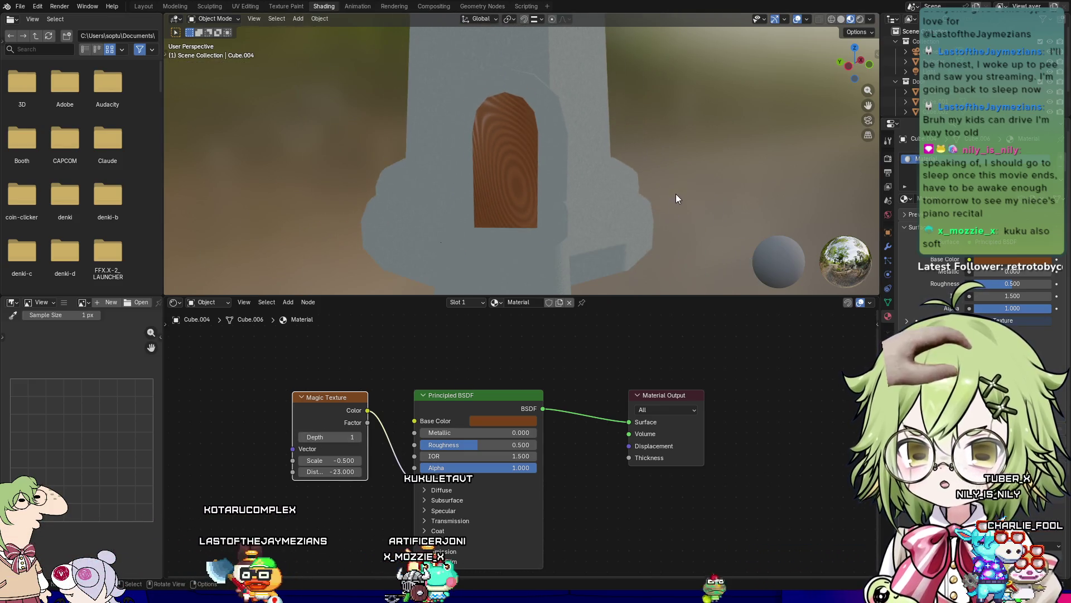
Step: Delete the Magic Texture node, leaving the plain dark brown material
mouse_move(648, 234)
middle_mouse_down()
mouse_move(623, 288)
mouse_move(627, 170)
middle_mouse_up()
scroll(627, 170, "up", 2)
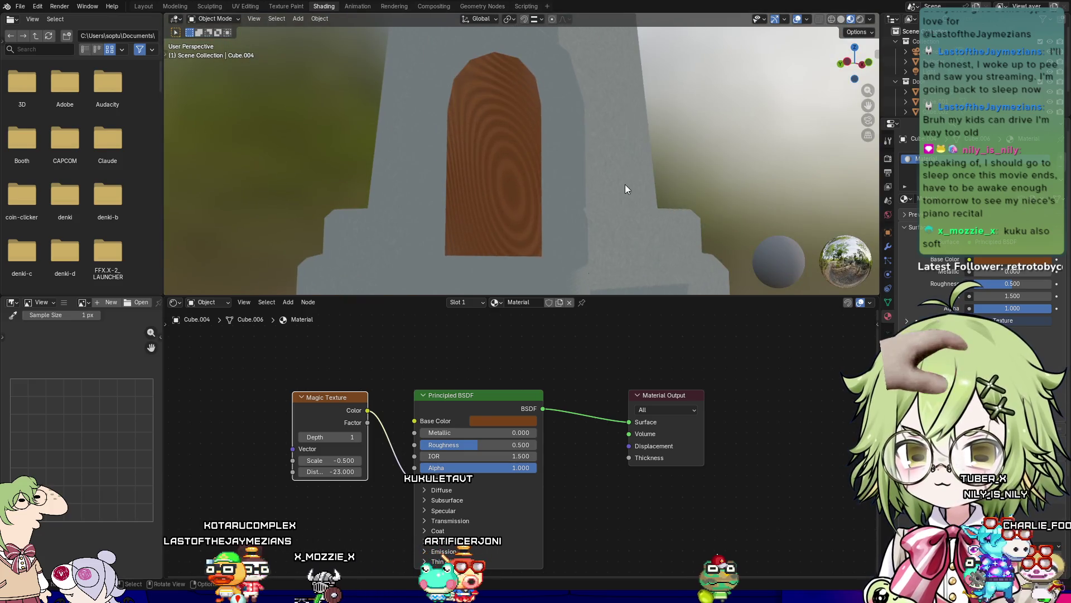
right_click(343, 399)
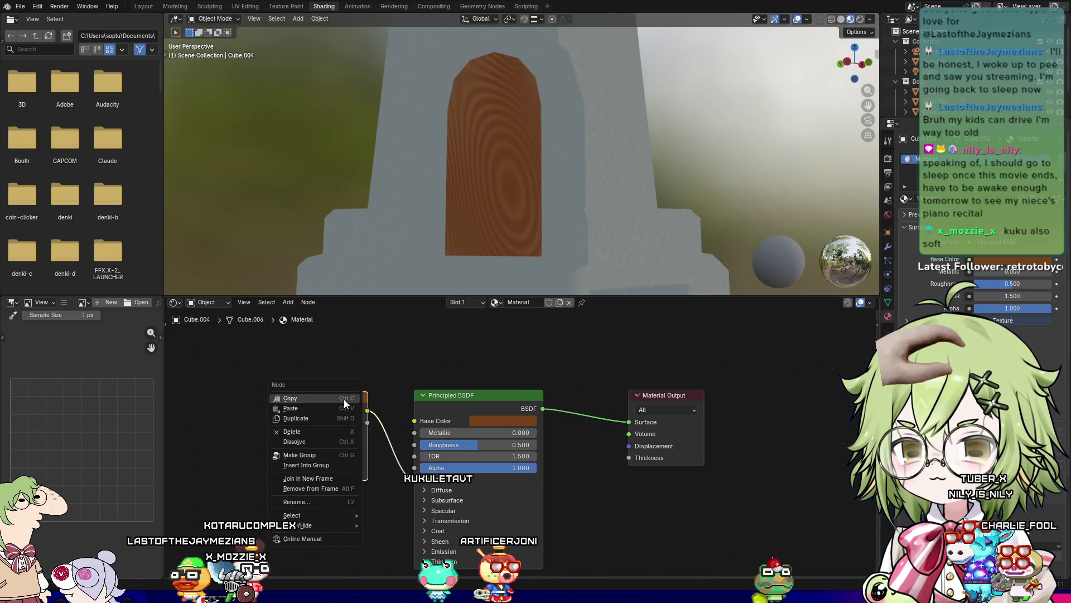
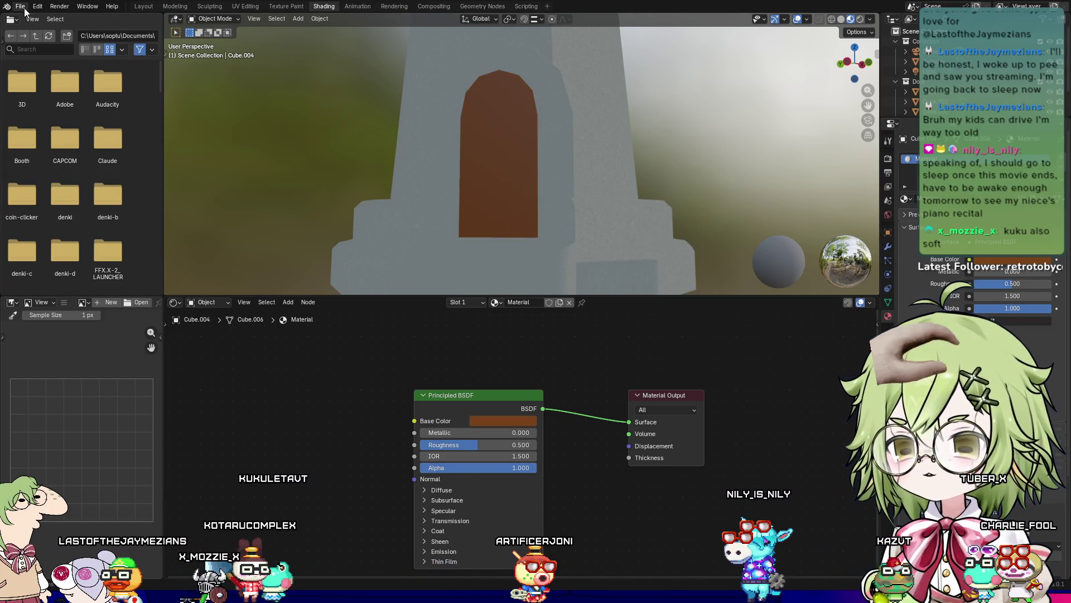
Step: Open the recent Wall.blend file, discarding the tower file's unsaved changes
left_click(23, 6)
left_click(20, 6)
left_click(20, 6)
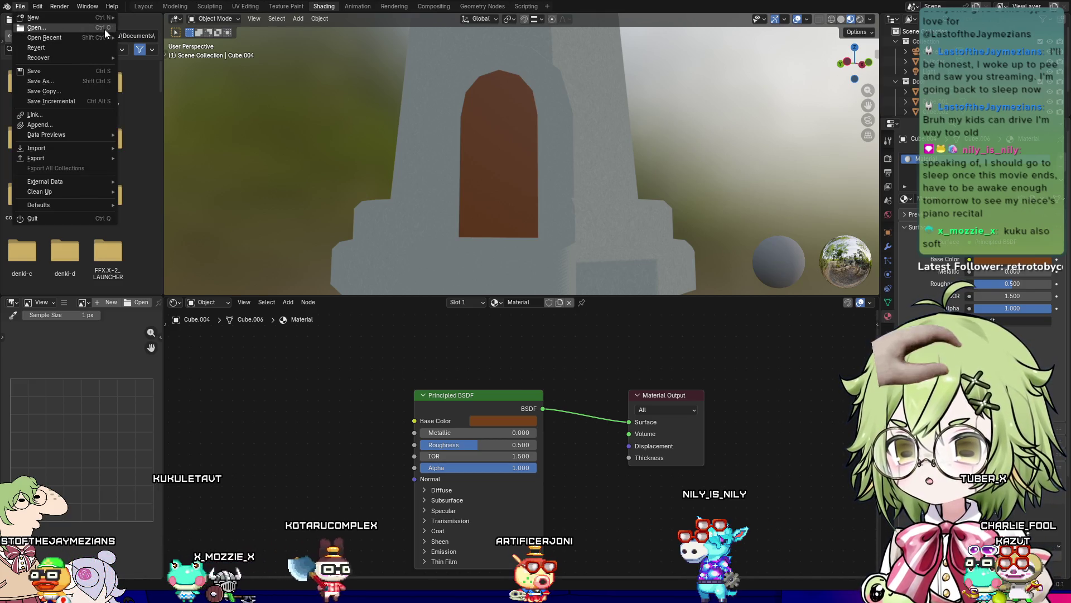
mouse_move(98, 37)
left_click(165, 47)
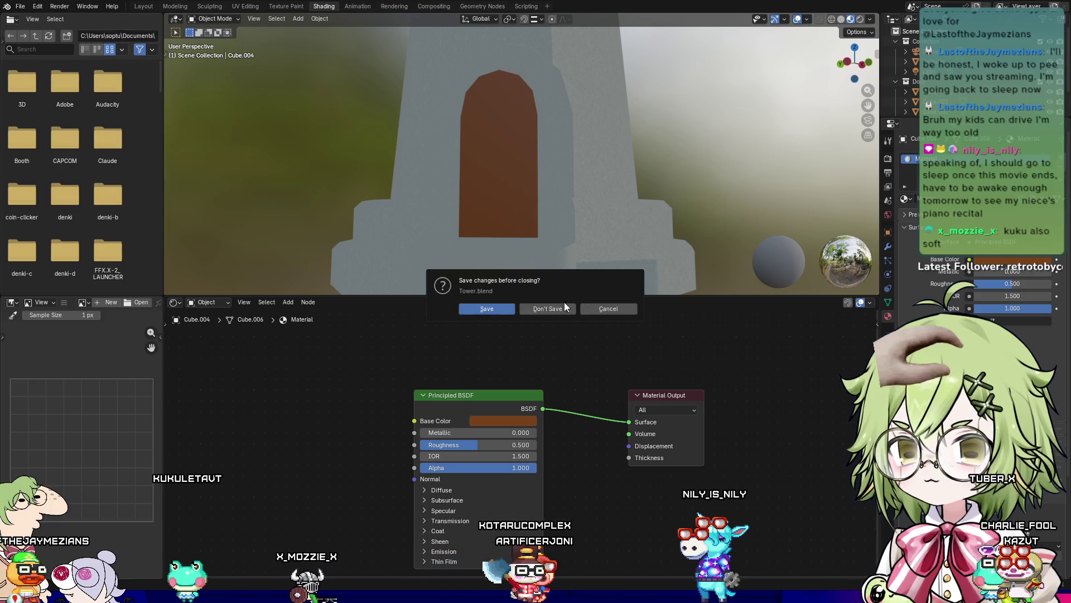
left_click(561, 306)
Step: Select the castle tower and orbit to view the castle from above
scroll(502, 371, "down", 4)
left_click(538, 373)
mouse_move(615, 368)
middle_mouse_down()
mouse_move(650, 410)
mouse_move(342, 362)
mouse_move(322, 346)
mouse_move(376, 404)
mouse_move(618, 323)
mouse_move(586, 368)
mouse_move(499, 217)
mouse_move(545, 258)
mouse_move(735, 341)
mouse_move(738, 307)
mouse_move(778, 286)
mouse_move(573, 326)
mouse_move(488, 319)
mouse_move(544, 370)
mouse_move(696, 312)
mouse_move(513, 235)
mouse_move(545, 313)
mouse_move(652, 388)
mouse_move(665, 310)
mouse_move(768, 295)
middle_mouse_up()
key("shift+a")
mouse_move(764, 305)
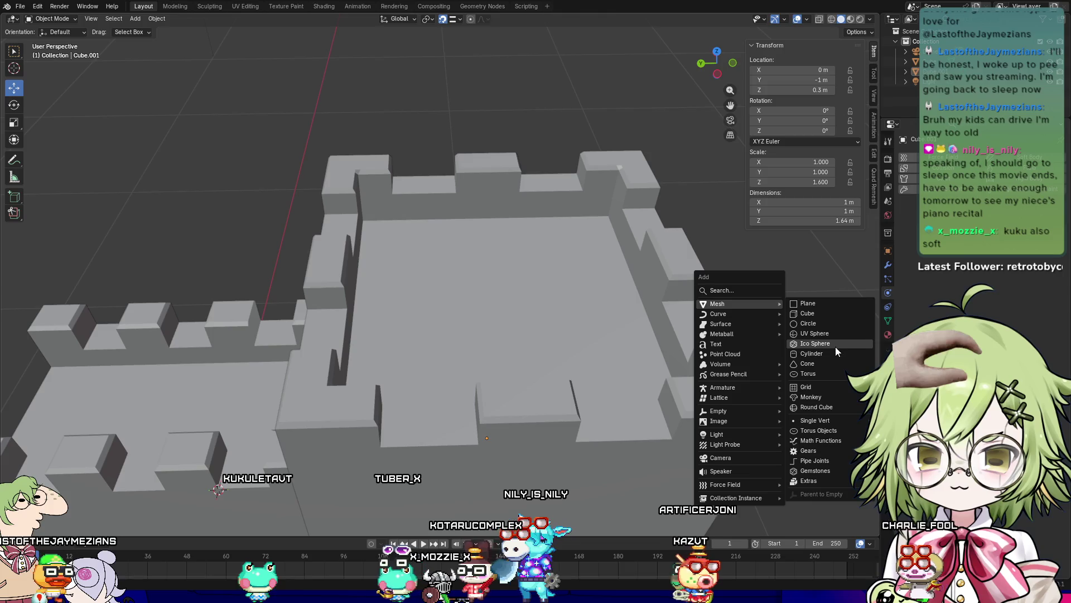
Step: Add a 12-vertex cylinder with 0.05 m radius and 1 m depth, raised above the tower
left_click(833, 353)
scroll(533, 383, "down", 4)
left_click(146, 408)
type("12")
key("Return")
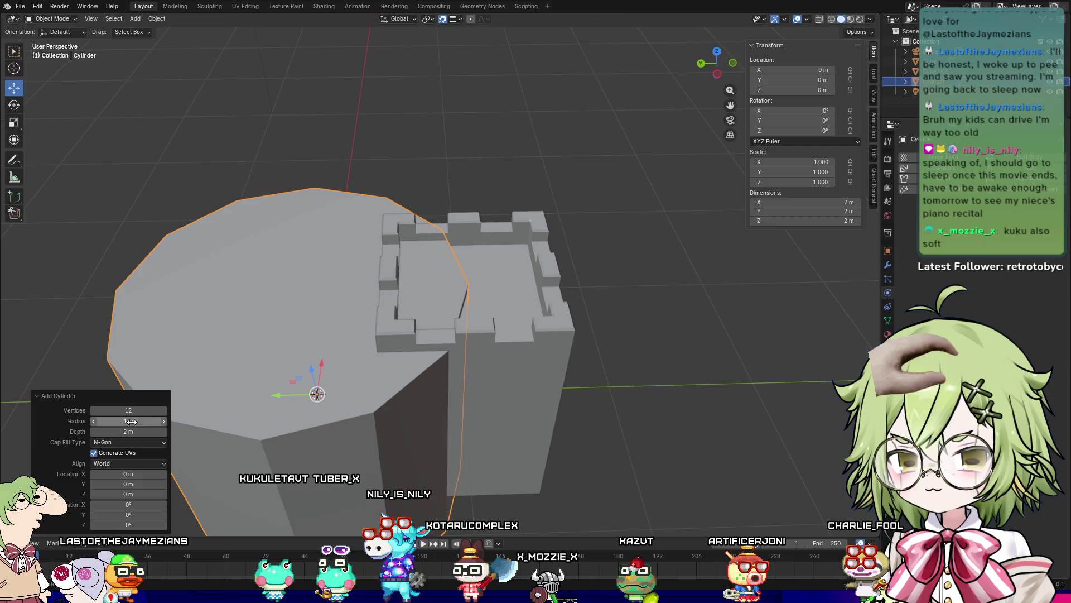
left_click(136, 420)
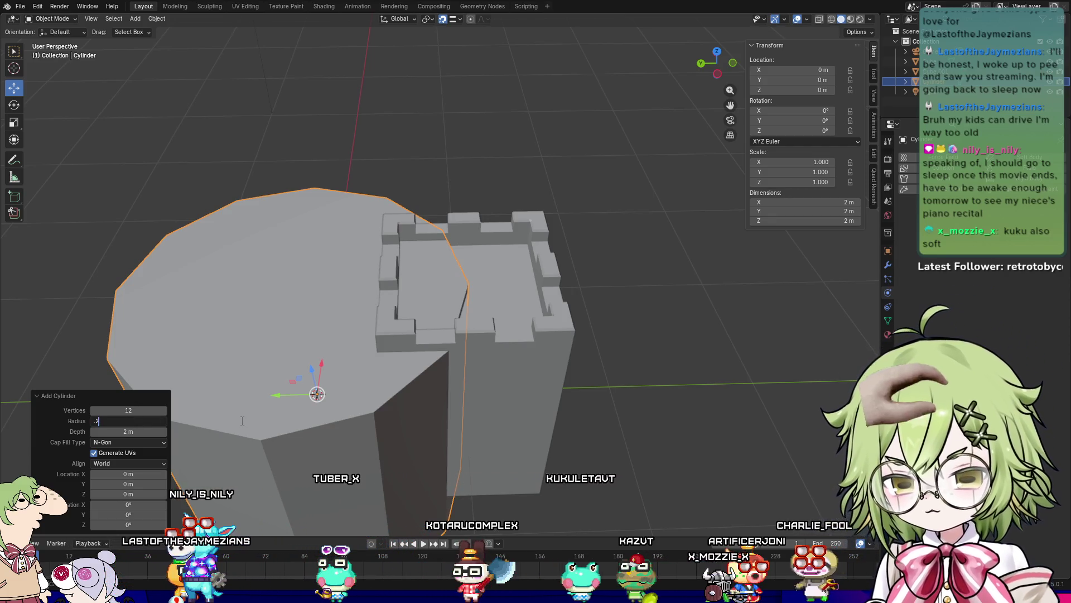
type("0.2")
key("Return")
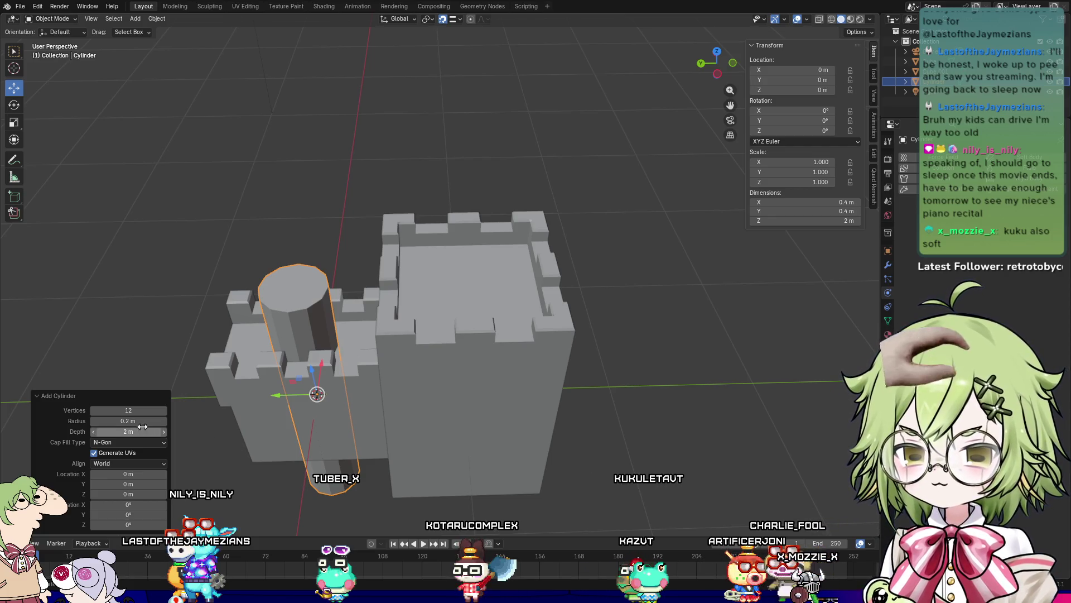
key("BackSpace")
type("05")
key("Return")
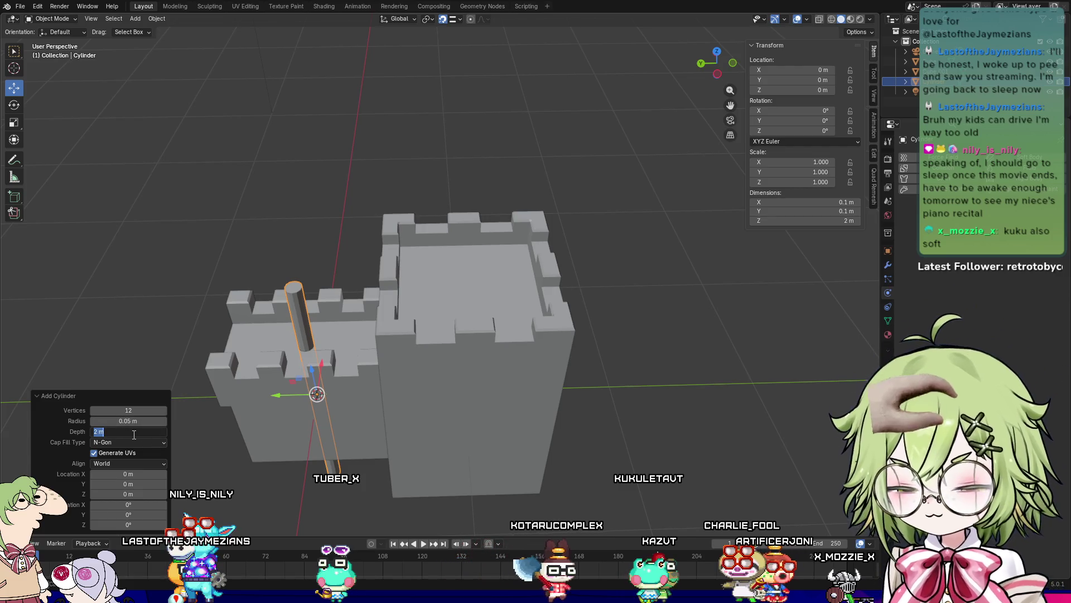
type("1")
key("Return")
mouse_move(316, 380)
left_mouse_down()
mouse_move(234, 171)
mouse_move(404, 159)
mouse_move(437, 132)
left_mouse_up()
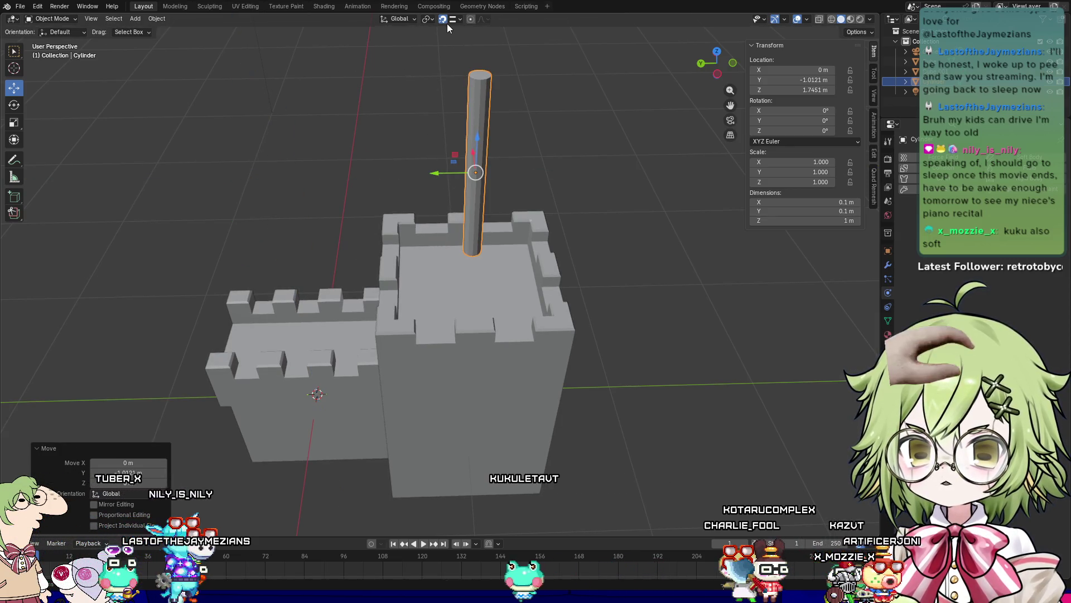
Step: Enable face snapping and lower the pole down onto the tower top
left_click(443, 19)
left_click(459, 19)
left_click(436, 111)
left_click_drag(485, 139, 478, 186)
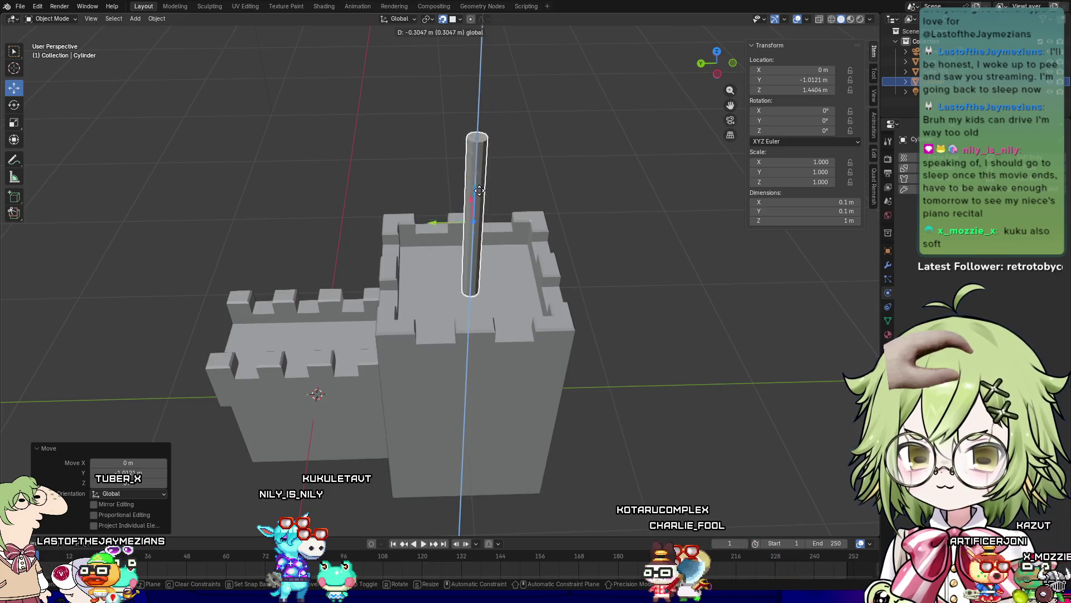
left_click_drag(490, 284, 490, 286)
Step: From the top view, centre the pole on the tower along the Y axis
mouse_move(571, 325)
middle_mouse_down()
mouse_move(538, 386)
mouse_move(493, 337)
mouse_move(543, 306)
middle_mouse_up()
key("KP_7")
scroll(494, 336, "up", 6)
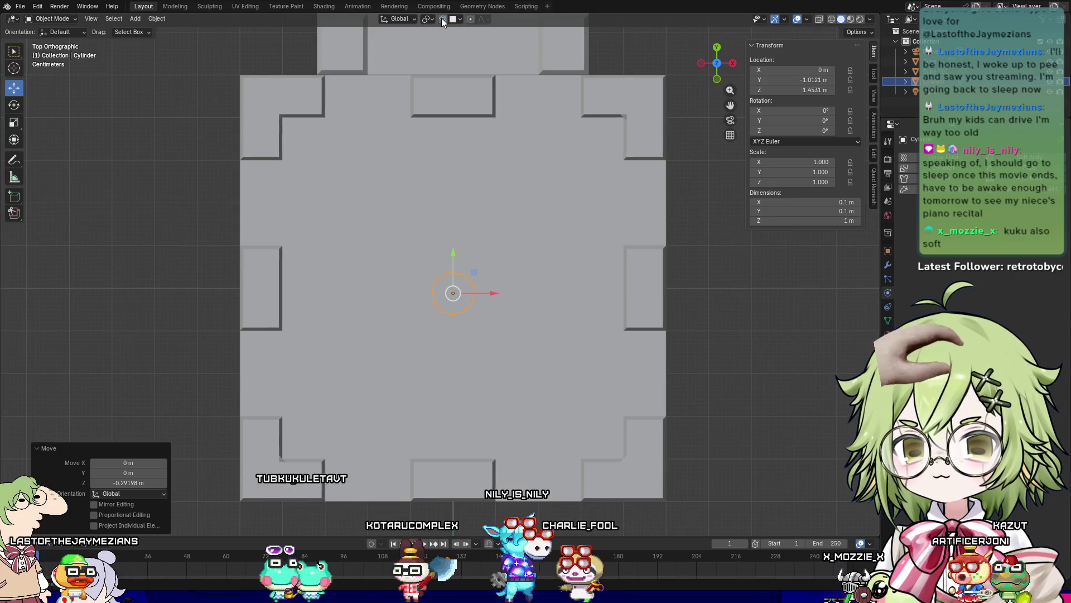
mouse_move(511, 333)
middle_mouse_down()
mouse_move(517, 320)
mouse_move(521, 337)
middle_mouse_up()
key("KP_7")
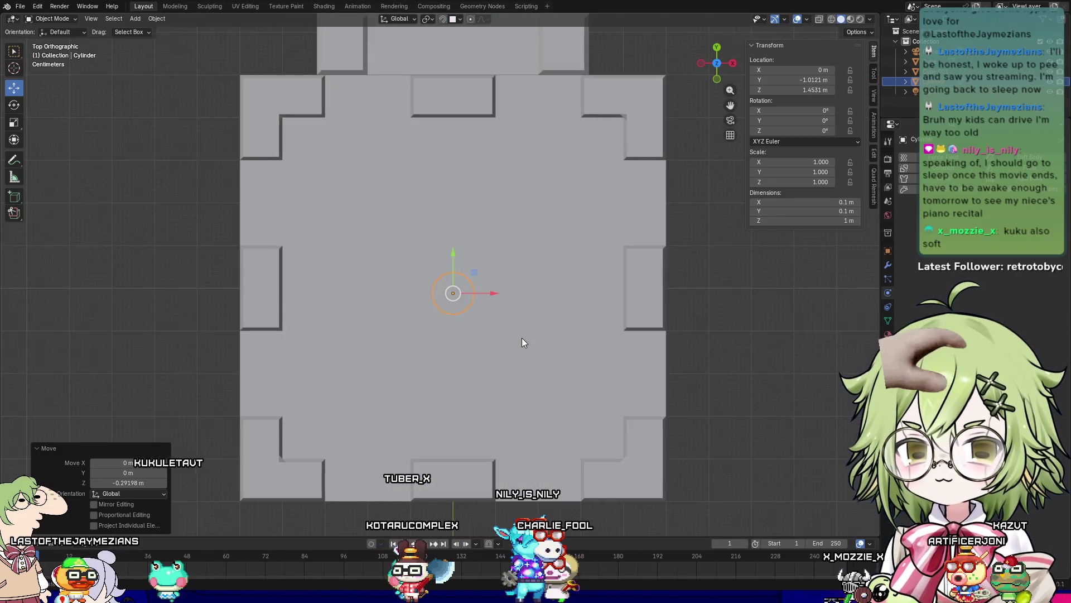
left_click_drag(452, 251, 452, 250)
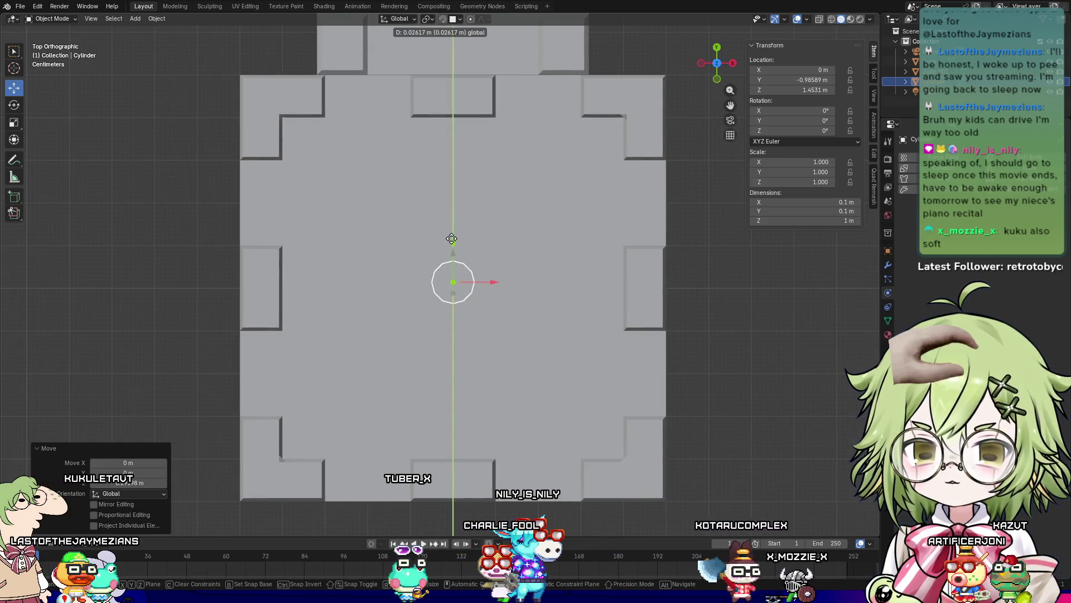
left_click_drag(452, 240, 452, 241)
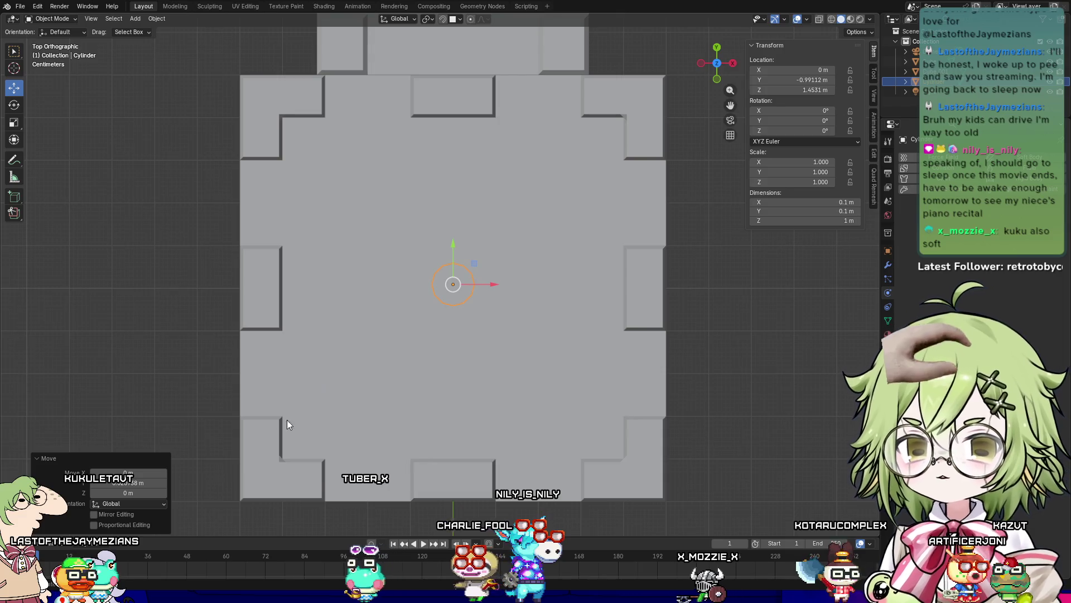
mouse_move(368, 302)
middle_mouse_down()
mouse_move(472, 242)
mouse_move(575, 214)
middle_mouse_up()
Step: Make the pole thinner by scaling it to 0.196, excluding Z
key("s")
key("shift+z")
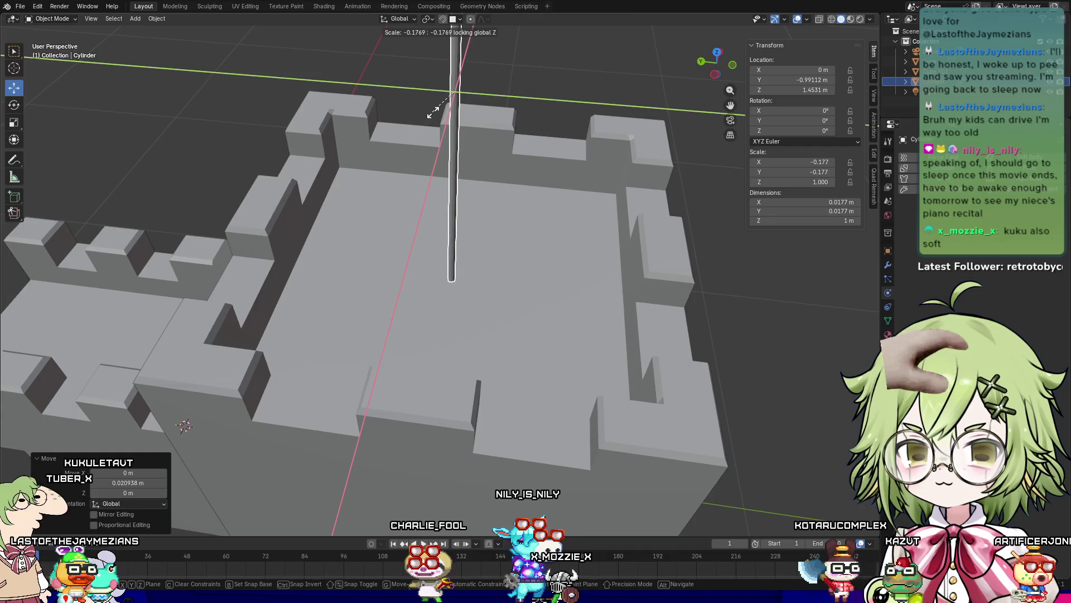
left_click(434, 116)
mouse_move(557, 112)
middle_mouse_down()
mouse_move(538, 336)
mouse_move(453, 122)
middle_mouse_up()
Step: Lower the pole's top face in Edit Mode to shorten it to about 0.617 m
key("Tab")
left_click(443, 62)
left_click(443, 60)
middle_click_drag(445, 67, 458, 114)
left_click_drag(444, 115, 446, 248)
middle_click_drag(447, 248, 632, 299)
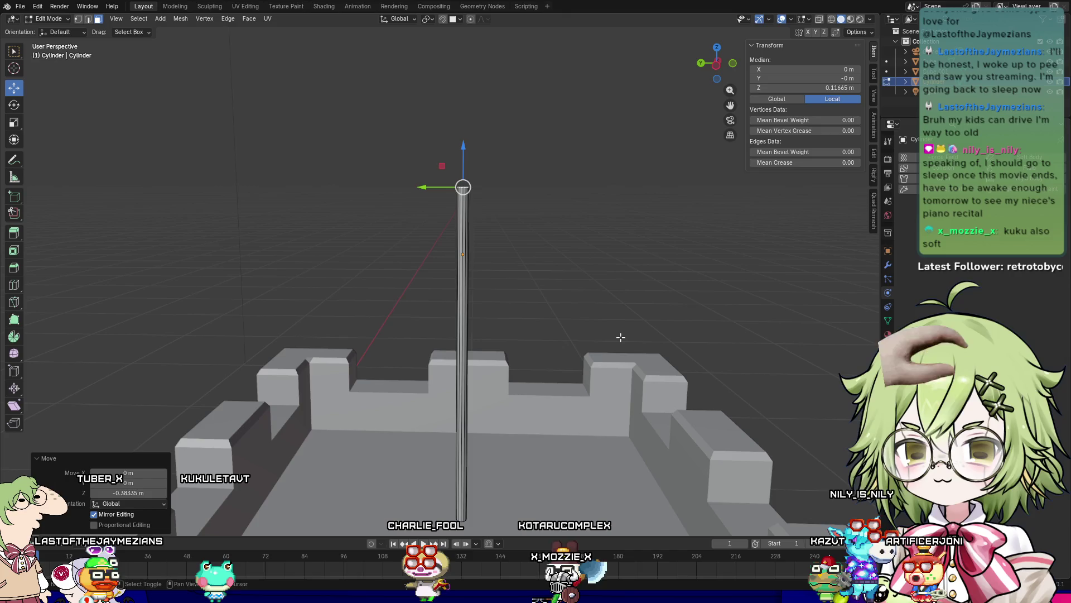
key("Tab")
mouse_move(621, 337)
middle_mouse_down()
mouse_move(544, 274)
mouse_move(545, 319)
middle_mouse_up()
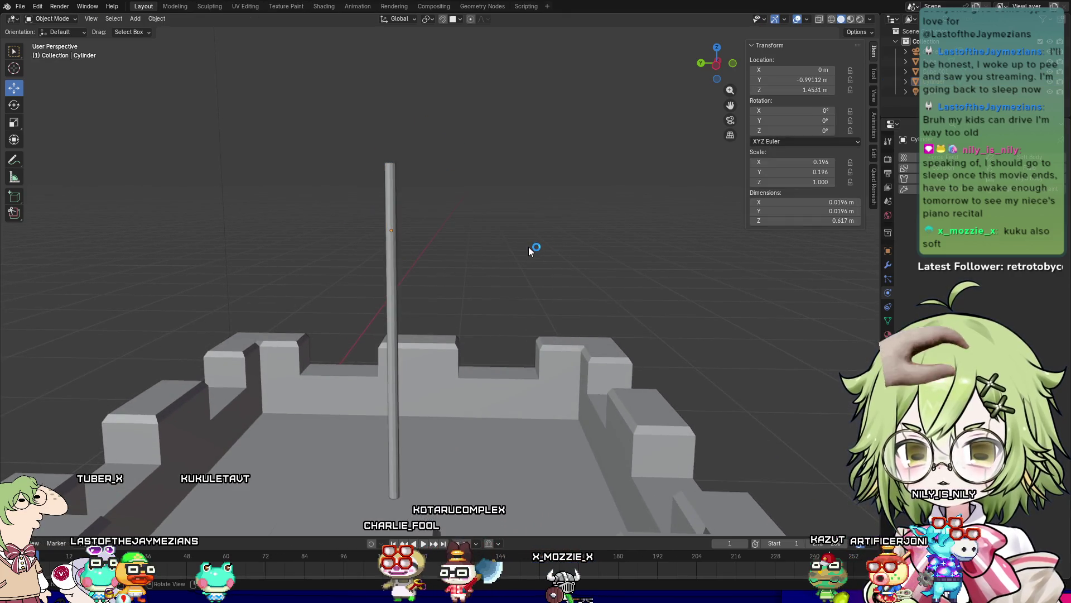
mouse_move(523, 235)
middle_mouse_down()
mouse_move(501, 245)
mouse_move(541, 216)
mouse_move(520, 236)
middle_mouse_up()
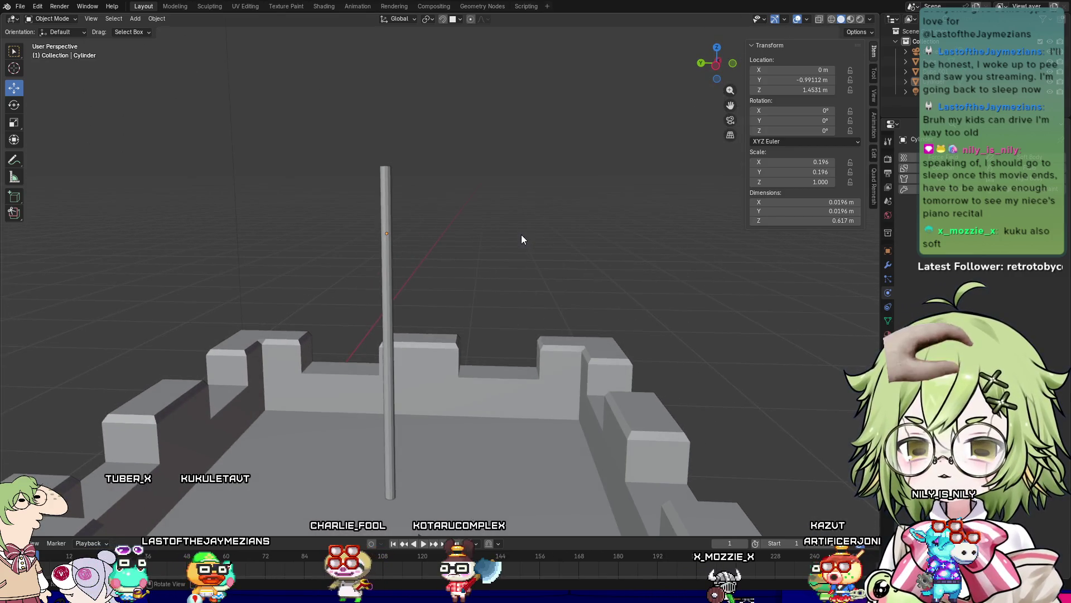
key("shift+a")
Step: Add a plane for the flag and move it up and along Y toward the pole
mouse_move(522, 233)
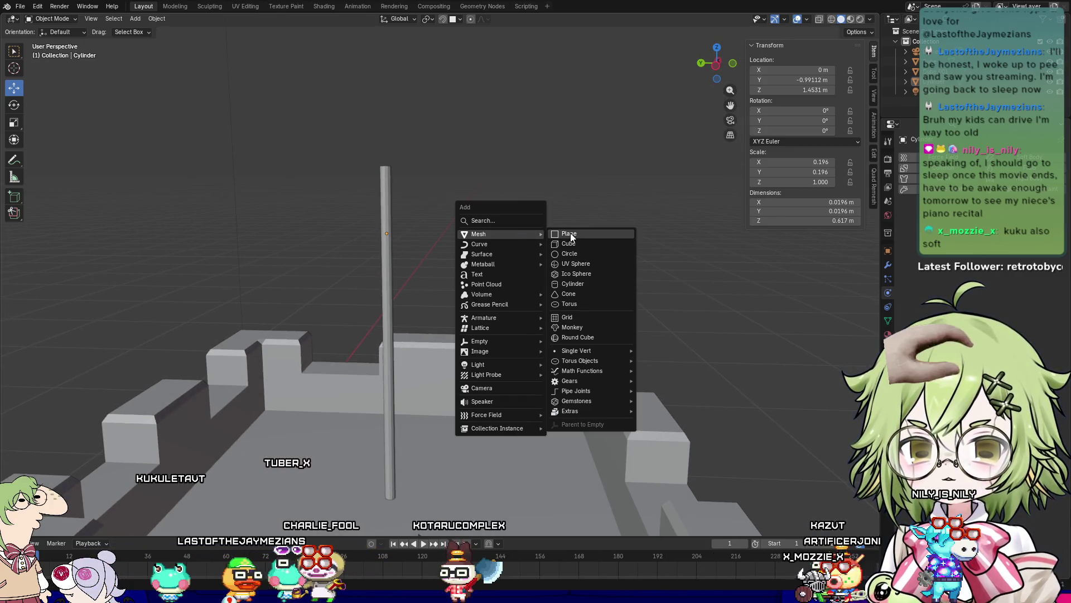
left_click(571, 237)
middle_click_drag(570, 237, 467, 373)
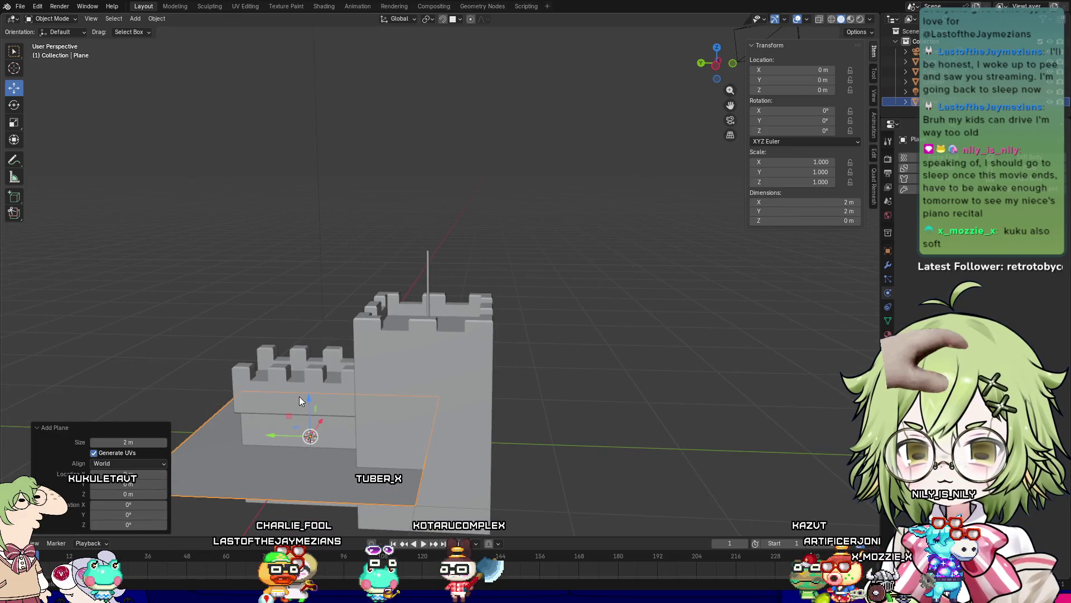
key("g")
key("z")
left_click(334, 242)
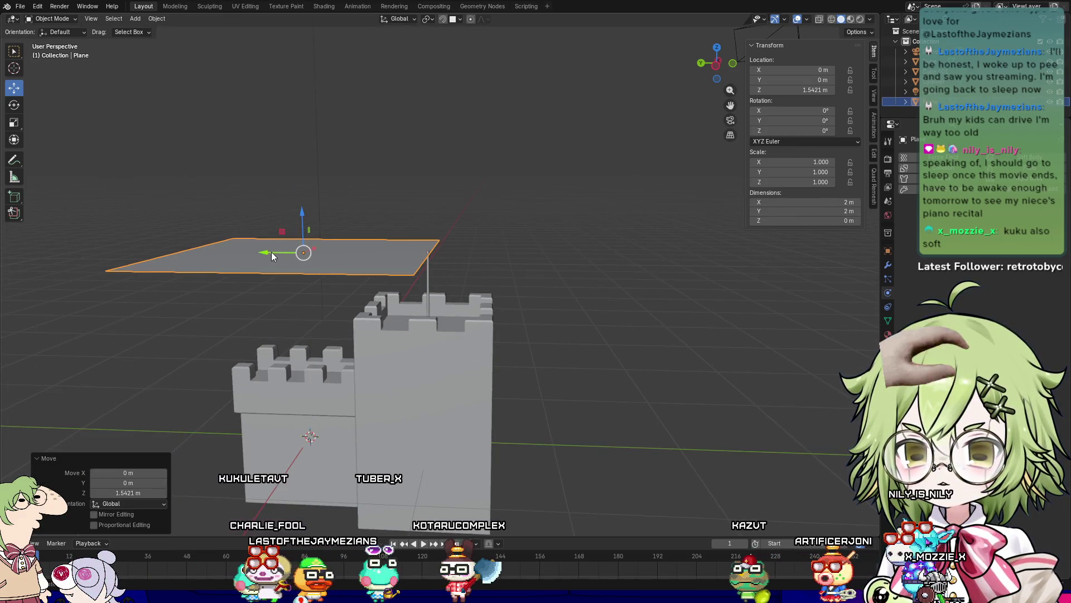
key("g")
key("y")
left_click(538, 255)
Step: Stand the plane upright with a 90° Y rotation and shrink it to 0.185 scale
key("r")
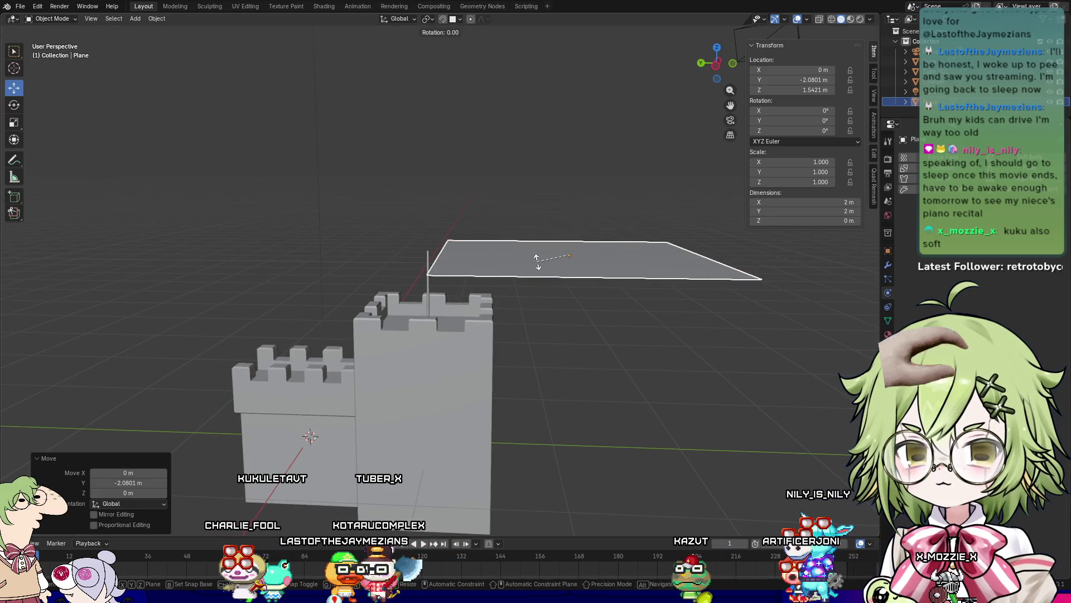
key("z")
key("x")
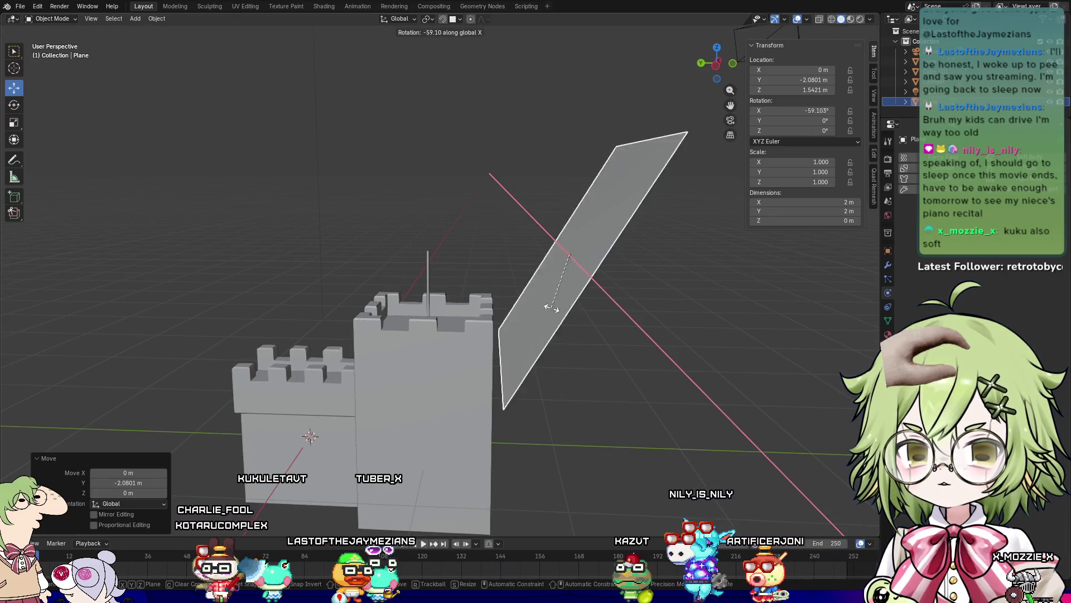
key("y")
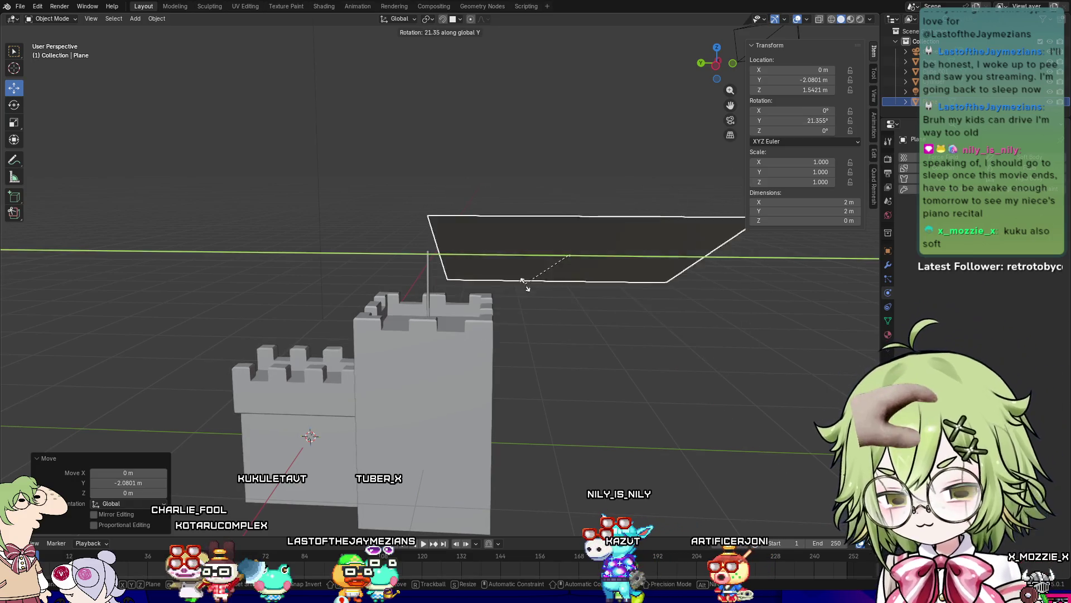
type("90")
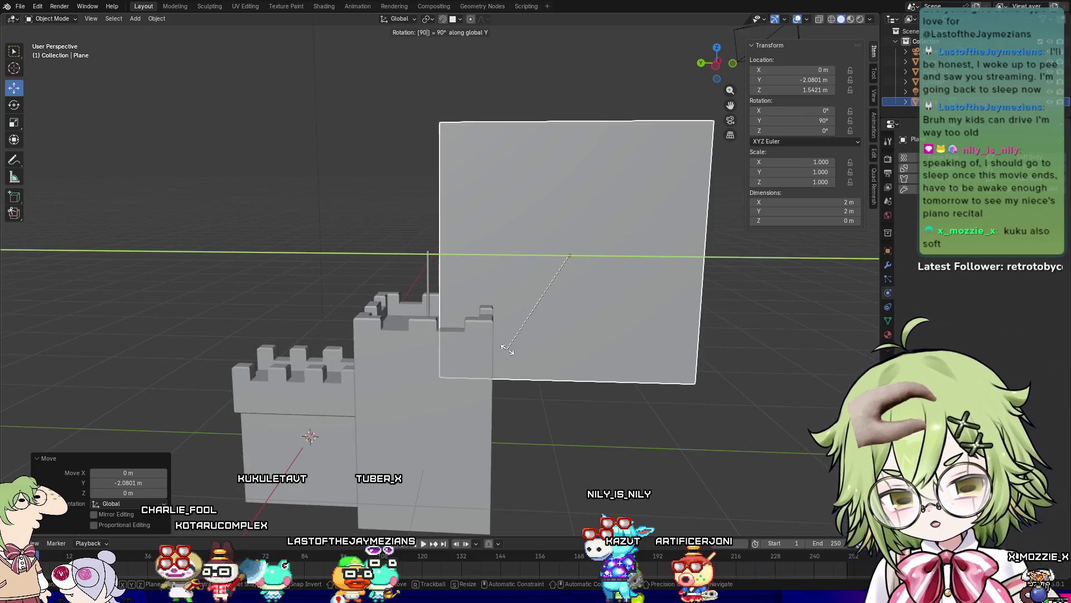
key("Return")
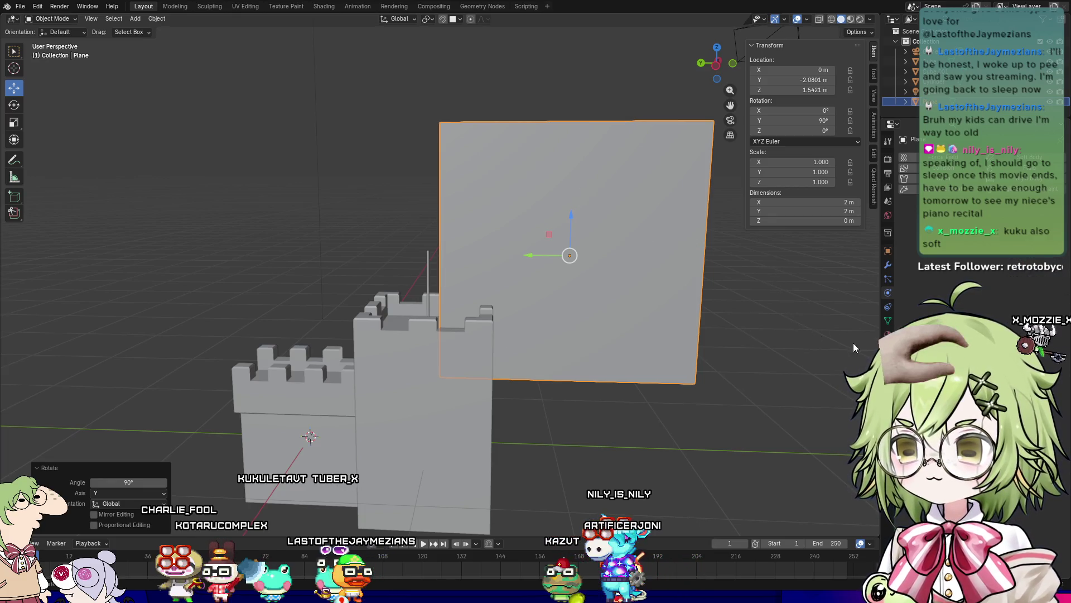
key("s")
left_click(622, 273)
Step: Slide the plane along Y toward the pole and lower it
middle_click_drag(622, 274, 594, 250)
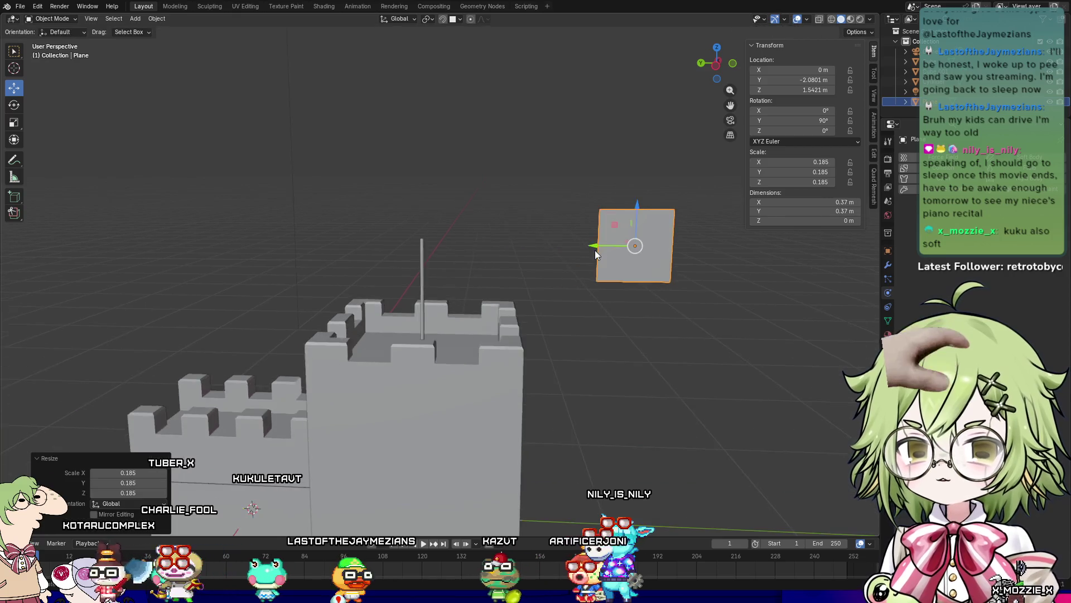
scroll(712, 249, "up", 4)
scroll(712, 254, "down", 2)
middle_click_drag(723, 290, 598, 330, "shift")
key("g")
key("y")
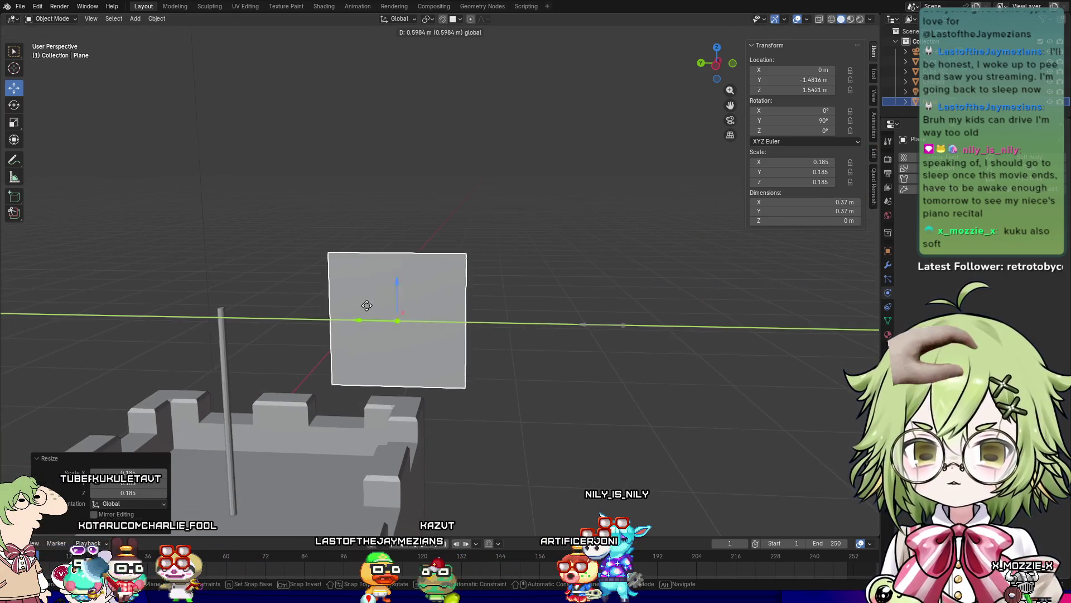
left_click(272, 286)
key("g")
key("z")
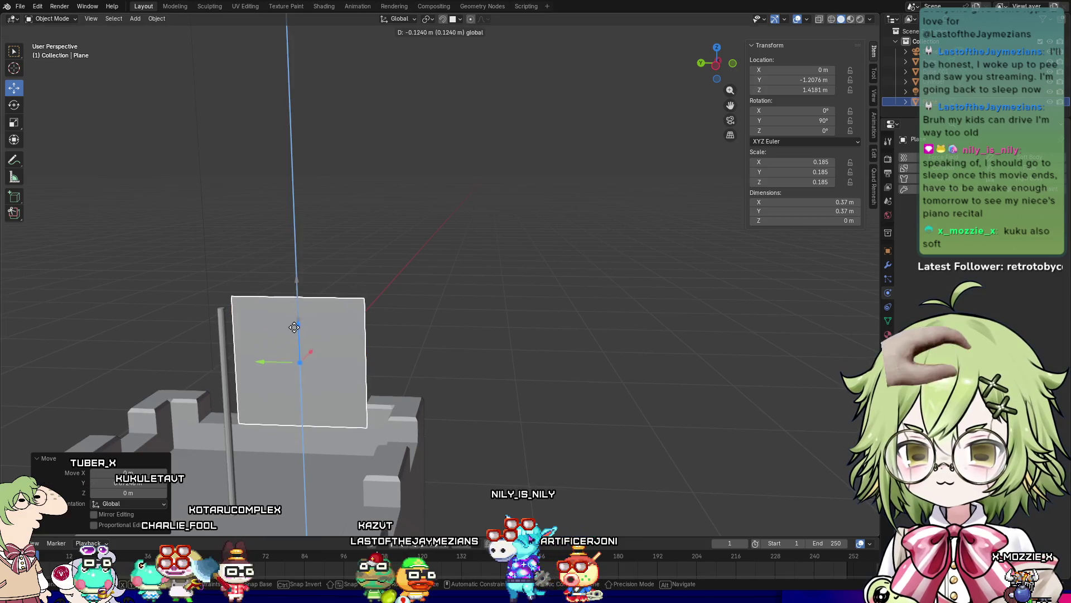
left_click(291, 342)
Step: Nudge the plane against the pole along Y and enter Edit Mode
scroll(291, 342, "up", 4)
middle_click_drag(335, 361, 567, 249, "shift")
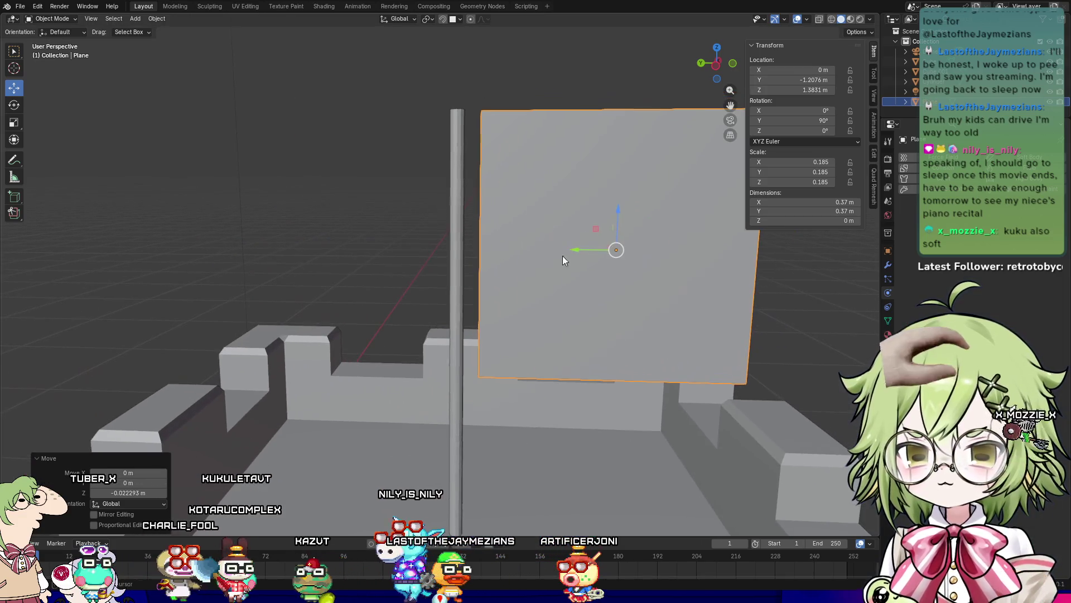
key("g")
key("y")
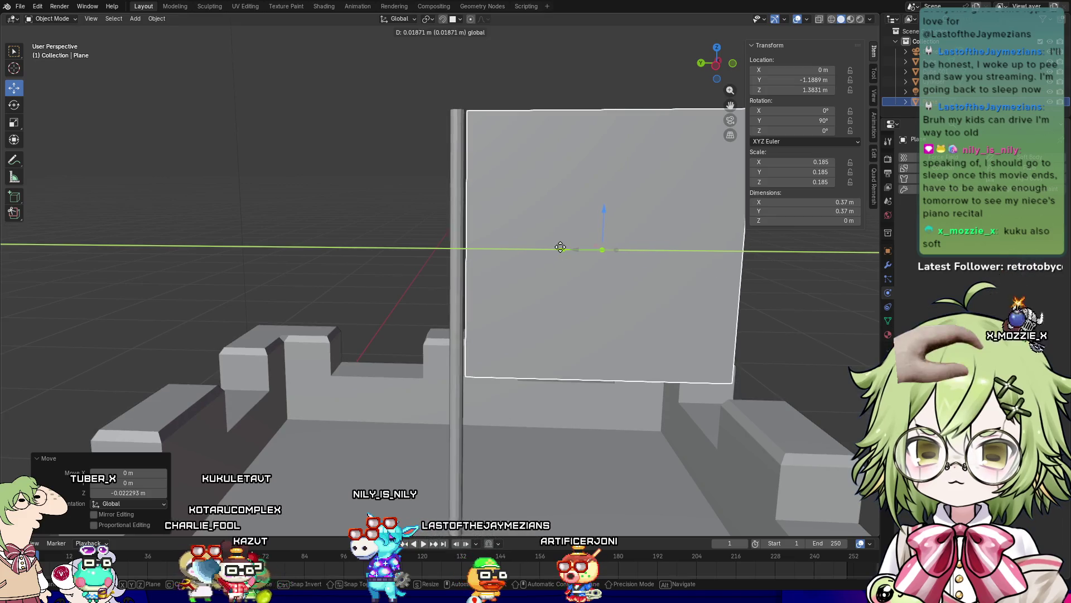
left_click(560, 247)
key("Tab")
middle_click_drag(792, 307, 721, 297)
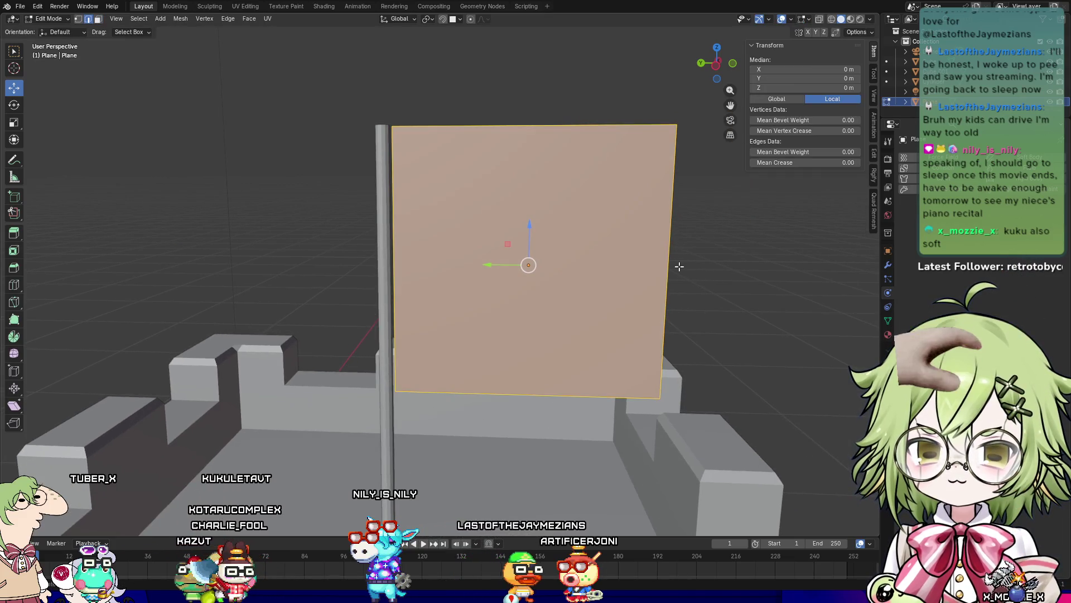
Step: Stretch the flag wider along the Y axis
key("g")
key("y")
left_click(720, 264)
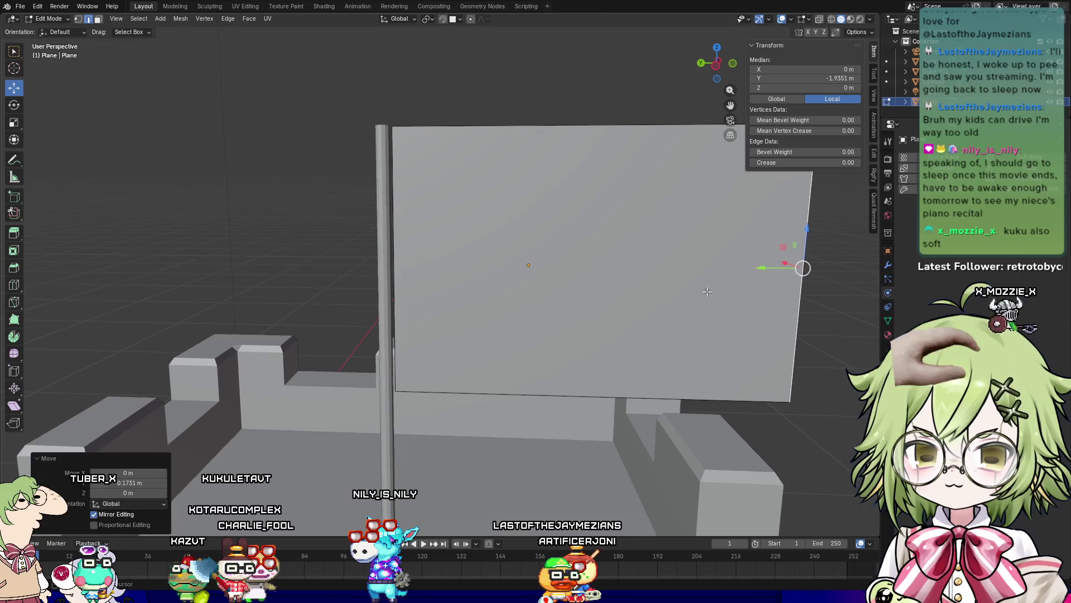
scroll(634, 301, "up", 2)
middle_click_drag(634, 300, 665, 324)
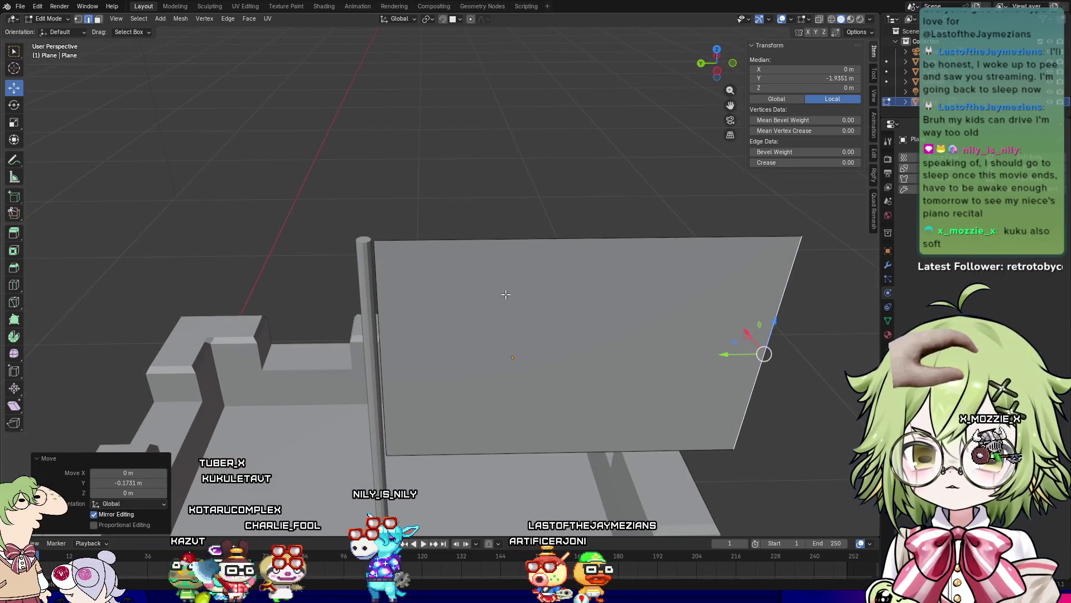
middle_click_drag(533, 305, 538, 213)
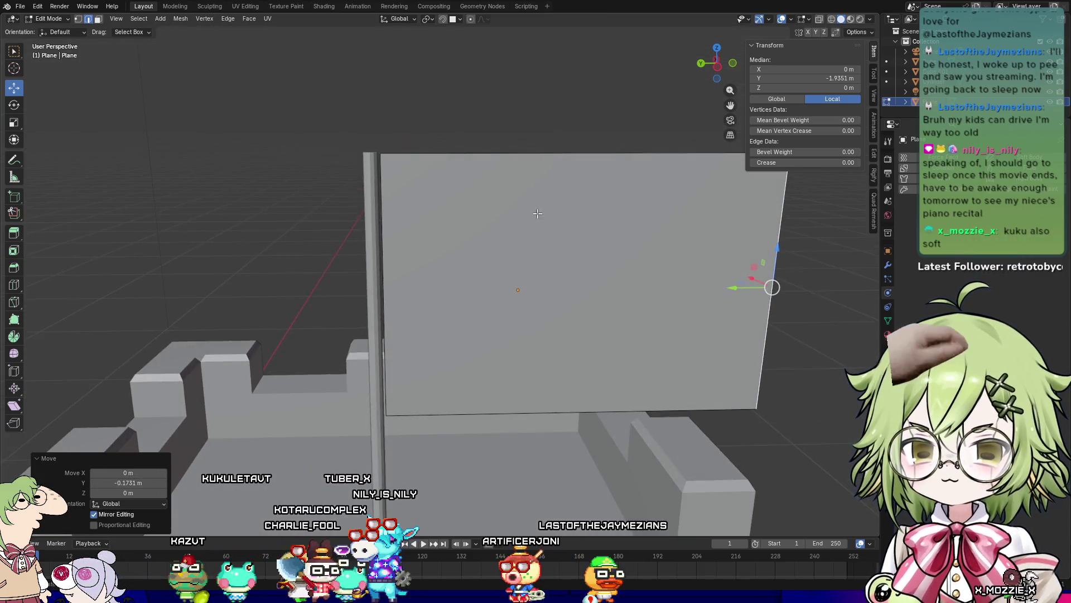
Step: Subdivide the flag's bottom edge with 4 cuts into five vertical strips
left_click(536, 159)
left_click(490, 407)
right_click(490, 407)
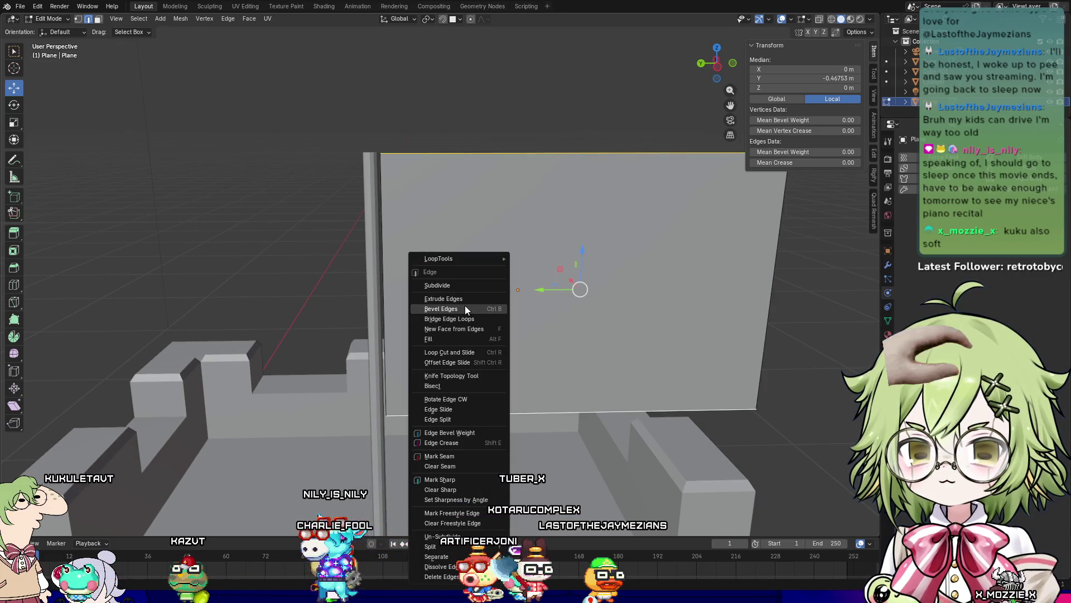
left_click(468, 284)
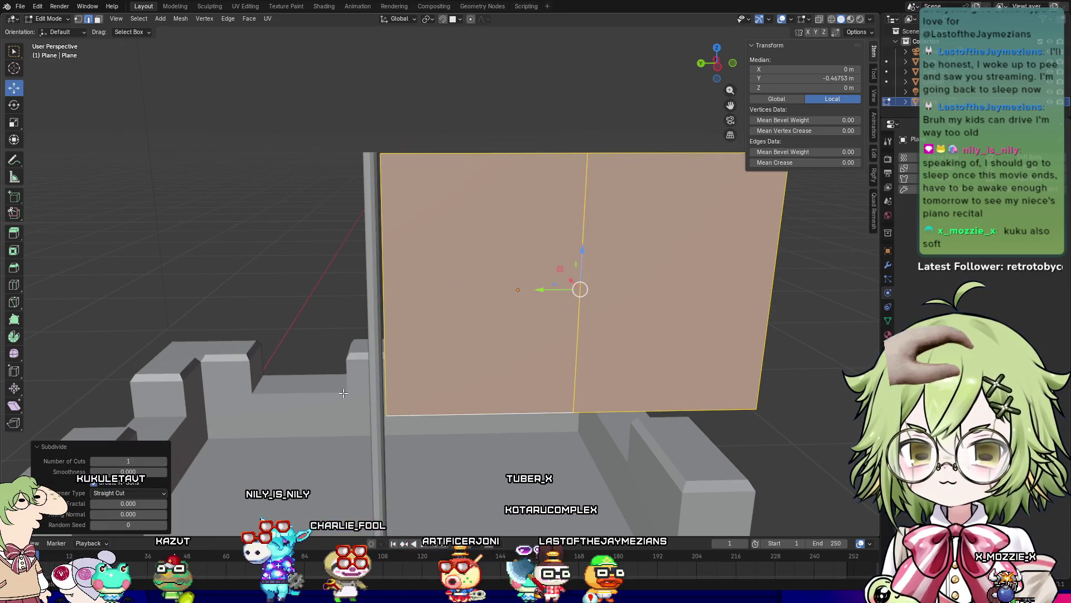
left_click(164, 461)
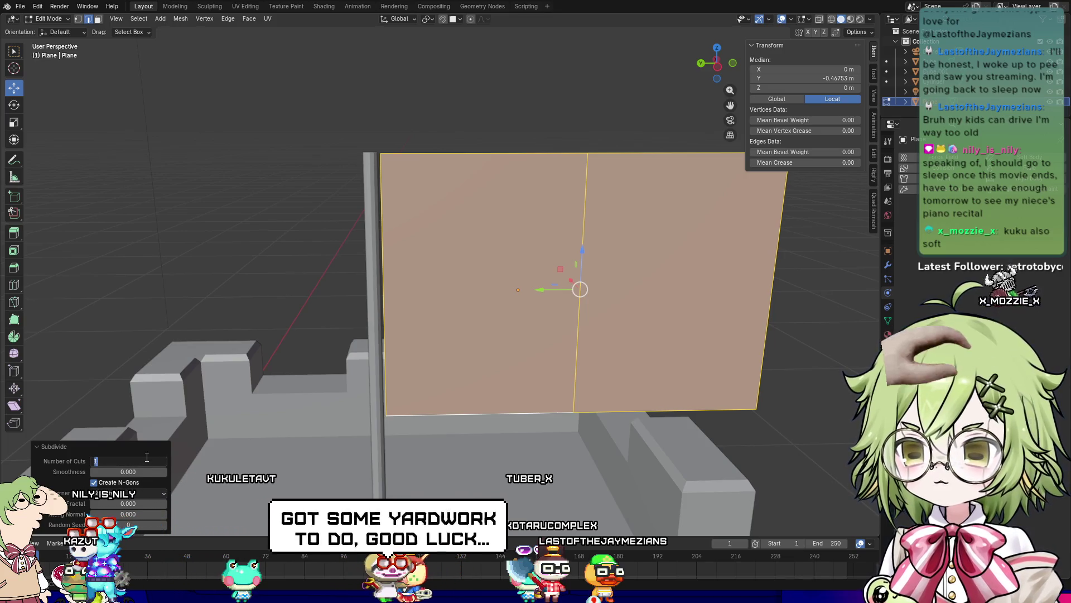
type("4")
key("Return")
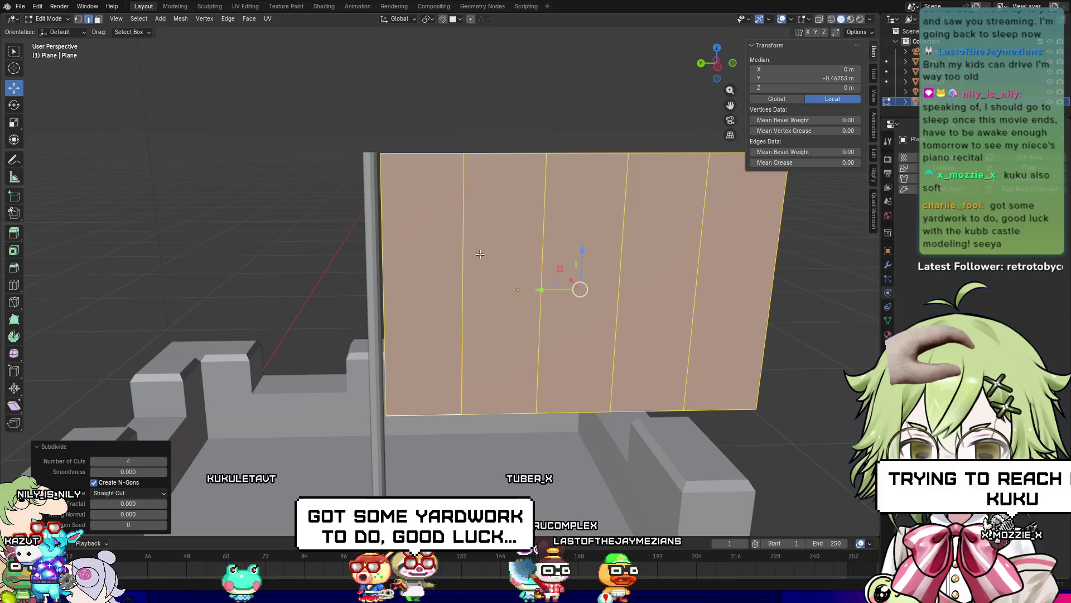
Step: Offset the first two cut edges sideways along X to start the ripple
left_click(469, 254)
middle_click_drag(468, 254, 437, 296)
left_click_drag(294, 288, 283, 294)
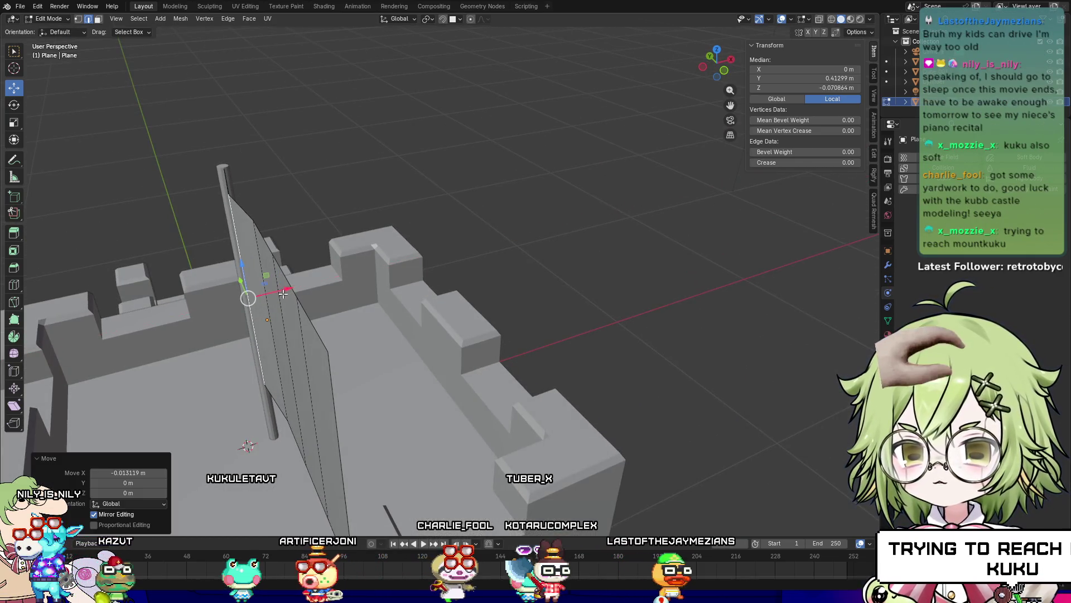
left_click(274, 322)
key("g")
key("x")
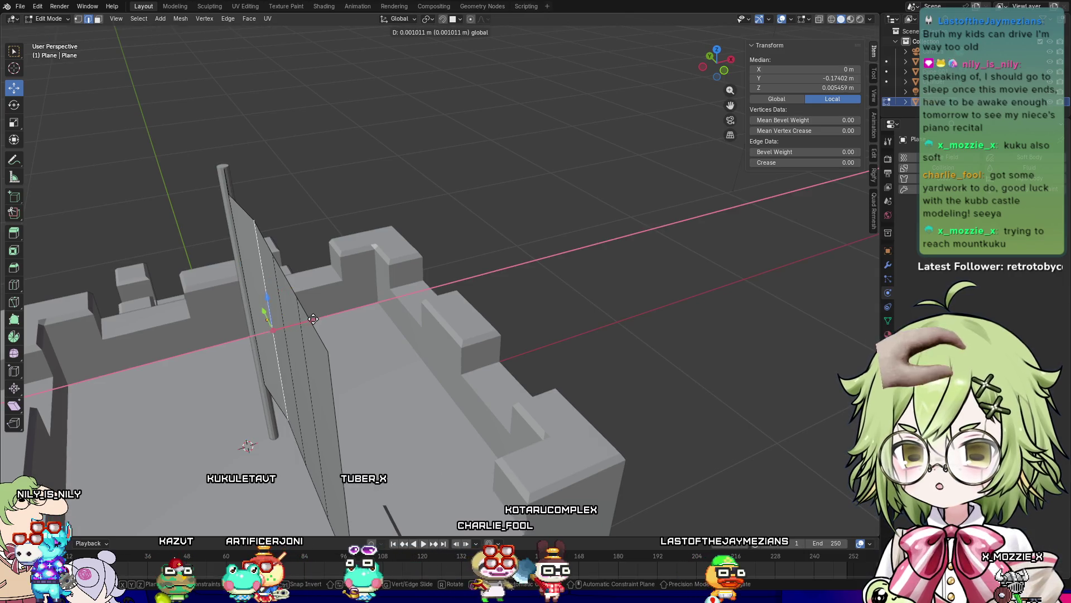
left_click(316, 316)
middle_click_drag(315, 316, 368, 332)
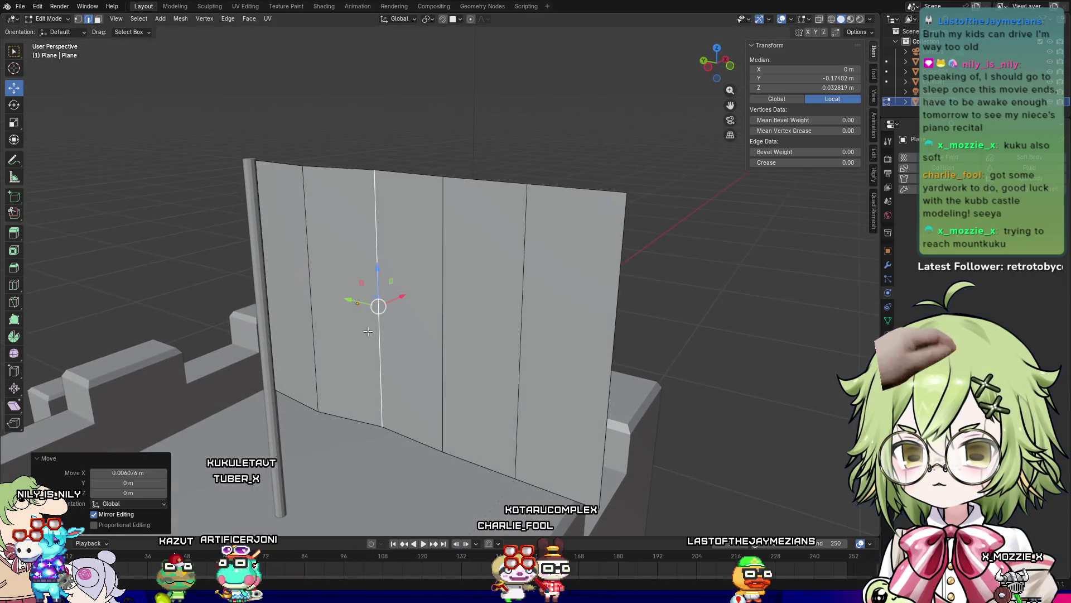
Step: Push the middle cut edge back and the next edge forward along X
left_click(441, 326)
key("g")
key("x")
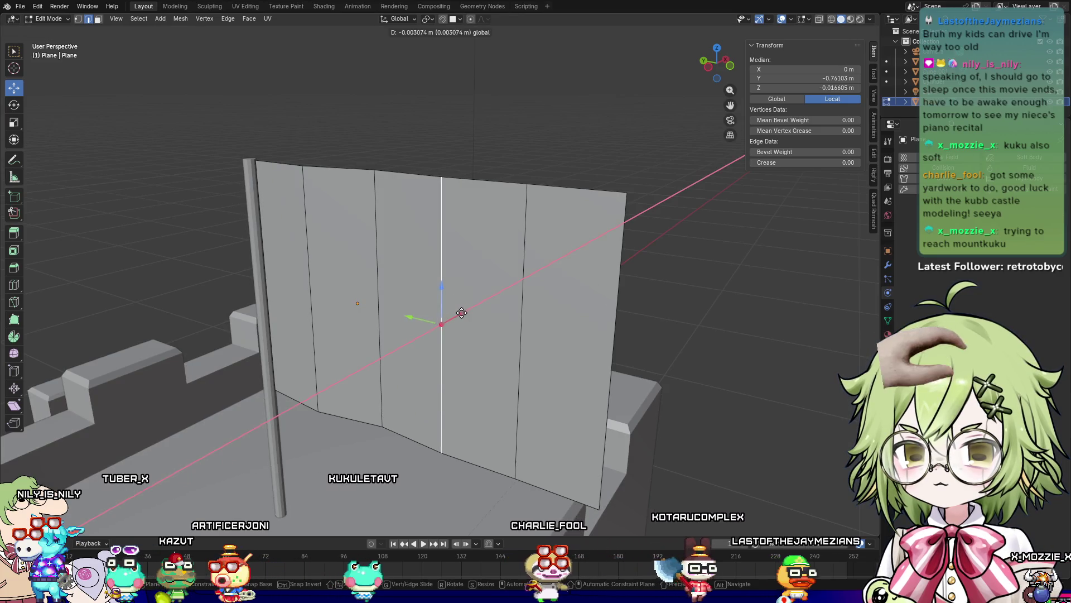
left_click(429, 325)
left_click(522, 326)
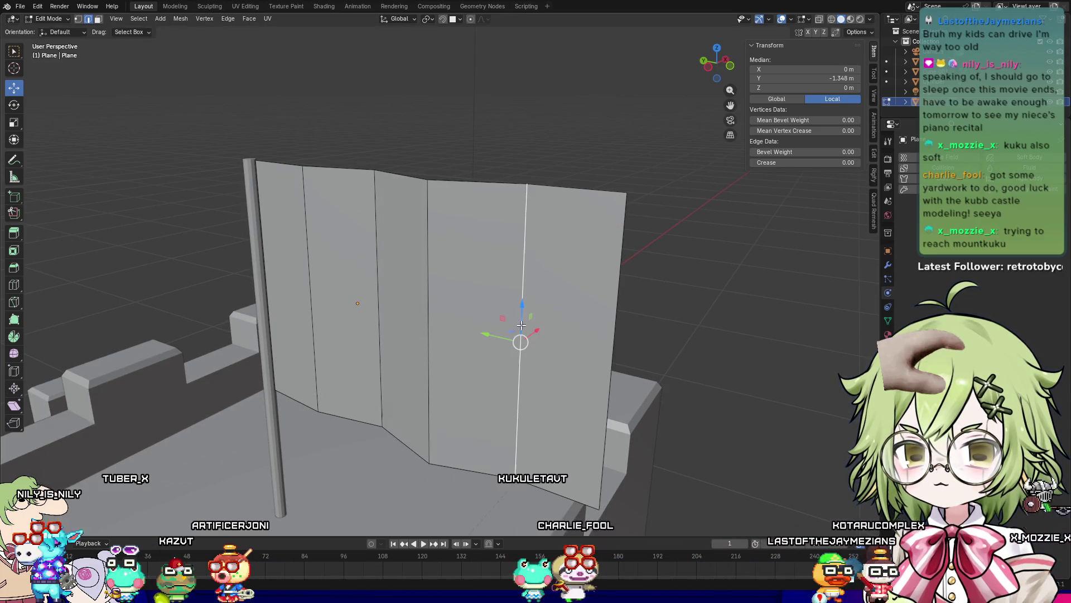
key("g")
key("x")
left_click(624, 354)
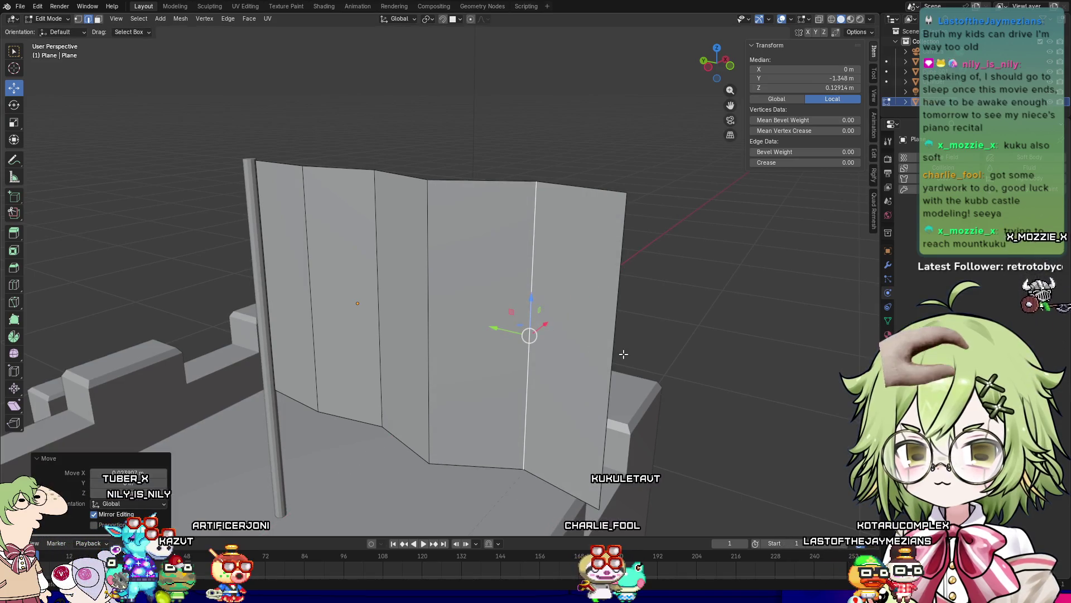
Step: Move the flag's rightmost edge along Y, then return to Object Mode with the flag selected
left_click(605, 355)
key("g")
key("y")
left_click(575, 353)
middle_click_drag(575, 353, 681, 365)
key("Tab")
scroll(720, 368, "up", 3)
left_click(795, 355)
Step: Apply Shade Smooth to the rippled flag plane
right_click(584, 300)
left_click(661, 236)
right_click(661, 235)
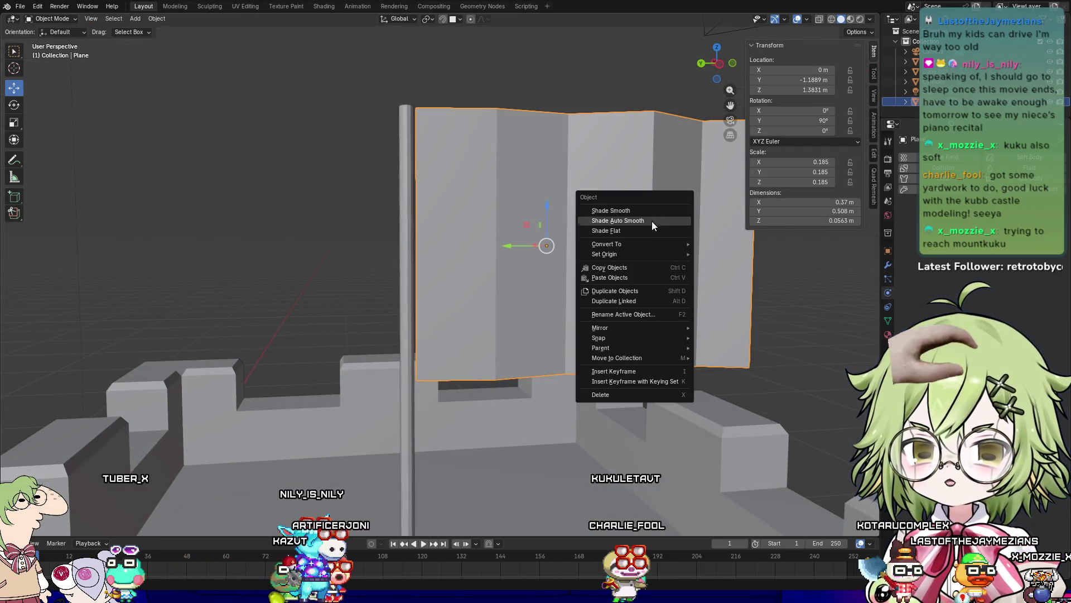
left_click(652, 209)
mouse_move(652, 209)
middle_mouse_down()
mouse_move(737, 308)
mouse_move(717, 338)
mouse_move(748, 319)
mouse_move(725, 339)
mouse_move(819, 350)
mouse_move(776, 340)
mouse_move(780, 350)
middle_mouse_up()
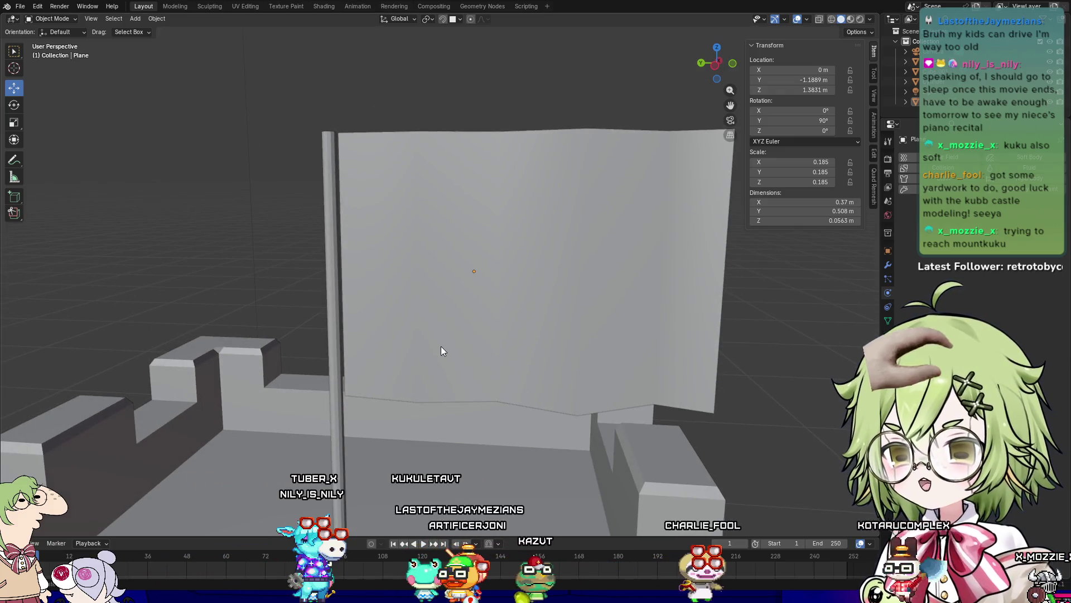
Step: Zoom out to view the whole castle and reselect the flag
left_click(465, 260)
scroll(798, 287, "down", 5)
mouse_move(754, 361)
middle_mouse_down()
mouse_move(689, 433)
mouse_move(617, 418)
middle_mouse_up()
left_click(617, 418)
left_click(471, 271)
scroll(664, 302, "up", 7)
Step: In Edit Mode, select the flag's four bottom edge segments and raise them in Z
key("Tab")
middle_click_drag(660, 342, 519, 362)
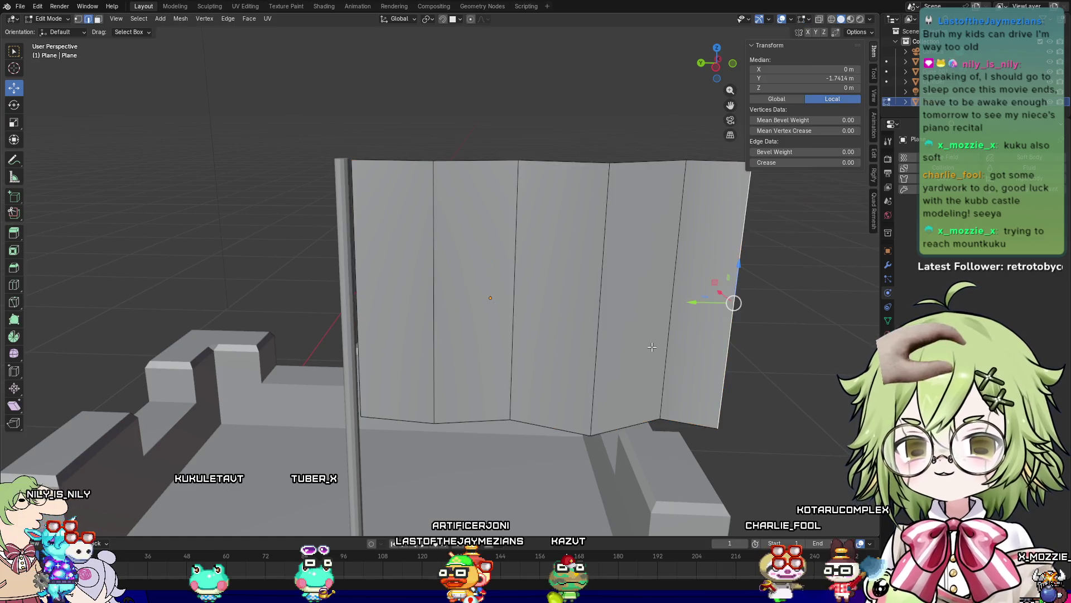
scroll(519, 362, "up", 5)
scroll(519, 361, "down", 5)
scroll(519, 361, "up", 2)
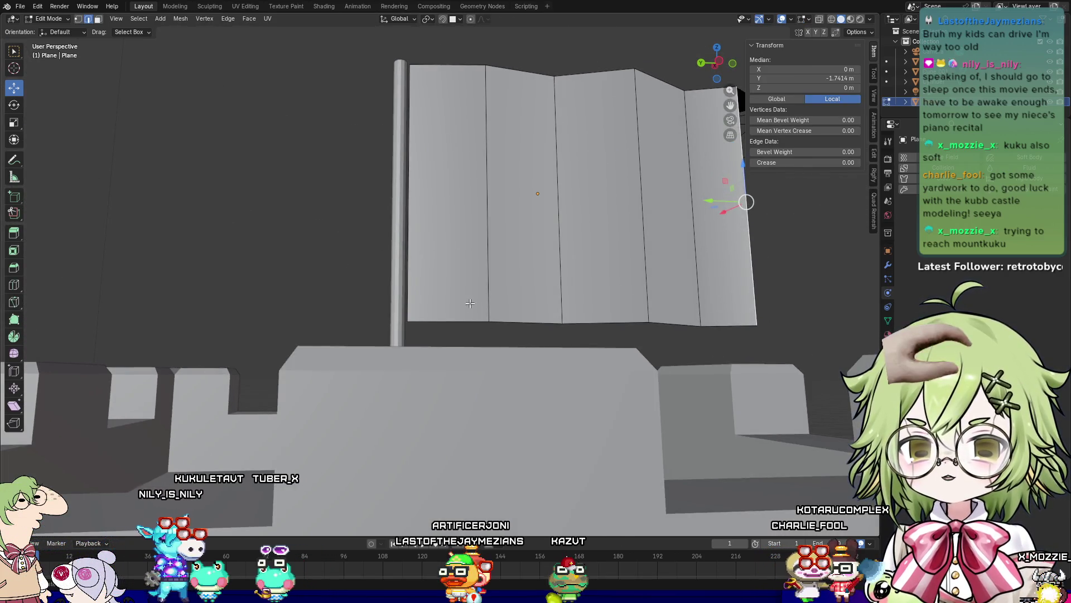
left_click(524, 322, "shift")
left_click(606, 323, "shift")
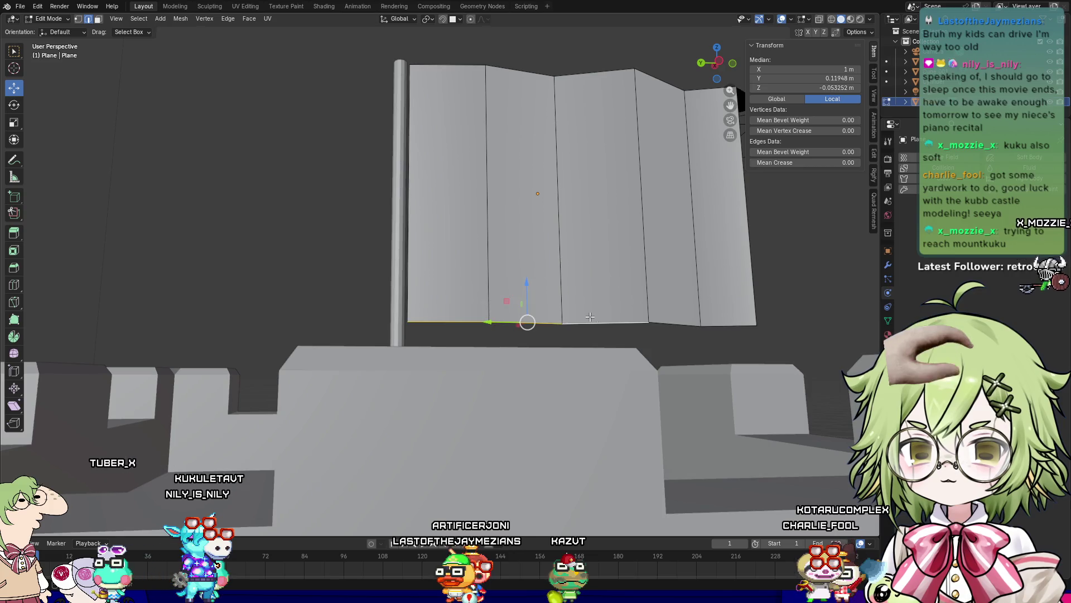
left_click(675, 324, "shift")
left_click(728, 323, "shift")
left_click_drag(596, 287, 596, 259)
middle_click_drag(596, 259, 716, 274)
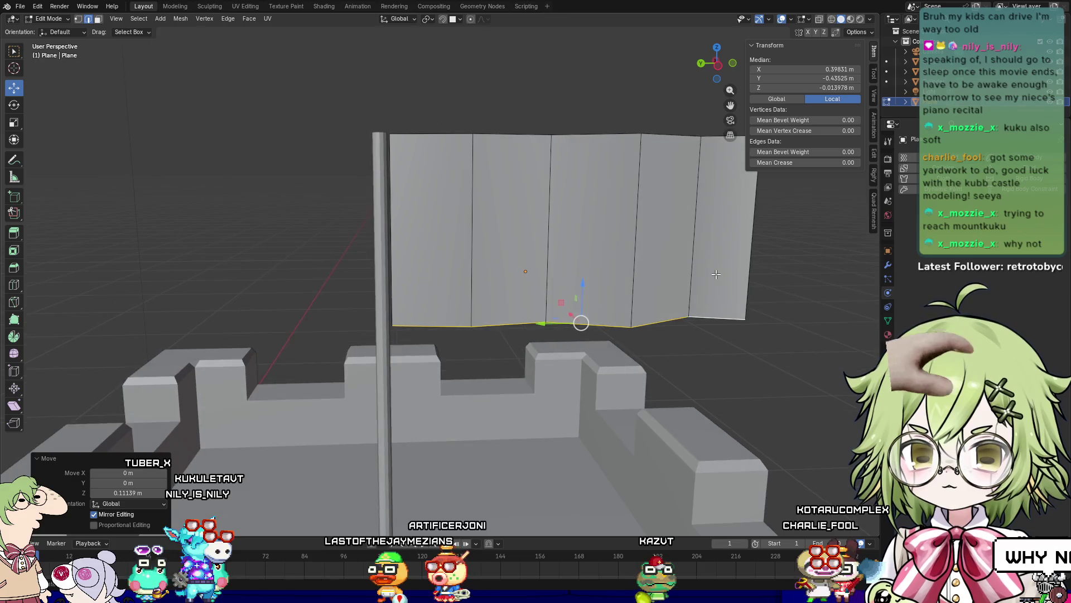
Step: Return to Object Mode, reselect the flag and centre the view on it
key("Tab")
scroll(788, 306, "down", 5)
scroll(658, 321, "up", 3)
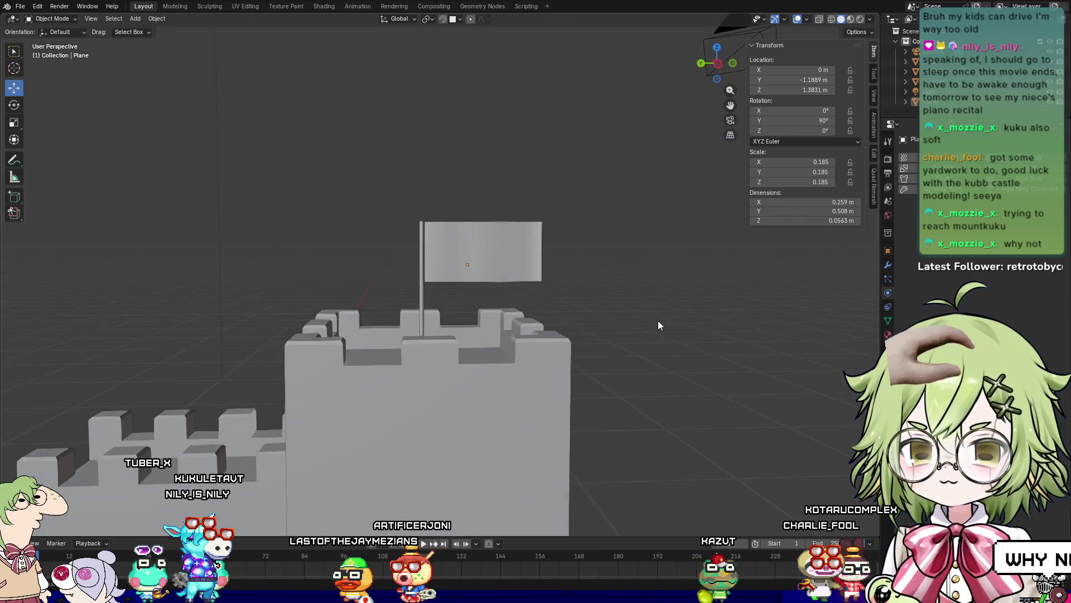
left_click(502, 264)
key("KP_Decimal")
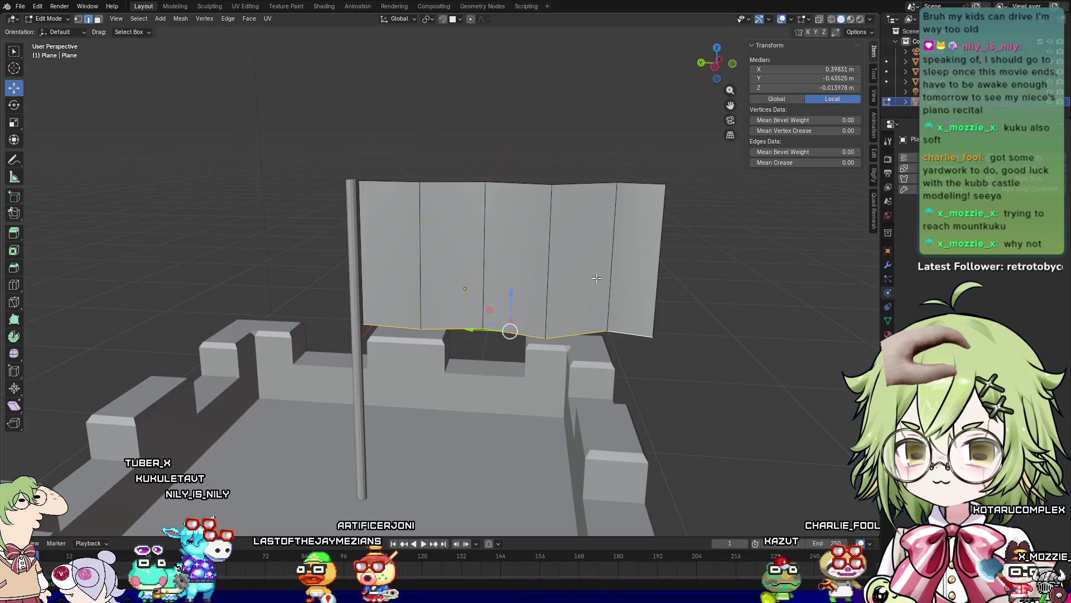
key("s")
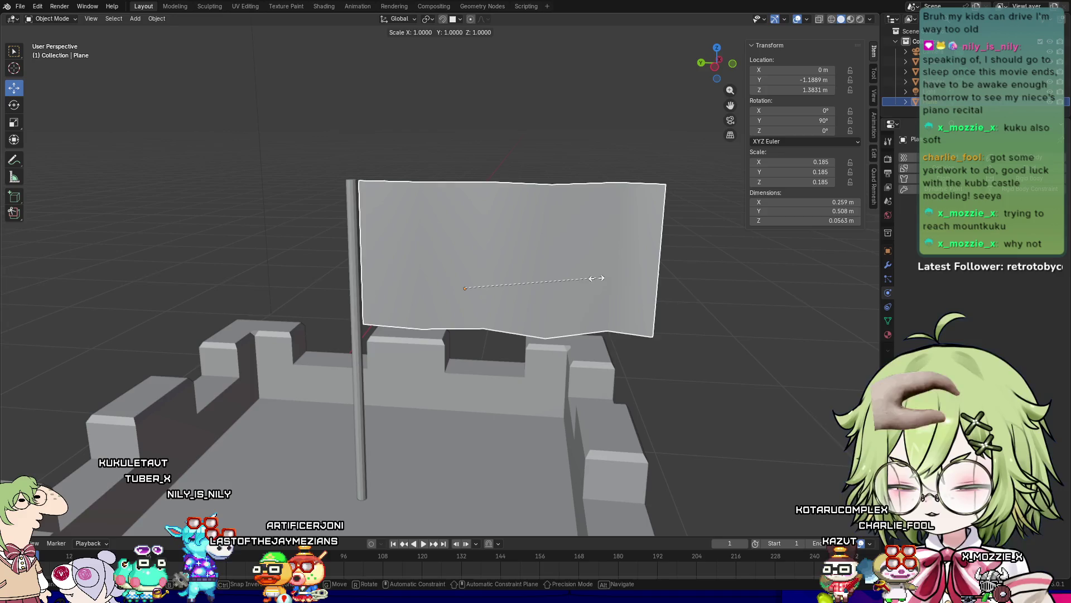
Step: Scale the flag down to 0.185 and nudge it along Y against the pole
left_click(553, 278)
mouse_move(425, 288)
left_mouse_down()
mouse_move(390, 287)
mouse_move(555, 299)
left_mouse_up()
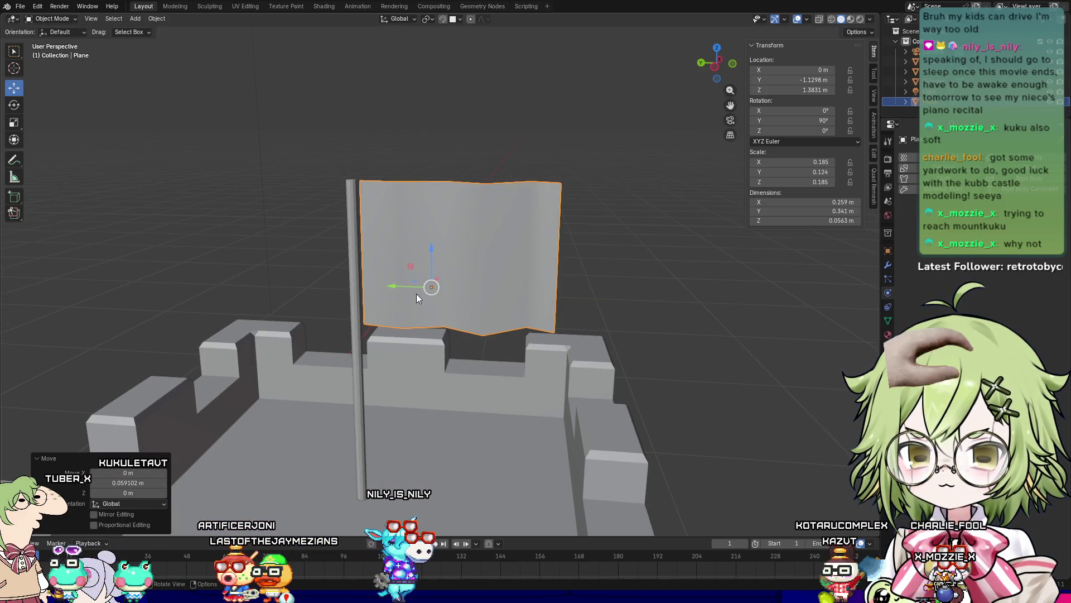
left_click_drag(400, 287, 398, 285)
mouse_move(475, 282)
middle_mouse_down()
mouse_move(667, 276)
mouse_move(694, 259)
middle_mouse_up()
scroll(704, 291, "down", 3)
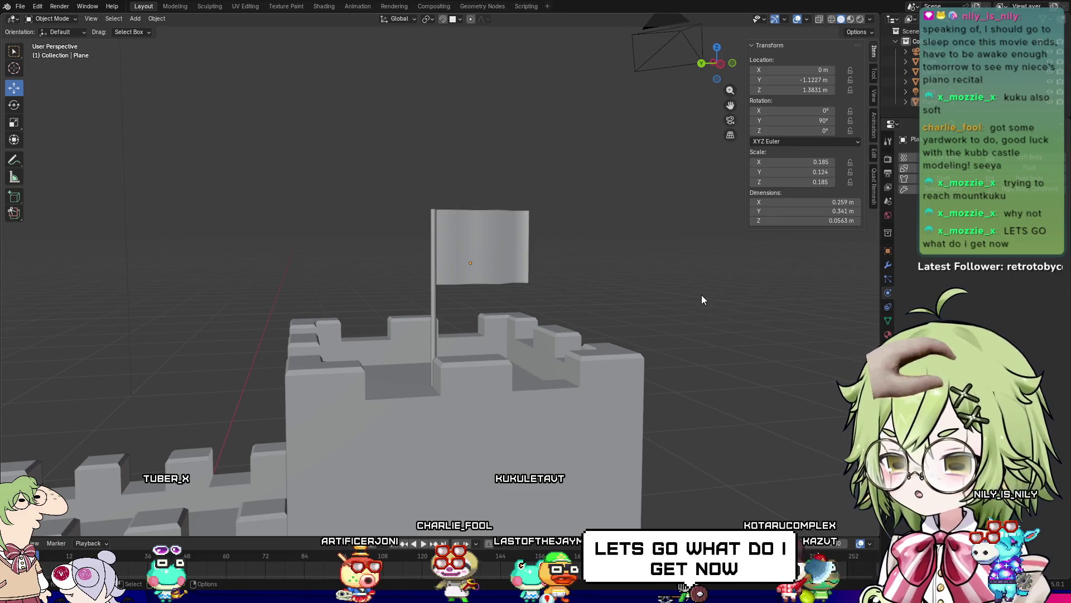
scroll(616, 296, "down", 3)
Step: Orbit and zoom around the castle's tower and battlements, then bring up the Add menu
mouse_move(617, 289)
middle_mouse_down()
mouse_move(588, 290)
mouse_move(584, 352)
mouse_move(639, 394)
mouse_move(615, 415)
mouse_move(736, 420)
mouse_move(728, 404)
mouse_move(715, 407)
middle_mouse_up()
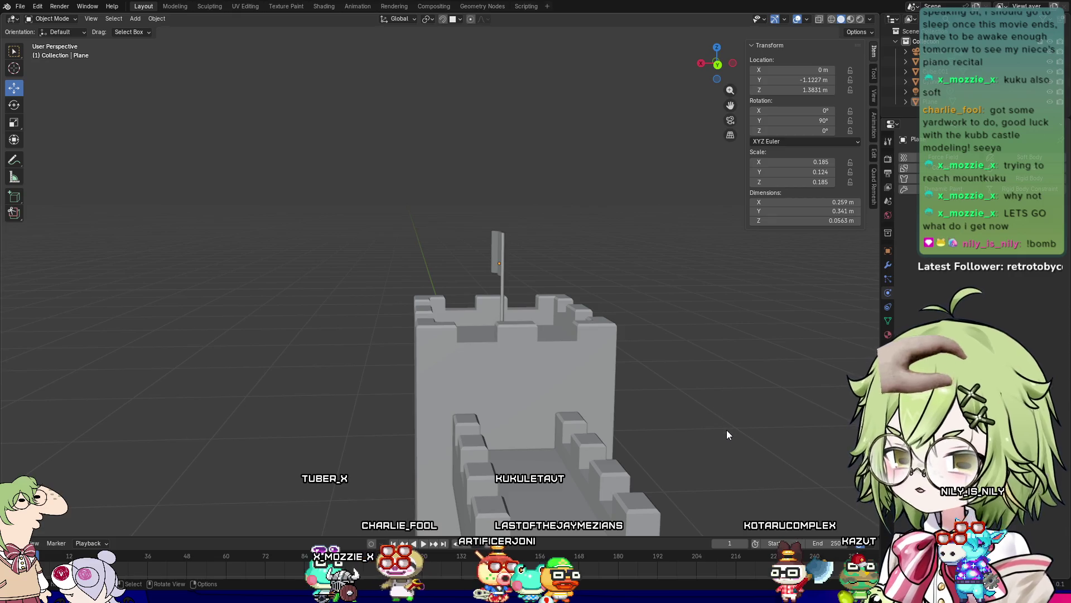
scroll(727, 434, "up", 6)
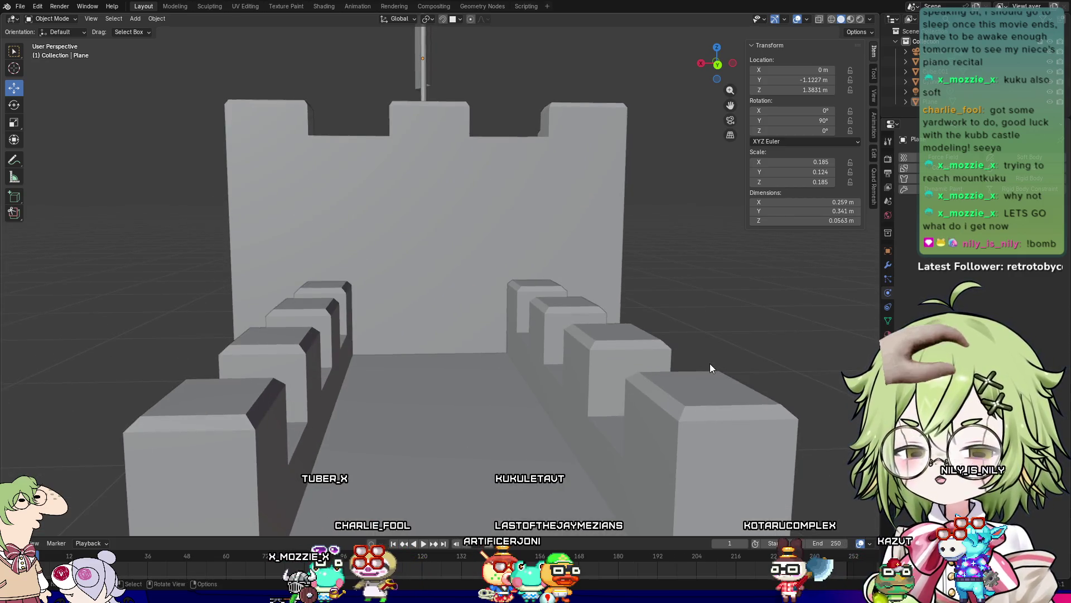
middle_click_drag(711, 368, 701, 377)
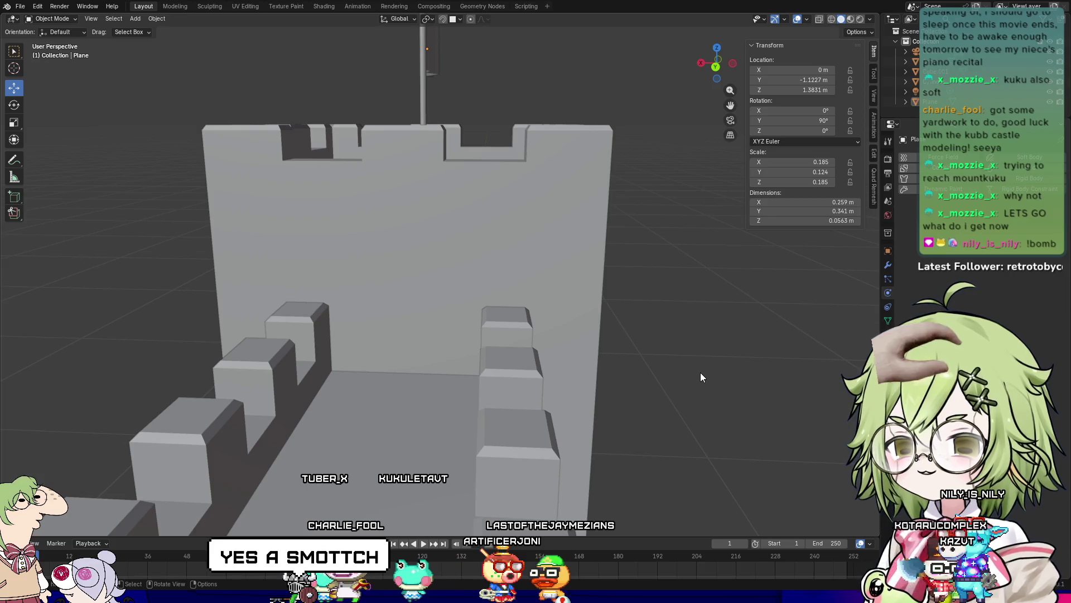
middle_click_drag(701, 377, 528, 384)
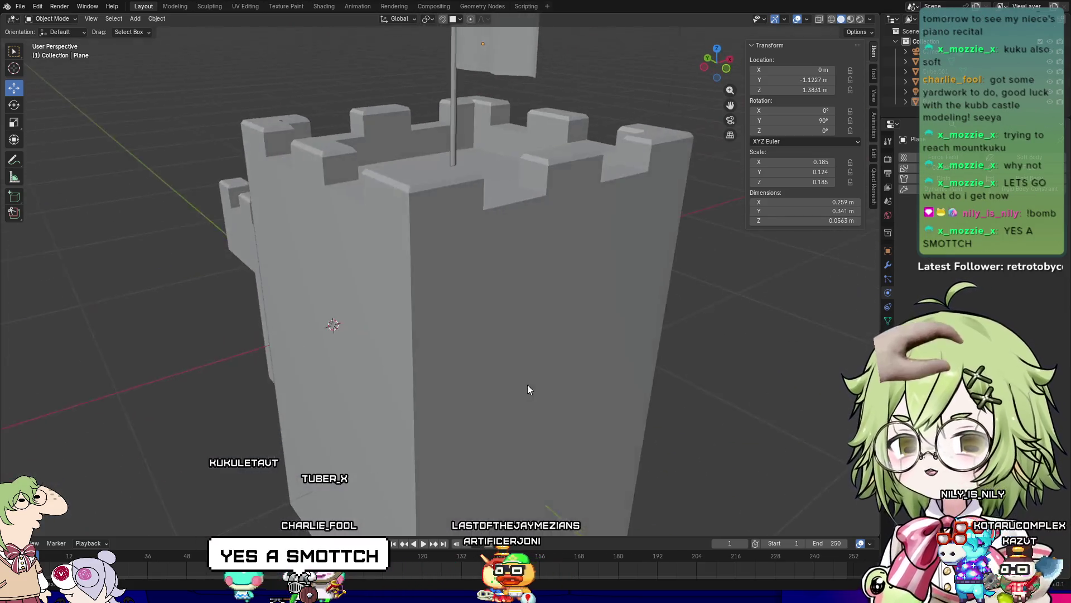
scroll(506, 351, "up", 4)
mouse_move(369, 347)
middle_mouse_down()
mouse_move(505, 329)
mouse_move(475, 348)
mouse_move(387, 324)
middle_mouse_up()
scroll(389, 328, "down", 5)
mouse_move(467, 413)
middle_mouse_down()
mouse_move(581, 423)
mouse_move(574, 349)
mouse_move(731, 354)
mouse_move(692, 337)
middle_mouse_up()
scroll(574, 349, "up", 3)
key("shift+a")
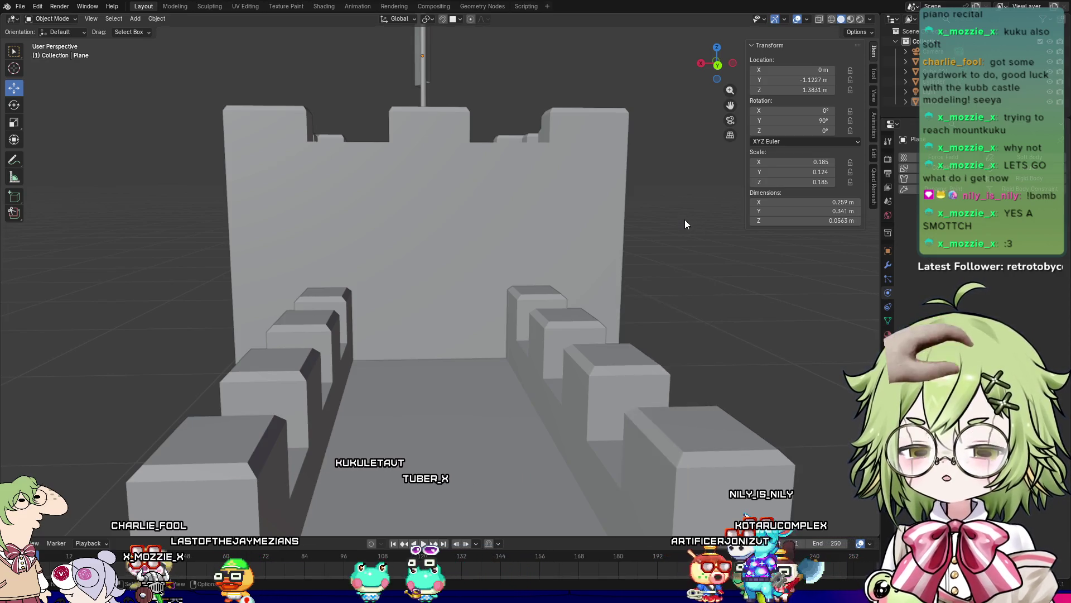
key("shift+a")
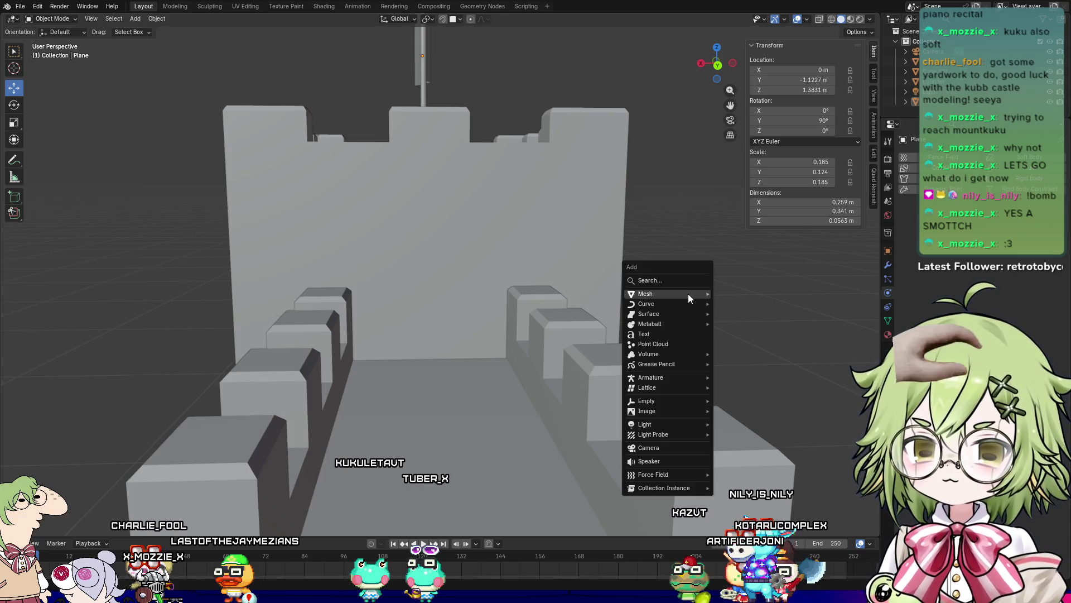
Step: Add a cube, scale it to 0.075 and raise it to 0.704 m in Z
mouse_move(689, 294)
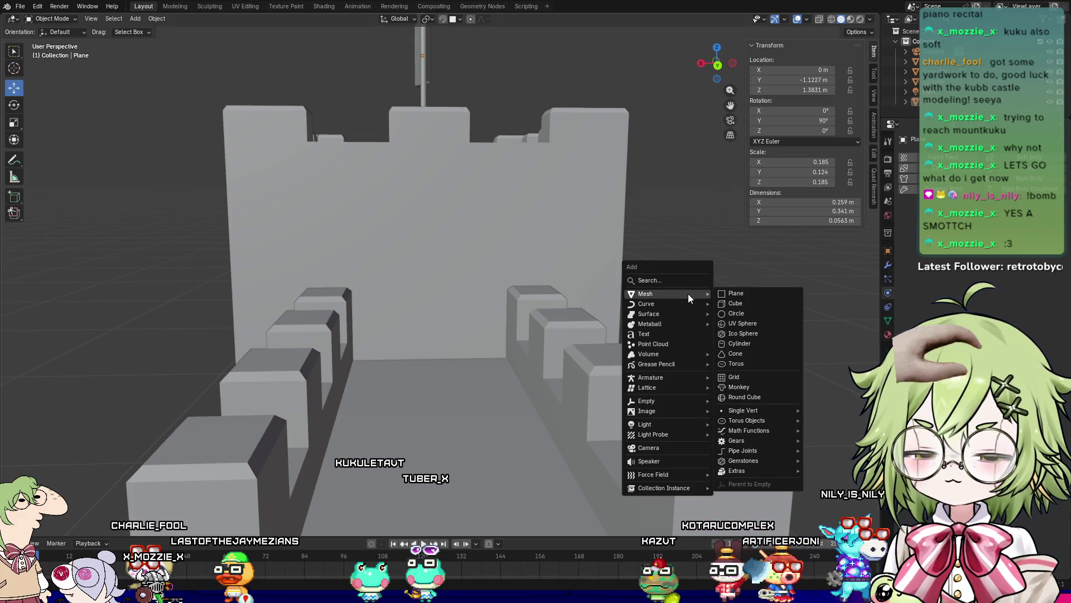
left_click(728, 306)
scroll(682, 339, "down", 6)
key("s")
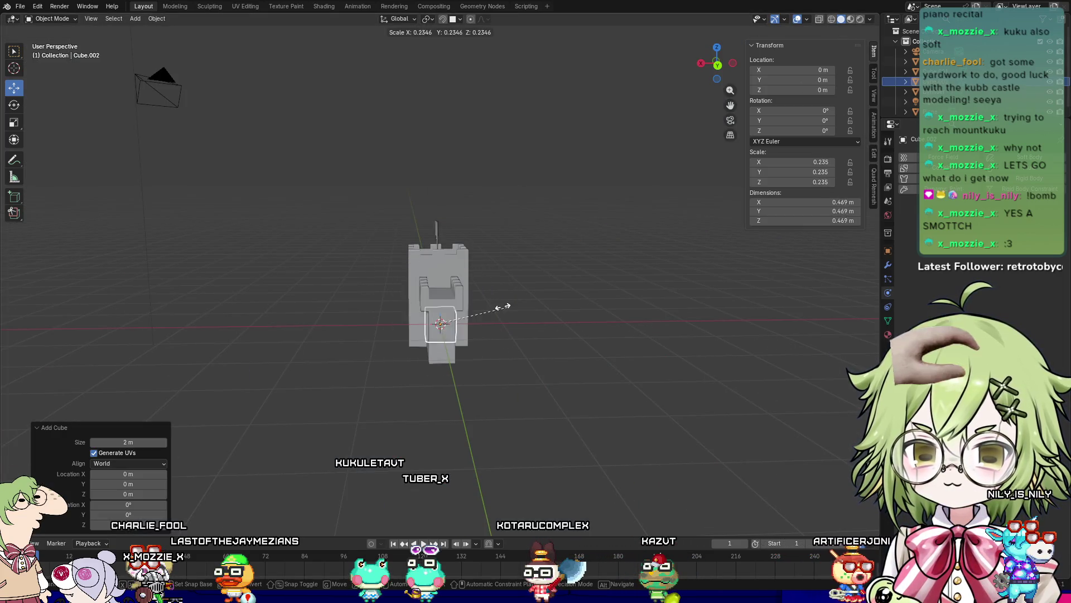
left_click(463, 327)
key("g")
key("z")
left_click(506, 280)
Step: Frame the cube and shrink it further, first to 0.041 then 0.020 scale
key("KP_Decimal")
middle_click_drag(567, 300, 498, 332)
scroll(353, 328, "down", 5)
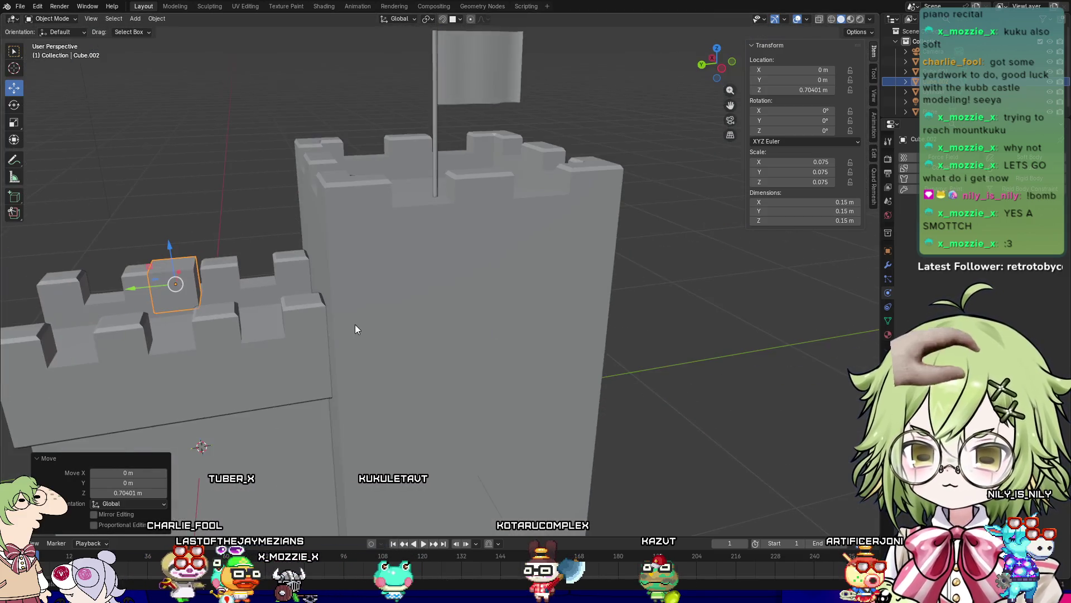
middle_click_drag(354, 327, 461, 326)
scroll(423, 304, "up", 3)
key("s")
left_click(277, 283)
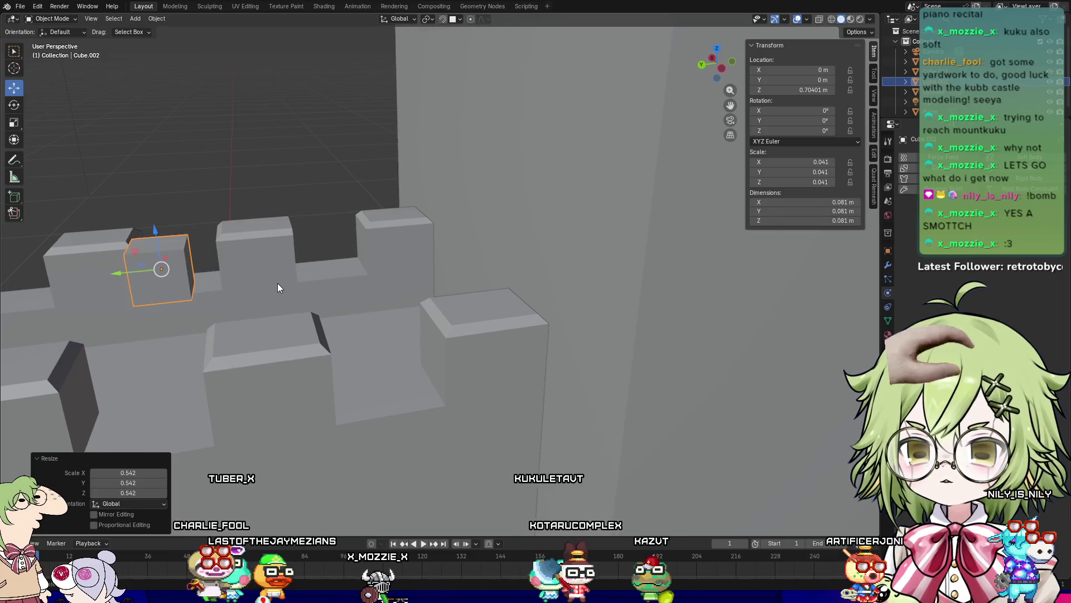
middle_click_drag(277, 283, 284, 302)
left_click(454, 307)
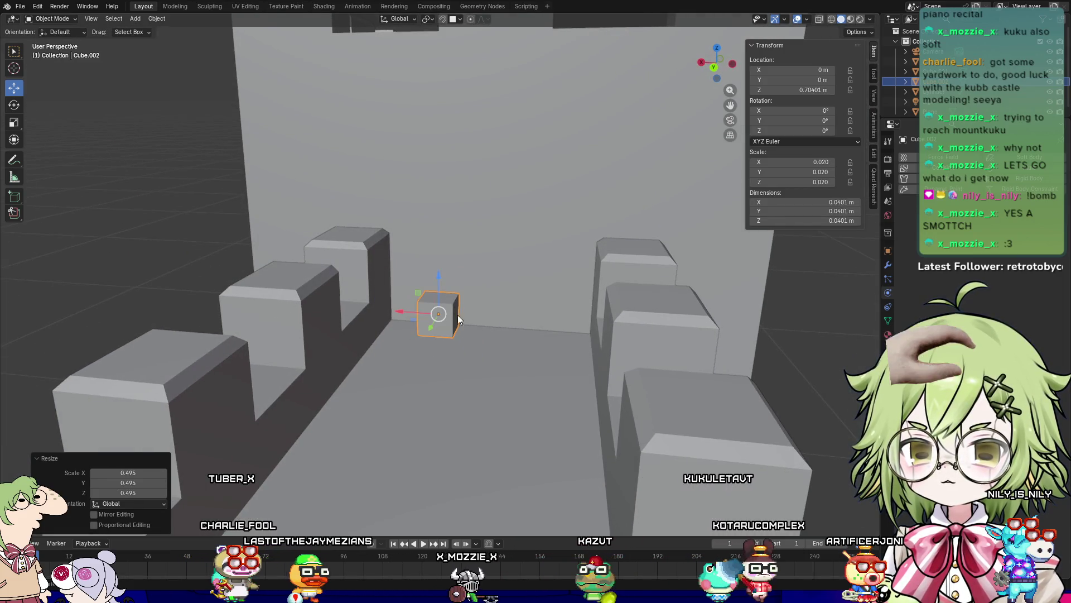
Step: Slide the cube along Y to -0.3886 m and open the snapping options
middle_click_drag(454, 306, 346, 349)
left_click_drag(221, 365, 381, 279)
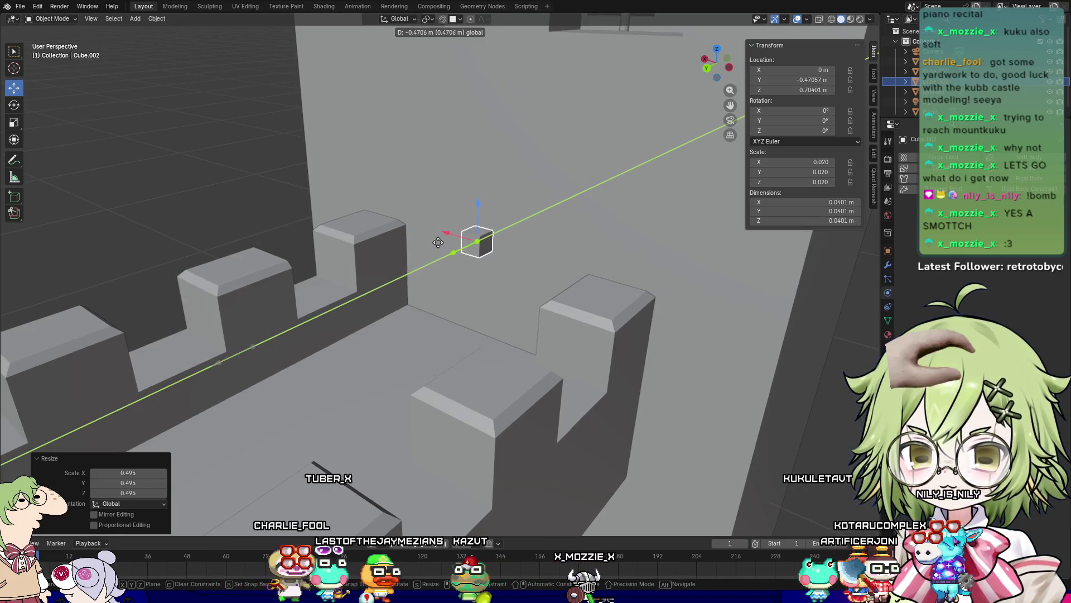
left_click_drag(465, 233, 430, 251)
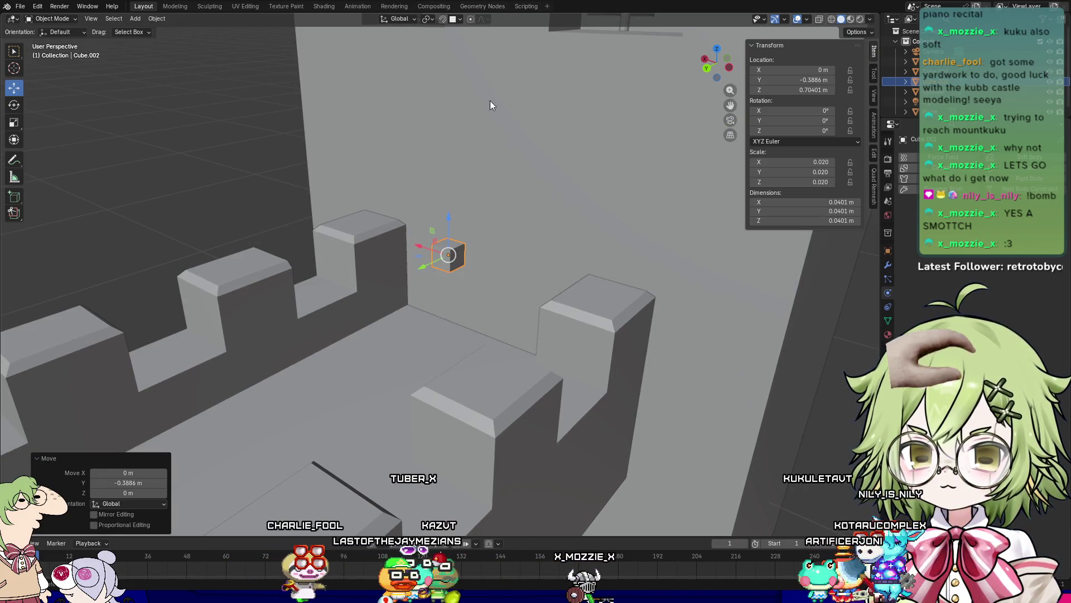
left_click(458, 19)
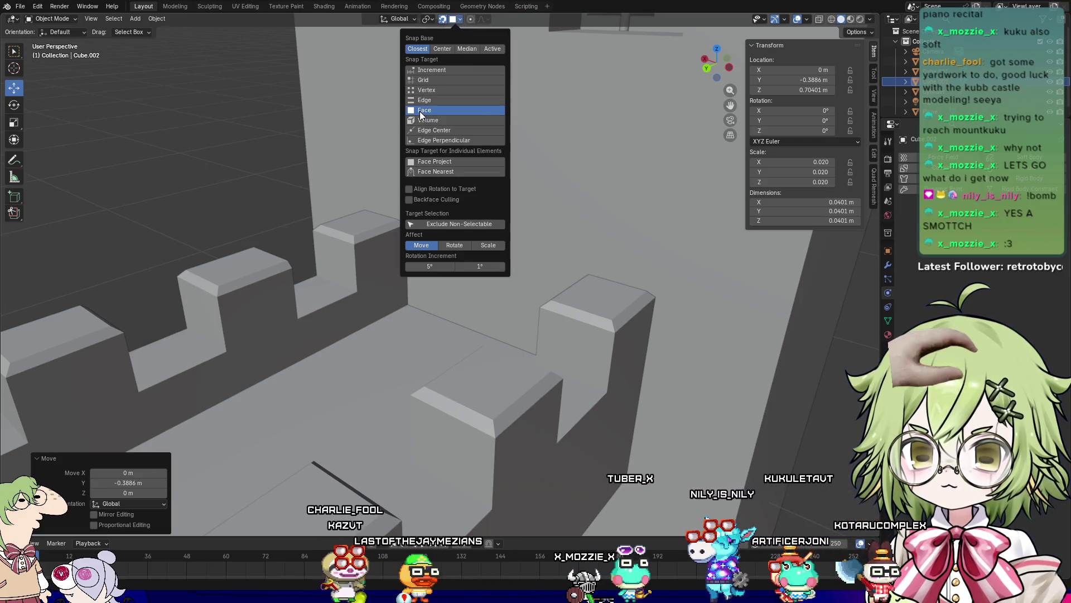
Step: Move the cube further back along Y and slightly along X
key("g")
key("y")
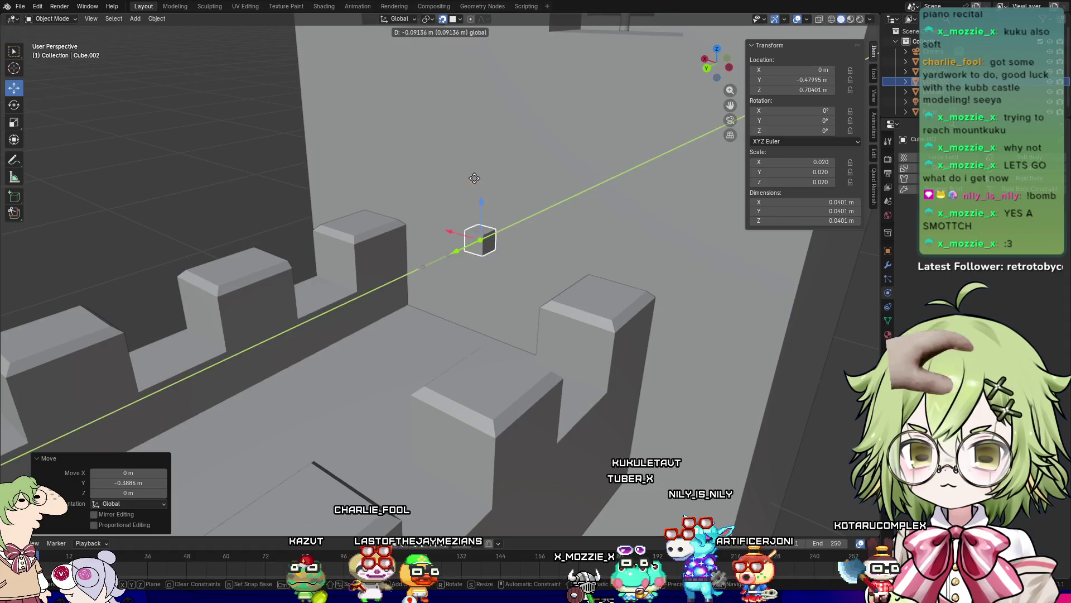
left_click(530, 312)
scroll(530, 312, "up", 5)
key("g")
key("x")
mouse_move(493, 189)
middle_mouse_down()
mouse_move(594, 227)
mouse_move(598, 220)
mouse_move(549, 343)
middle_mouse_up()
left_click(598, 219)
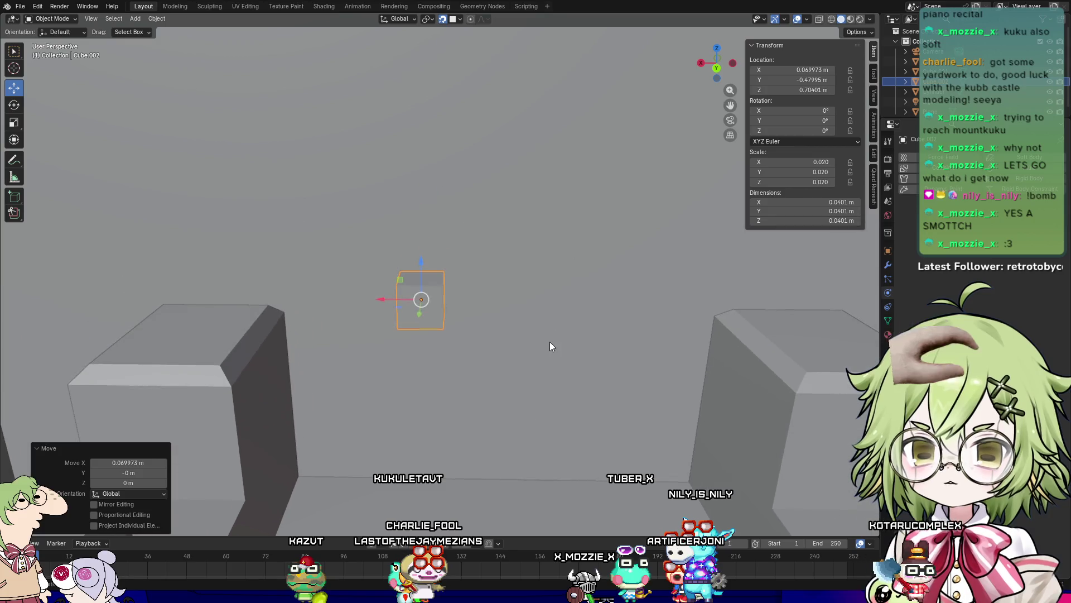
Step: Lower the cube to 0.520 m into the battlement gap, shifted to X 0.104 m
key("g")
key("z")
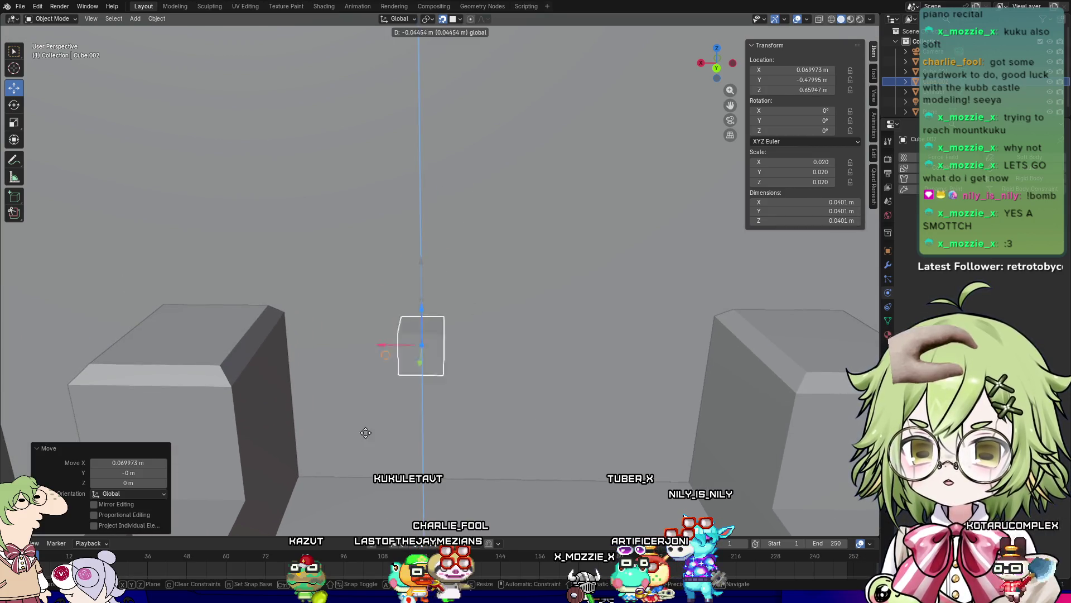
left_click(356, 26)
mouse_move(517, 479)
middle_mouse_down()
mouse_move(406, 375)
mouse_move(443, 328)
mouse_move(425, 352)
middle_mouse_up()
left_click_drag(359, 351, 333, 345)
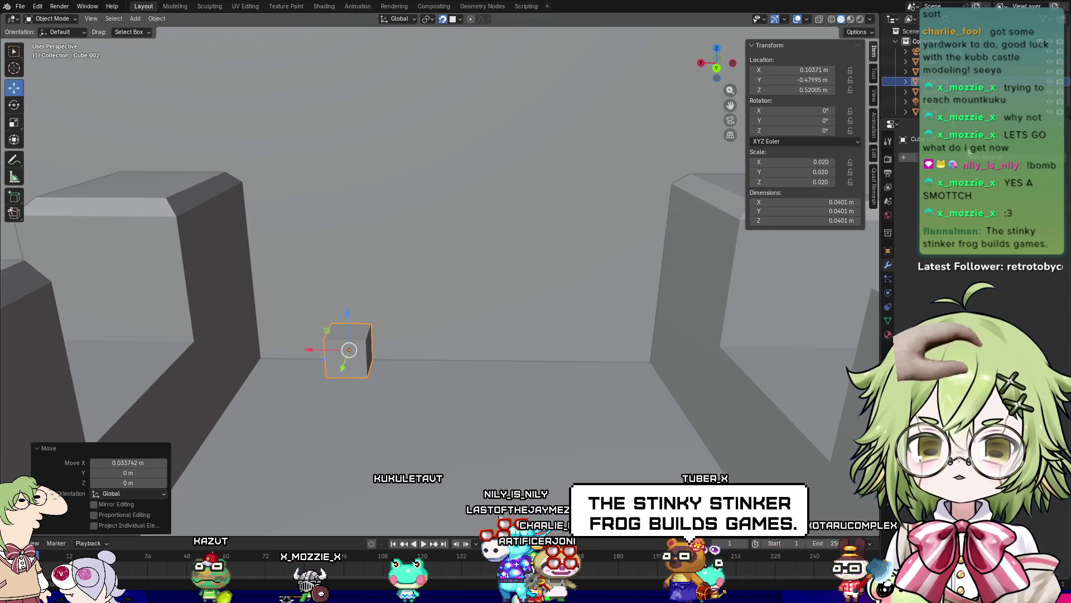
left_click(888, 265)
left_click(938, 139)
Step: Add an Array modifier to the cube and spread the copies apart with gaps
mouse_move(948, 176)
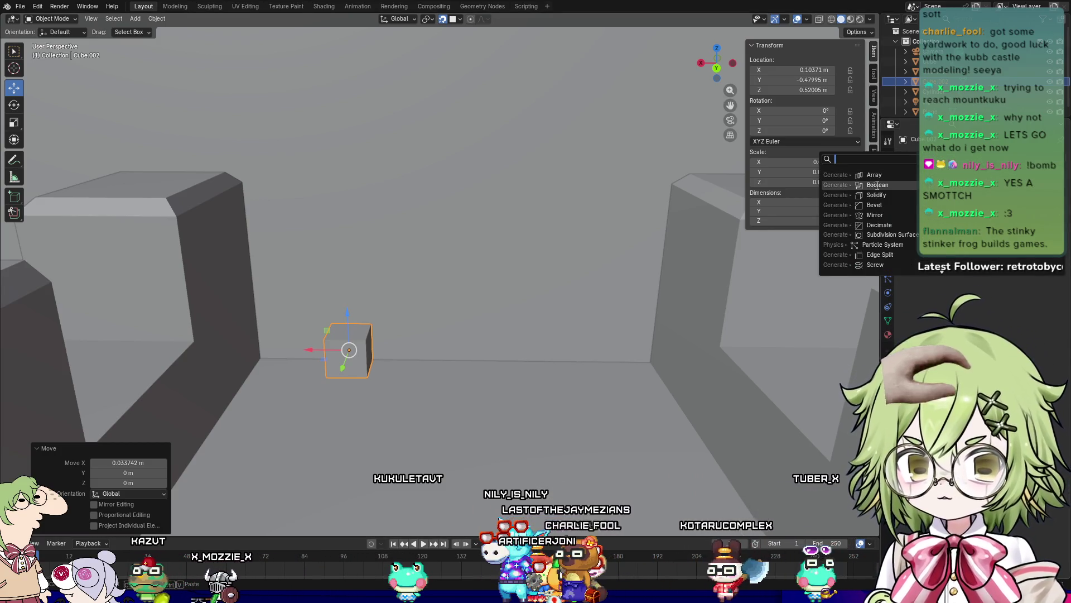
left_click(854, 176)
left_click(907, 157)
left_click(901, 186)
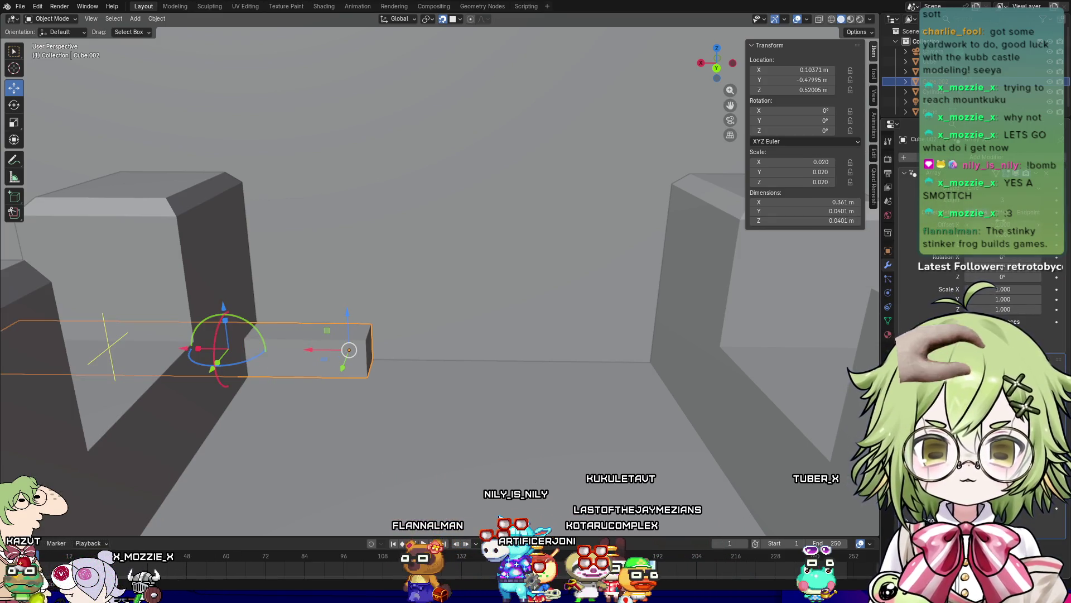
left_click_drag(1003, 224, 1027, 224)
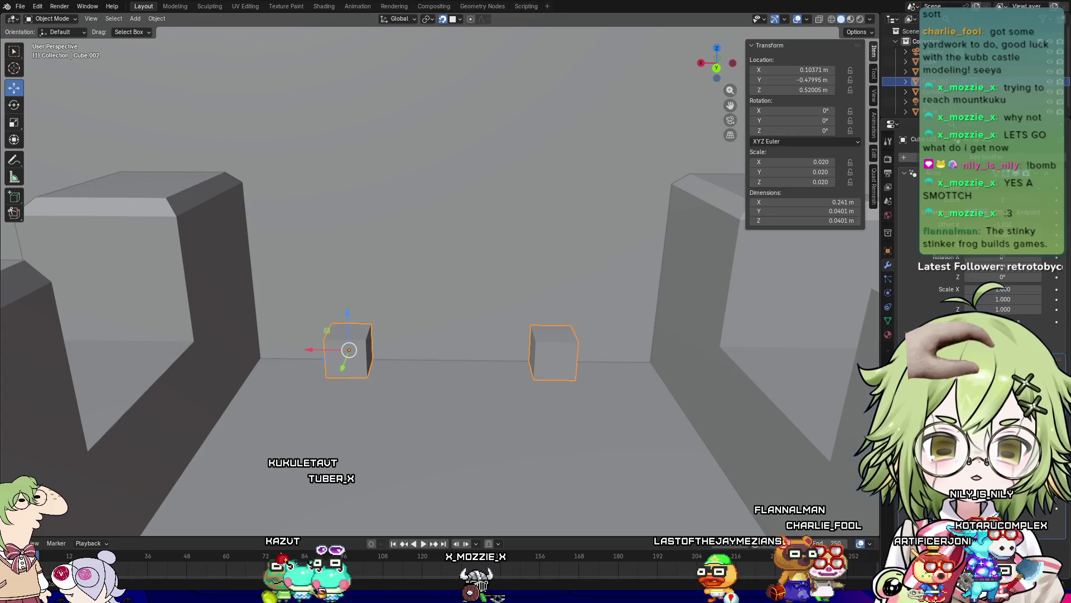
Step: Stretch the cubes vertically, three times taller, then to 0.241 m and 0.281 m tall
type("sz3")
key("Return")
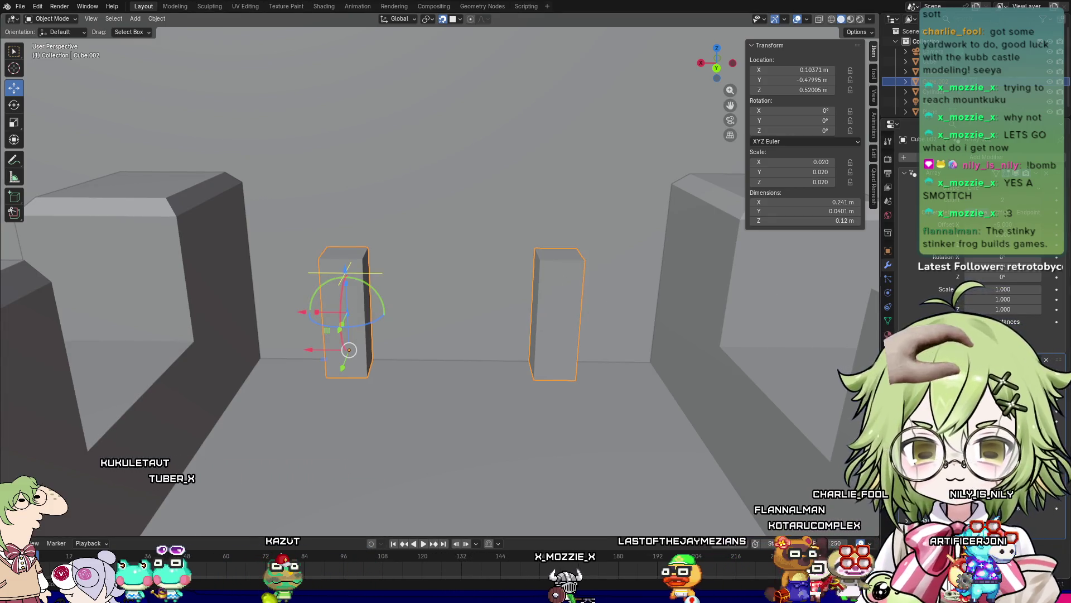
middle_click_drag(587, 273, 581, 273)
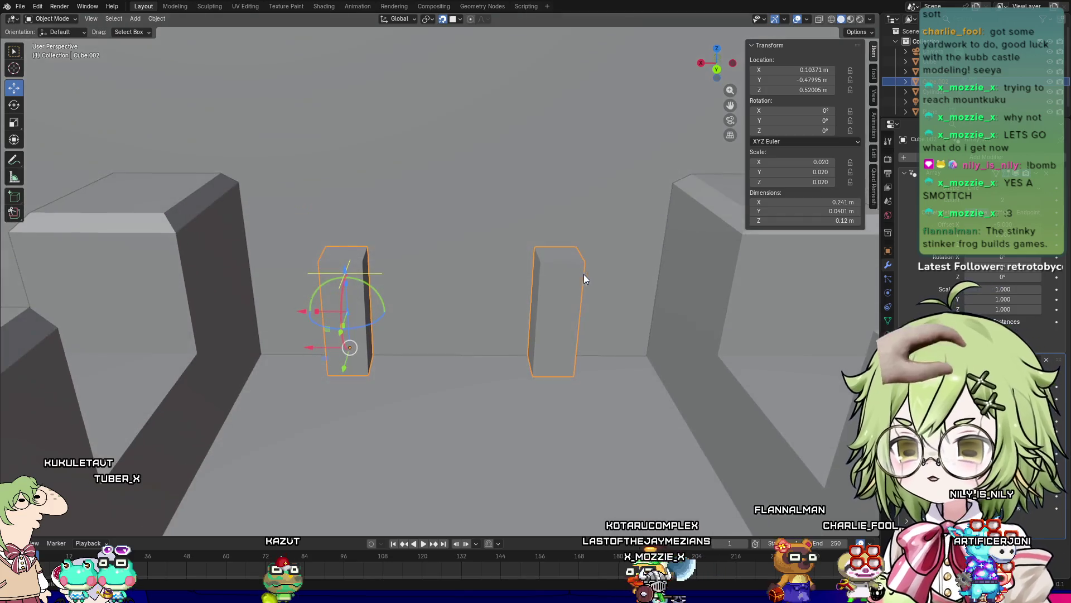
key("s")
key("z")
left_click(336, 145)
key("s")
key("z")
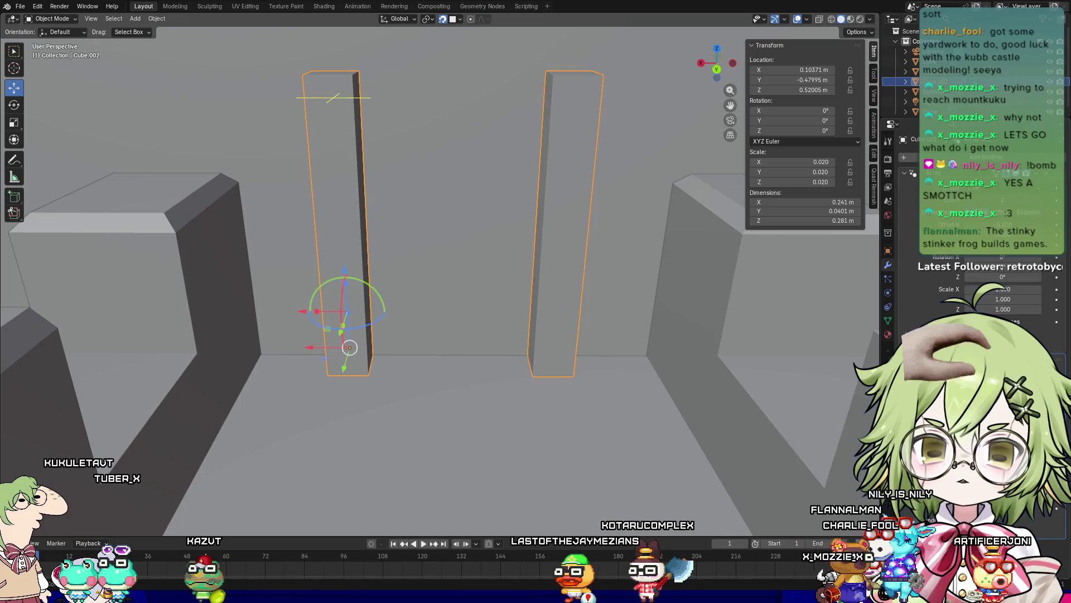
middle_click_drag(587, 220, 902, 299)
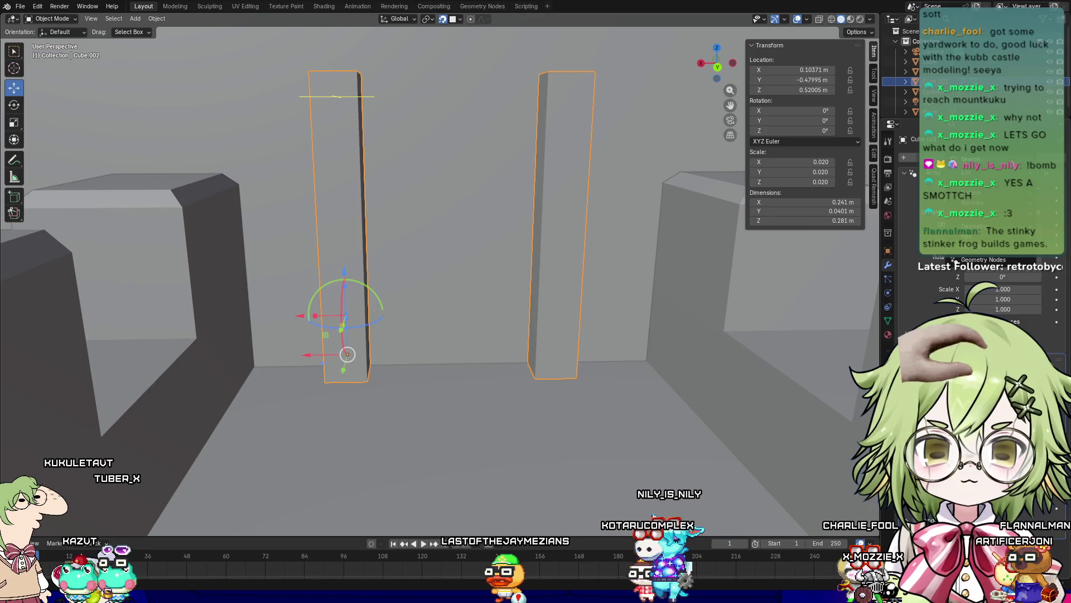
Step: Add a Bevel modifier to both pillars and orbit around the new block towers
left_click(988, 157)
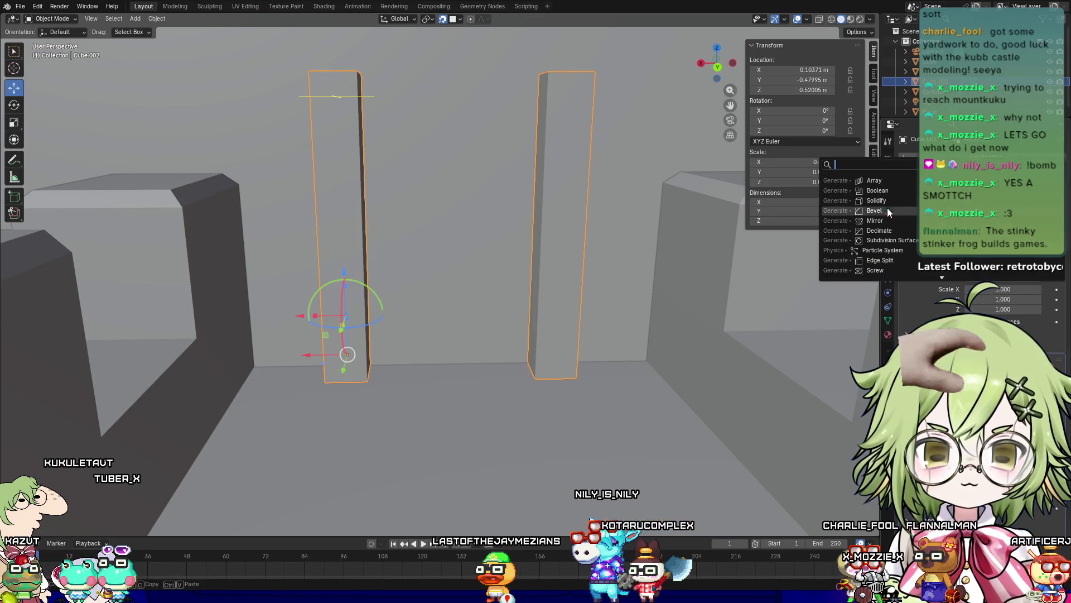
left_click(874, 181)
mouse_move(610, 296)
middle_mouse_down()
mouse_move(694, 299)
mouse_move(673, 306)
middle_mouse_up()
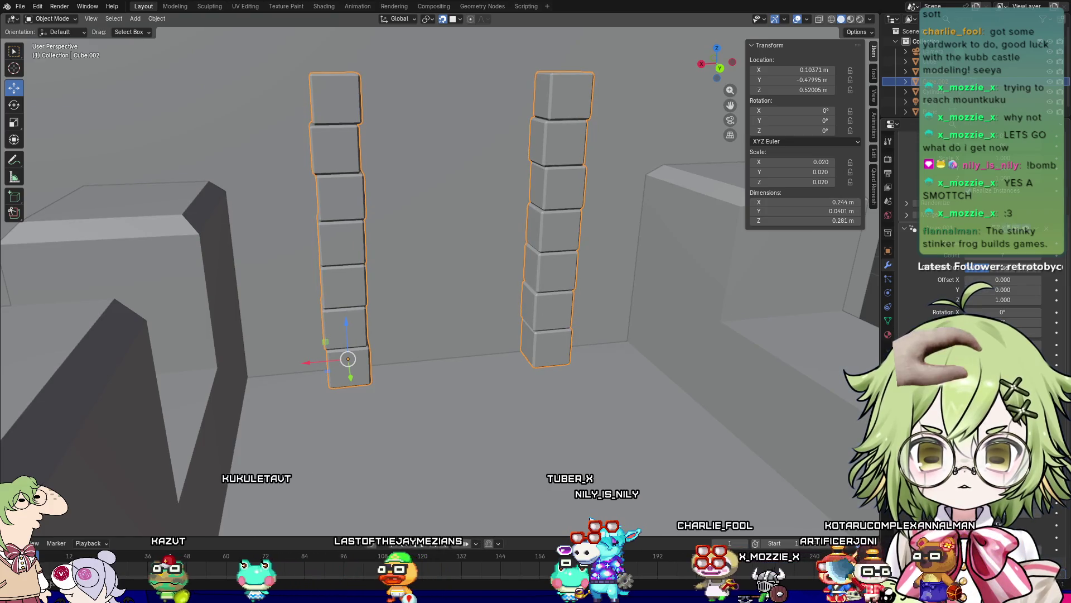
middle_click_drag(659, 331, 641, 326)
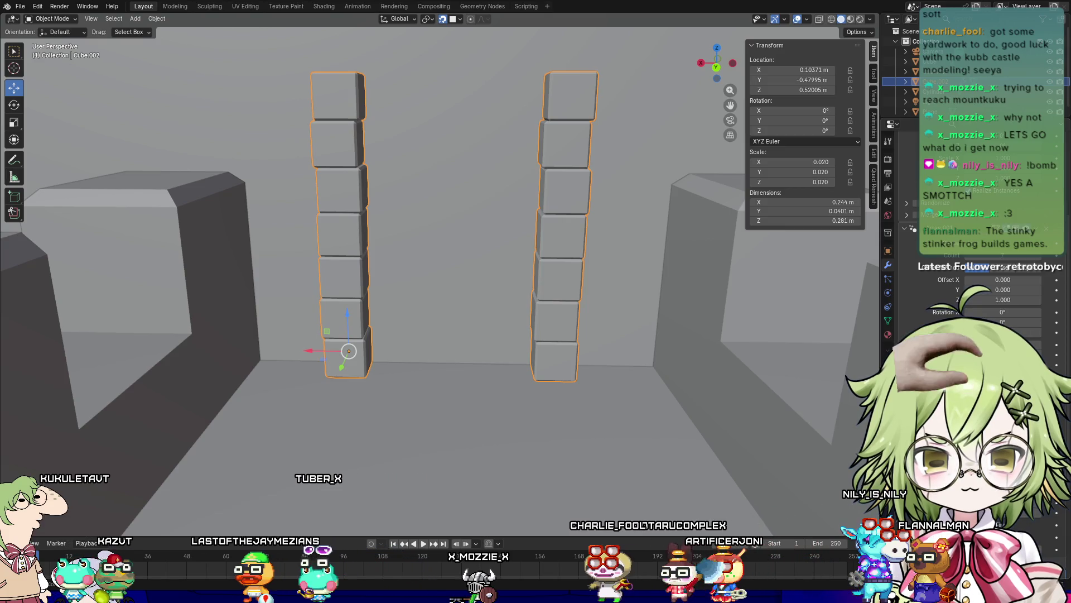
middle_click_drag(426, 319, 425, 335)
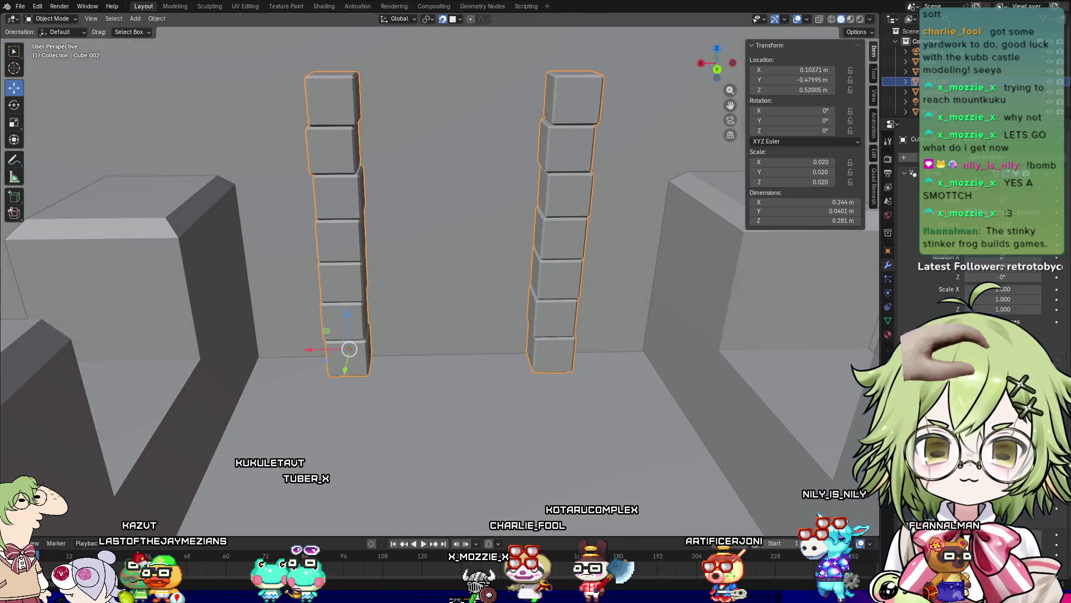
middle_click_drag(321, 209, 347, 327, "shift")
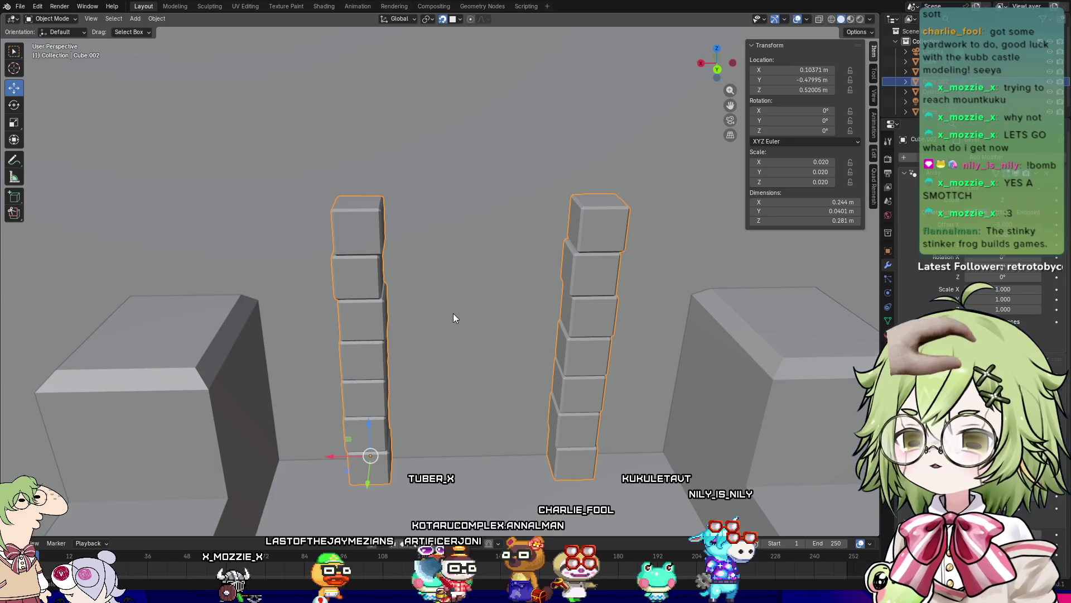
mouse_move(565, 358)
middle_mouse_down("shift")
mouse_move(440, 390)
mouse_move(479, 369)
mouse_move(483, 385)
mouse_move(536, 347)
mouse_move(514, 357)
mouse_move(491, 349)
mouse_move(540, 350)
mouse_move(490, 356)
mouse_move(508, 362)
middle_mouse_up("shift")
mouse_move(526, 326)
middle_mouse_down()
mouse_move(494, 325)
mouse_move(486, 312)
mouse_move(481, 375)
mouse_move(501, 382)
mouse_move(513, 335)
mouse_move(494, 315)
mouse_move(482, 358)
mouse_move(491, 327)
middle_mouse_up()
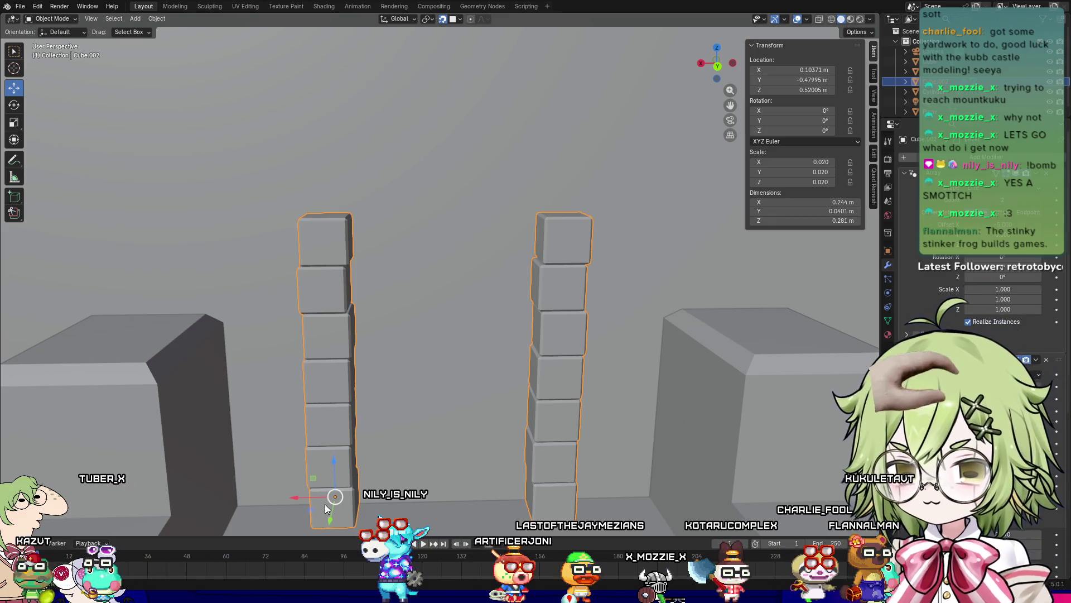
key("shift+d")
Step: Move the duplicated towers straight up in Z onto the originals
key("Escape")
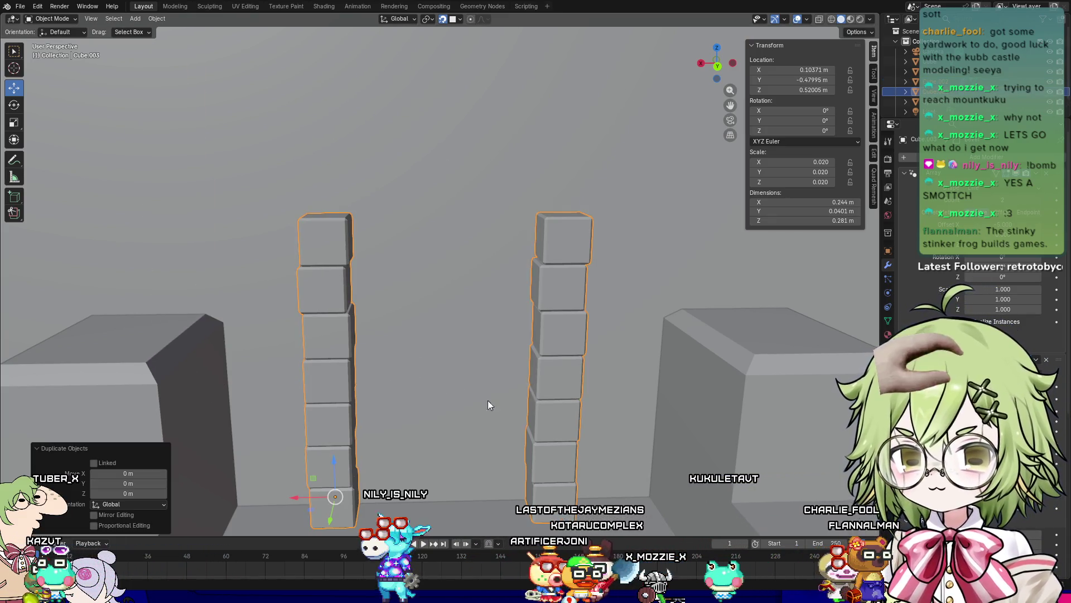
key("g")
key("z")
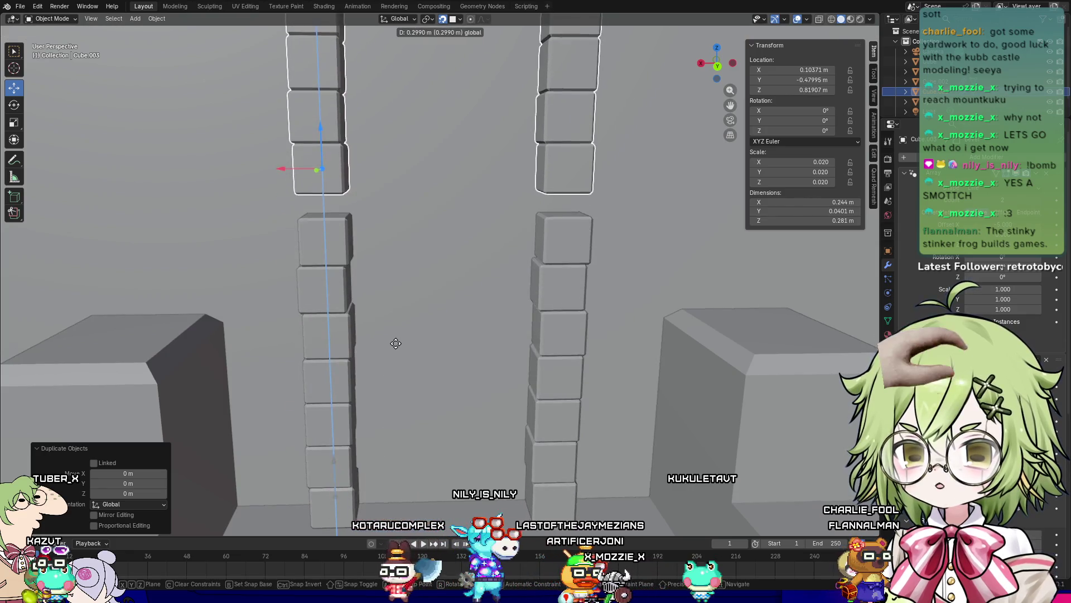
left_click(444, 395)
Step: Delete the Array and Bevel modifiers from the lower towers
left_click(547, 320)
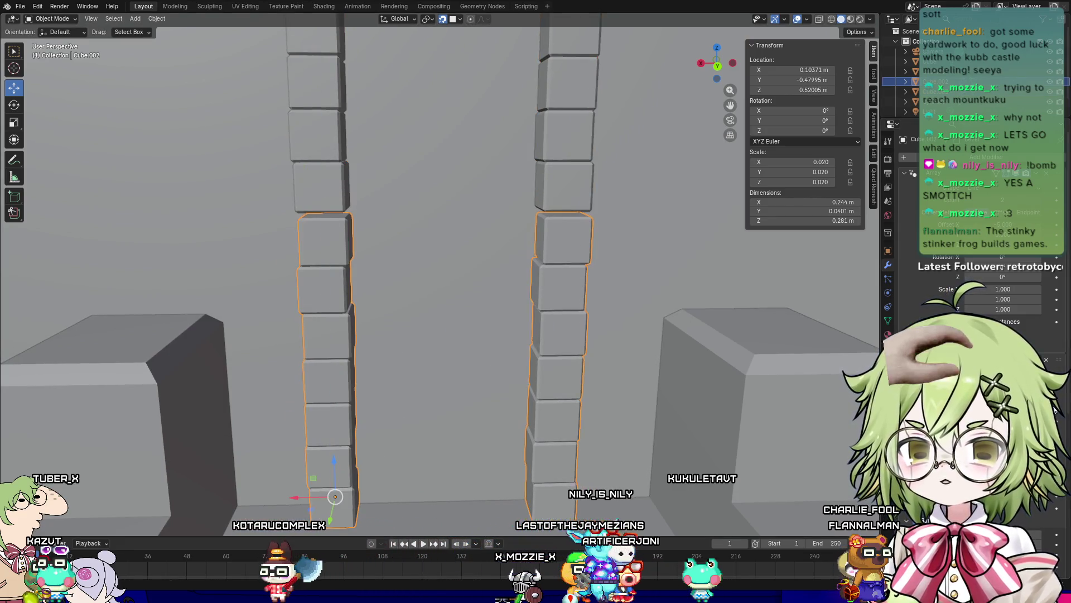
left_click(1036, 173)
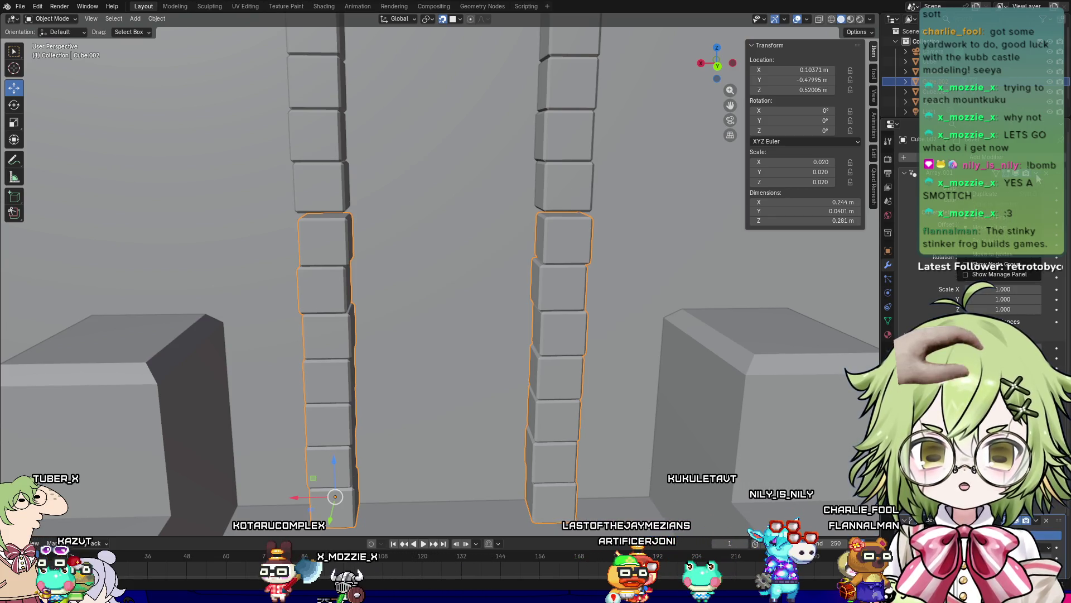
left_click(1029, 202)
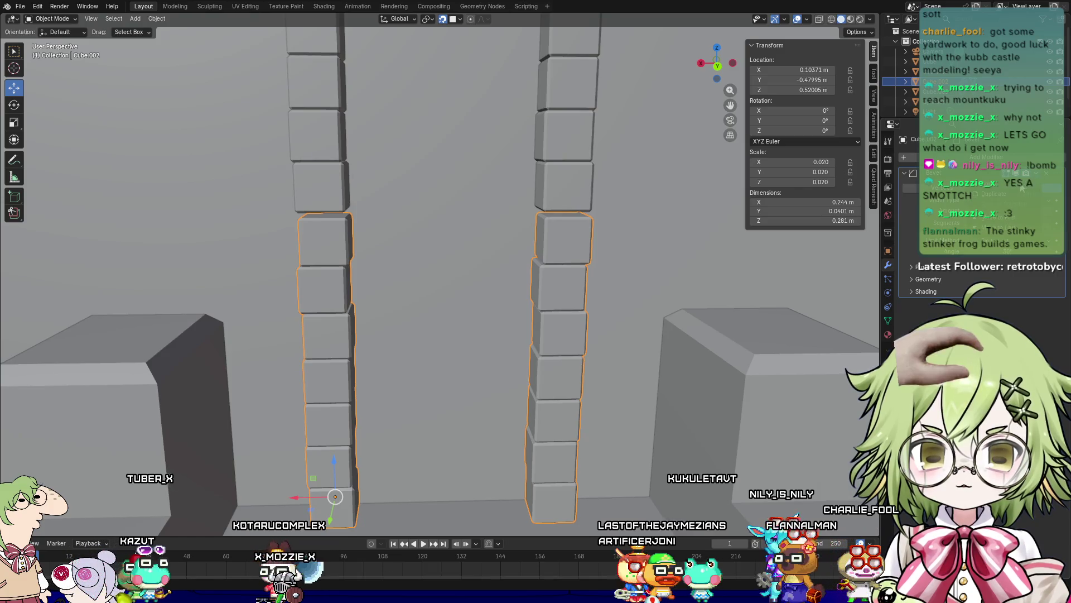
left_click(1046, 174)
mouse_move(630, 301)
middle_mouse_down("shift")
mouse_move(466, 365)
mouse_move(454, 407)
middle_mouse_up("shift")
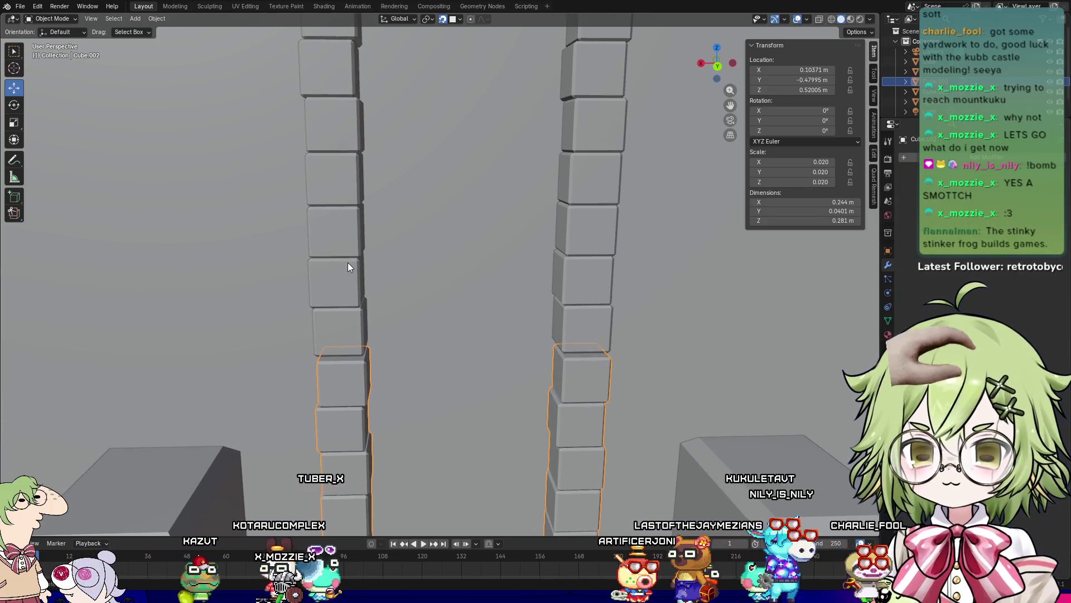
Step: Select the raised copy and reduce its Array count to a single block
left_click(349, 263)
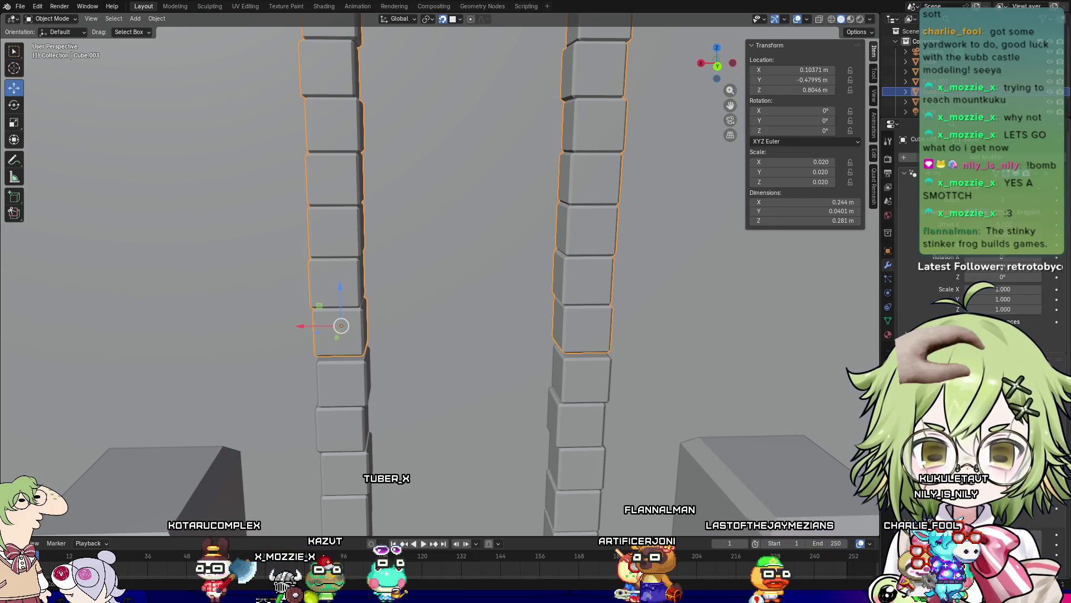
middle_click_drag(702, 313, 706, 250)
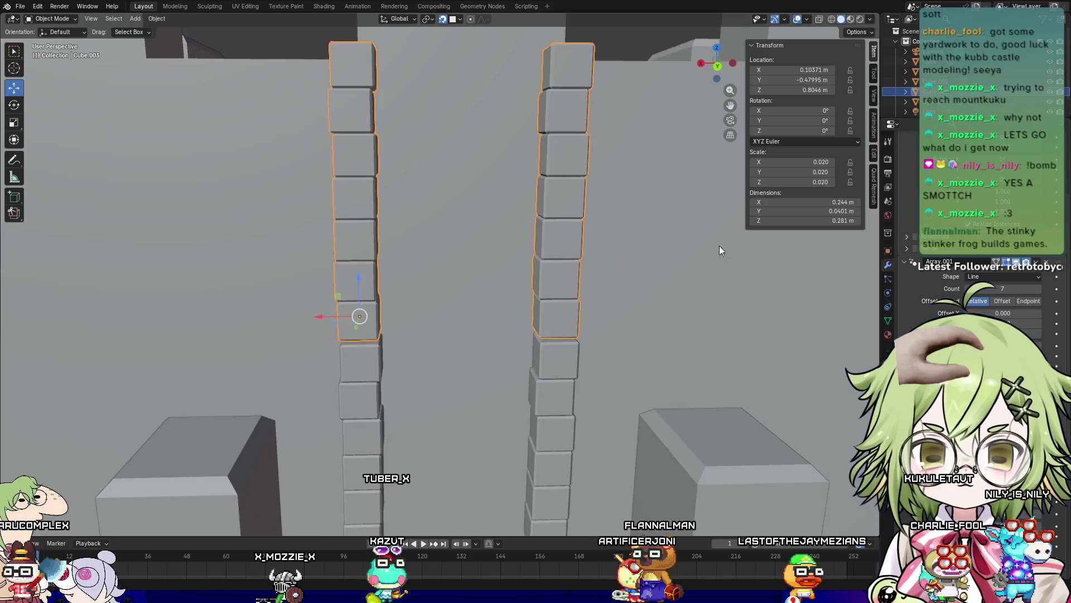
scroll(1048, 273, "down", 5)
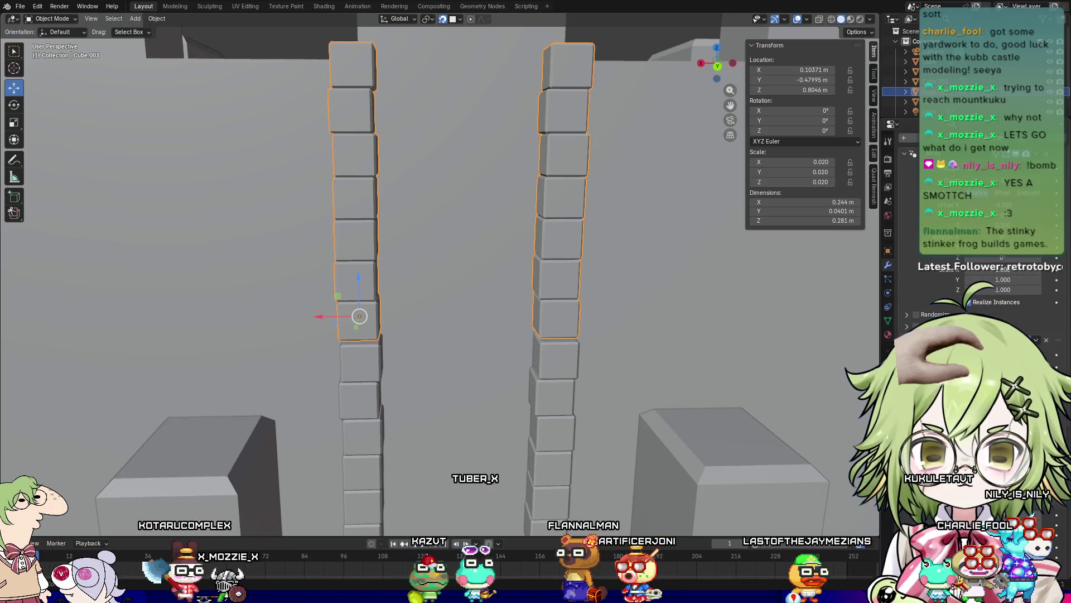
left_click_drag(999, 168, 949, 167)
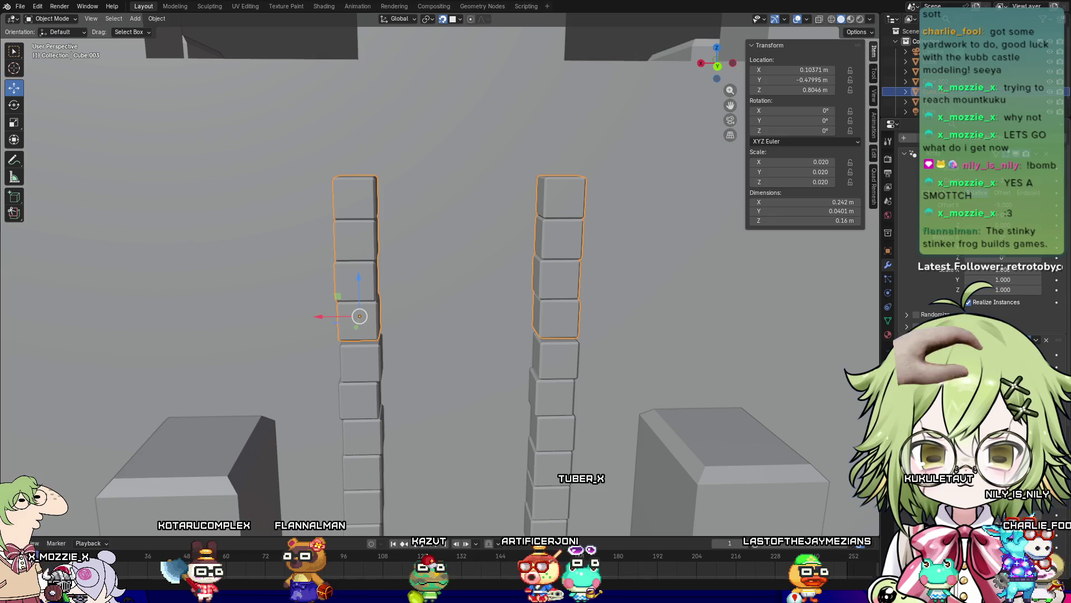
left_click_drag(949, 168, 932, 167)
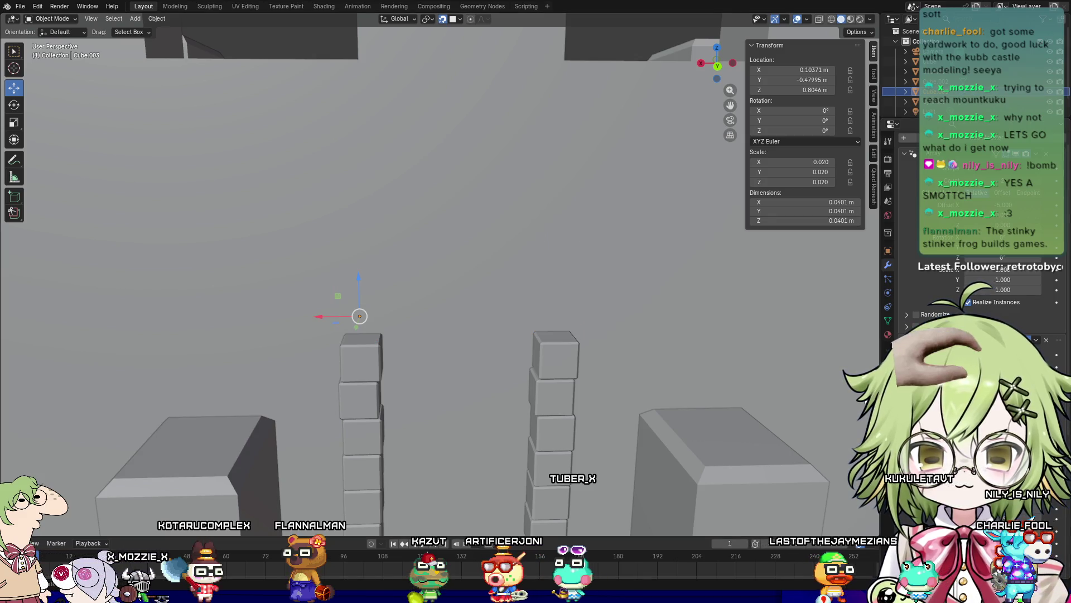
scroll(574, 376, "down", 4)
scroll(573, 376, "down", 5)
scroll(573, 376, "up", 8)
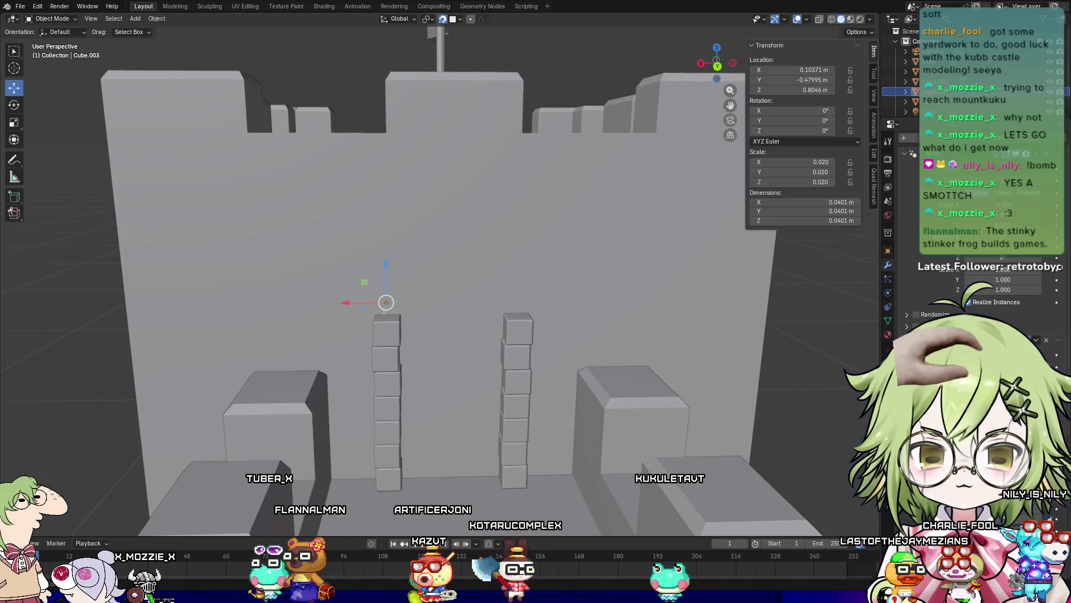
Step: Undo back to the spread-out cube copies and shift them slightly sideways
key("ctrl+z")
key("ctrl+shift+z")
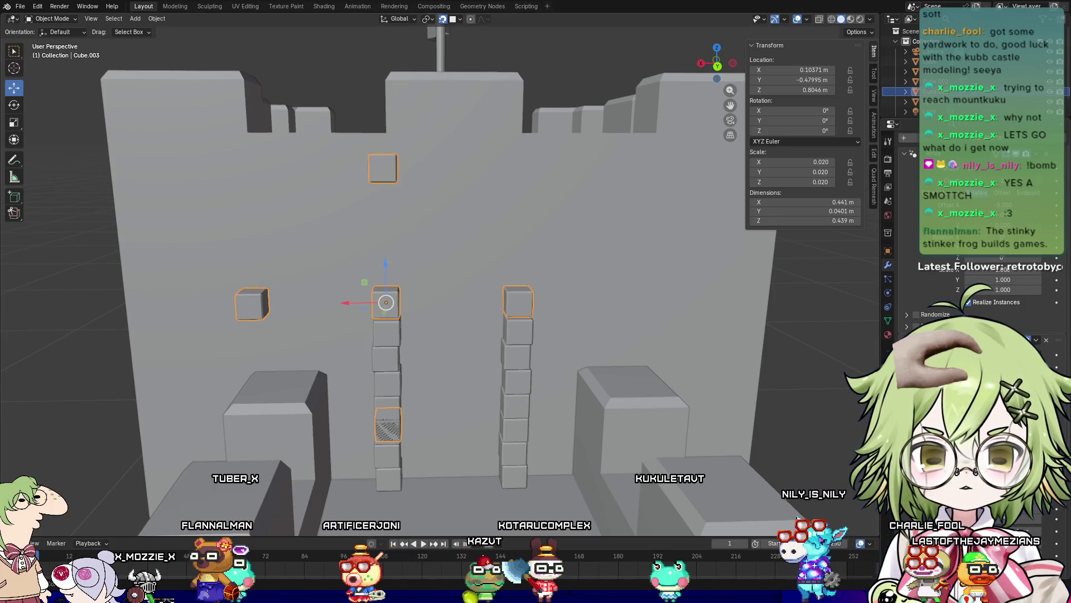
key("ctrl+shift+z")
key("ctrl+z")
mouse_move(530, 346)
middle_mouse_down()
mouse_move(574, 334)
mouse_move(564, 326)
middle_mouse_up()
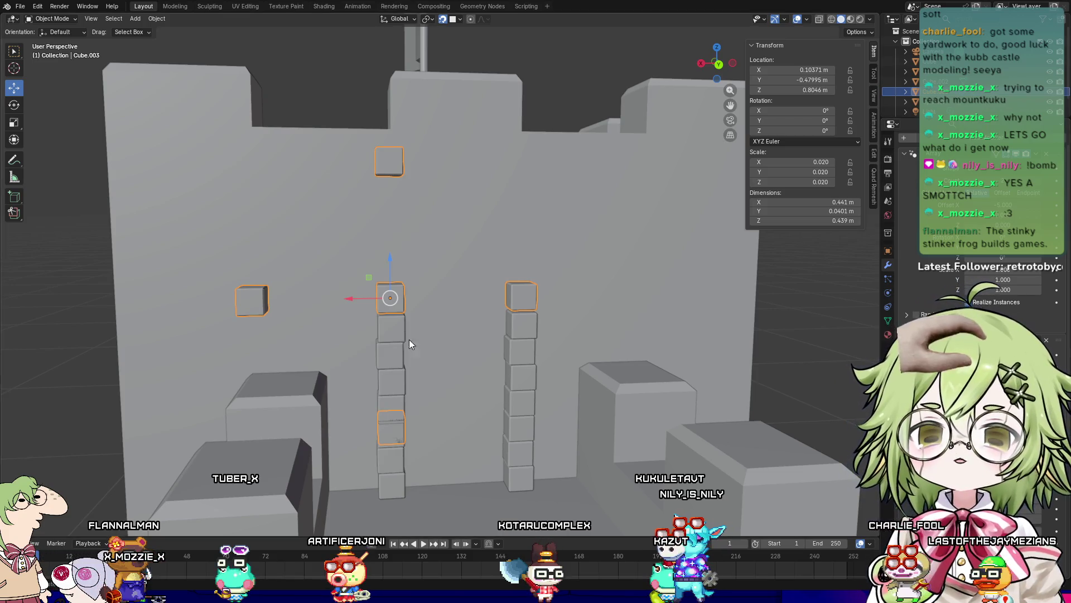
mouse_move(352, 300)
left_mouse_down()
mouse_move(474, 299)
mouse_move(316, 300)
mouse_move(432, 297)
left_mouse_up()
scroll(982, 312, "down", 2)
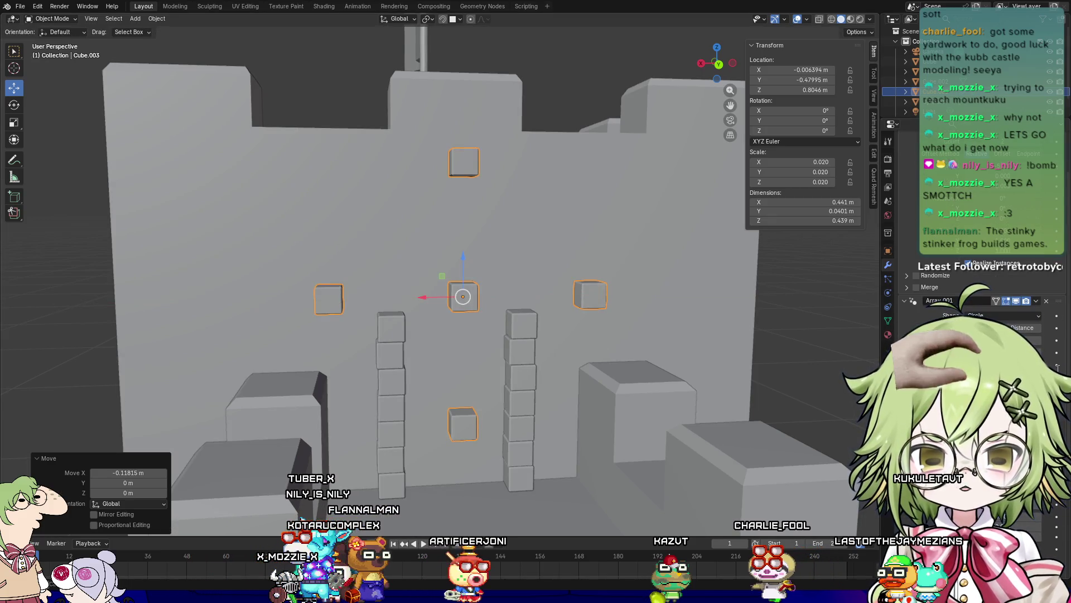
Step: Remove the first Array modifier and increase the circular array's Radius to spread the copies
left_click_drag(993, 364, 1016, 364)
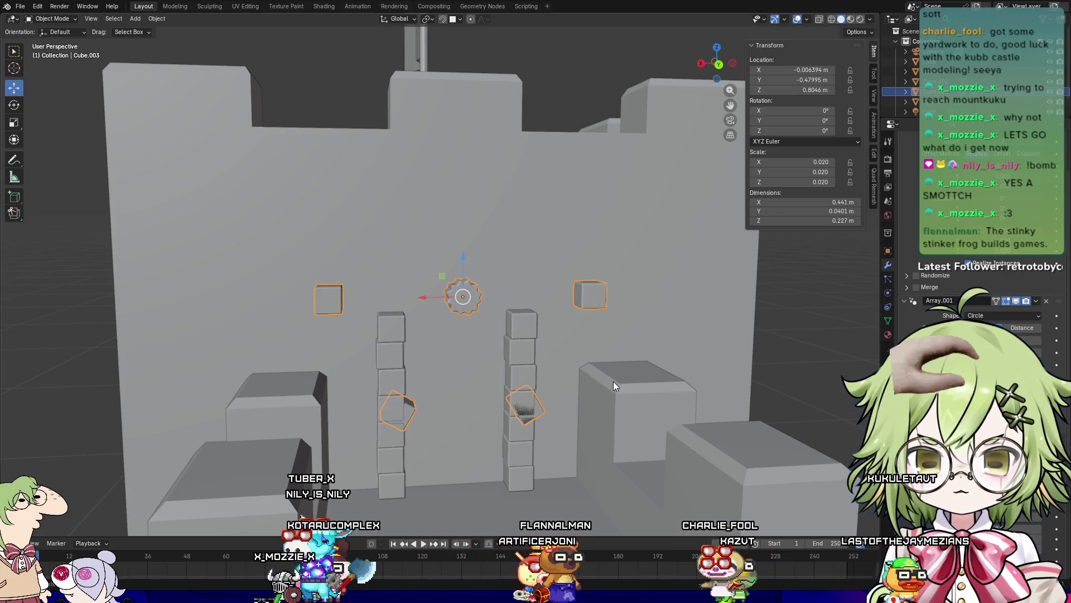
key("ctrl+z")
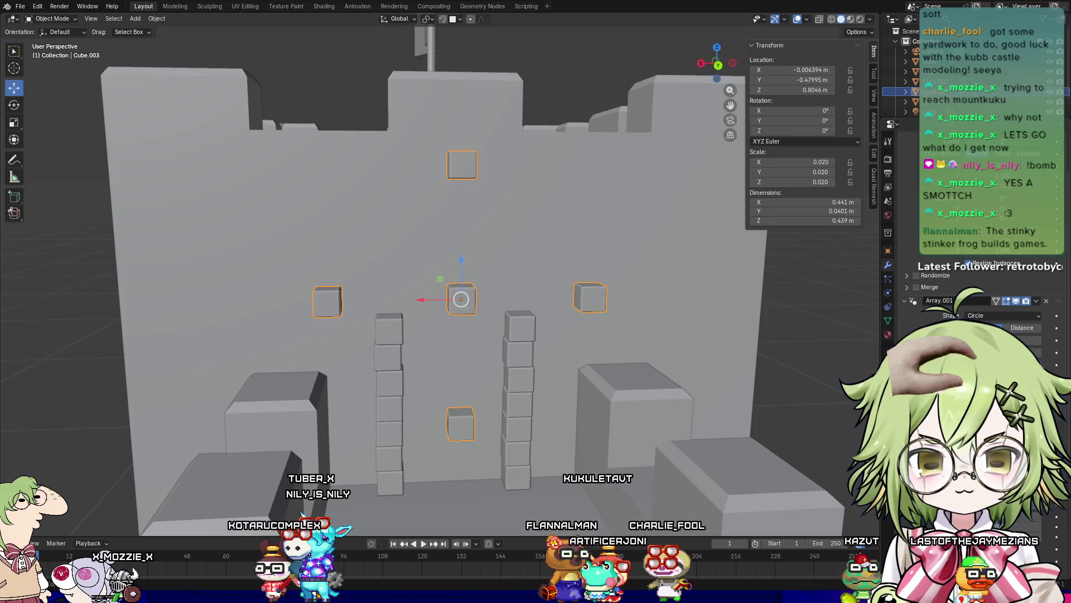
scroll(976, 312, "up", 1)
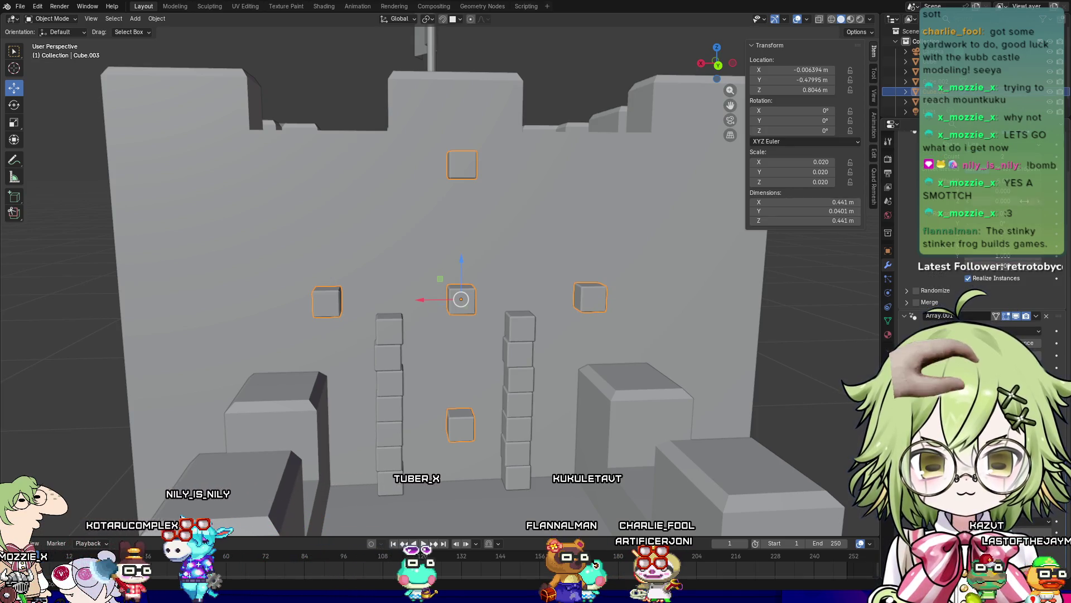
scroll(976, 313, "up", 3)
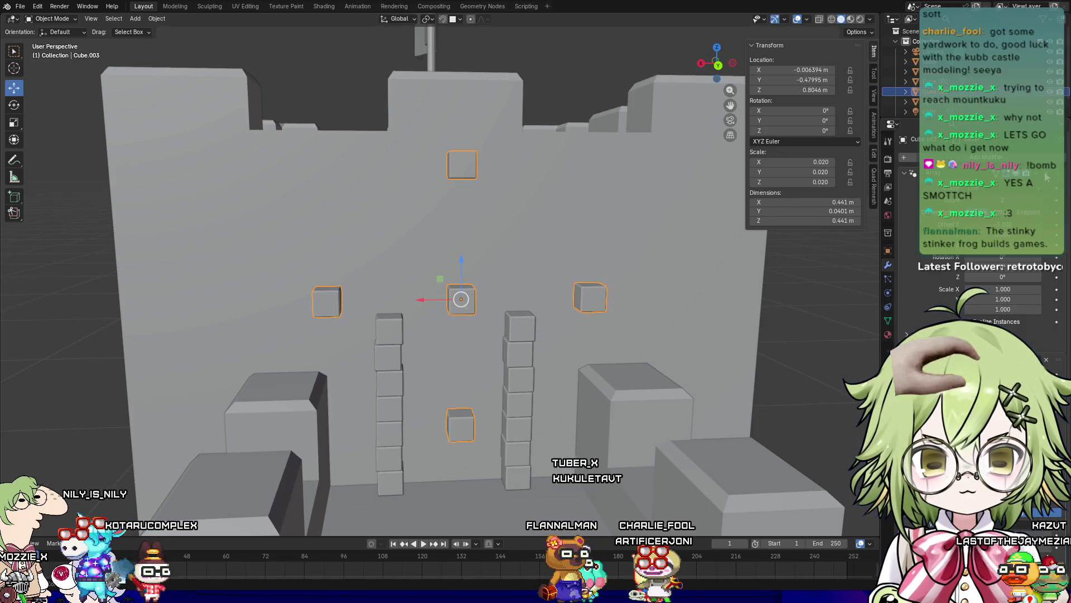
left_click(1047, 174)
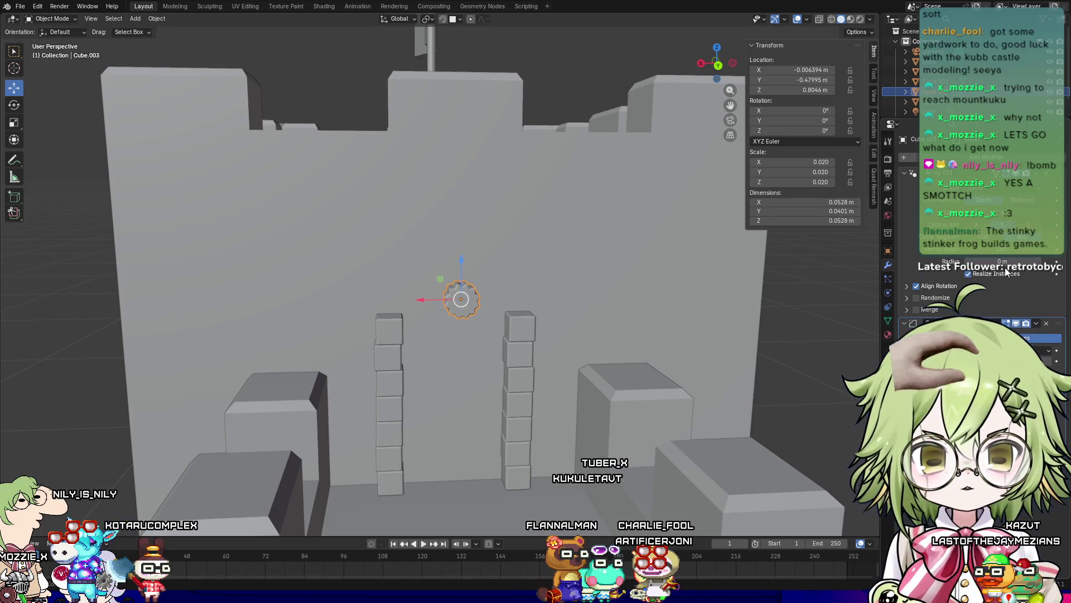
mouse_move(1002, 262)
left_mouse_down()
mouse_move(1038, 262)
mouse_move(977, 260)
mouse_move(1065, 249)
left_mouse_up()
Step: Set the arch blocks' Align Rotation to Forward Z and Up Y
key("ctrl+z")
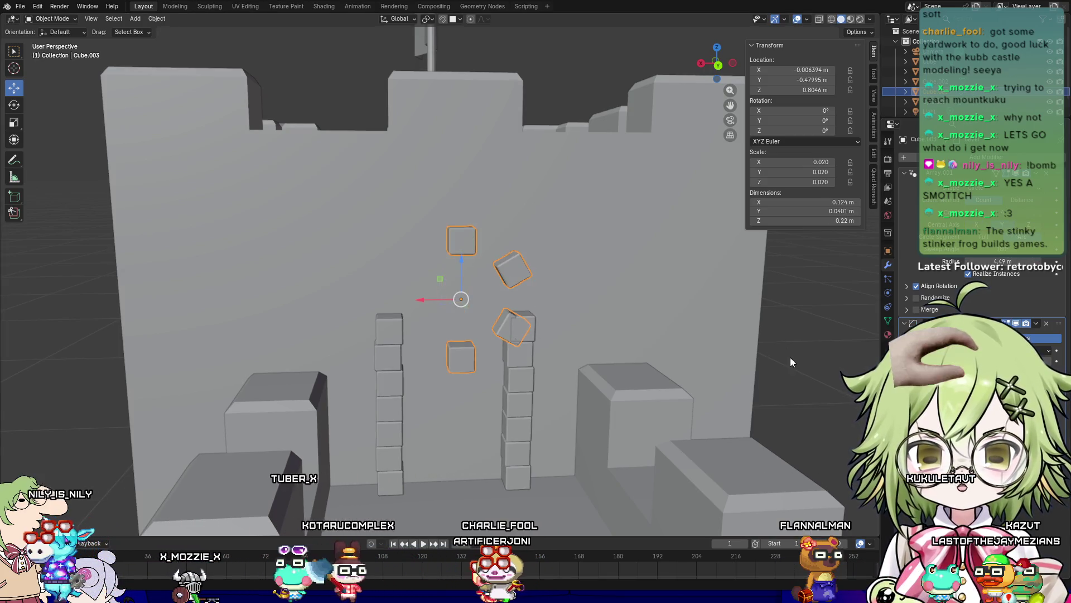
left_click(906, 288)
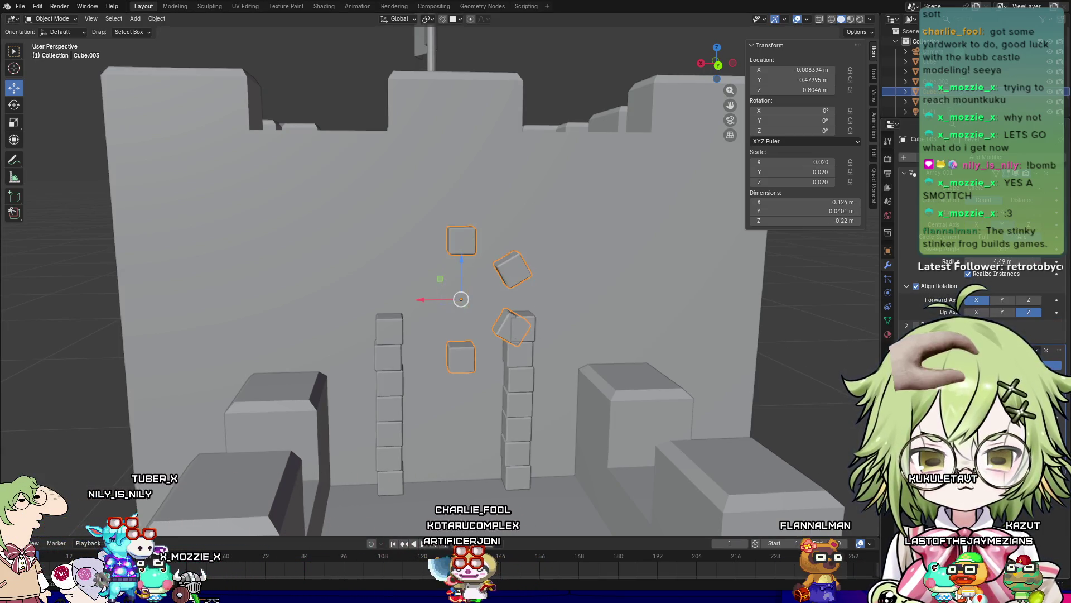
left_click(1021, 300)
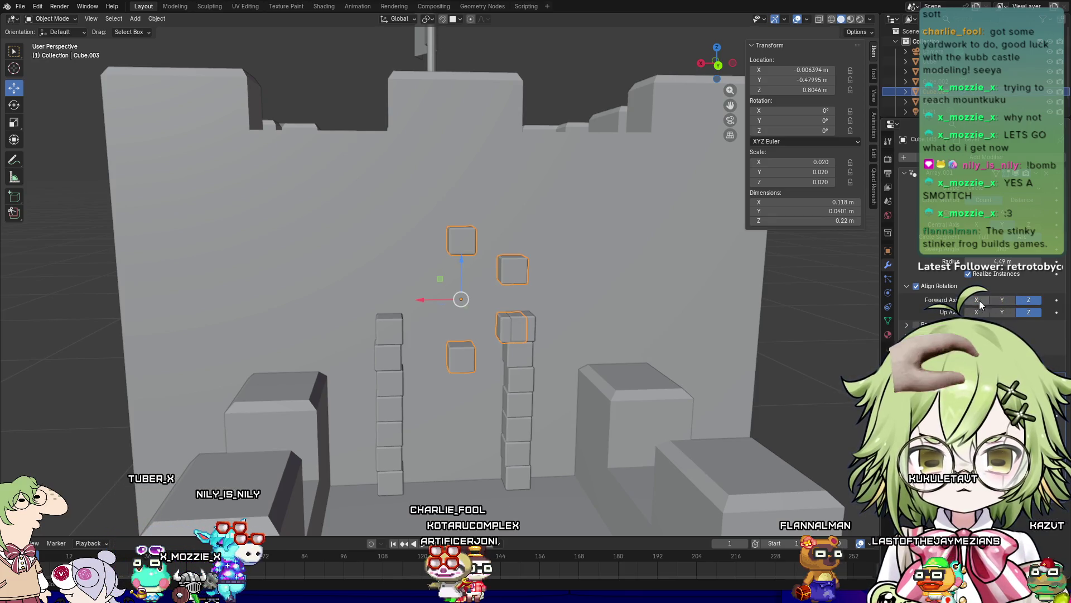
left_click(976, 311)
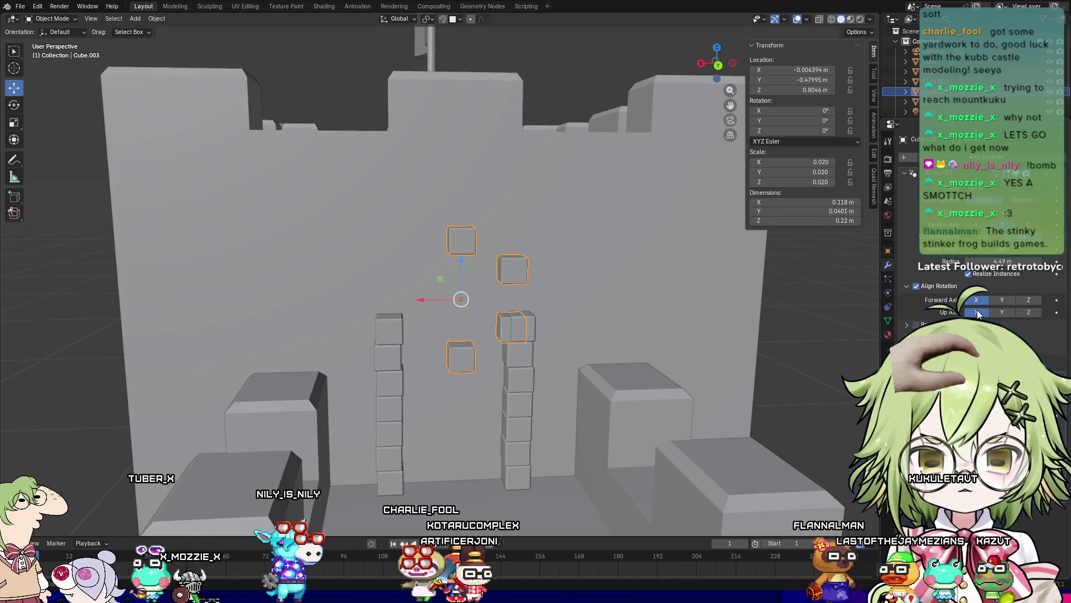
left_click(1028, 312)
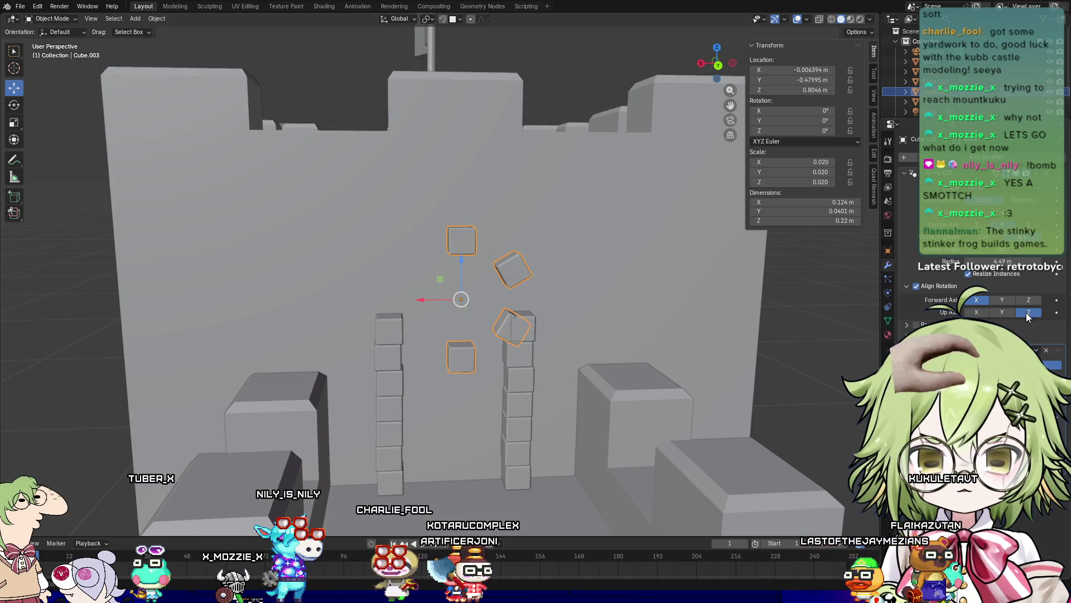
left_click(1005, 311)
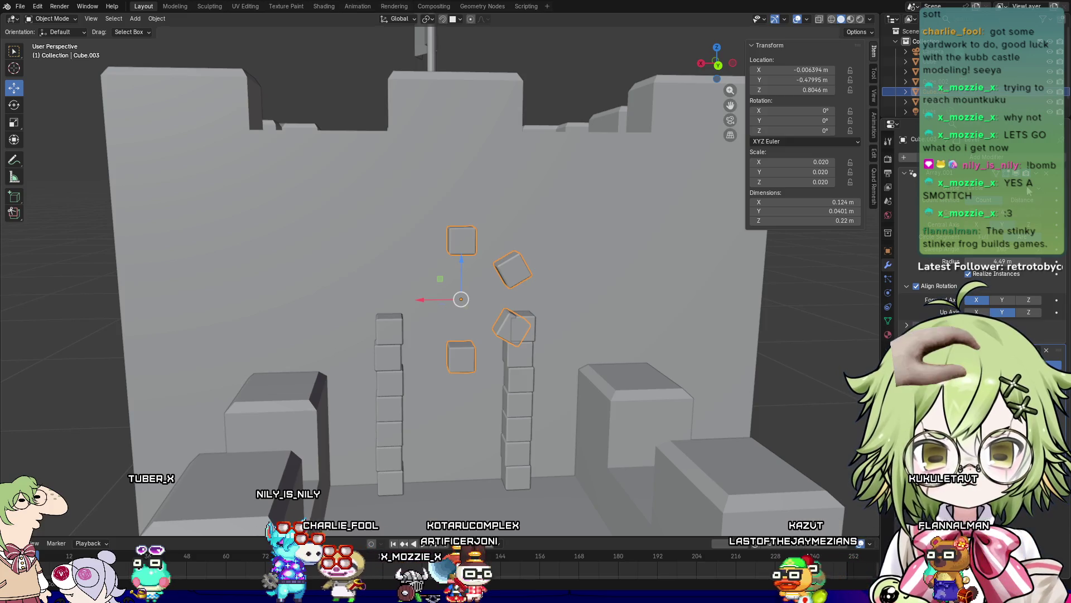
Step: Rotate the ring of blocks 90° about Y
key("r")
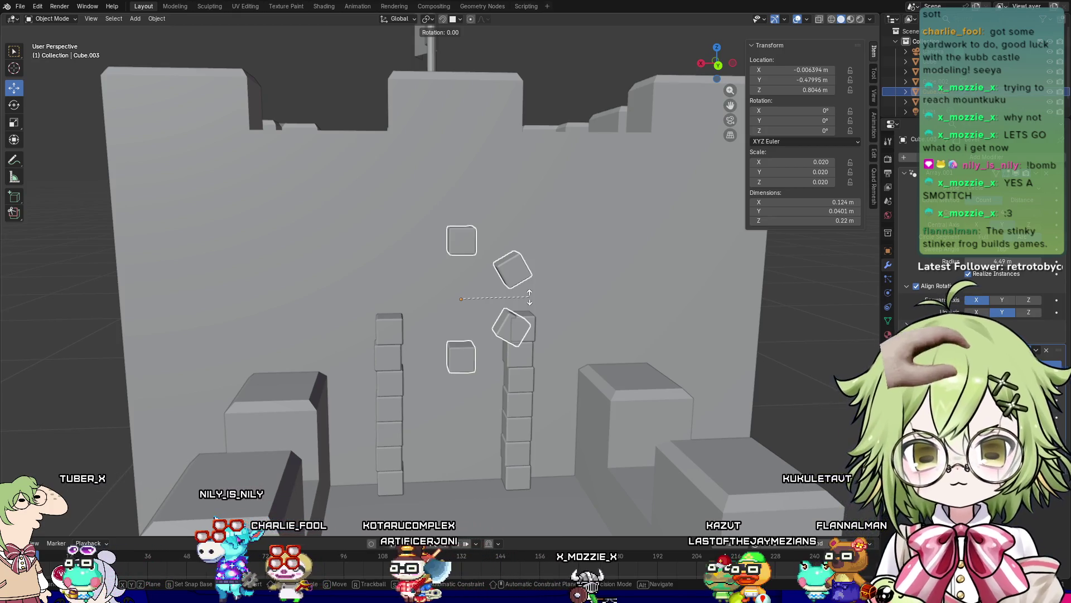
key("z")
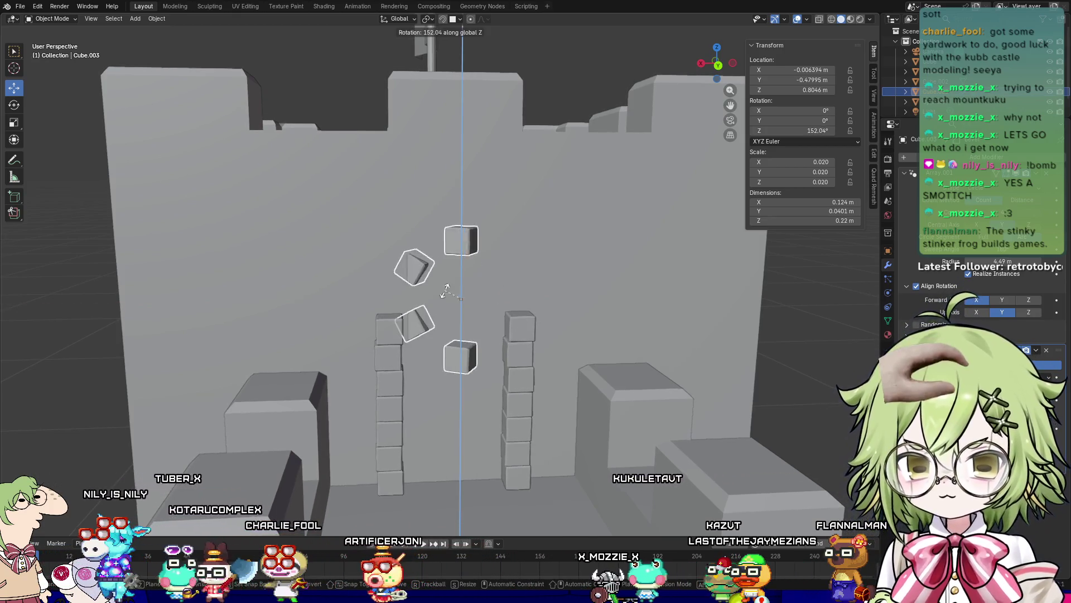
type("y")
type("90")
key("Return")
scroll(483, 307, "up", 2)
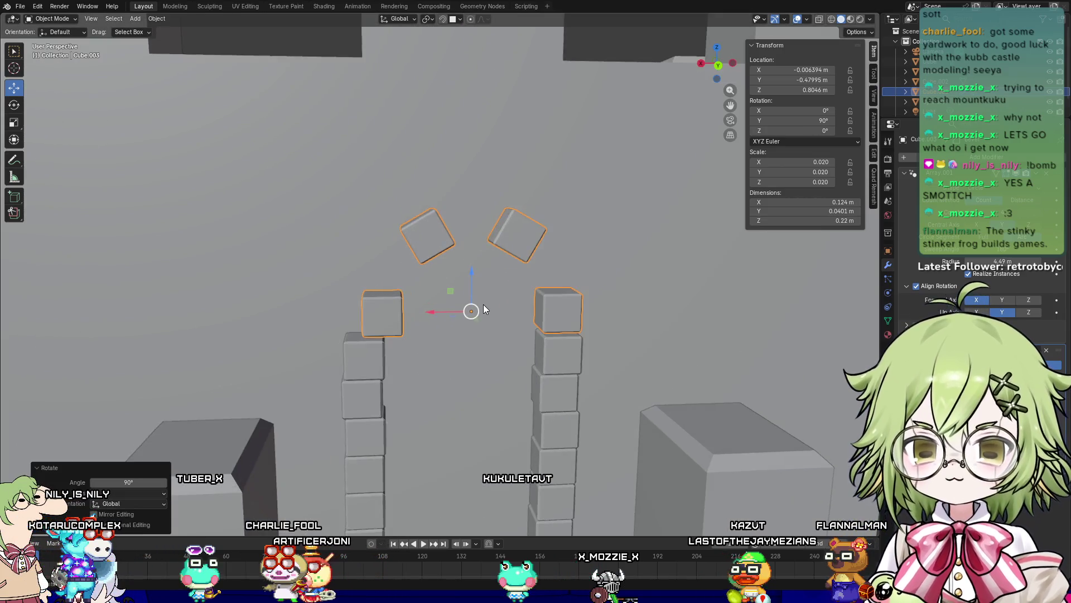
scroll(510, 305, "up", 3)
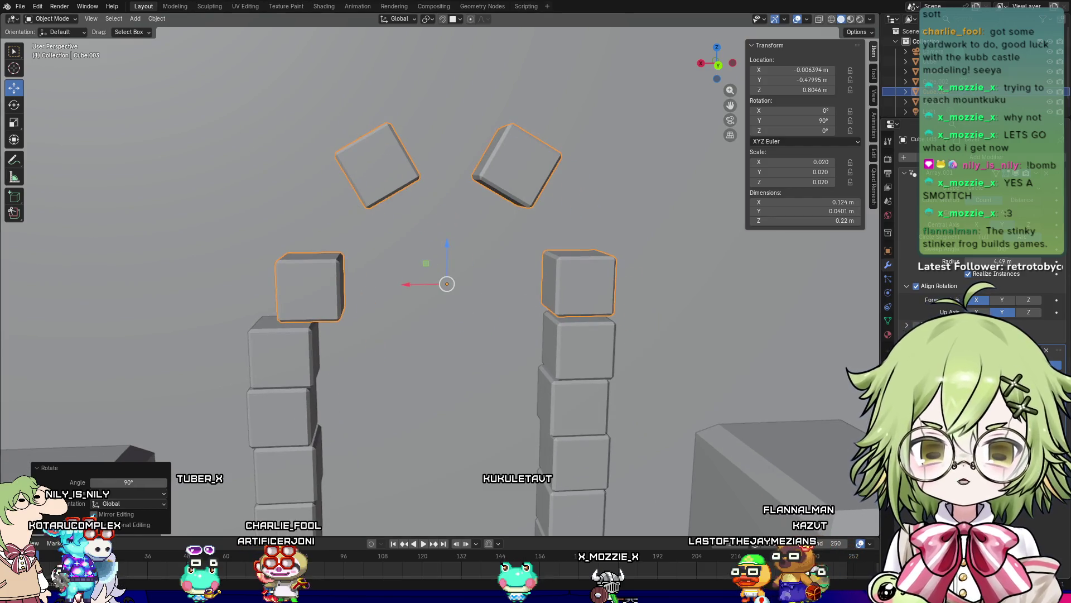
Step: Enlarge the ring radius and shift the blocks left and down over the pillars
left_click_drag(1001, 261, 1018, 260)
middle_click_drag(720, 275, 579, 272)
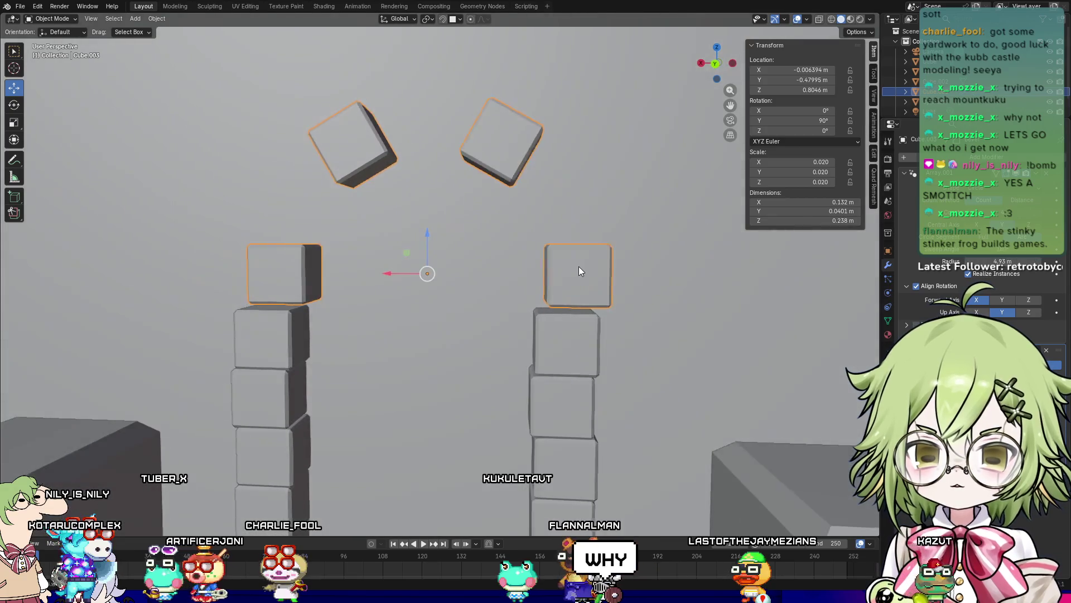
left_click_drag(384, 273, 370, 268)
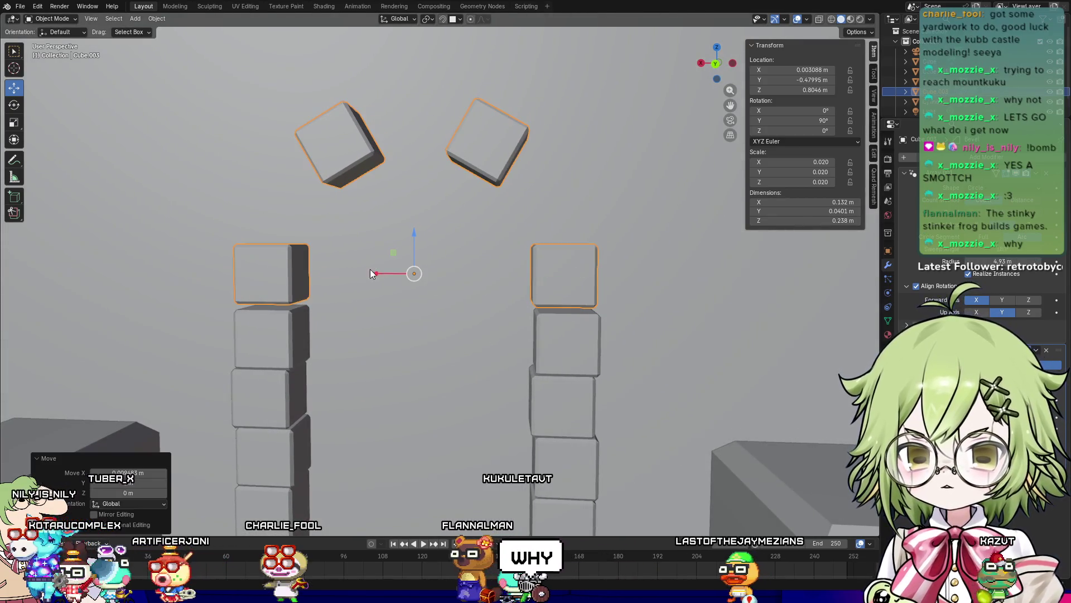
left_click_drag(410, 232, 410, 237)
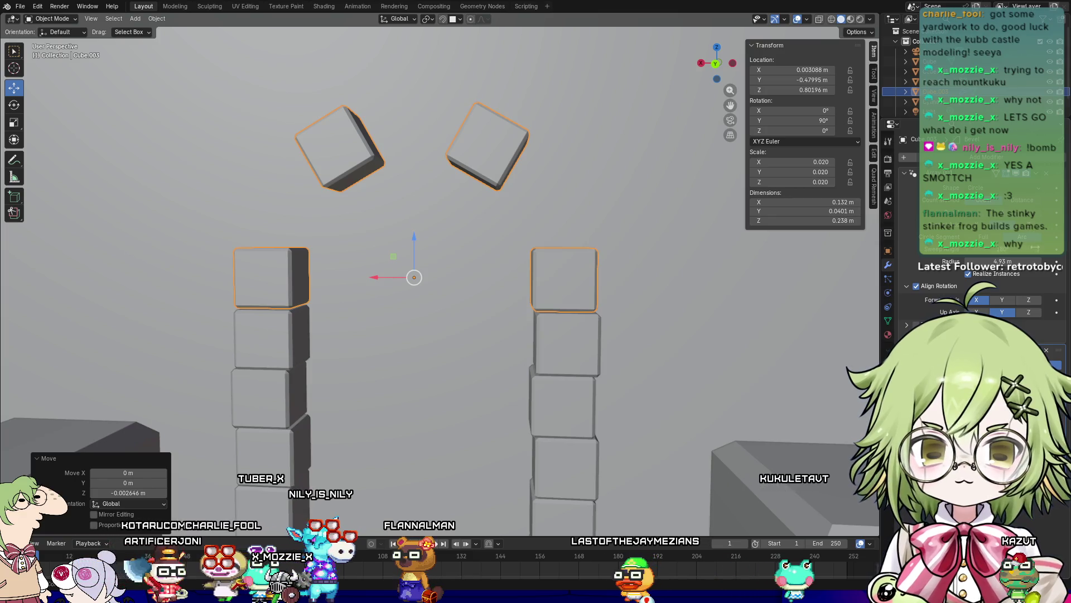
scroll(1039, 220, "up", 5, "ctrl")
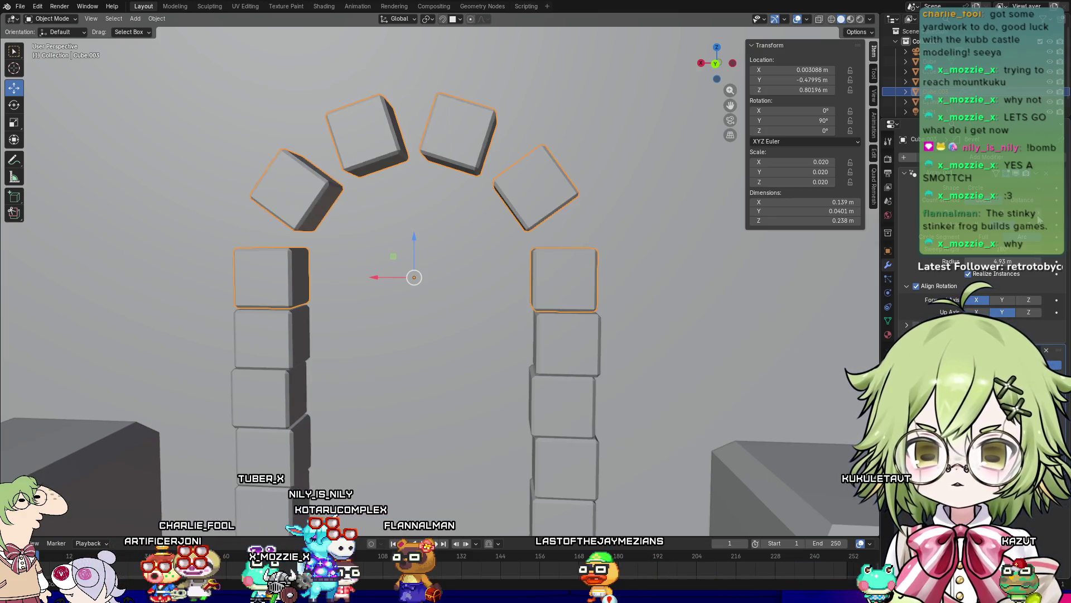
Step: Toggle the arch to a merged band and back to separate wedge blocks, checking the curve
scroll(1039, 221, "up", 1, "ctrl")
mouse_move(653, 320)
middle_mouse_down()
mouse_move(702, 327)
mouse_move(696, 319)
middle_mouse_up()
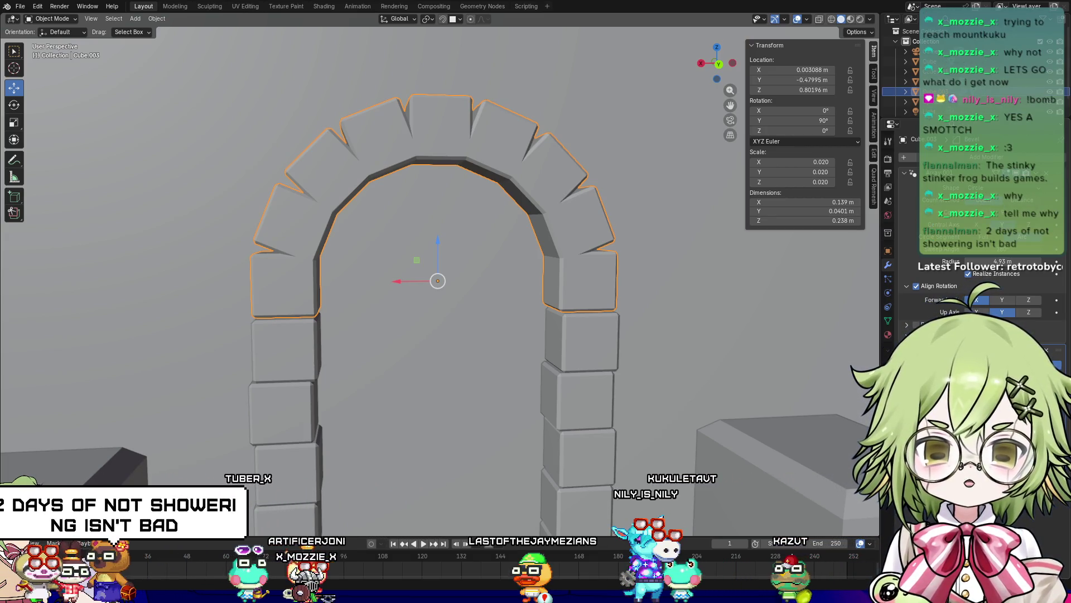
mouse_move(585, 315)
middle_mouse_down()
mouse_move(669, 324)
mouse_move(594, 329)
mouse_move(560, 310)
middle_mouse_up()
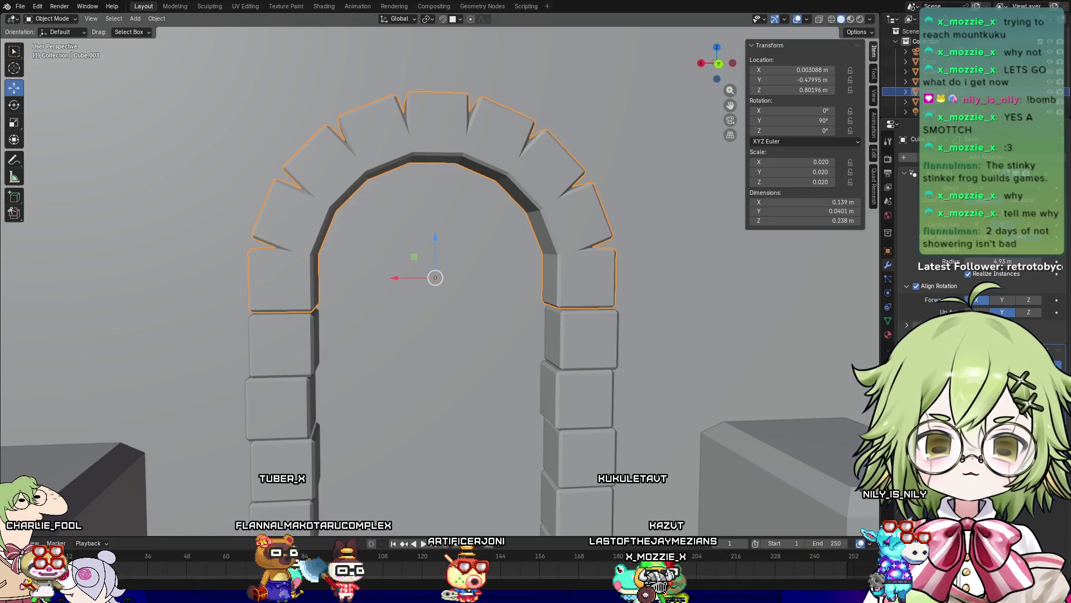
left_click(1042, 218)
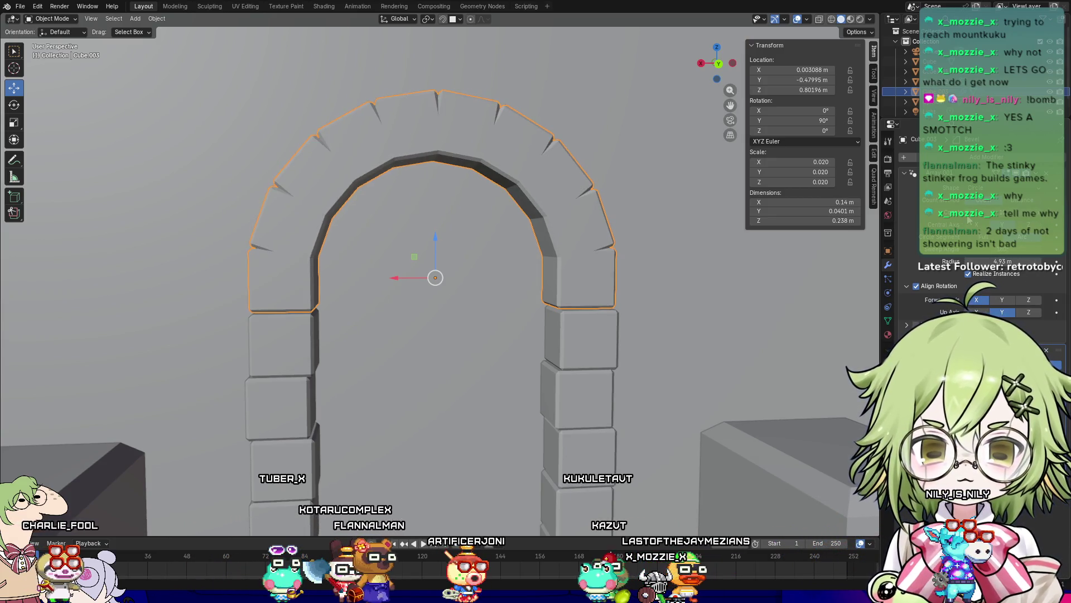
left_click(1033, 238)
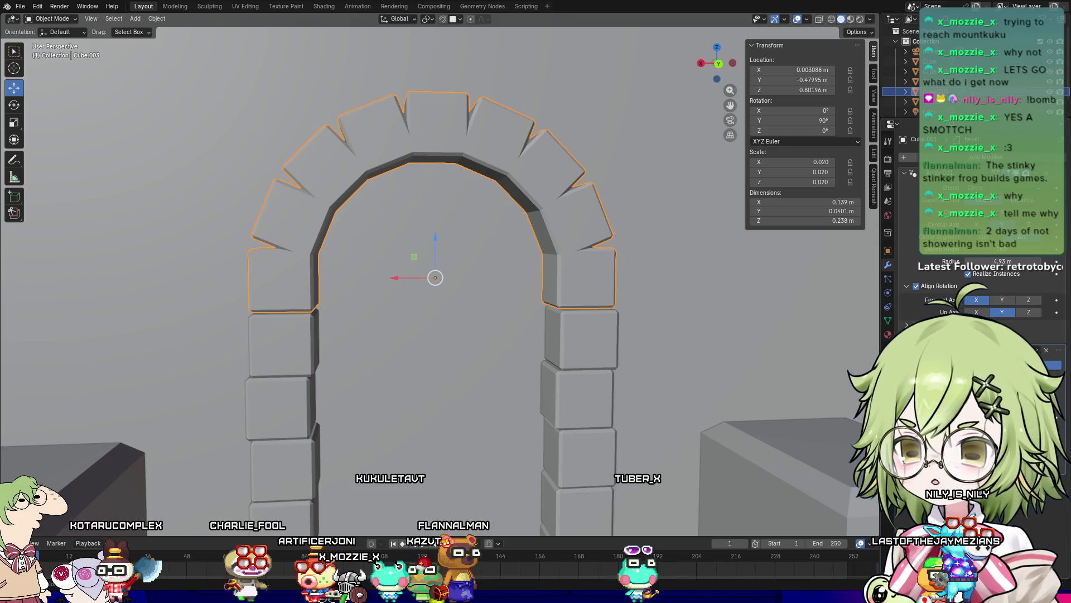
mouse_move(530, 345)
middle_mouse_down()
mouse_move(606, 349)
mouse_move(554, 412)
mouse_move(526, 380)
mouse_move(520, 341)
middle_mouse_up()
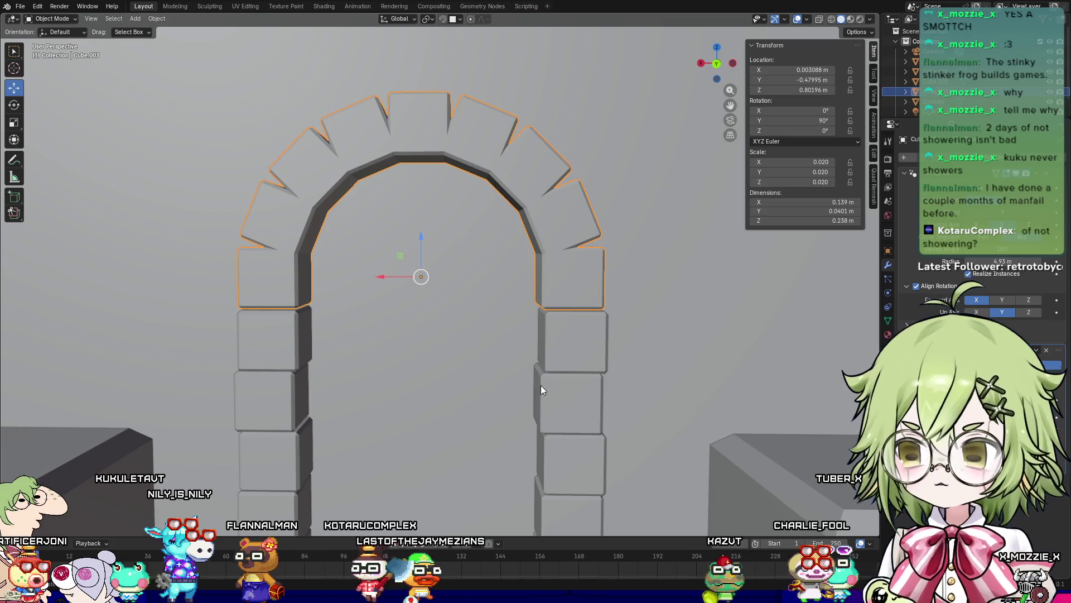
mouse_move(493, 356)
middle_mouse_down()
mouse_move(461, 345)
mouse_move(486, 358)
mouse_move(478, 360)
middle_mouse_up()
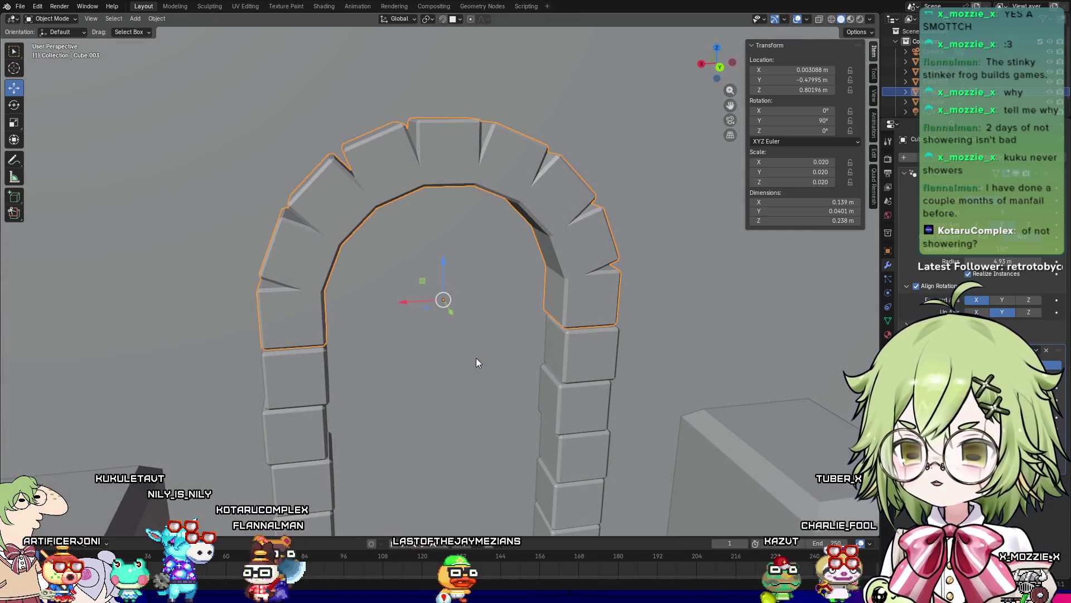
middle_click_drag(554, 378, 539, 358)
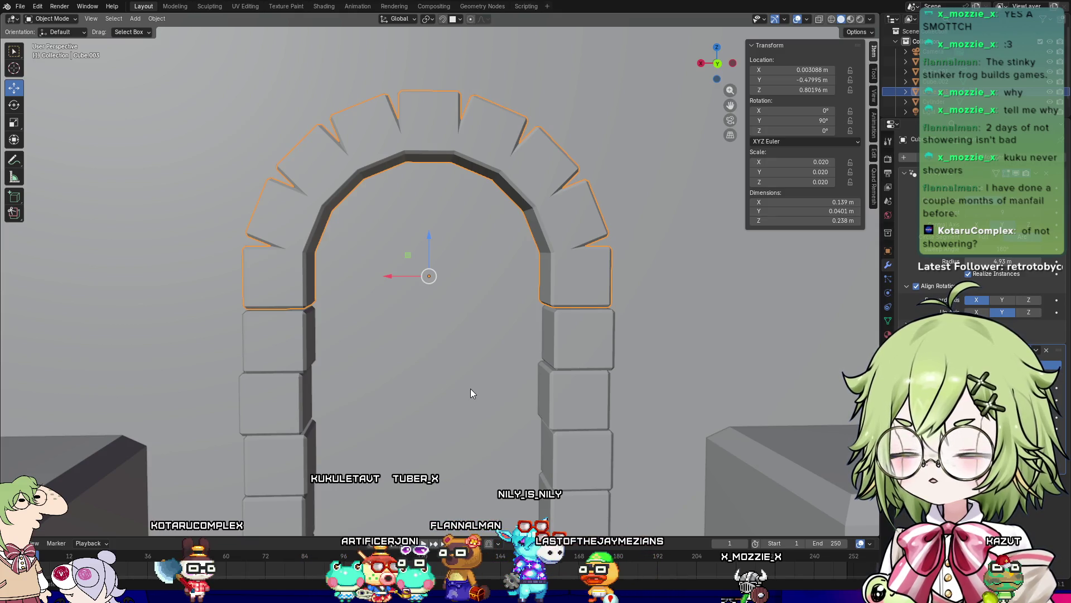
mouse_move(544, 350)
middle_mouse_down()
mouse_move(562, 363)
mouse_move(546, 347)
middle_mouse_up()
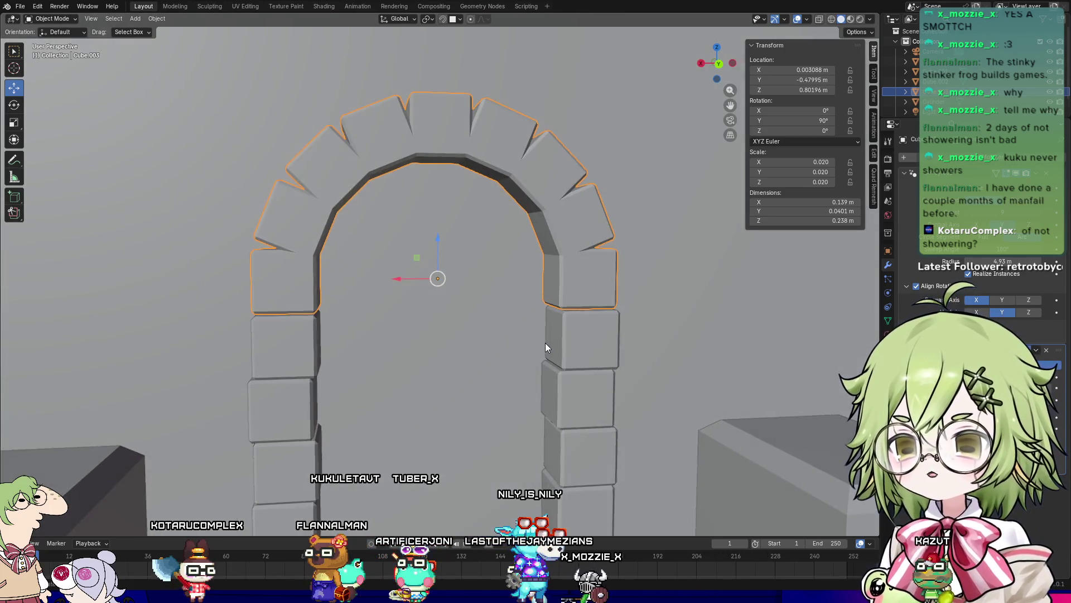
mouse_move(653, 296)
middle_mouse_down()
mouse_move(621, 288)
mouse_move(675, 270)
middle_mouse_up()
Step: Lower the arch about 0.0007 m along Z onto the pillar tops, checking from several angles
scroll(639, 294, "up", 3)
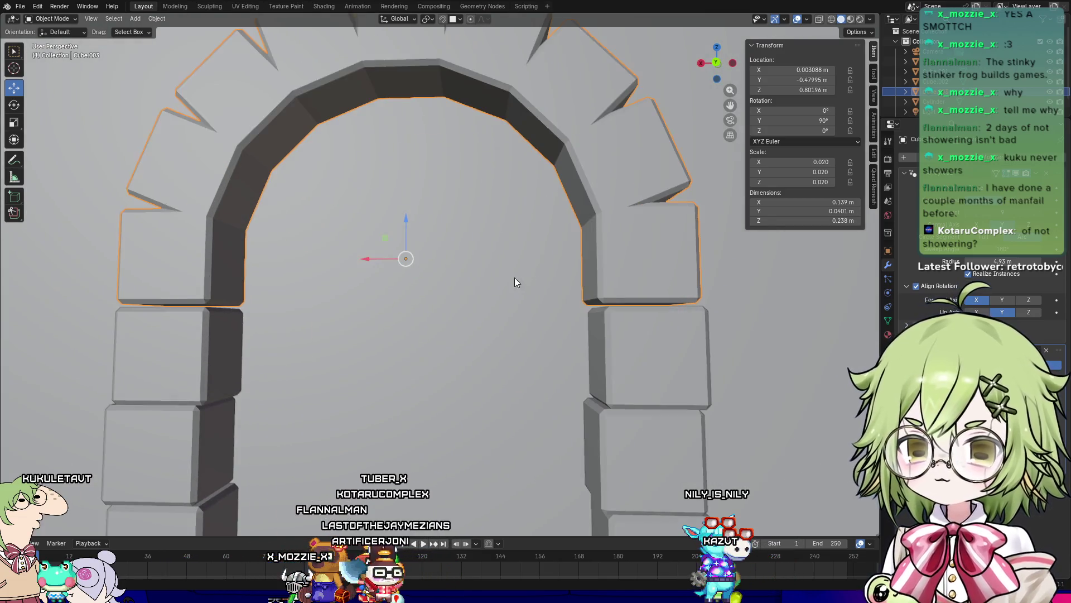
mouse_move(459, 279)
middle_mouse_down("shift")
mouse_move(505, 359)
mouse_move(486, 318)
mouse_move(495, 358)
middle_mouse_up("shift")
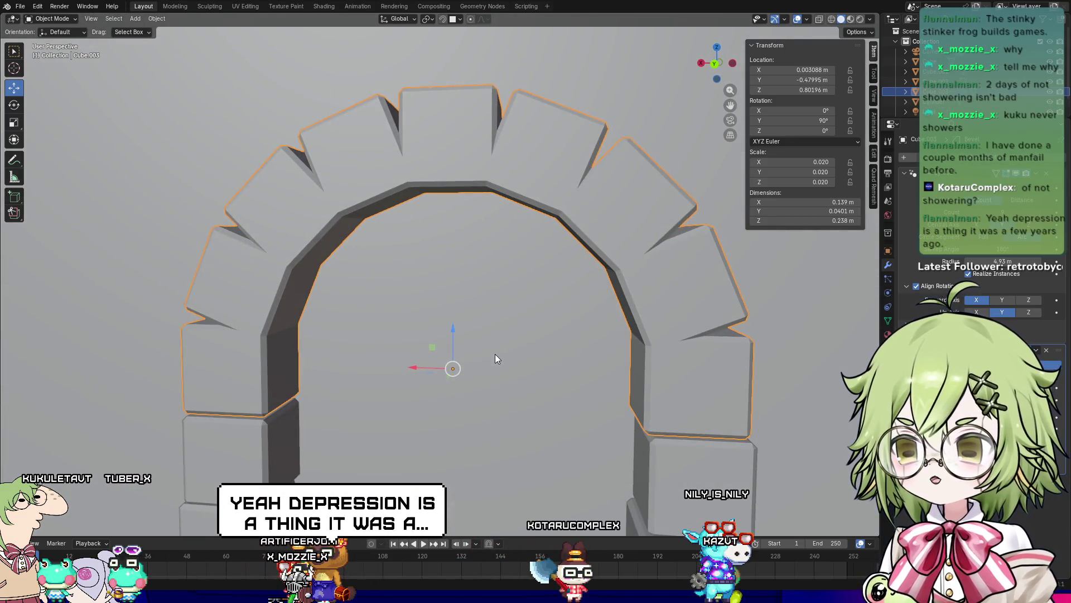
left_click_drag(451, 335, 451, 337)
middle_click_drag(612, 423, 618, 417)
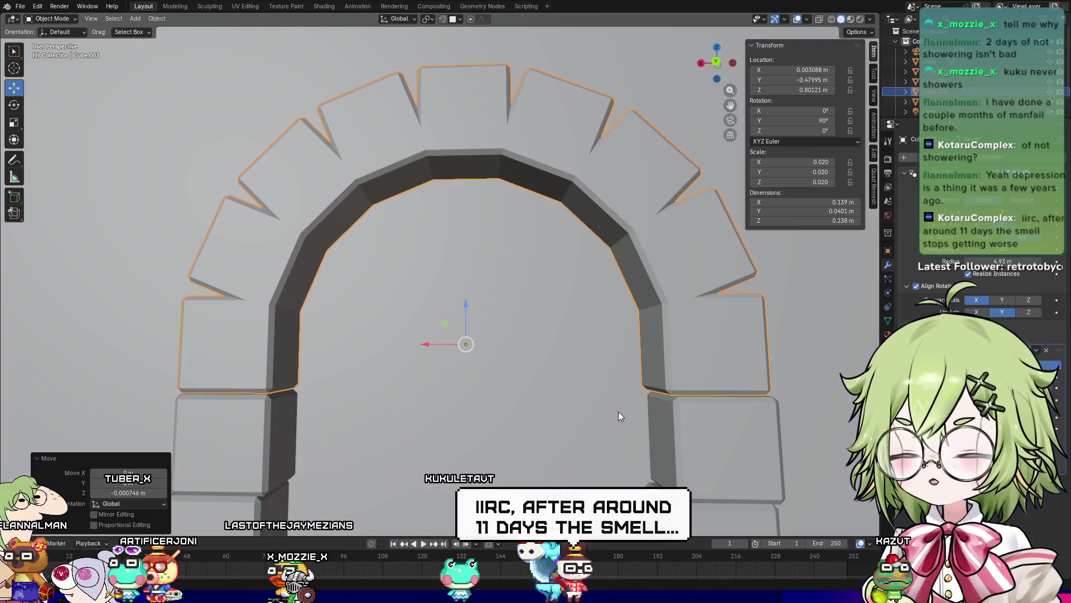
mouse_move(641, 403)
middle_mouse_down()
mouse_move(554, 386)
mouse_move(574, 420)
mouse_move(557, 396)
middle_mouse_up()
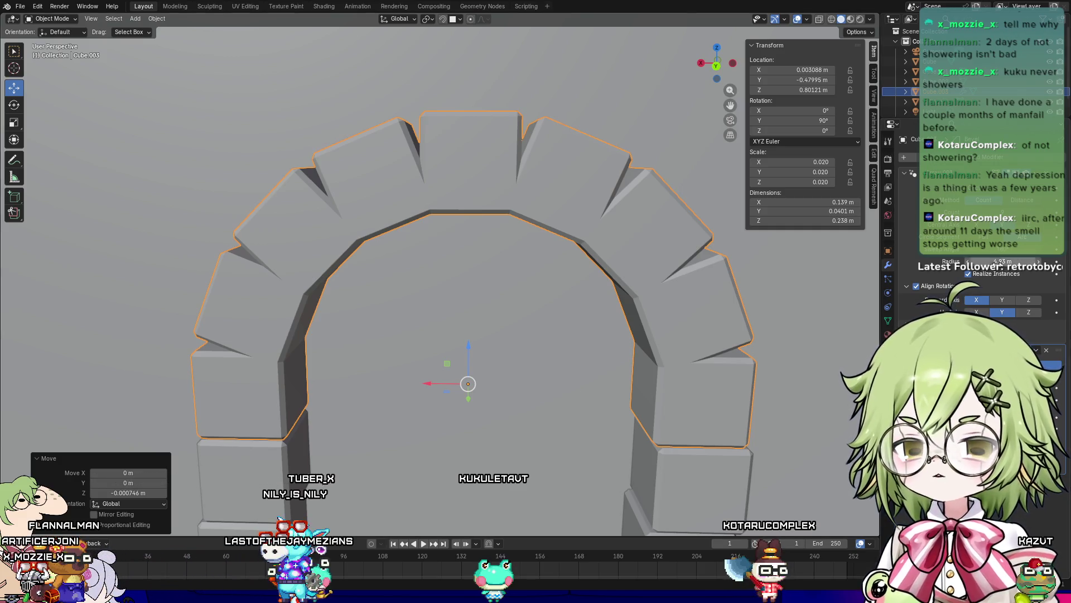
mouse_move(527, 308)
middle_mouse_down()
mouse_move(510, 356)
mouse_move(578, 390)
mouse_move(588, 340)
mouse_move(564, 317)
mouse_move(545, 319)
middle_mouse_up()
mouse_move(590, 364)
middle_mouse_down()
mouse_move(544, 340)
mouse_move(521, 310)
mouse_move(527, 333)
mouse_move(544, 343)
mouse_move(510, 303)
middle_mouse_up()
left_click_drag(481, 299, 477, 302)
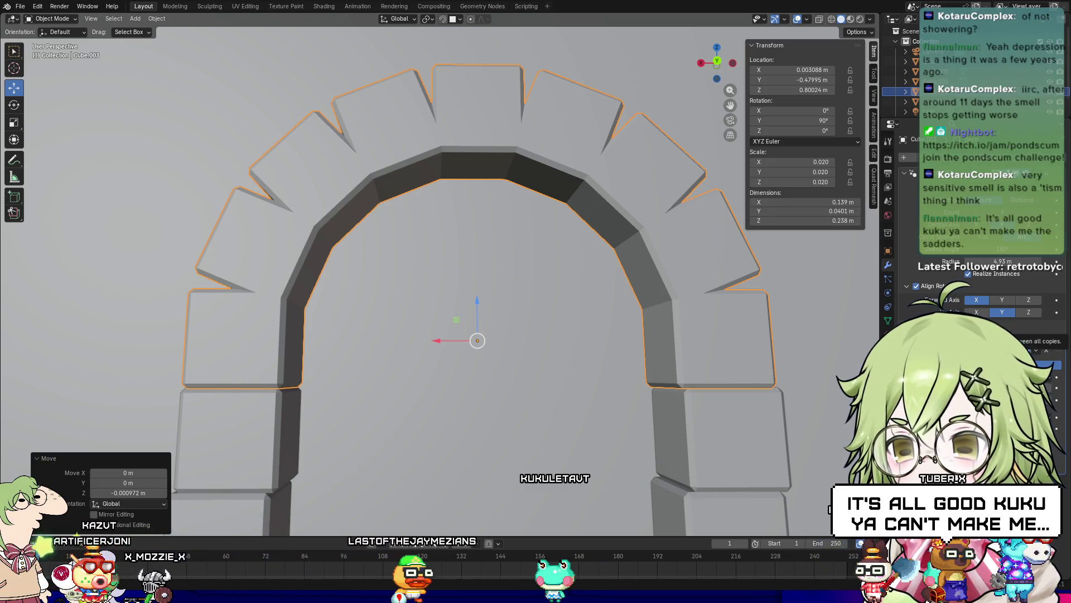
Step: Orbit around the arch to check its fit on the pillars from below
mouse_move(416, 304)
middle_mouse_down()
mouse_move(426, 323)
mouse_move(461, 284)
mouse_move(453, 293)
middle_mouse_up()
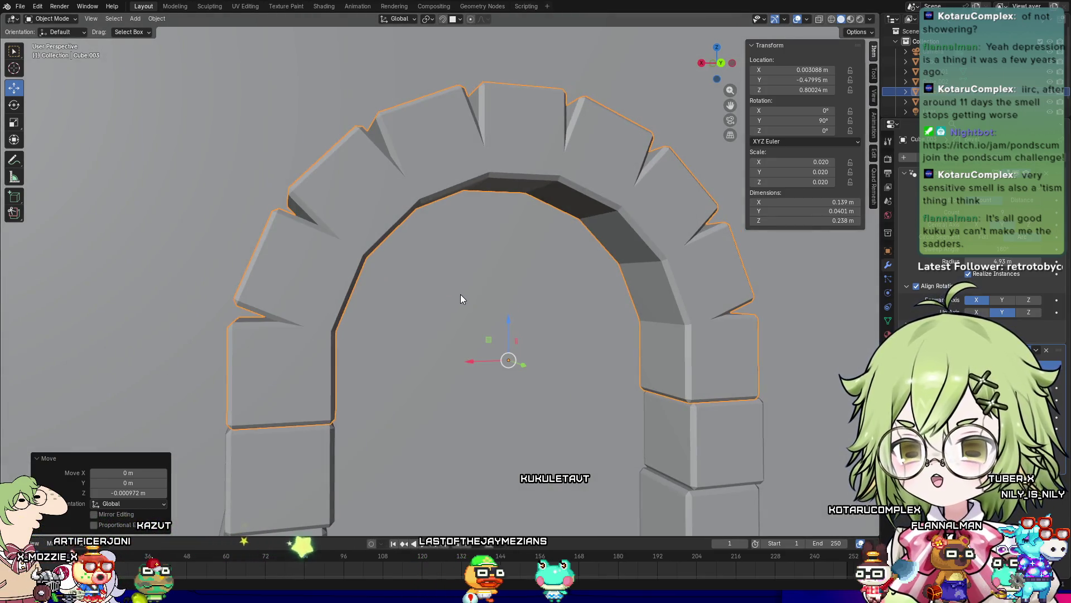
mouse_move(574, 377)
middle_mouse_down()
mouse_move(550, 354)
mouse_move(534, 391)
middle_mouse_up()
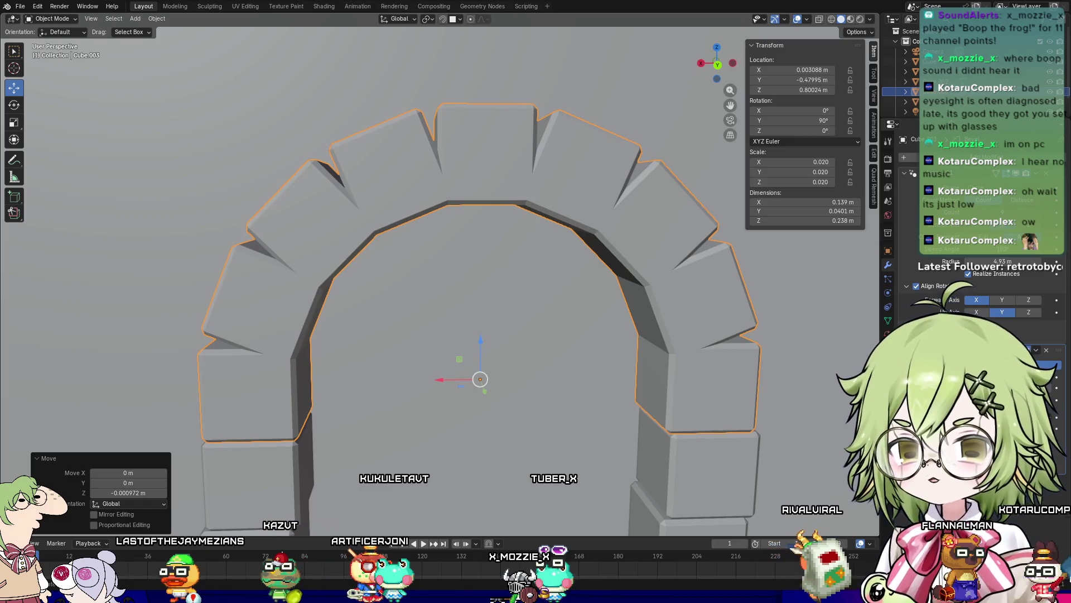
Step: Tilt the view slightly to inspect the eleven-stone arch on the columns
mouse_move(419, 260)
middle_mouse_down()
mouse_move(426, 303)
mouse_move(421, 263)
mouse_move(433, 255)
mouse_move(438, 269)
mouse_move(428, 265)
middle_mouse_up()
Step: Select the doorway pillars and drag them down along Z
scroll(430, 263, "down", 5)
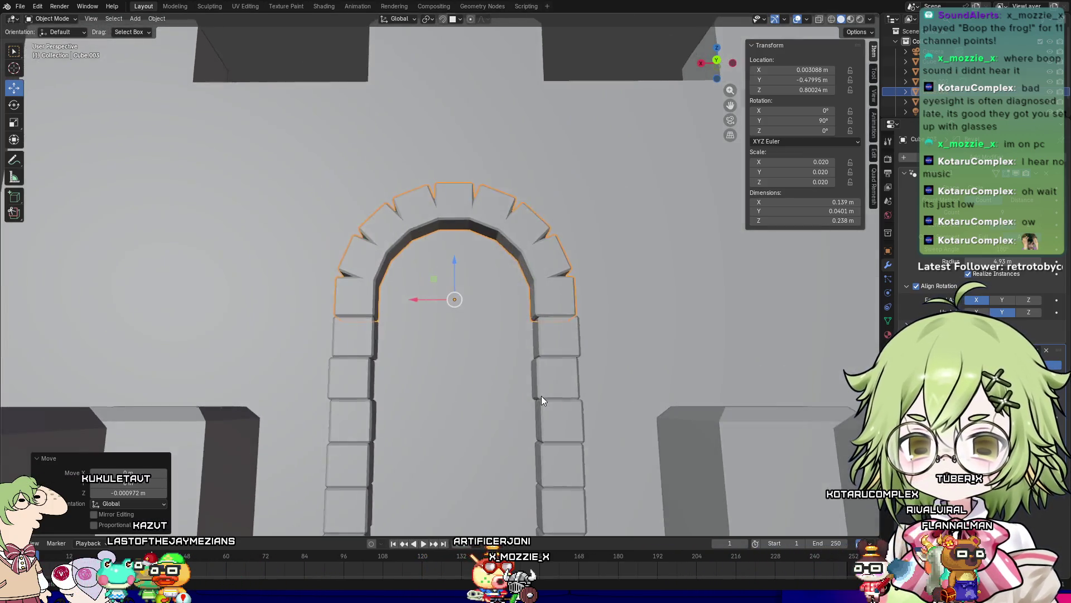
scroll(542, 396, "down", 5)
mouse_move(514, 446)
middle_mouse_down()
mouse_move(524, 466)
mouse_move(518, 519)
mouse_move(533, 449)
mouse_move(526, 459)
middle_mouse_up()
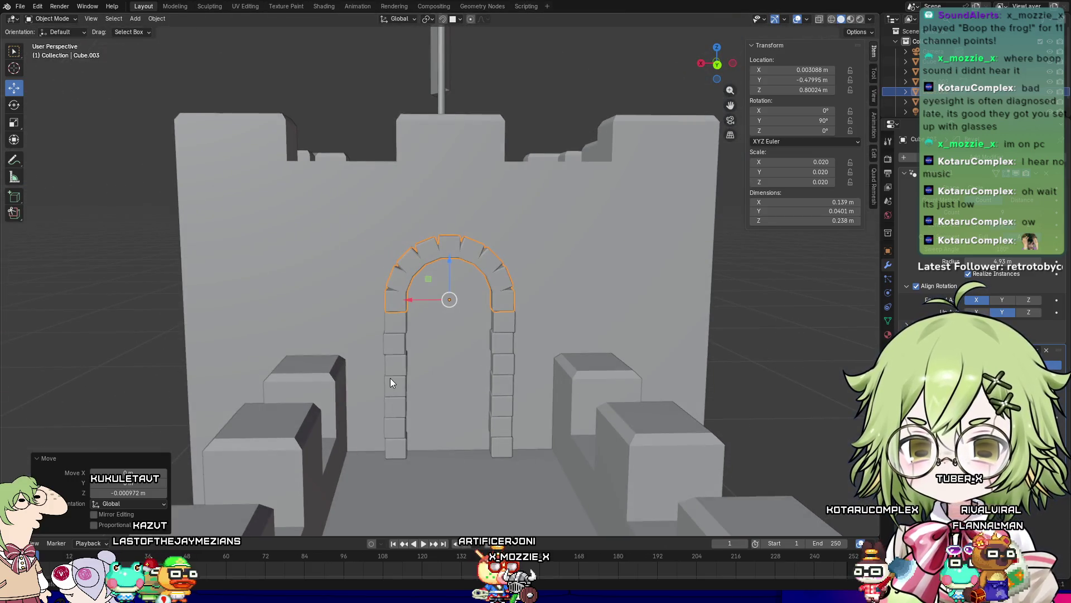
left_click(391, 377)
scroll(443, 373, "up", 4)
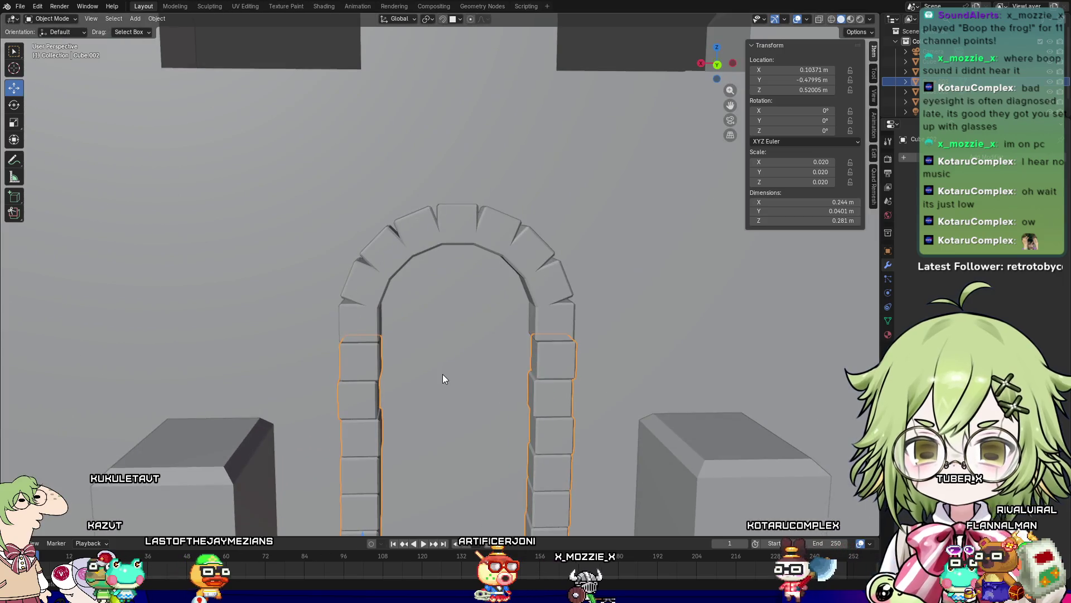
scroll(443, 374, "down", 3)
scroll(443, 377, "up", 2)
scroll(443, 378, "down", 2)
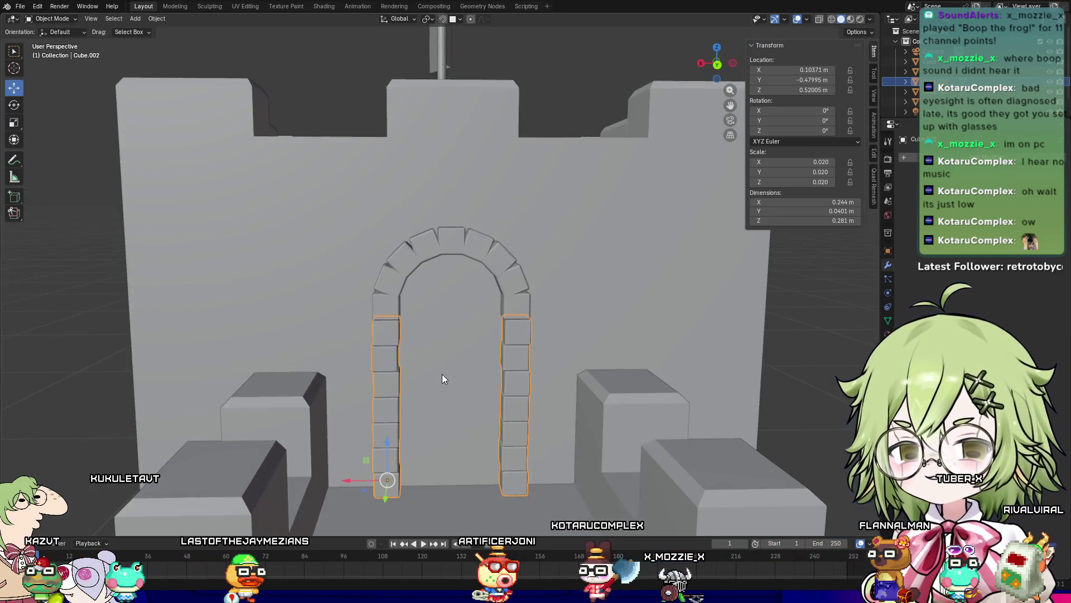
middle_click_drag(451, 406, 447, 390)
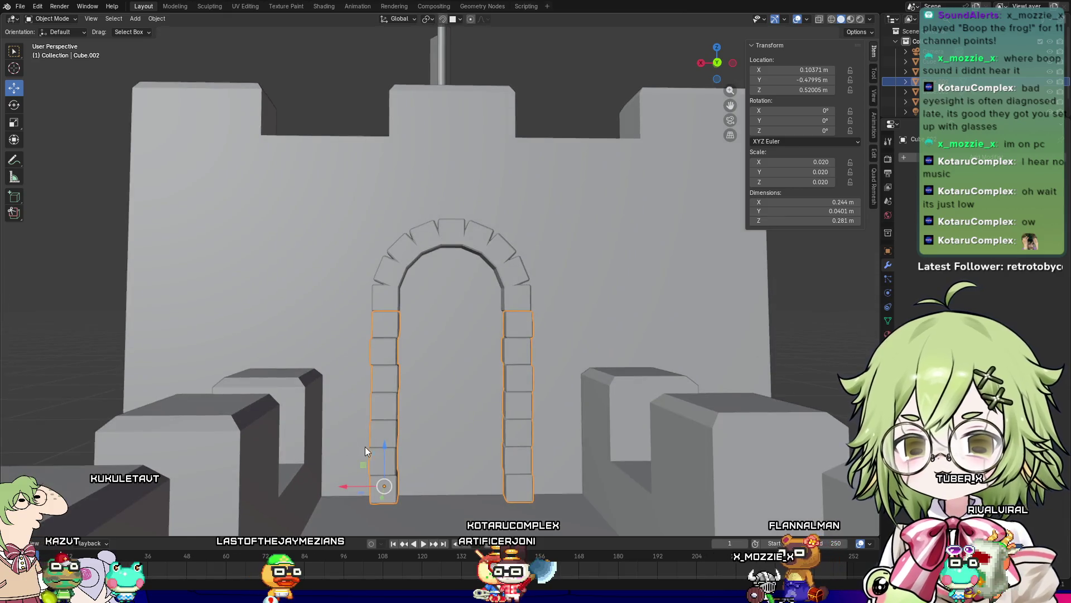
left_click_drag(387, 444, 387, 478)
Step: Move the arch straight down along Z to follow the pillars
left_click(455, 249)
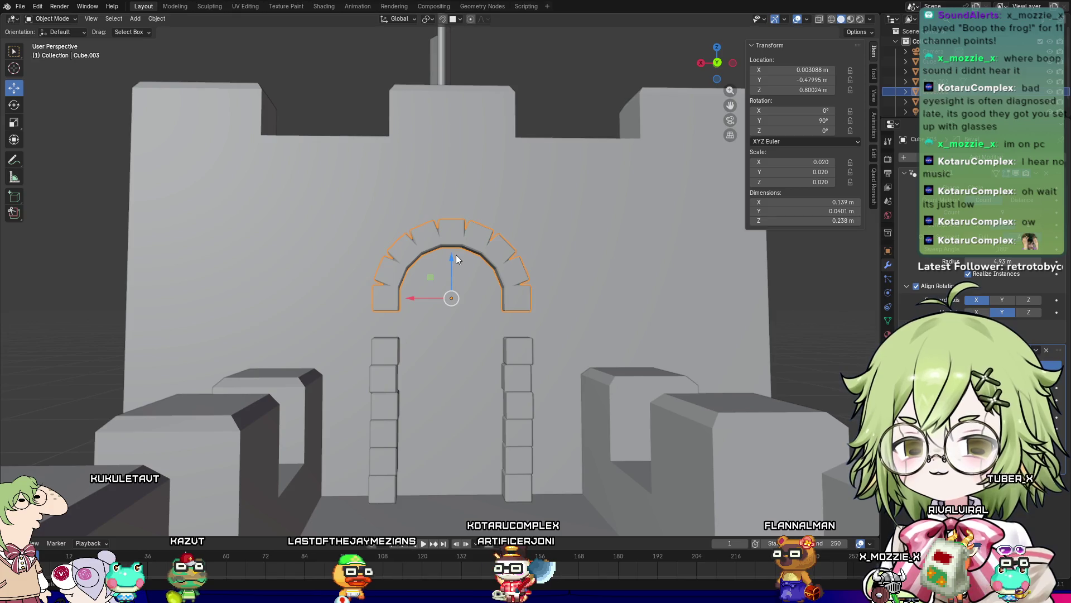
key("g")
key("z")
left_click(453, 281)
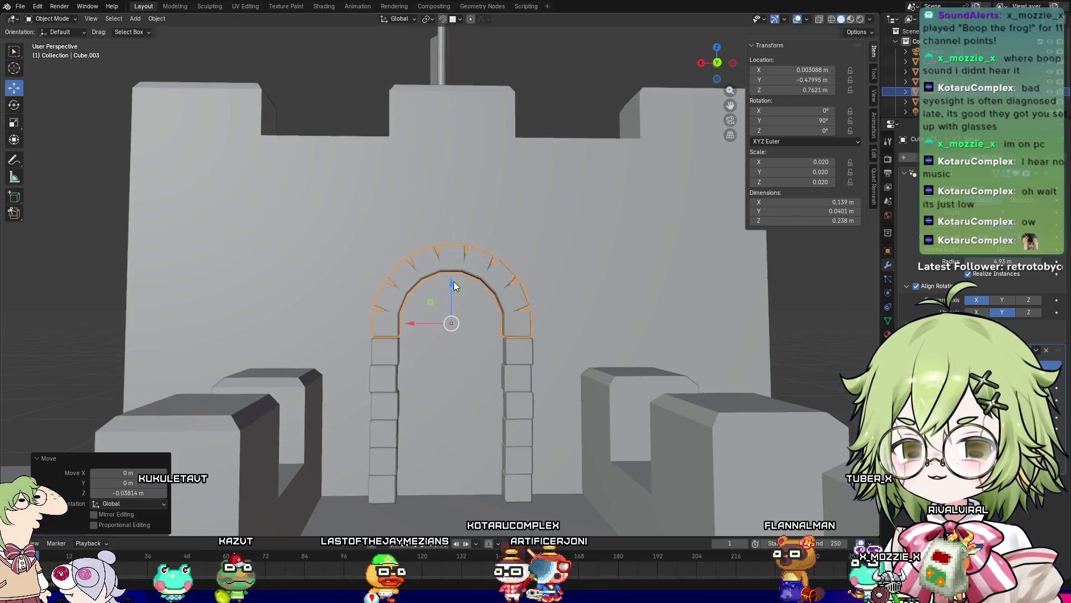
Step: Lower the two arch columns a bit further toward the wall base
mouse_move(796, 297)
middle_mouse_down()
mouse_move(745, 314)
mouse_move(731, 285)
middle_mouse_up()
scroll(763, 233, "up", 5)
scroll(763, 233, "down", 5)
mouse_move(789, 216)
middle_mouse_down()
mouse_move(846, 229)
mouse_move(789, 300)
mouse_move(805, 232)
middle_mouse_up()
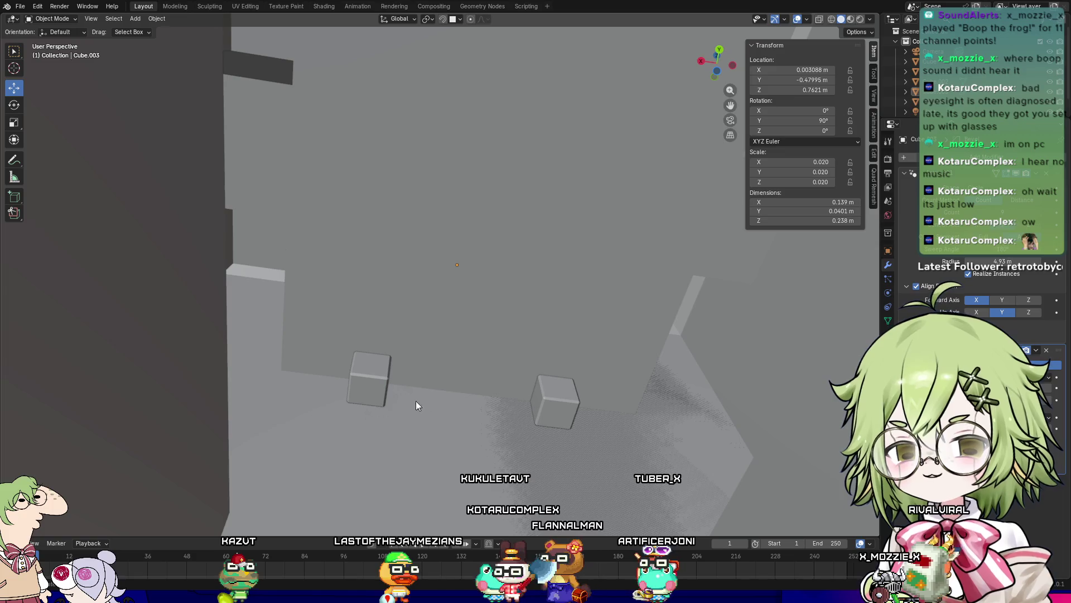
middle_click_drag(405, 394, 397, 474)
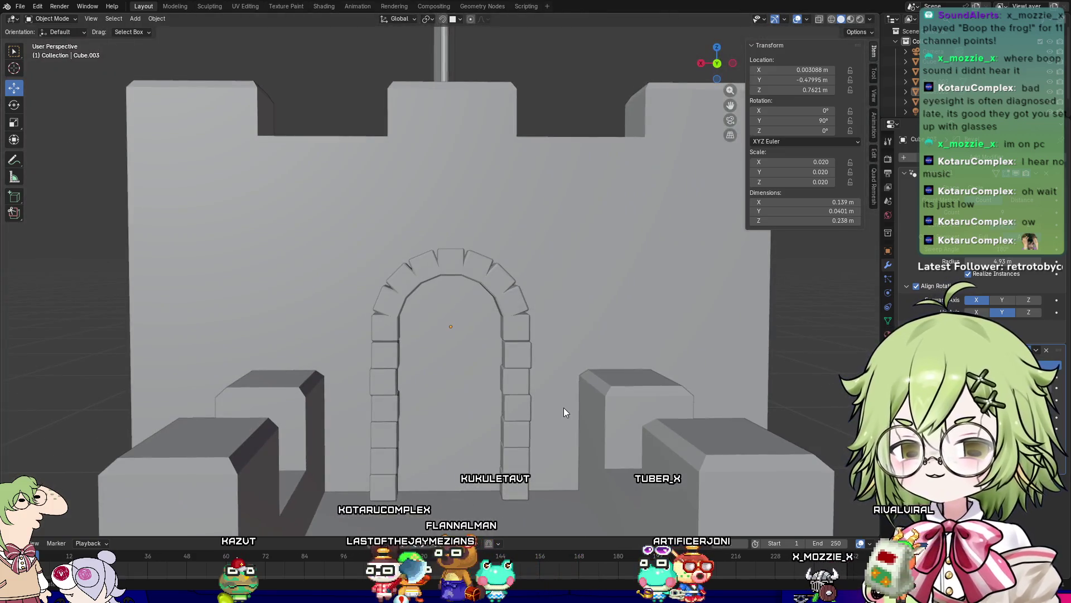
mouse_move(676, 286)
middle_mouse_down()
mouse_move(677, 326)
mouse_move(691, 295)
mouse_move(599, 335)
middle_mouse_up()
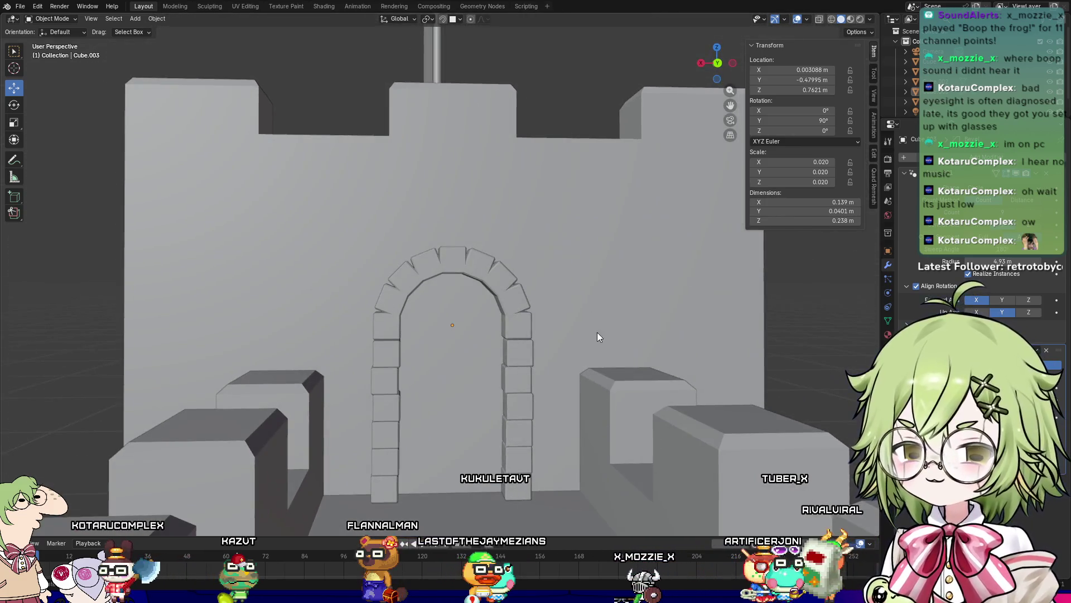
left_click(515, 424)
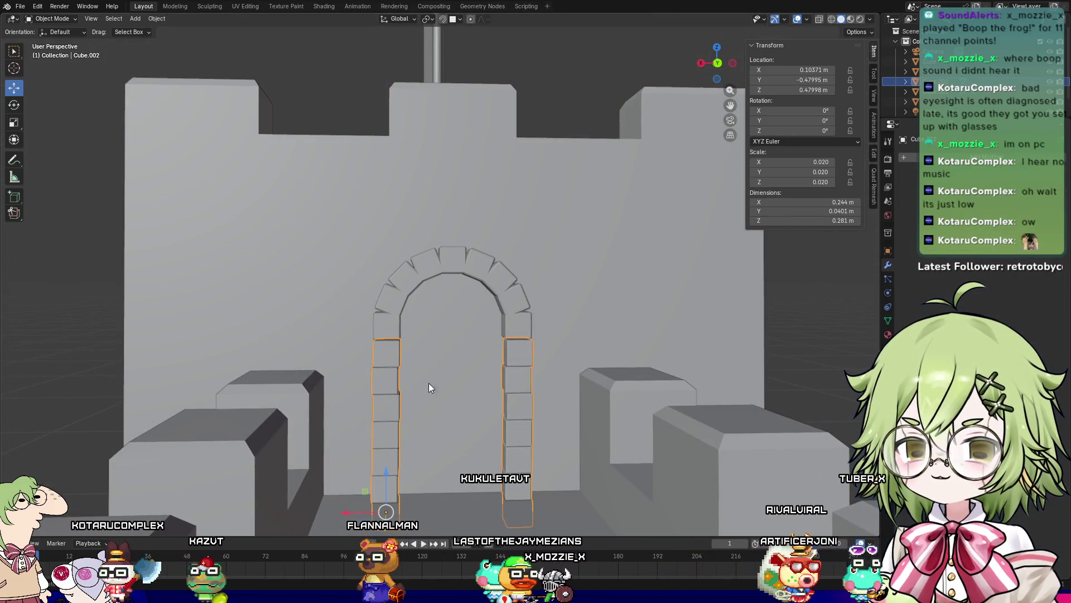
mouse_move(404, 486)
middle_mouse_down("shift")
mouse_move(411, 394)
mouse_move(400, 350)
middle_mouse_up("shift")
left_click_drag(397, 346, 410, 372)
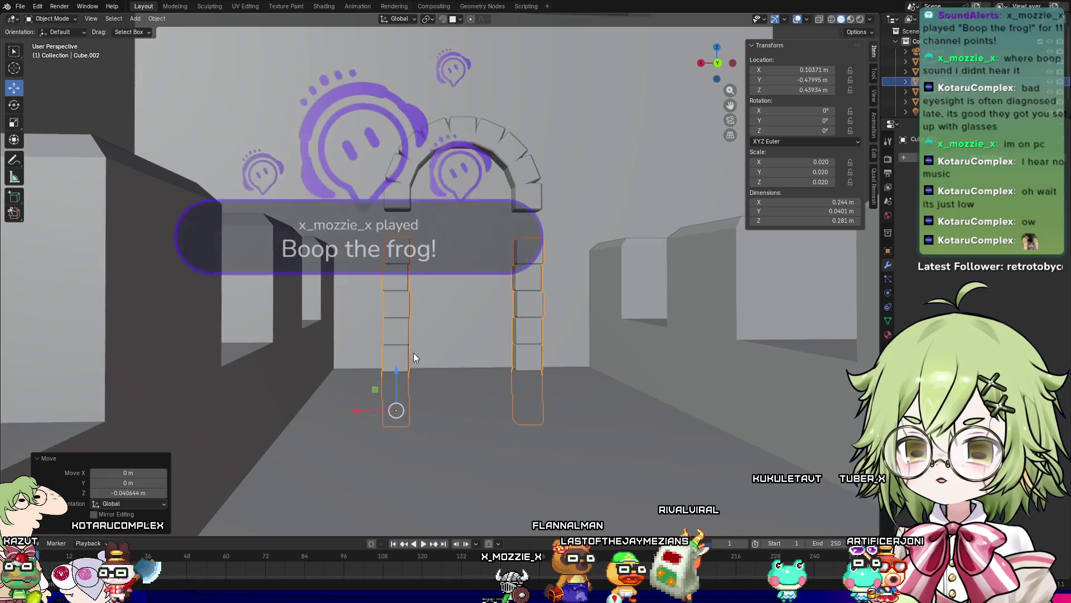
Step: Lower the arch again so it rests on the columns at 0.800 m
left_click(458, 141)
left_click_drag(461, 162, 453, 186)
scroll(505, 159, "up", 5)
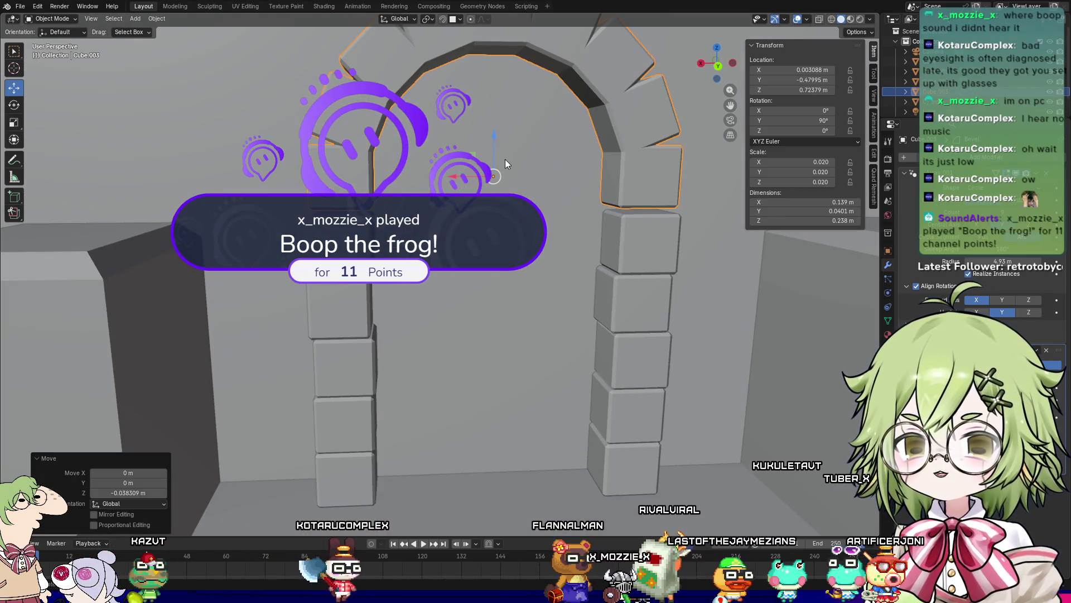
left_click_drag(494, 137, 571, 176)
scroll(681, 236, "down", 3)
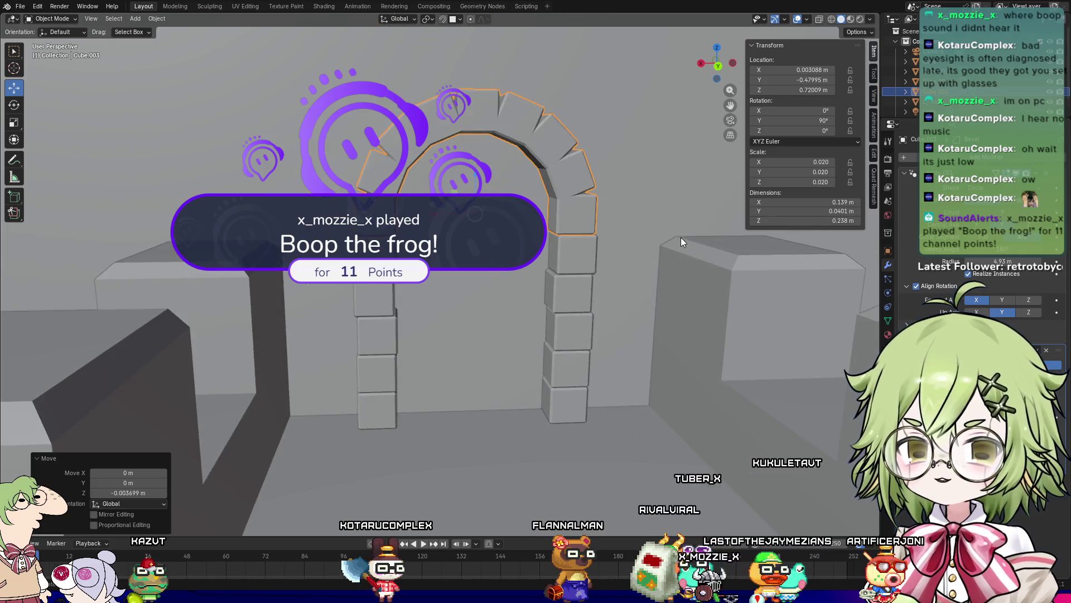
scroll(725, 243, "down", 3)
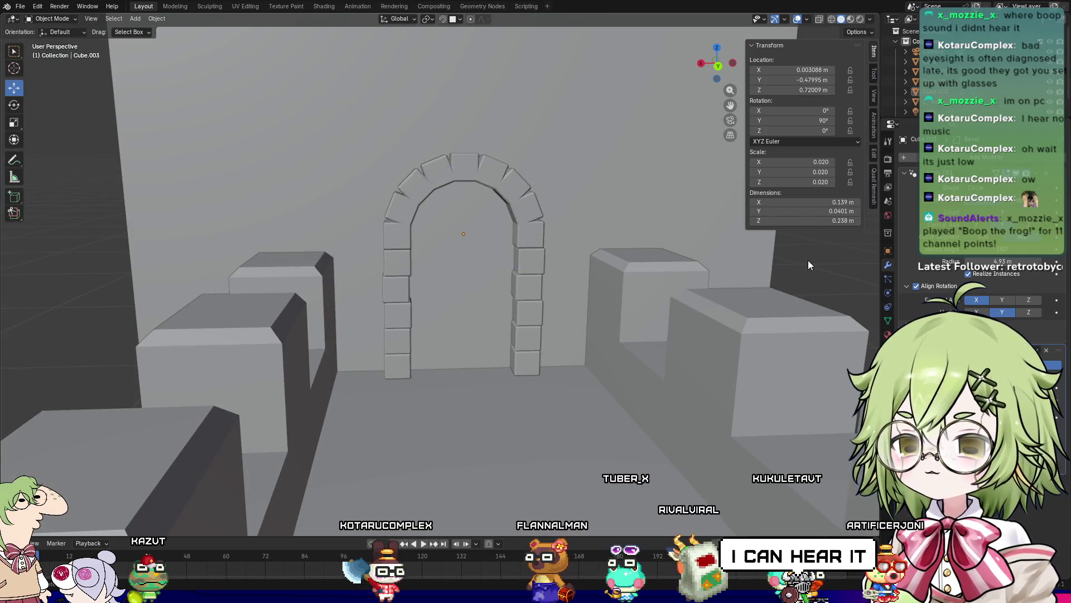
mouse_move(539, 333)
middle_mouse_down()
mouse_move(481, 330)
mouse_move(500, 336)
mouse_move(506, 266)
mouse_move(463, 366)
mouse_move(454, 323)
mouse_move(389, 353)
mouse_move(464, 313)
mouse_move(433, 333)
mouse_move(367, 423)
mouse_move(477, 335)
mouse_move(475, 382)
mouse_move(473, 309)
middle_mouse_up()
Step: Enter Edit Mode on the pillars and select the left pillar's linked mesh
key("Tab")
key("Tab")
left_click(450, 344)
key("Tab")
mouse_move(477, 164)
middle_mouse_down()
mouse_move(458, 223)
mouse_move(335, 212)
middle_mouse_up()
mouse_move(292, 191)
left_mouse_down()
mouse_move(450, 407)
mouse_move(513, 414)
left_mouse_up()
mouse_move(513, 414)
middle_mouse_down()
mouse_move(548, 433)
mouse_move(555, 376)
mouse_move(468, 320)
mouse_move(535, 346)
mouse_move(578, 446)
mouse_move(547, 334)
mouse_move(502, 242)
mouse_move(673, 229)
mouse_move(605, 242)
middle_mouse_up()
left_click(467, 320)
mouse_move(382, 72)
left_mouse_down()
mouse_move(593, 442)
mouse_move(551, 428)
mouse_move(558, 435)
left_mouse_up()
middle_click_drag(558, 436, 232, 127)
left_click_drag(232, 127, 423, 457)
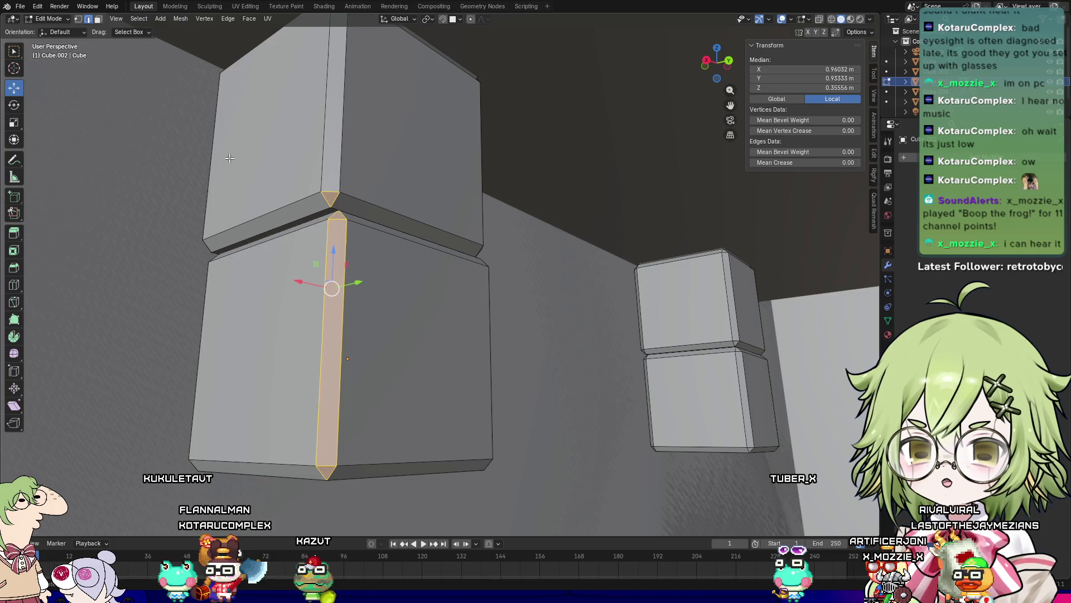
left_click_drag(351, 271, 352, 272)
key("ctrl+l")
mouse_move(342, 232)
middle_mouse_down()
mouse_move(191, 289)
mouse_move(483, 374)
mouse_move(391, 323)
mouse_move(444, 380)
middle_mouse_up()
Step: Switch to front orthographic view with X-ray on and re-enter Edit Mode
key("Tab")
scroll(397, 323, "down", 3)
middle_click_drag(496, 310, 454, 340)
key("KP_1")
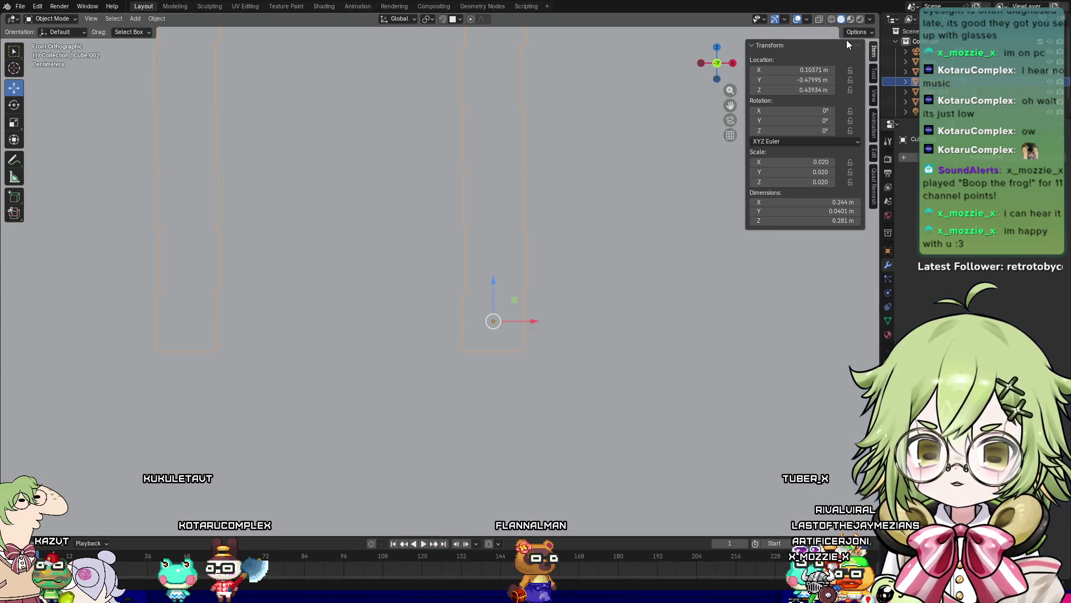
left_click(819, 19)
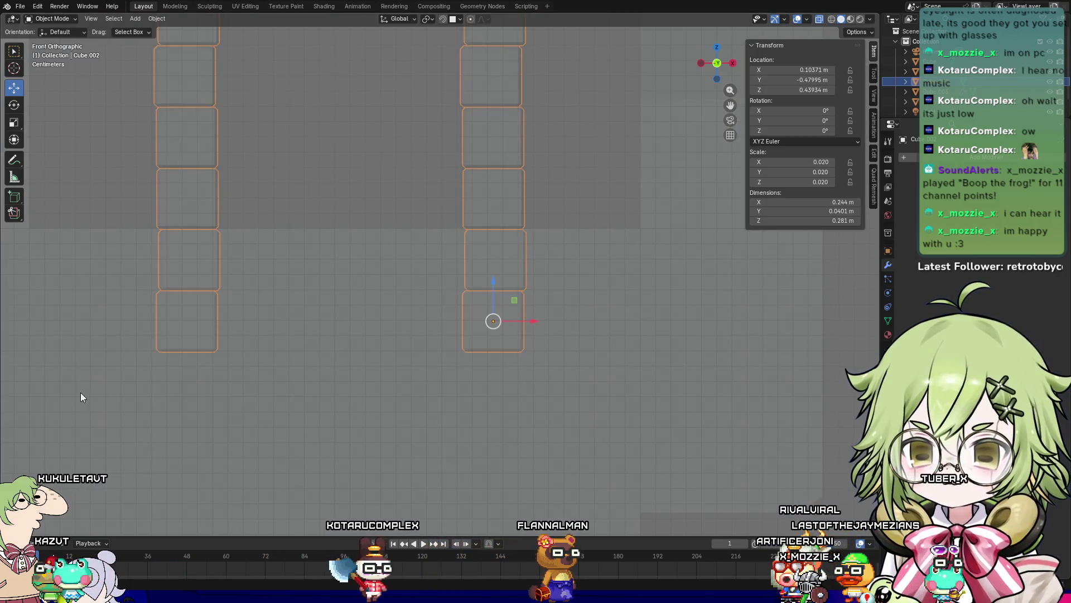
key("Tab")
left_click(108, 398)
Step: Box-select the faces across the lower pillar block and delete them as Faces
left_click_drag(600, 263, 610, 234)
scroll(388, 259, "up", 8)
middle_click_drag(388, 259, 289, 409, "shift")
left_click_drag(662, 288, 704, 240)
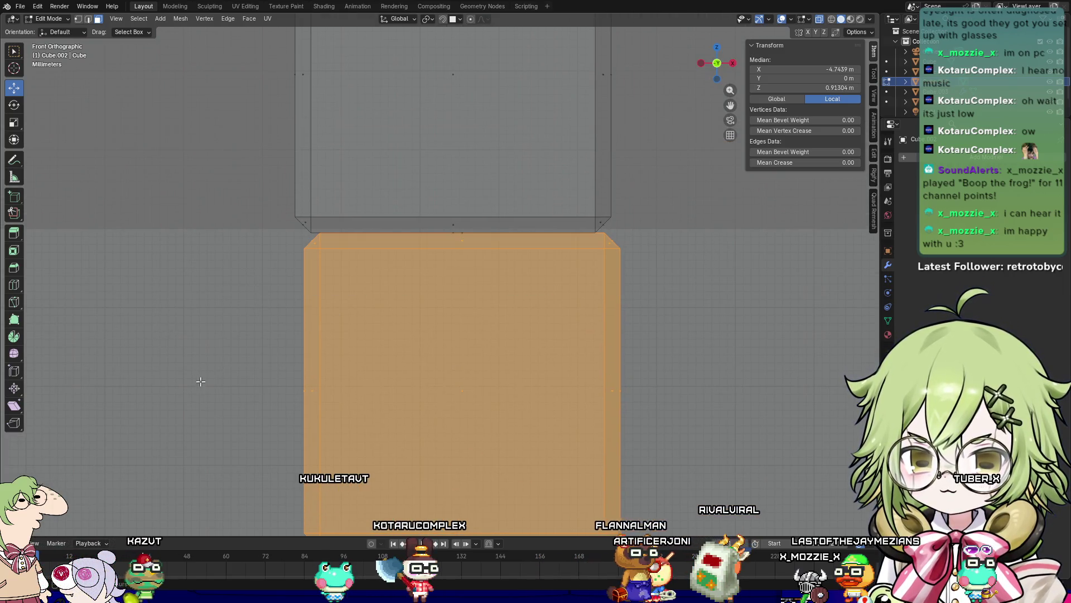
key("ctrl+z")
middle_click_drag(195, 379, 260, 404, "shift")
mouse_move(300, 321)
left_mouse_down()
mouse_move(799, 326)
mouse_move(836, 264)
left_mouse_up()
key("x")
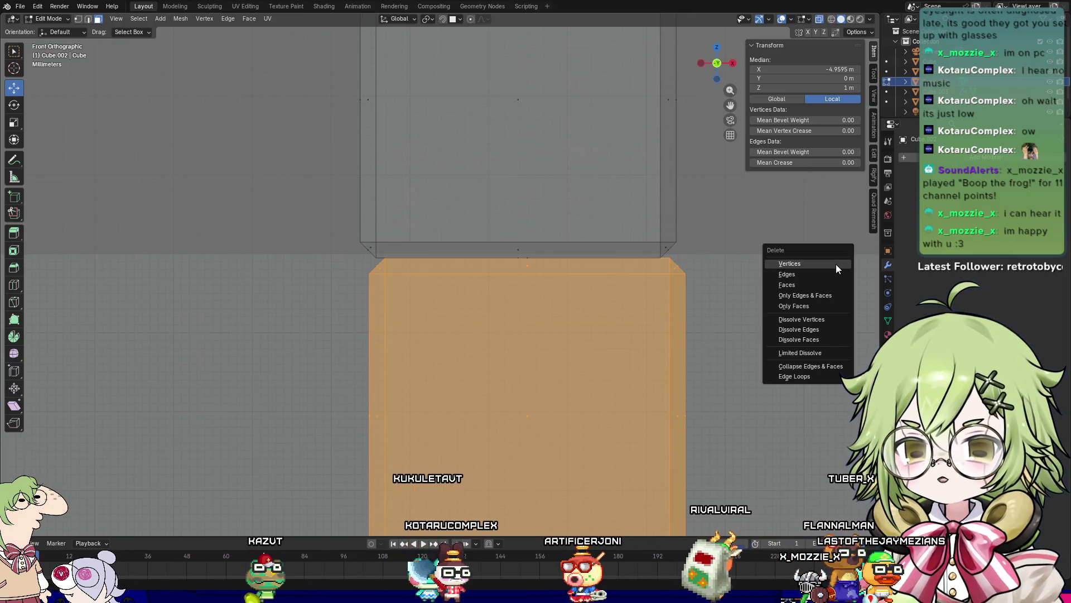
key("Down")
key("Return")
Step: Orbit out of front view to inspect the edited pillar mesh
mouse_move(751, 336)
middle_mouse_down()
mouse_move(701, 311)
mouse_move(701, 364)
middle_mouse_up()
key("Tab")
key("Tab")
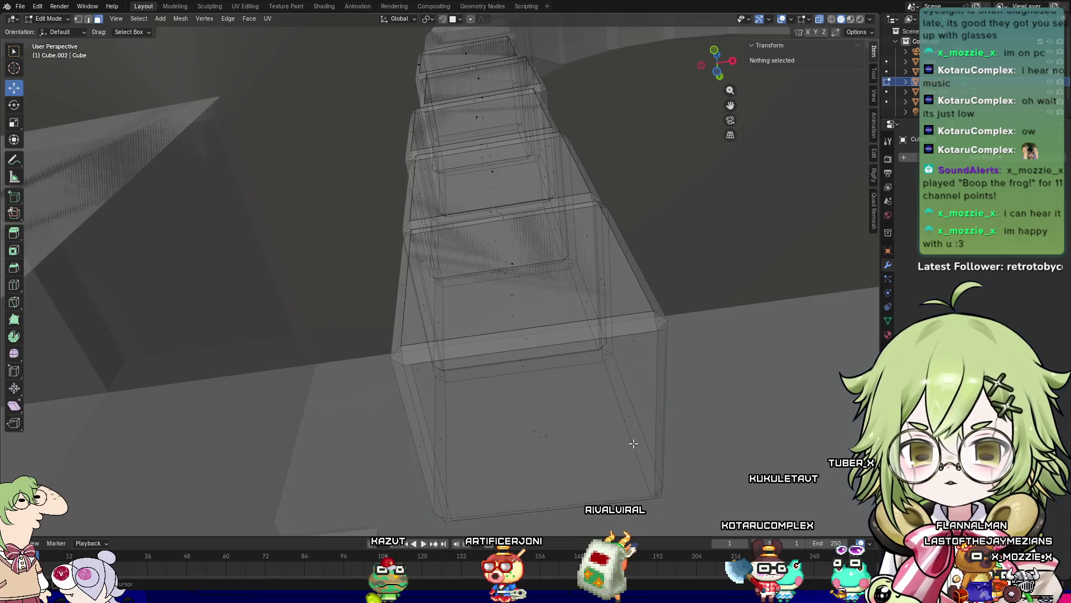
middle_click_drag(627, 440, 565, 371)
Step: Select the pillar's bottom face and edge, checking them from several angles
left_click(492, 384)
mouse_move(492, 384)
middle_mouse_down()
mouse_move(553, 433)
mouse_move(502, 334)
mouse_move(545, 353)
mouse_move(424, 275)
mouse_move(694, 311)
mouse_move(323, 342)
mouse_move(399, 207)
middle_mouse_up()
left_click(456, 288)
left_click(642, 313)
mouse_move(642, 314)
middle_mouse_down()
mouse_move(666, 387)
mouse_move(616, 307)
mouse_move(600, 360)
mouse_move(638, 410)
mouse_move(789, 359)
mouse_move(835, 359)
middle_mouse_up()
key("Tab")
Step: View the arch from inside the castle and turn X-ray off
scroll(591, 295, "down", 5)
middle_click_drag(591, 295, 598, 314)
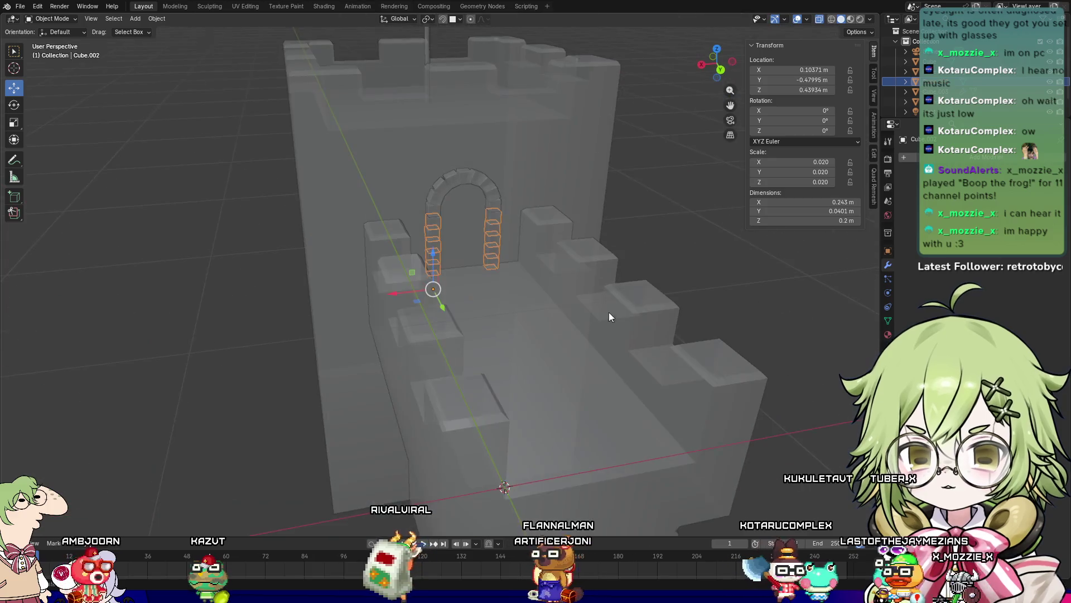
scroll(697, 265, "up", 3)
scroll(675, 275, "up", 4)
mouse_move(685, 280)
middle_mouse_down()
mouse_move(512, 289)
mouse_move(371, 441)
middle_mouse_up()
scroll(487, 382, "up", 2)
scroll(484, 369, "down", 2)
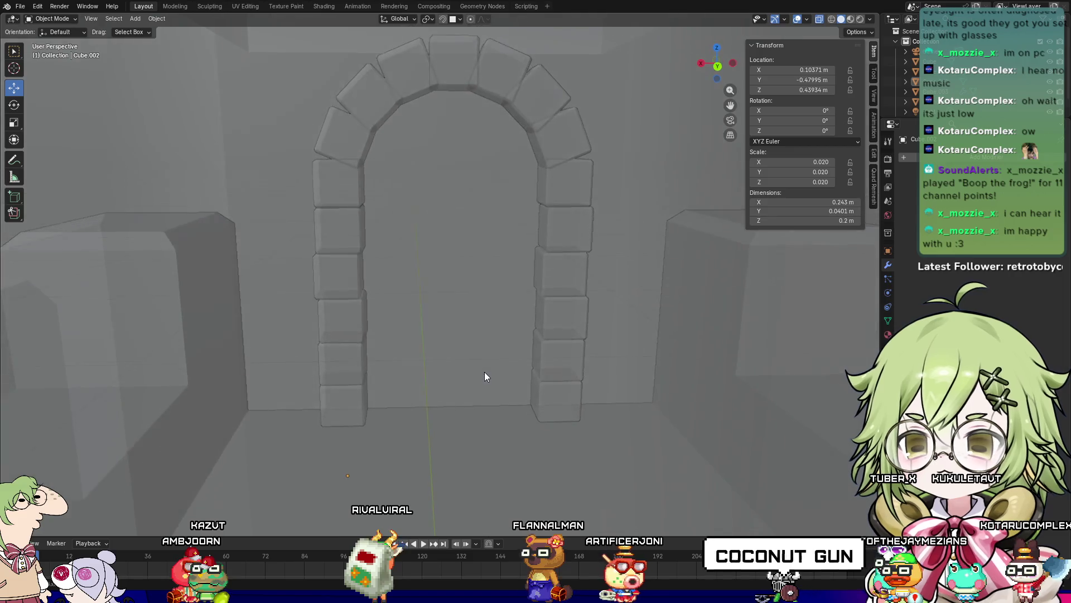
scroll(581, 329, "down", 4)
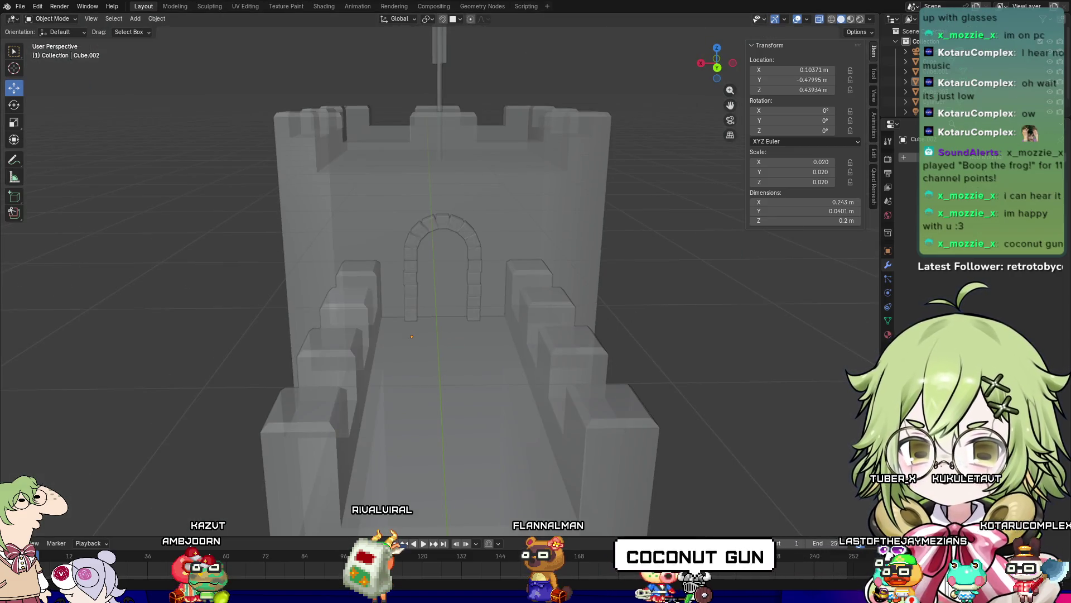
left_click(819, 21)
scroll(732, 287, "up", 4)
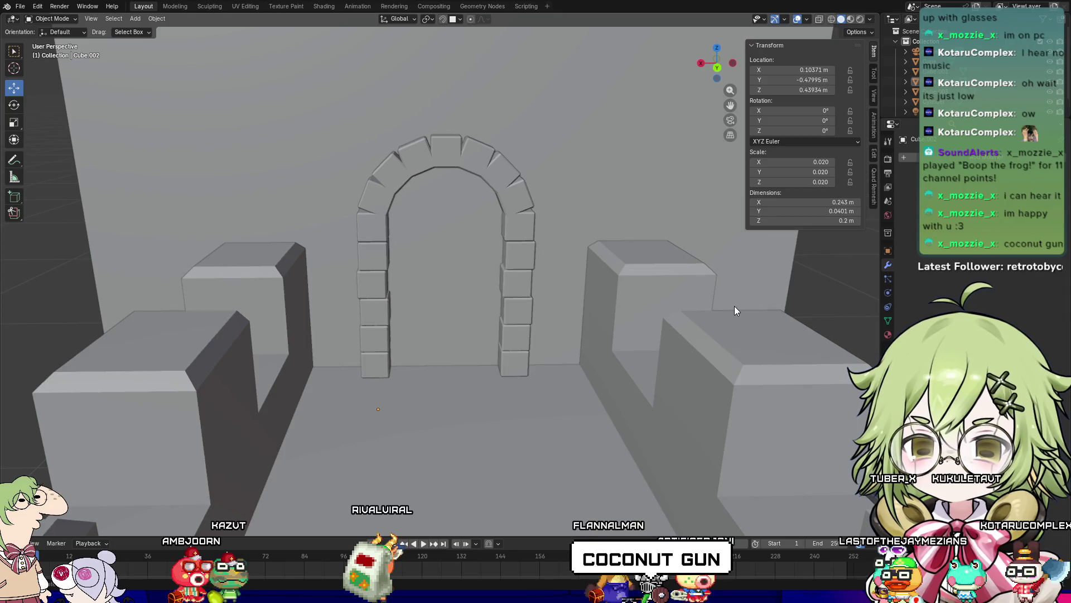
scroll(718, 300, "down", 6)
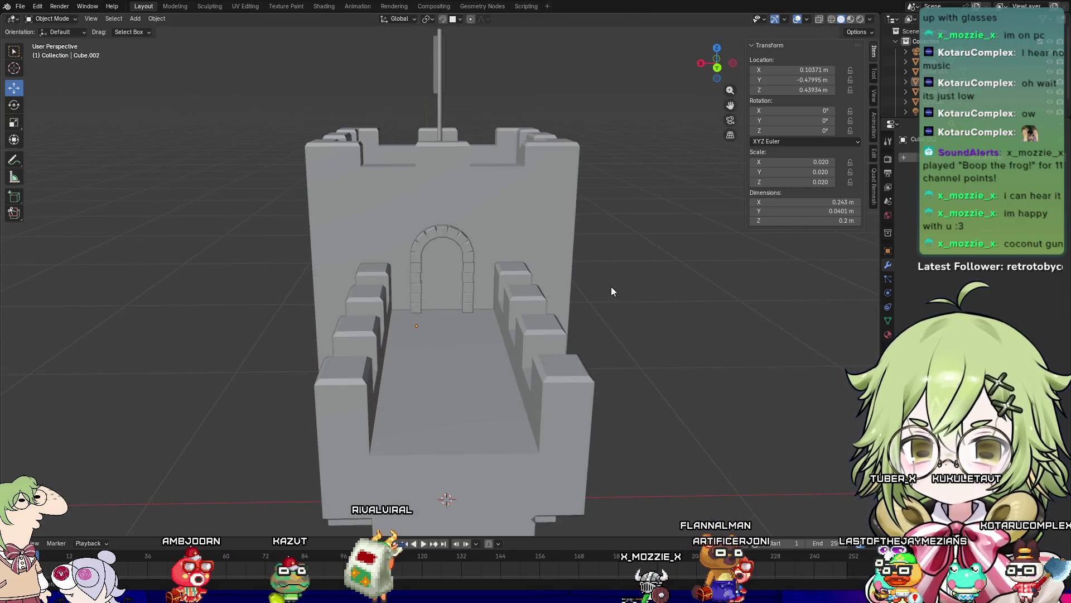
scroll(625, 292, "up", 4)
Step: Add a new 2 m plane with Shift+A > Mesh > Plane
right_click(735, 280)
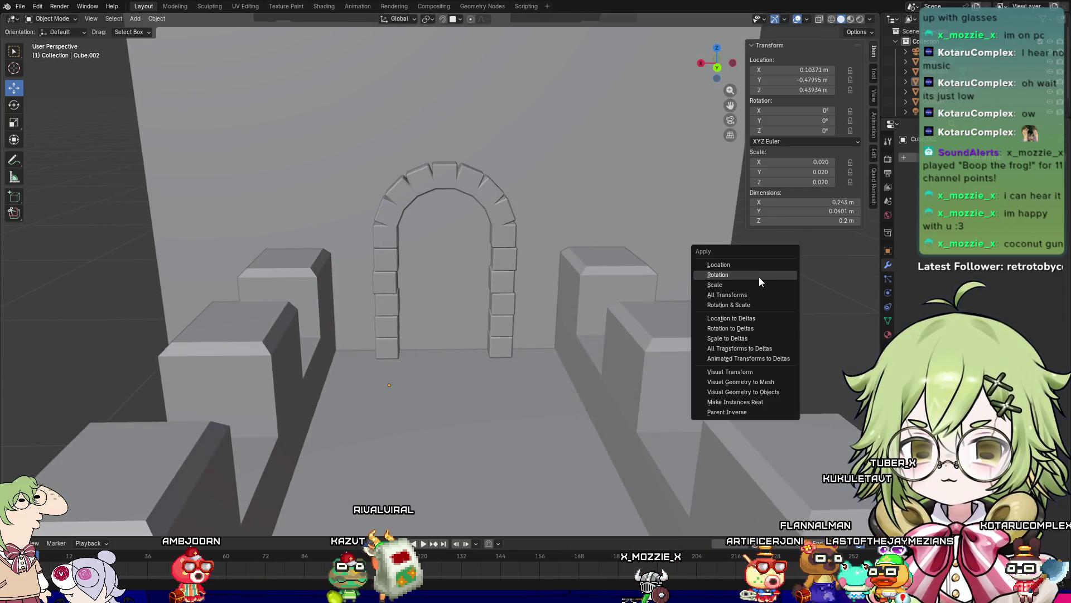
key("shift+a")
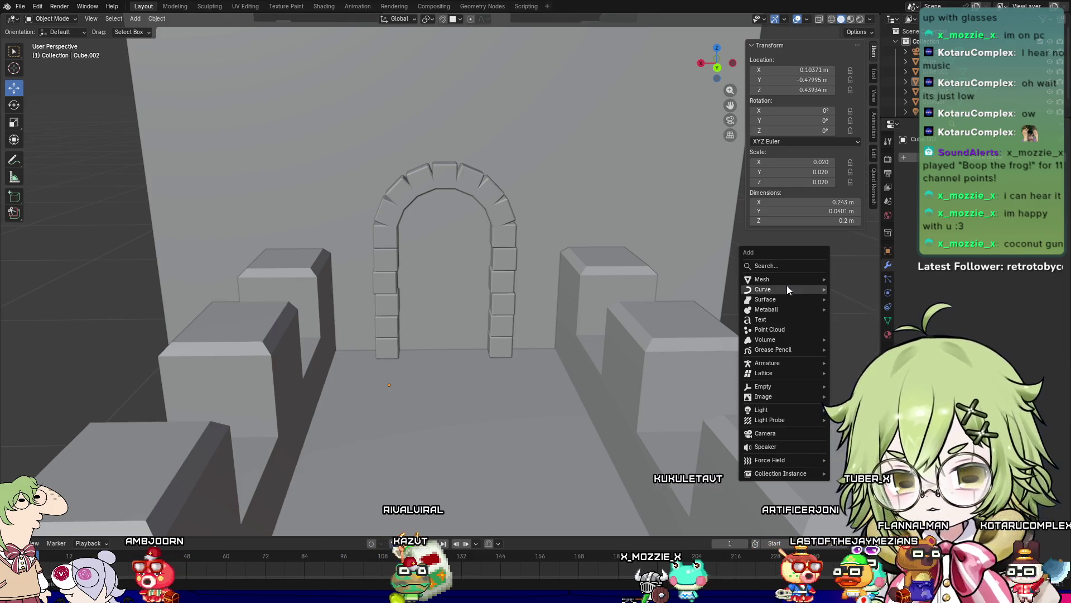
mouse_move(788, 280)
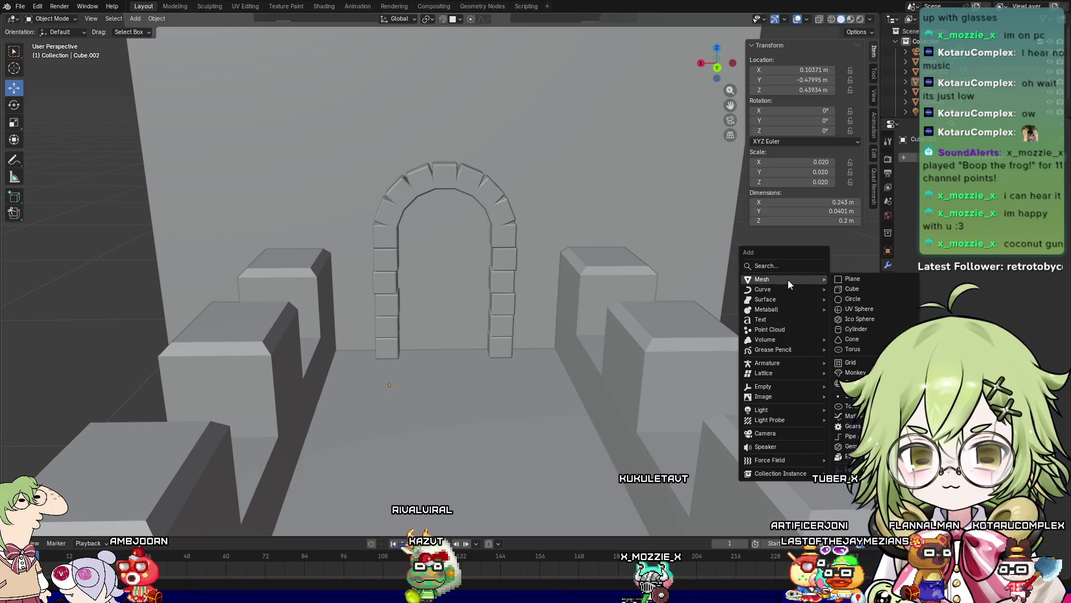
left_click(862, 278)
scroll(694, 333, "down", 8)
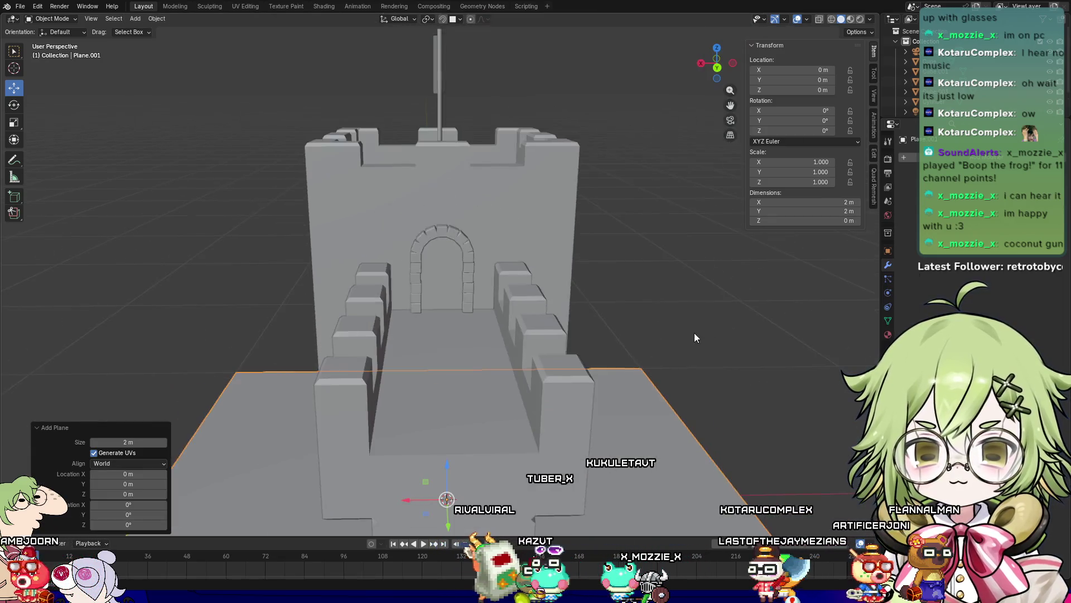
Step: Raise the plane, rotate it 90° about X and scale it to about 0.105
left_click_drag(442, 339, 494, 249)
key("r")
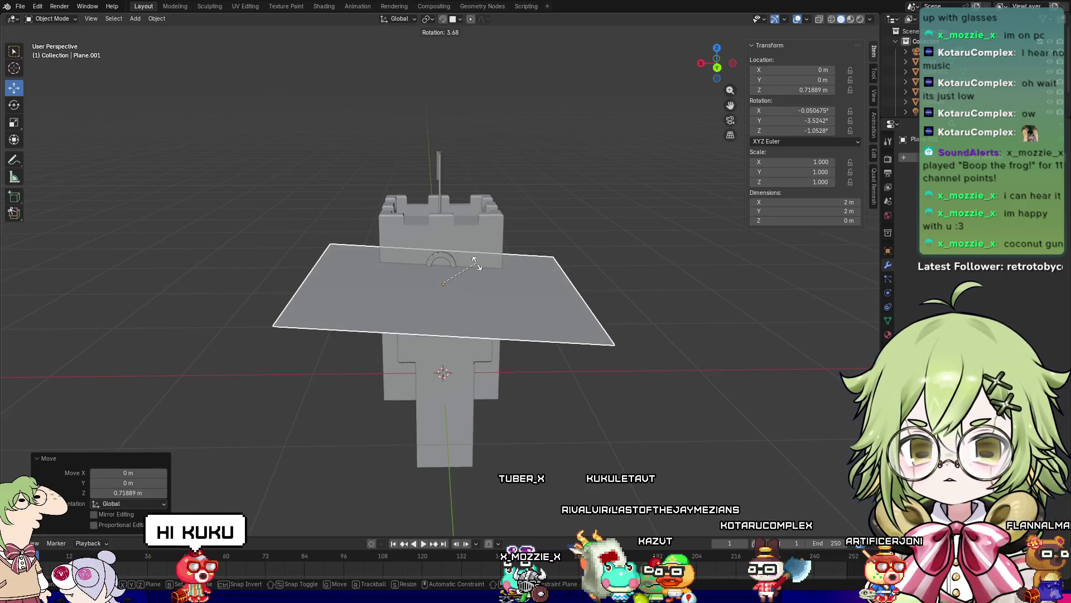
type("yx90")
key("Return")
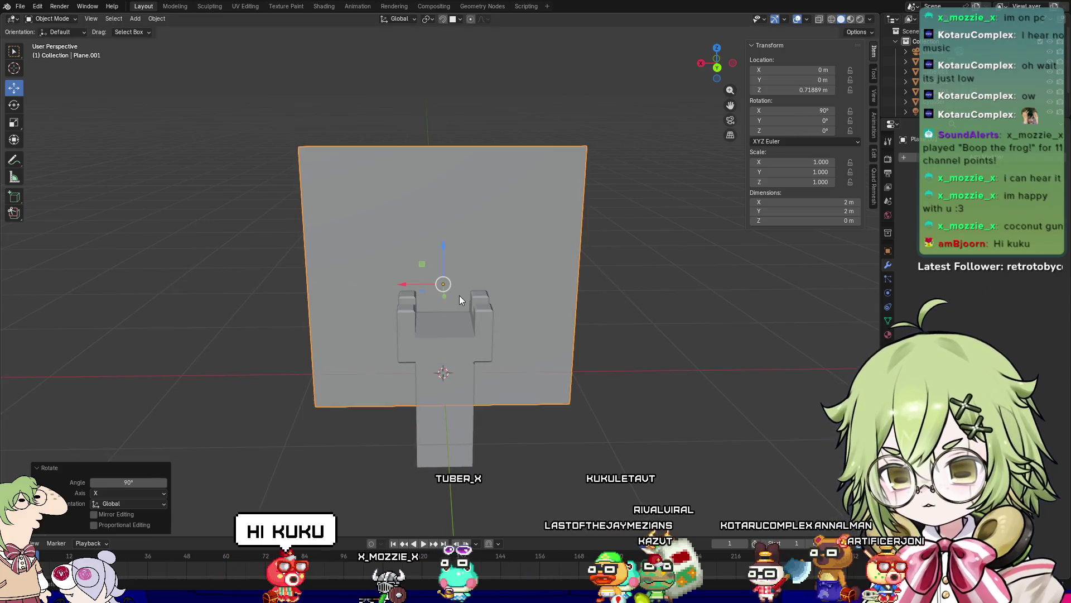
key("s")
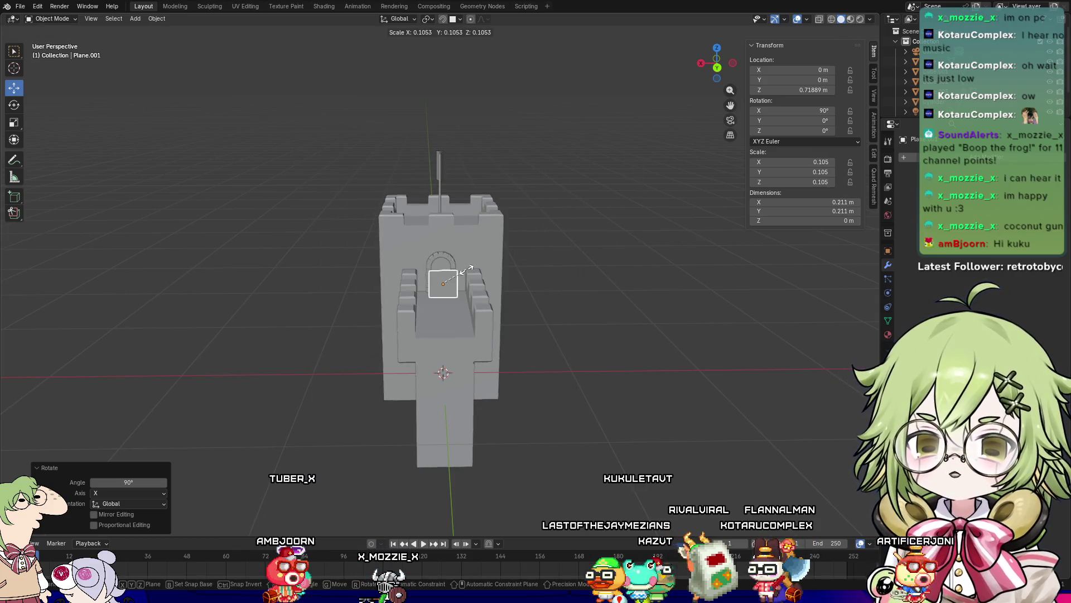
left_click(466, 269)
Step: Position the upright plane inside the doorway opening at about 0.599 m height
scroll(528, 295, "up", 7)
mouse_move(527, 295)
middle_mouse_down()
mouse_move(510, 324)
mouse_move(386, 351)
middle_mouse_up()
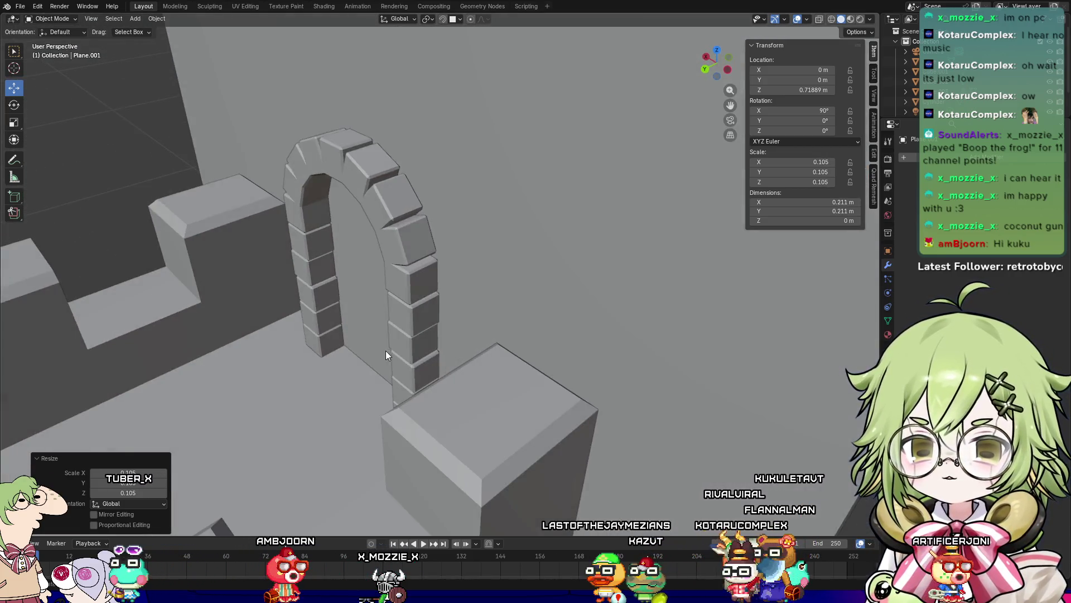
scroll(386, 350, "down", 6)
mouse_move(235, 348)
left_mouse_down()
mouse_move(371, 247)
mouse_move(396, 244)
mouse_move(389, 277)
left_mouse_up()
scroll(399, 355, "up", 4)
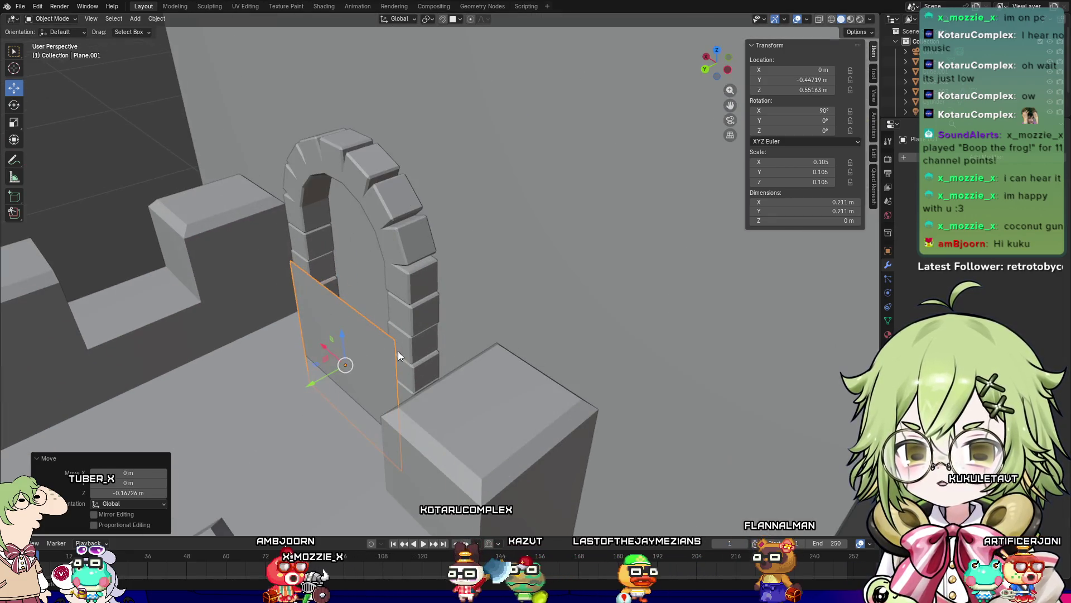
left_click_drag(312, 391, 332, 384)
mouse_move(357, 368)
middle_mouse_down()
mouse_move(476, 334)
mouse_move(480, 310)
middle_mouse_up()
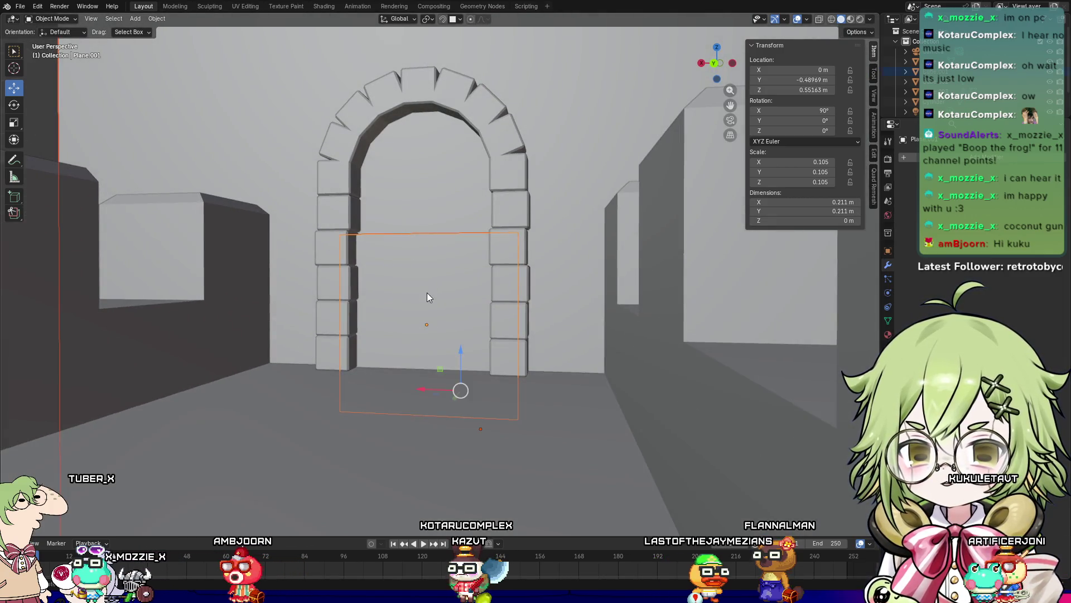
left_click_drag(426, 291, 431, 246)
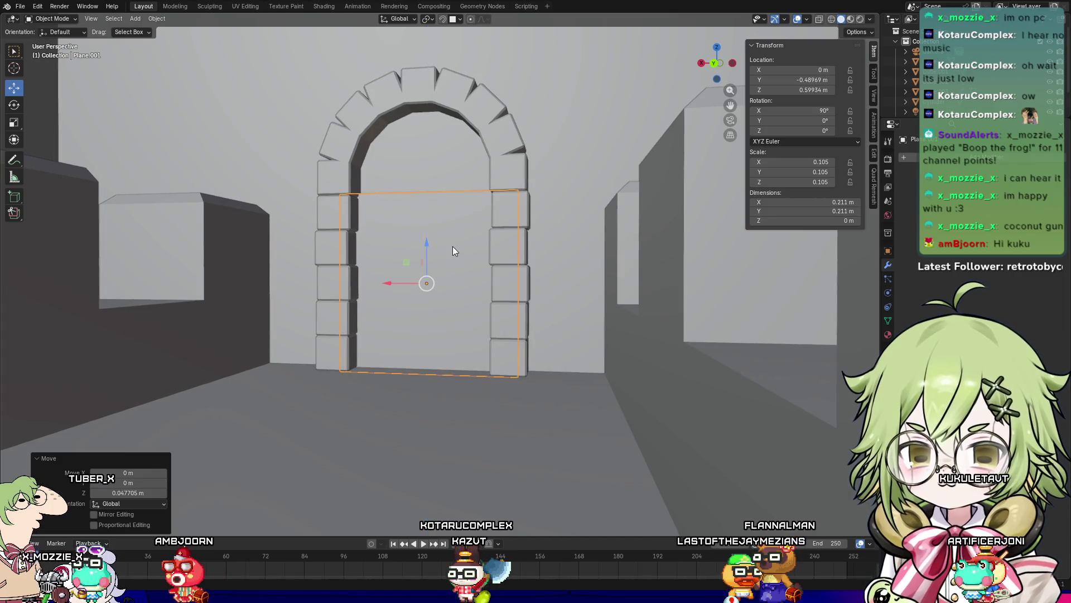
scroll(458, 246, "up", 2)
mouse_move(457, 246)
middle_mouse_down()
mouse_move(405, 312)
mouse_move(447, 323)
middle_mouse_up()
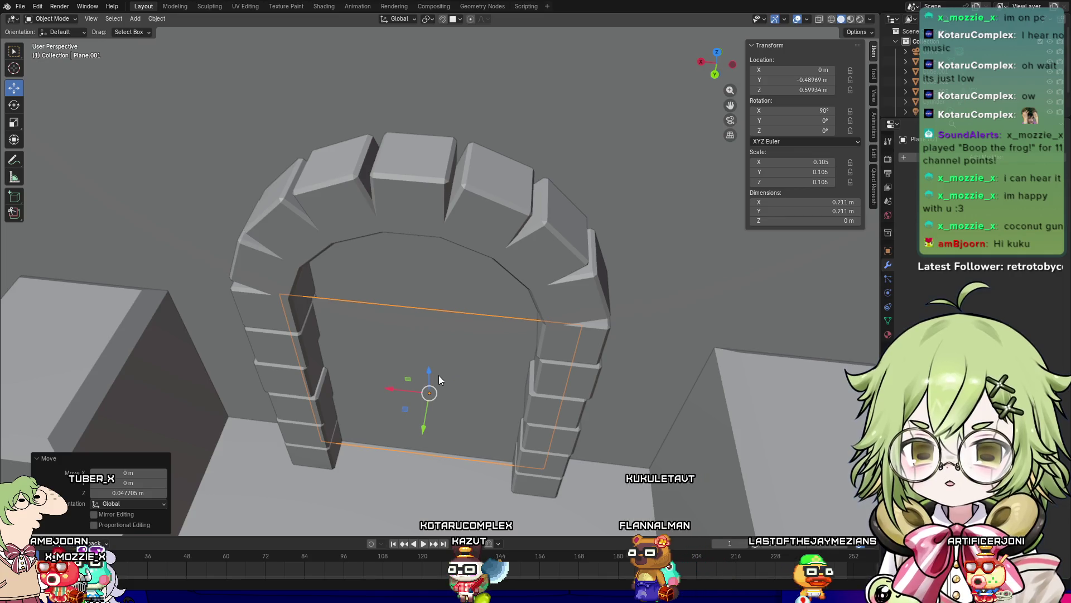
key("Tab")
left_click(408, 304)
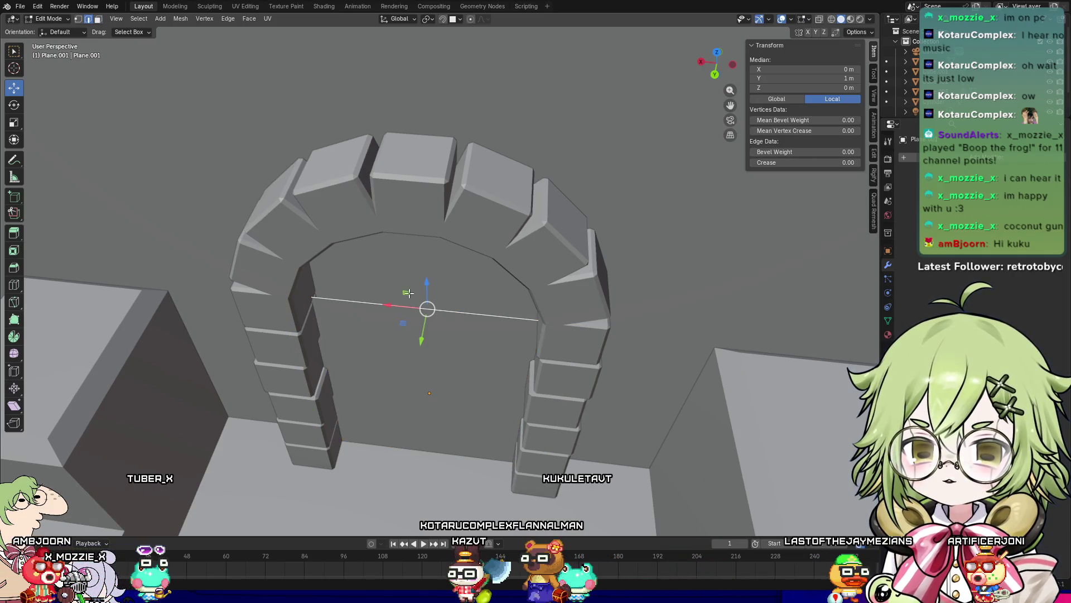
Step: Raise the plane's top edge to the arch top and subdivide it
mouse_move(426, 283)
left_mouse_down()
mouse_move(335, 167)
mouse_move(284, 165)
left_mouse_up()
key("1")
left_click(242, 165)
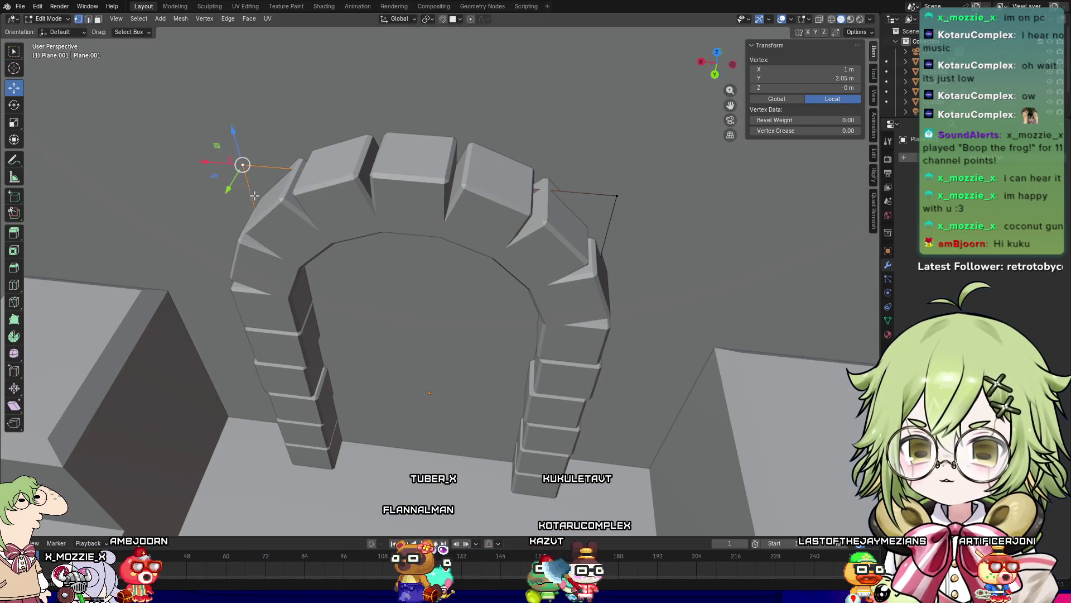
key("2")
left_click(290, 168)
right_click(283, 172)
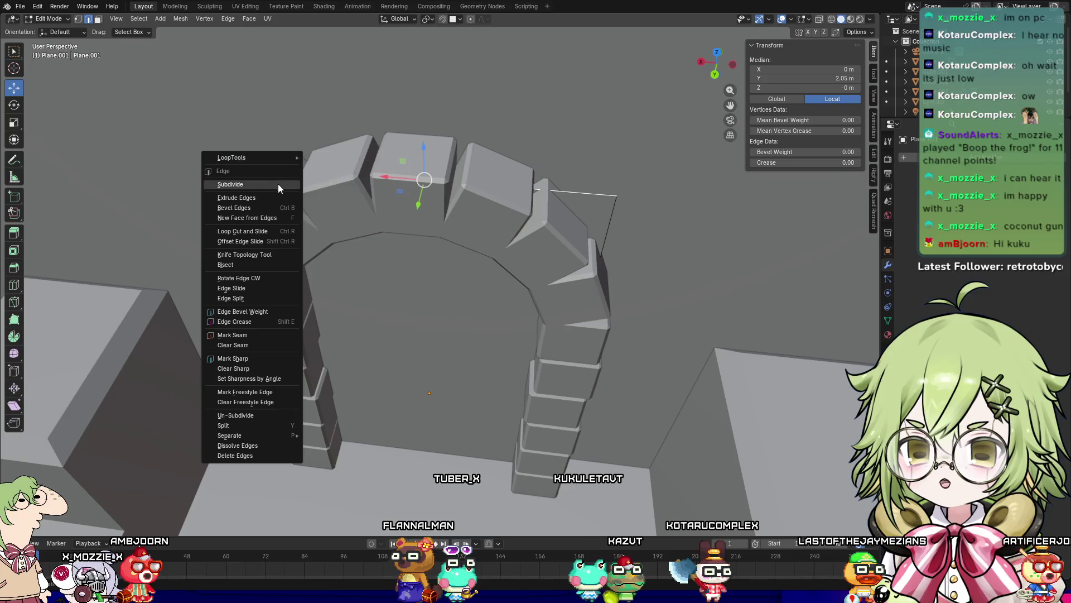
left_click(279, 183)
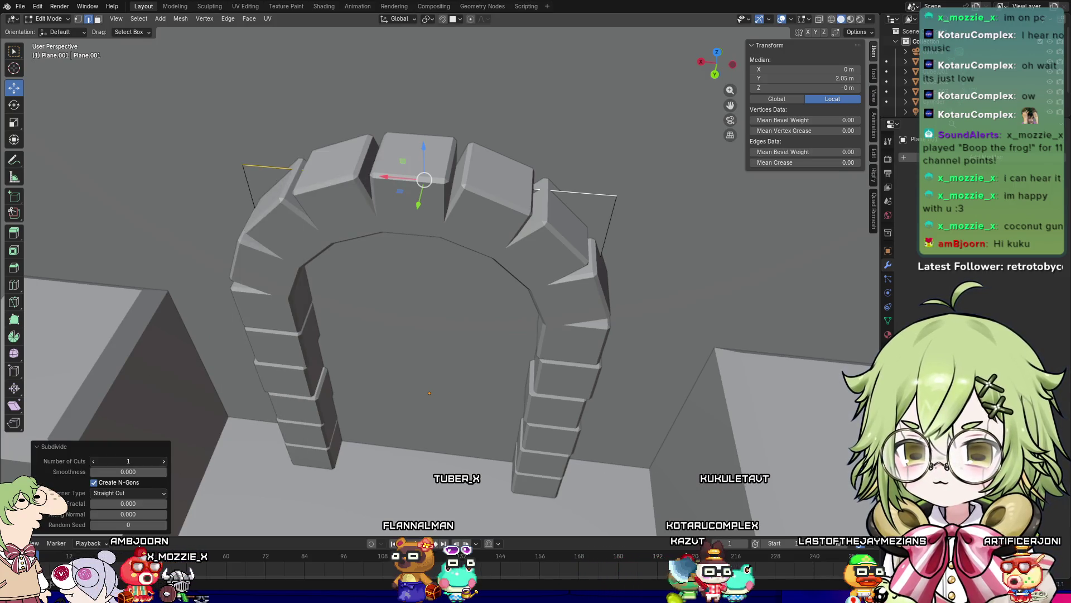
Step: Lower the top-left and top-right corner vertices onto the arch curve
key("1")
left_click(255, 162)
left_click_drag(232, 132, 233, 141)
scroll(391, 223, "up", 3)
middle_click_drag(558, 167, 592, 153)
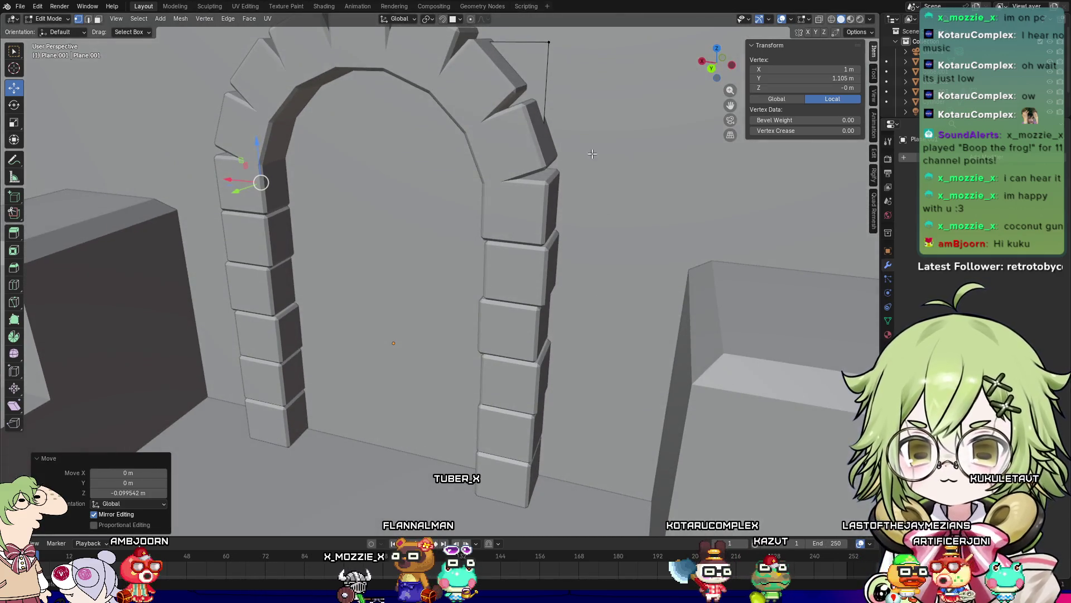
left_click(550, 41)
middle_click_drag(559, 62, 568, 103)
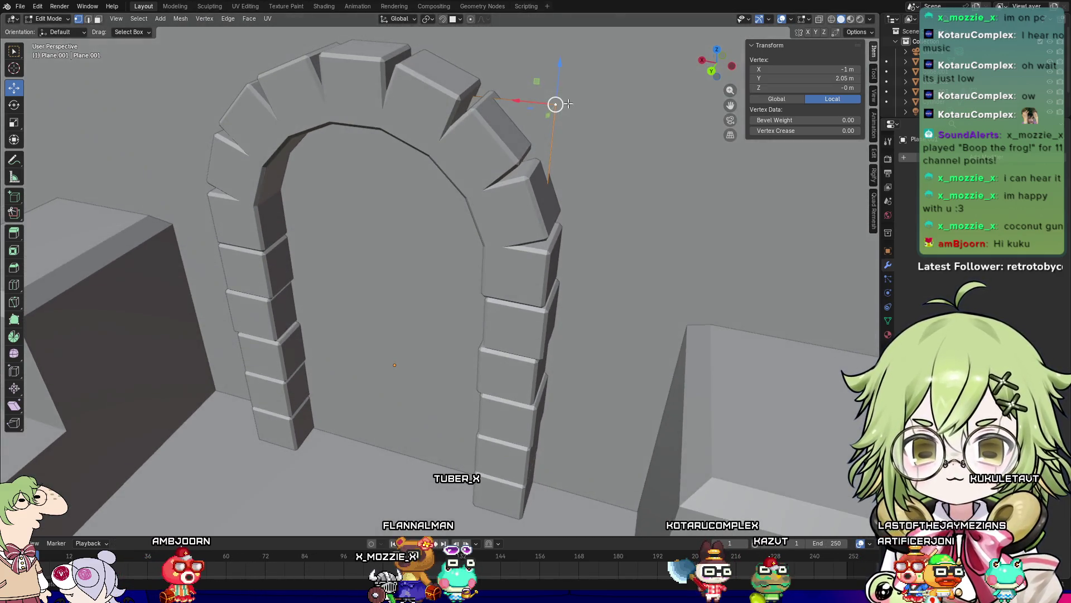
left_click_drag(561, 63, 547, 146)
left_click_drag(549, 209, 548, 212)
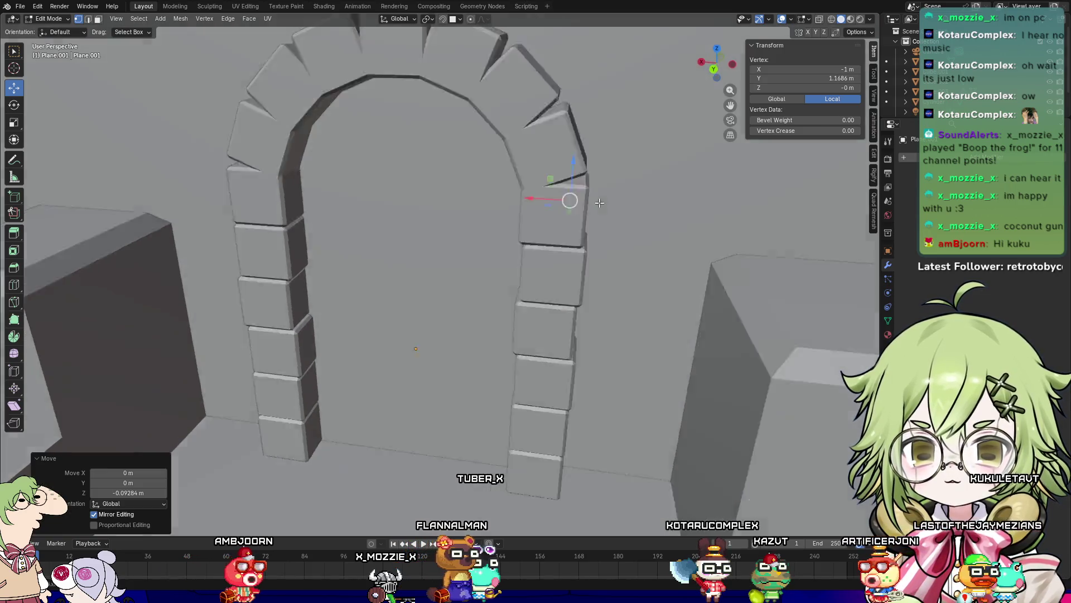
middle_click_drag(548, 212, 466, 239)
Step: Hide the stone arch and reselect the doorway plane to see it clearly
key("Tab")
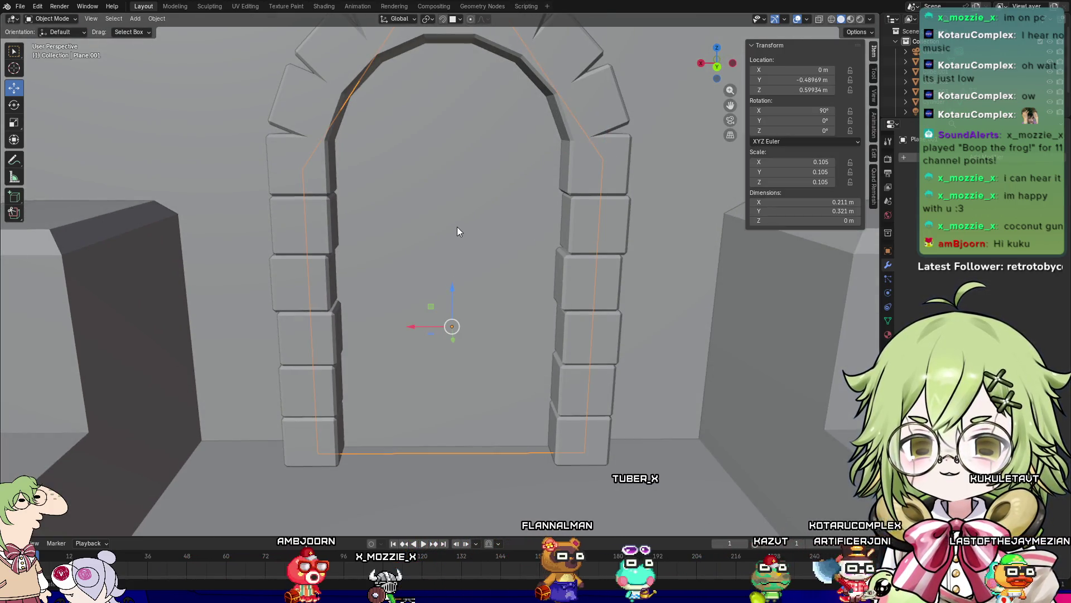
middle_click_drag(457, 192, 449, 209)
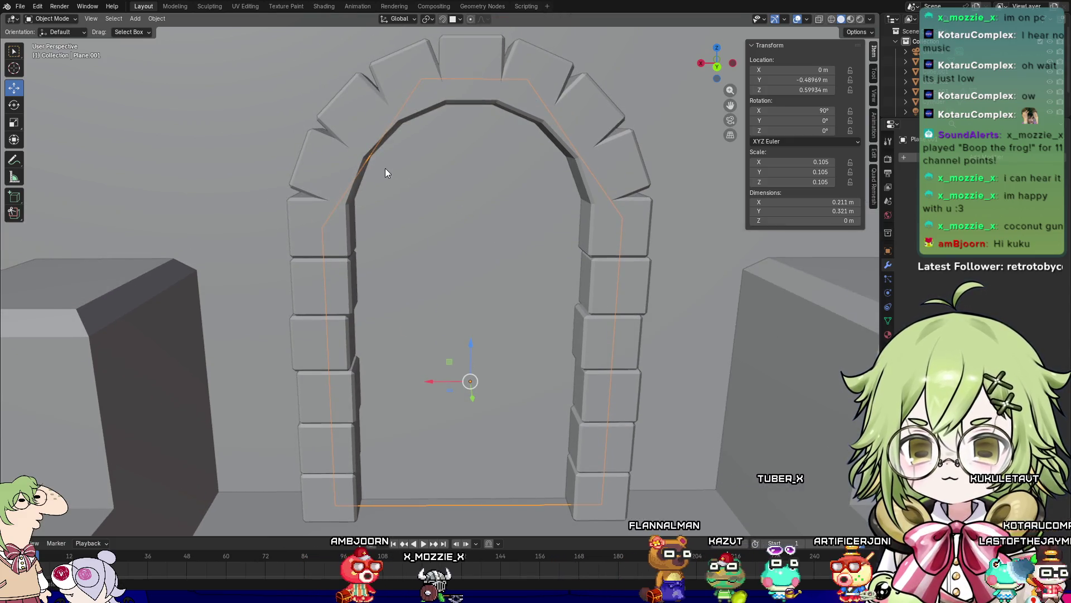
key("Tab")
left_click(370, 154)
middle_click_drag(379, 157, 417, 193)
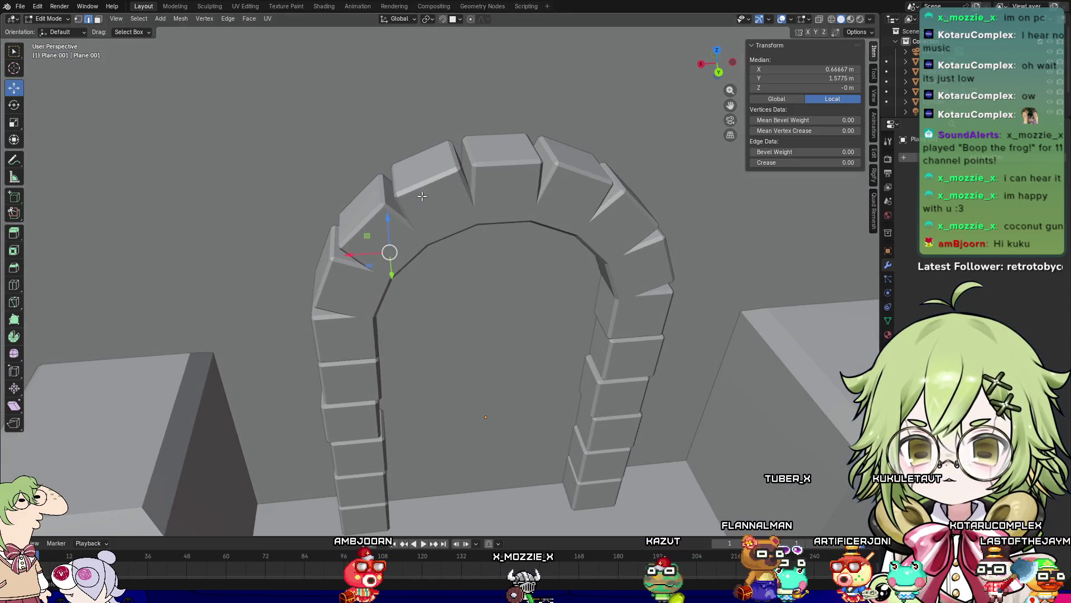
key("Tab")
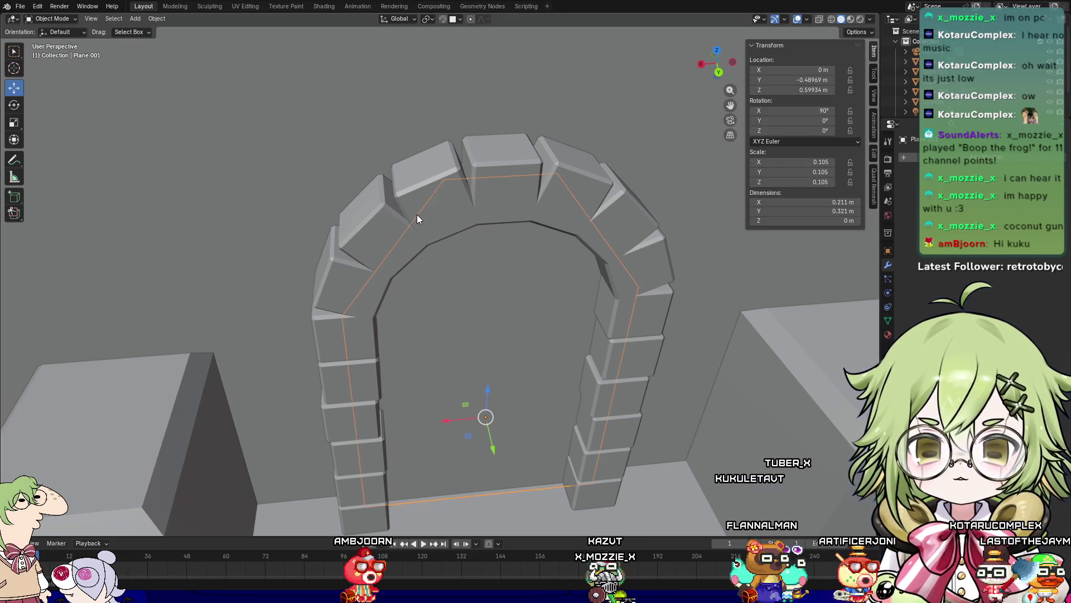
left_click(412, 208)
key("h")
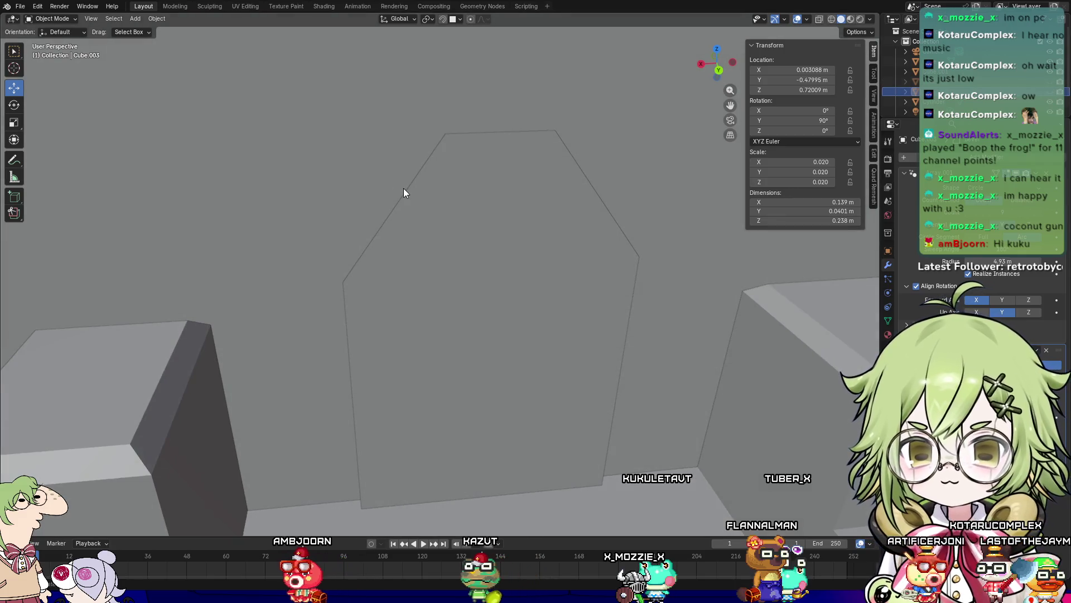
left_click(405, 195)
Step: Subdivide the plane's left and right diagonal edges
key("Tab")
left_click(407, 204)
right_click(405, 204)
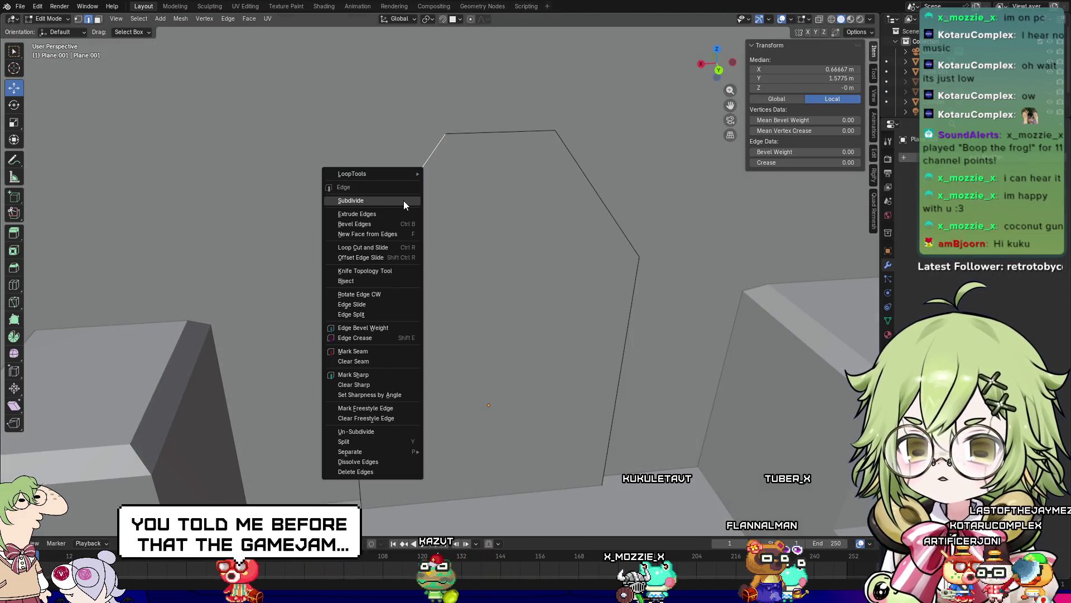
left_click(403, 200)
left_click(602, 199)
right_click(605, 200)
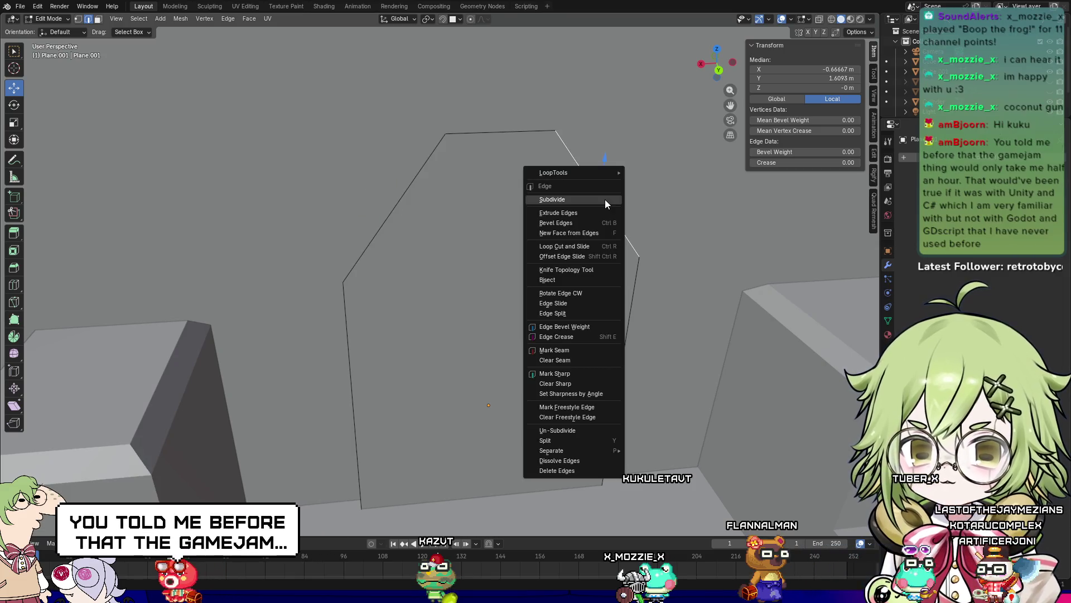
left_click(605, 199)
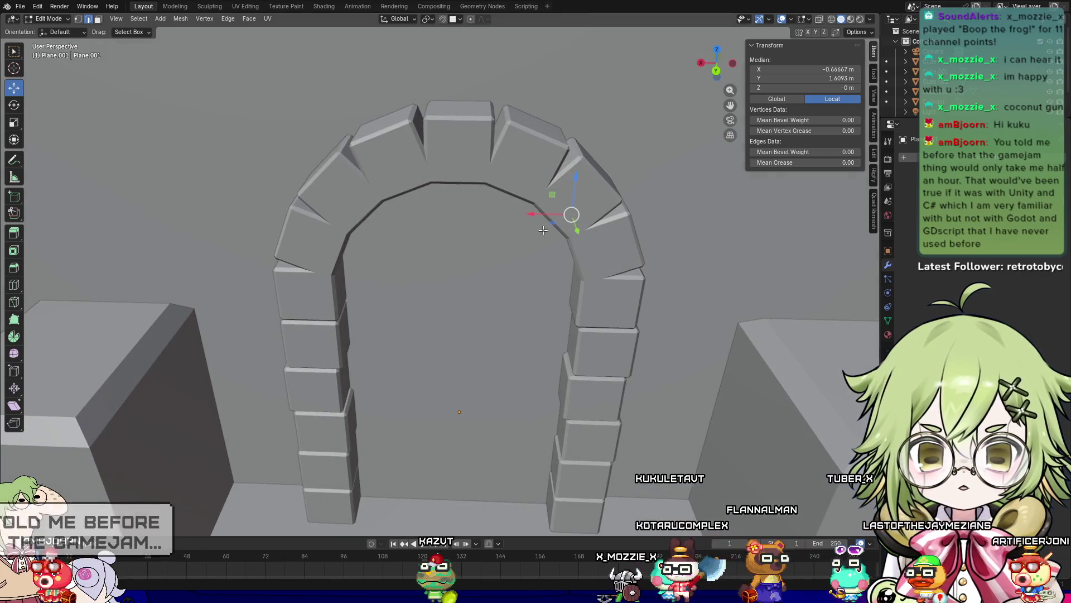
Step: Slide the new diagonal vertices outward along X to match the arch's inner curve
key("g")
key("x")
left_click(535, 220)
mouse_move(536, 240)
middle_mouse_down()
mouse_move(535, 221)
mouse_move(389, 185)
middle_mouse_up()
mouse_move(357, 192)
left_mouse_down()
mouse_move(365, 196)
mouse_move(312, 180)
left_mouse_up()
mouse_move(391, 234)
middle_mouse_down()
mouse_move(562, 287)
mouse_move(669, 244)
middle_mouse_up()
key("Tab")
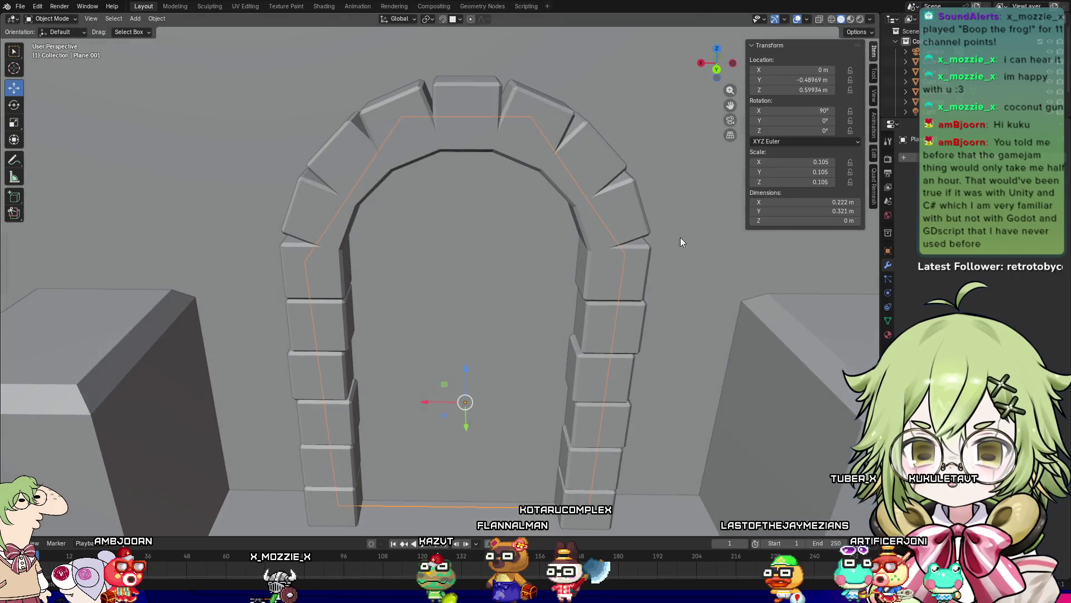
Step: Give the doorway plane a new material with a black base colour
left_click(888, 335)
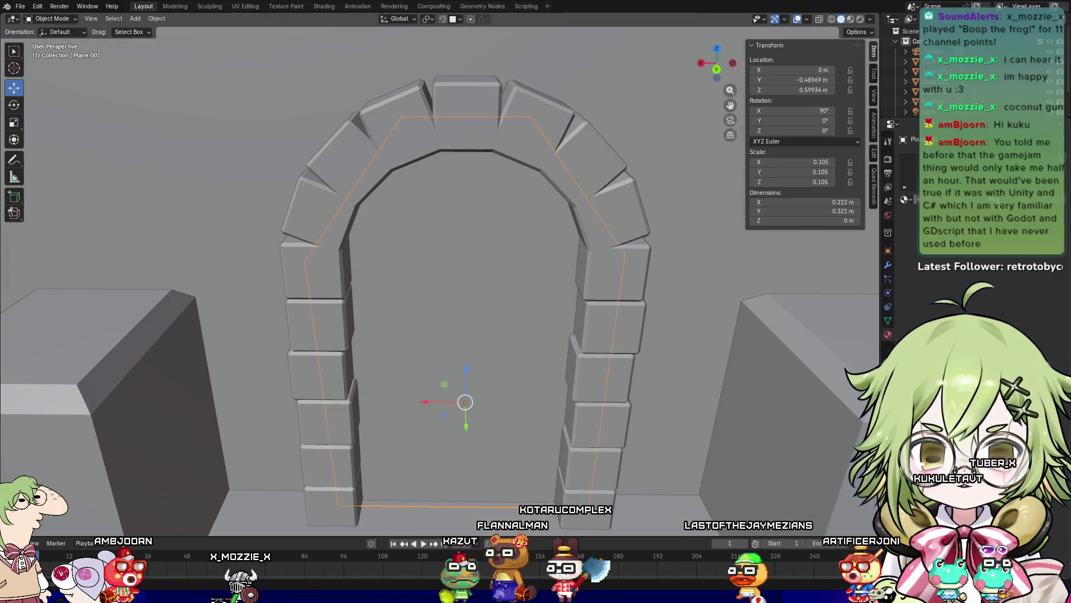
left_click(982, 199)
left_click(983, 262)
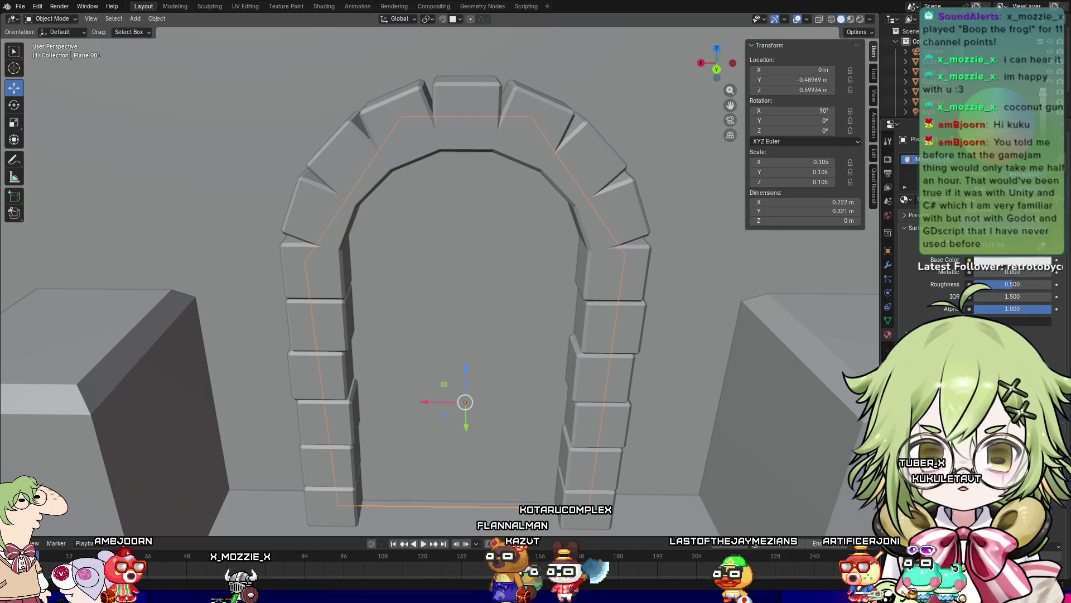
left_click_drag(1046, 139, 1047, 161)
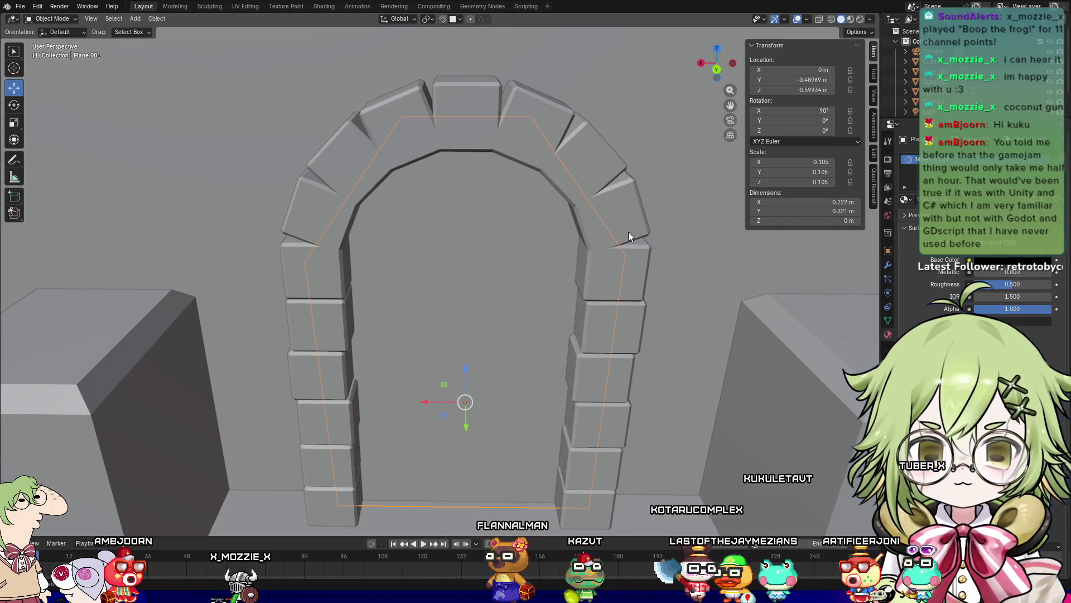
Step: Create a new material for the stone arch with roughness 1.0
left_click(397, 112)
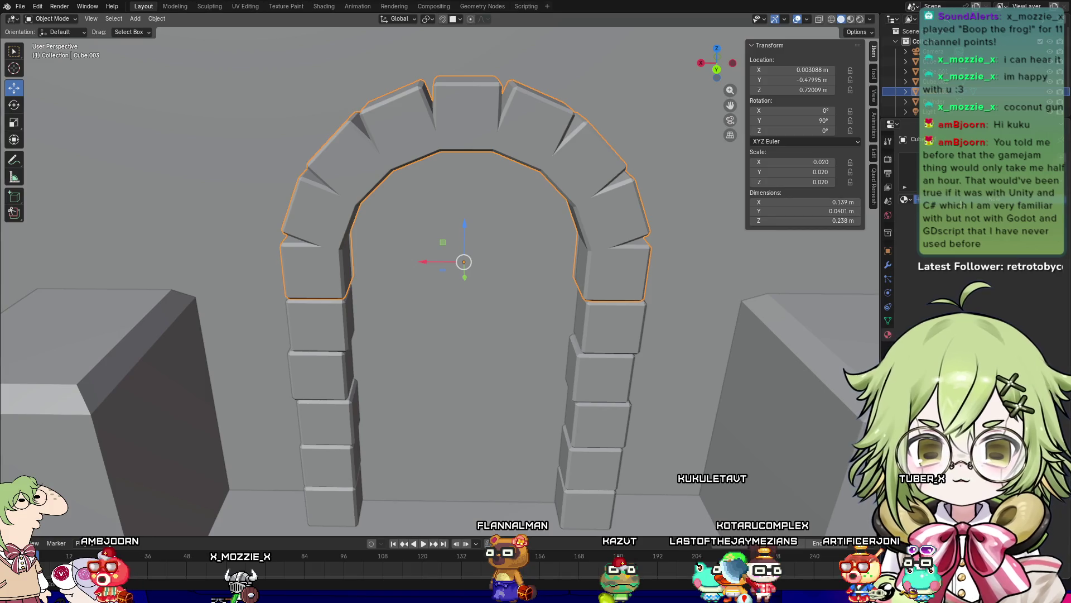
left_click(993, 198)
left_click(1010, 260)
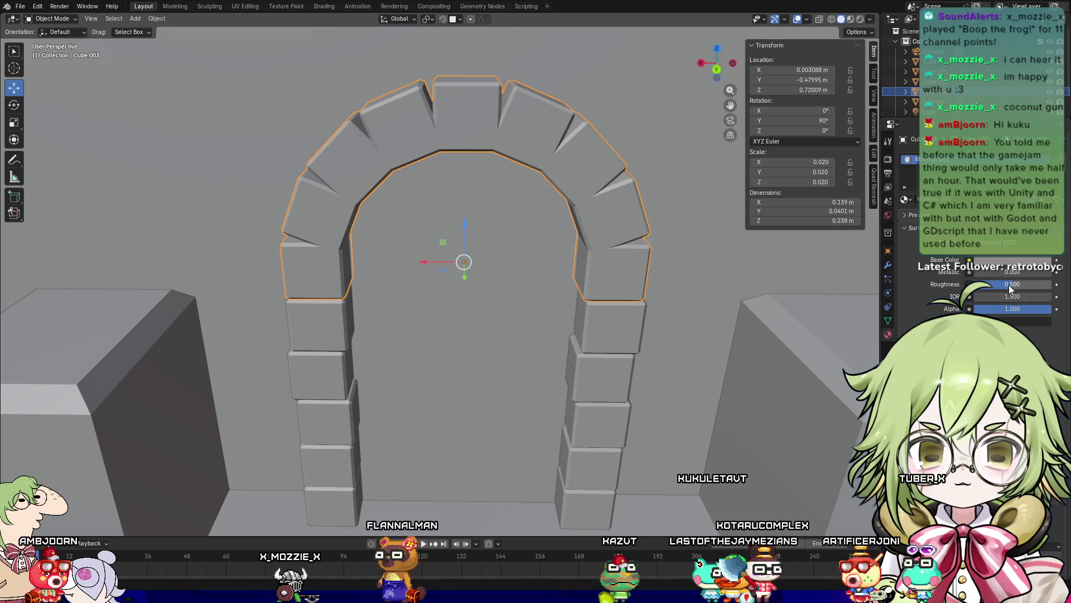
left_click_drag(1009, 284, 1055, 284)
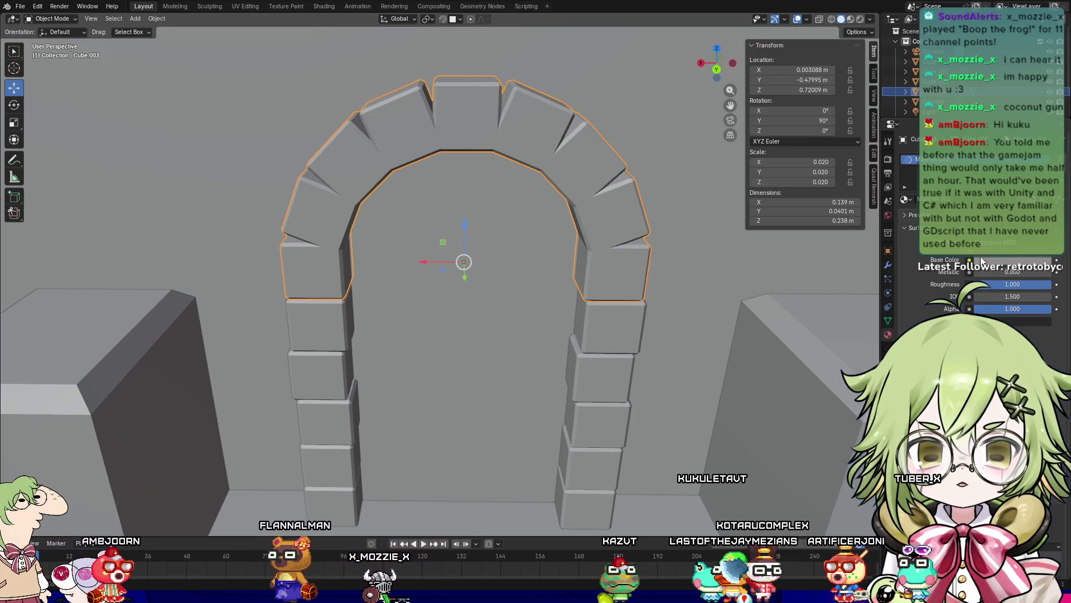
scroll(766, 260, "up", 1)
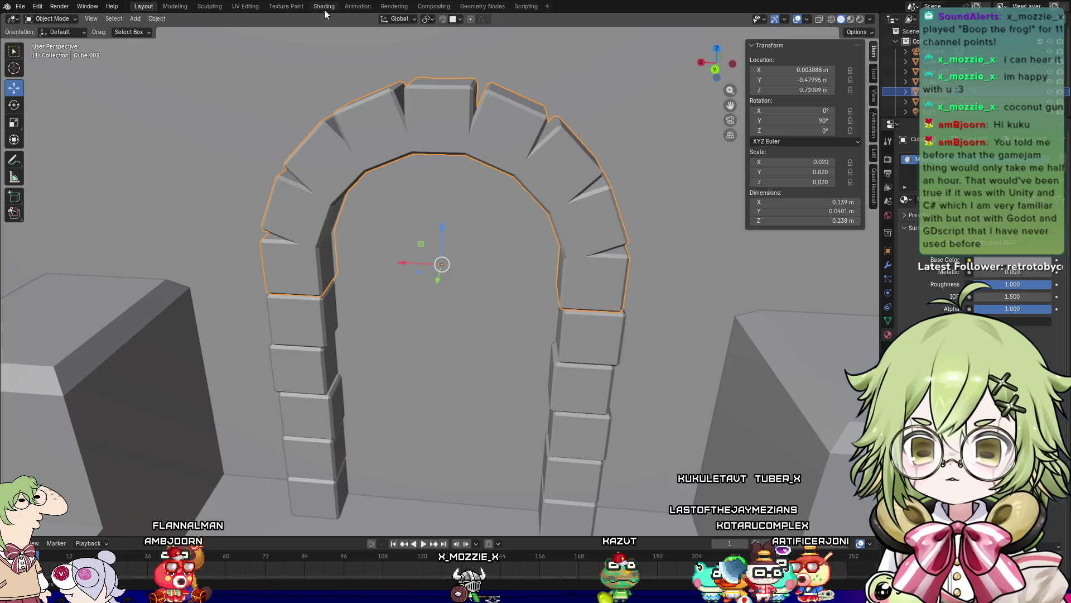
Step: Switch to the Shading workspace, zoom onto the arch and enlarge the 3D view
left_click(323, 6)
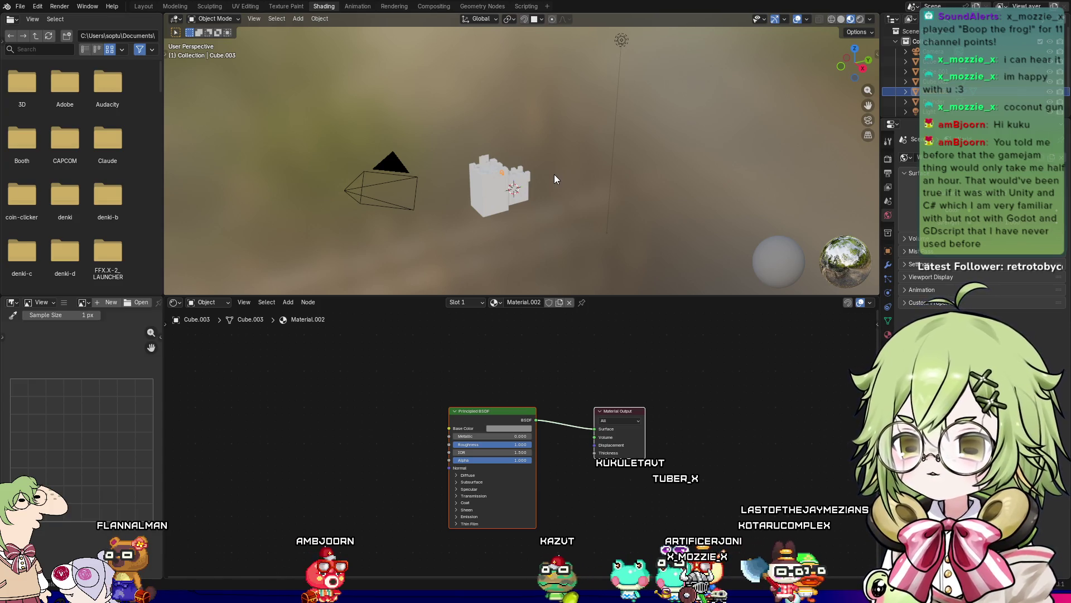
mouse_move(564, 220)
middle_mouse_down()
mouse_move(581, 229)
mouse_move(464, 206)
mouse_move(617, 99)
mouse_move(527, 166)
mouse_move(525, 214)
middle_mouse_up()
scroll(577, 216, "up", 5)
scroll(473, 192, "up", 3)
scroll(524, 214, "up", 2)
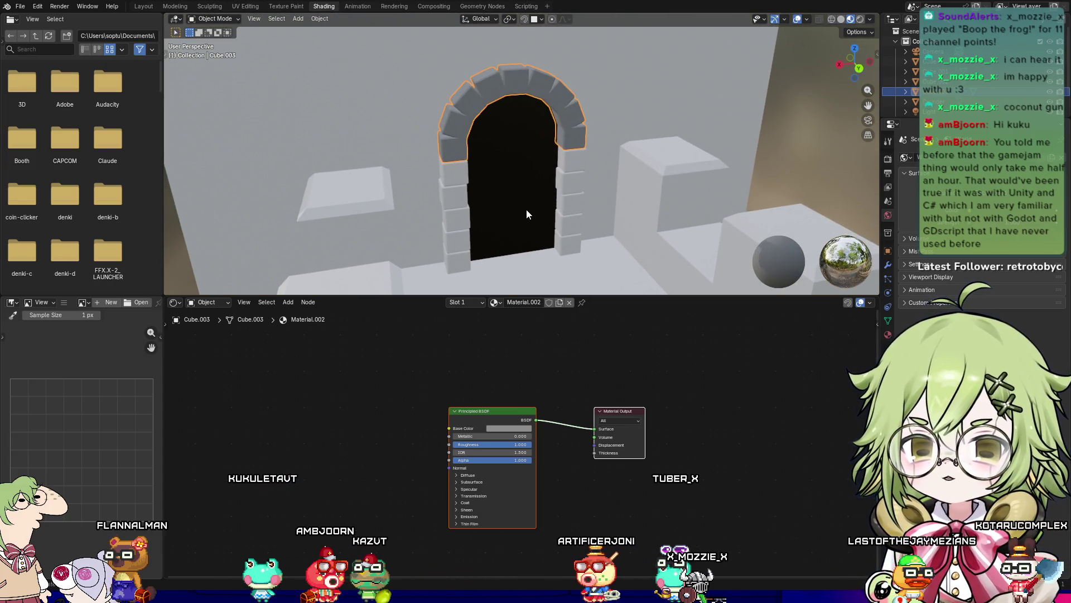
scroll(529, 191, "up", 3)
scroll(529, 193, "up", 2)
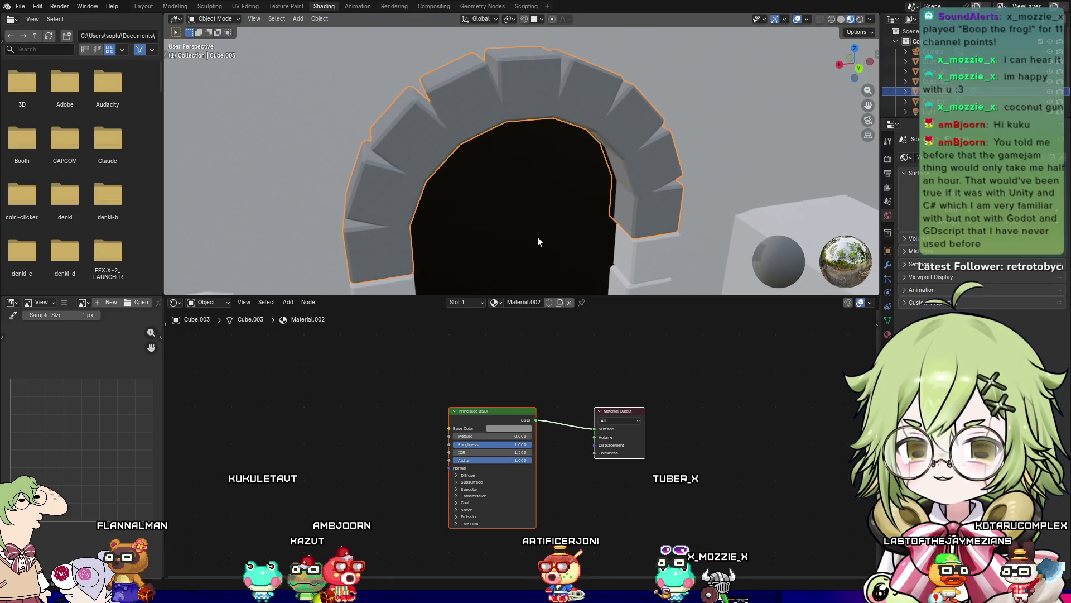
mouse_move(611, 294)
left_mouse_down()
mouse_move(611, 443)
mouse_move(608, 413)
left_mouse_up()
Step: Frame the doorway head-on with the pillar bases visible and select the side pillars
middle_click_drag(599, 246, 580, 250)
scroll(567, 270, "down", 2)
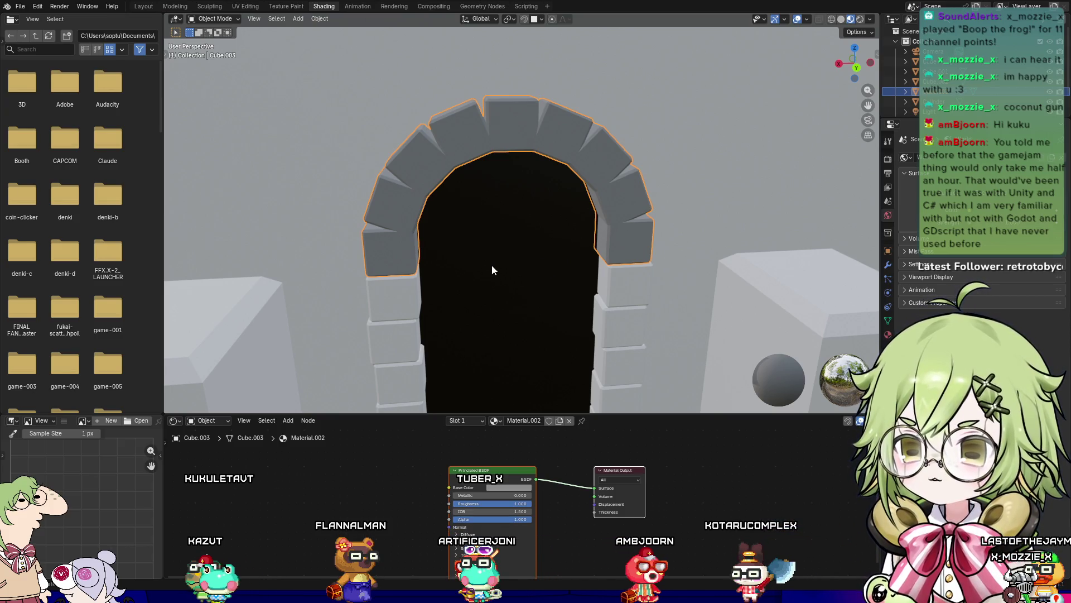
mouse_move(496, 303)
middle_mouse_down("shift")
mouse_move(520, 193)
mouse_move(497, 223)
mouse_move(446, 219)
middle_mouse_up("shift")
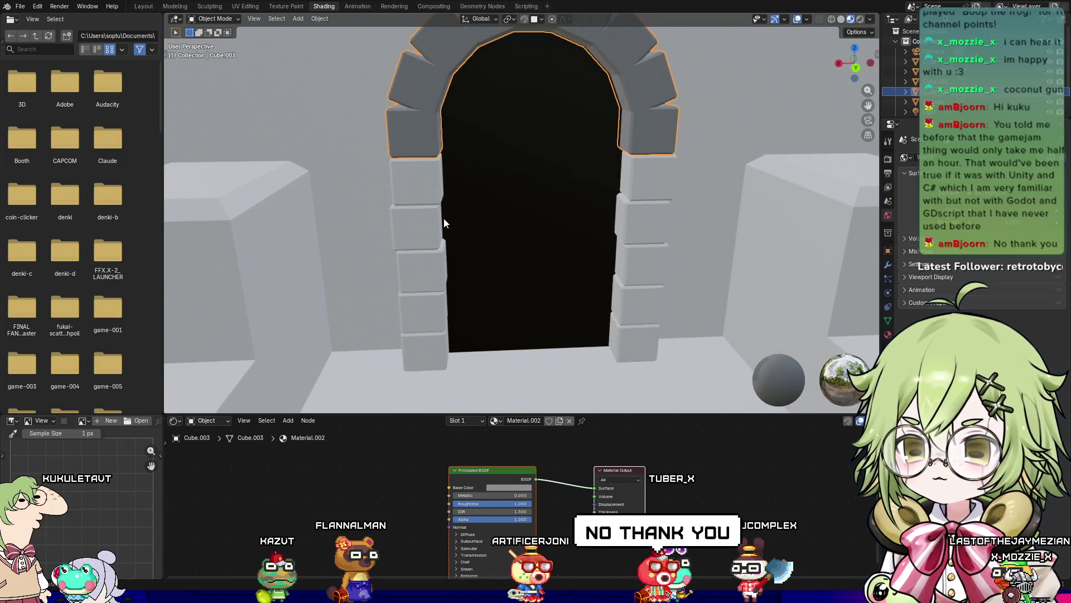
left_click(426, 212)
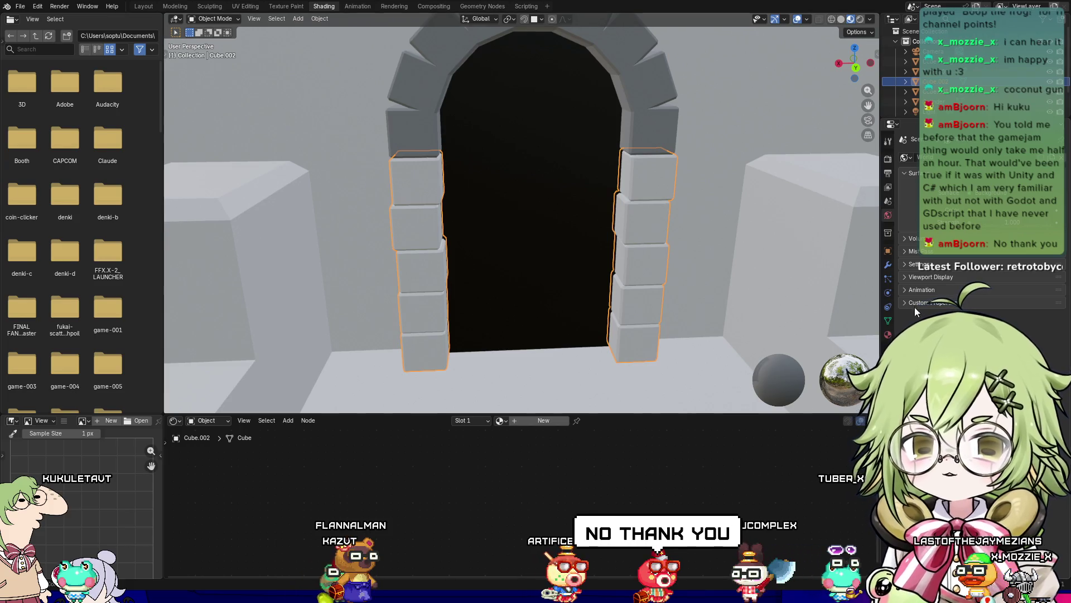
left_click(887, 334)
Step: Assign the existing Material.002 to the door pillars
left_click(904, 200)
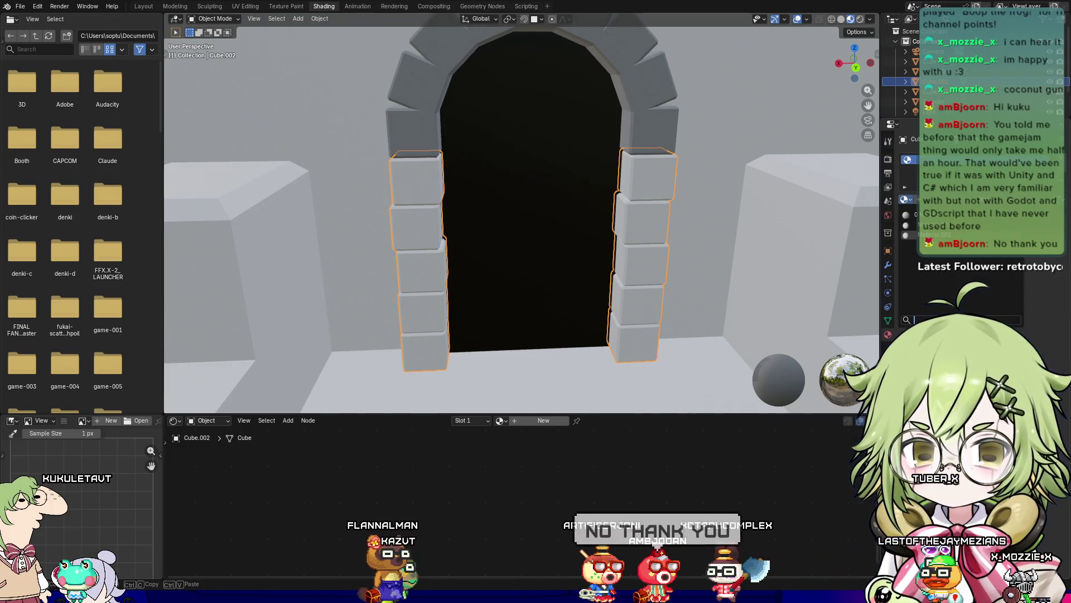
key("Return")
middle_click_drag(711, 262, 677, 265)
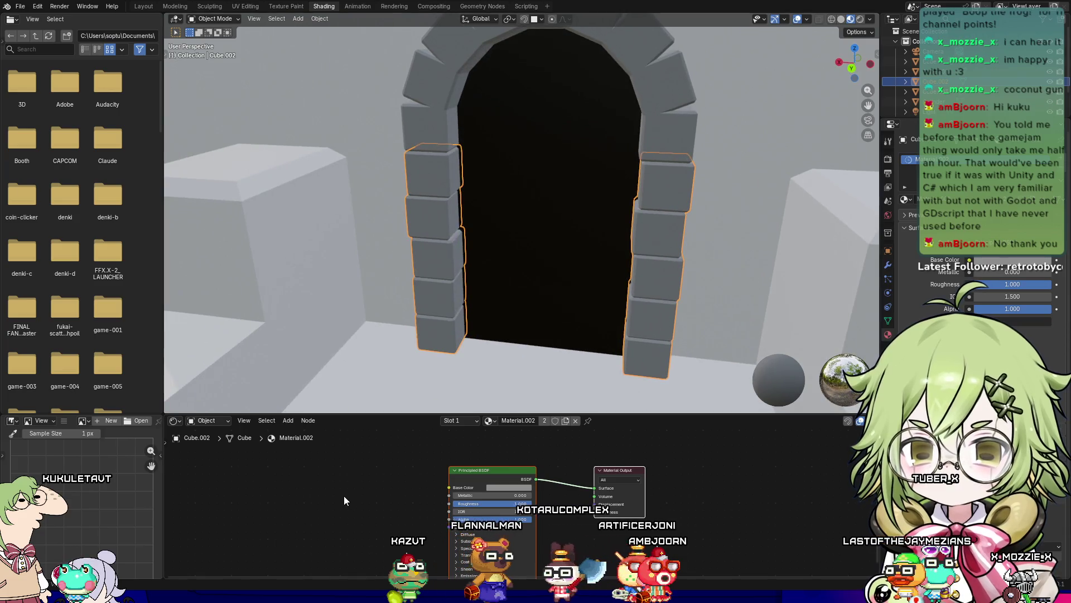
left_click_drag(377, 413, 376, 334)
scroll(424, 427, "up", 2)
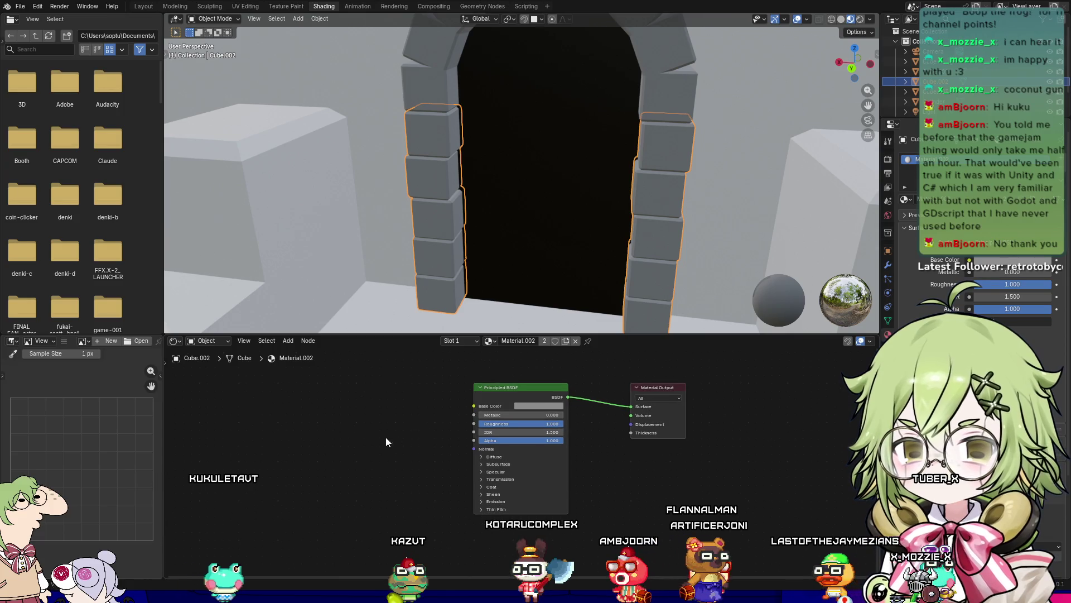
Step: Add a Noise Texture node to the stone material and wire it toward the shader's Normal
key("shift+a")
mouse_move(329, 497)
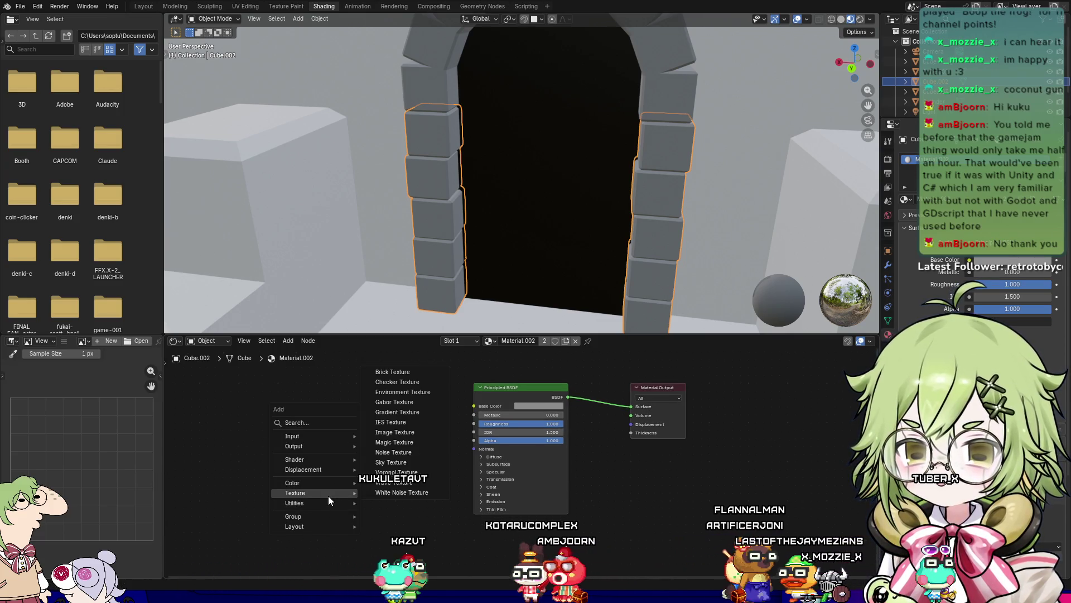
left_click(402, 449)
left_click(401, 416)
scroll(402, 416, "up", 1)
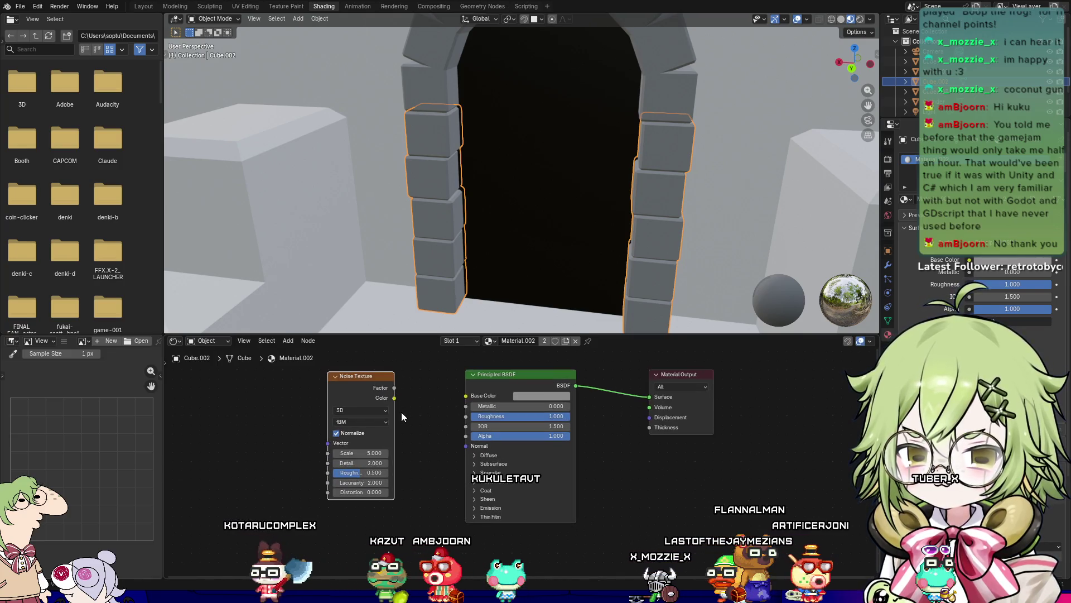
left_click_drag(394, 387, 460, 448)
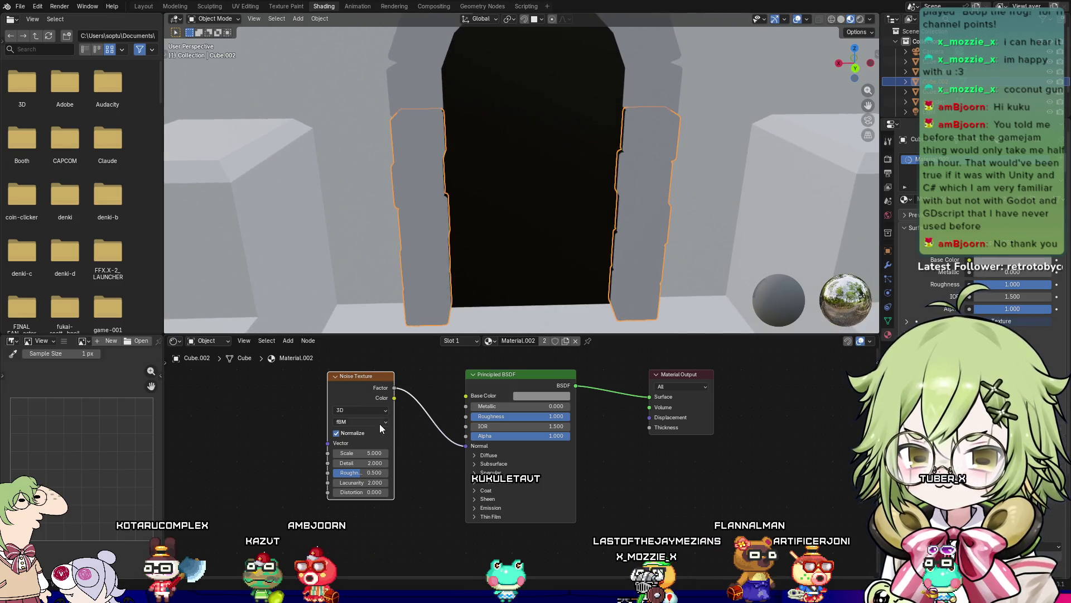
left_click_drag(362, 453, 380, 452)
Step: Raise the noise Scale to about 16.5, set a mid-grey base colour, and link noise Color to Normal
scroll(664, 146, "up", 3)
scroll(664, 146, "down", 4)
scroll(533, 196, "up", 5)
mouse_move(532, 197)
middle_mouse_down()
mouse_move(624, 124)
mouse_move(694, 158)
middle_mouse_up()
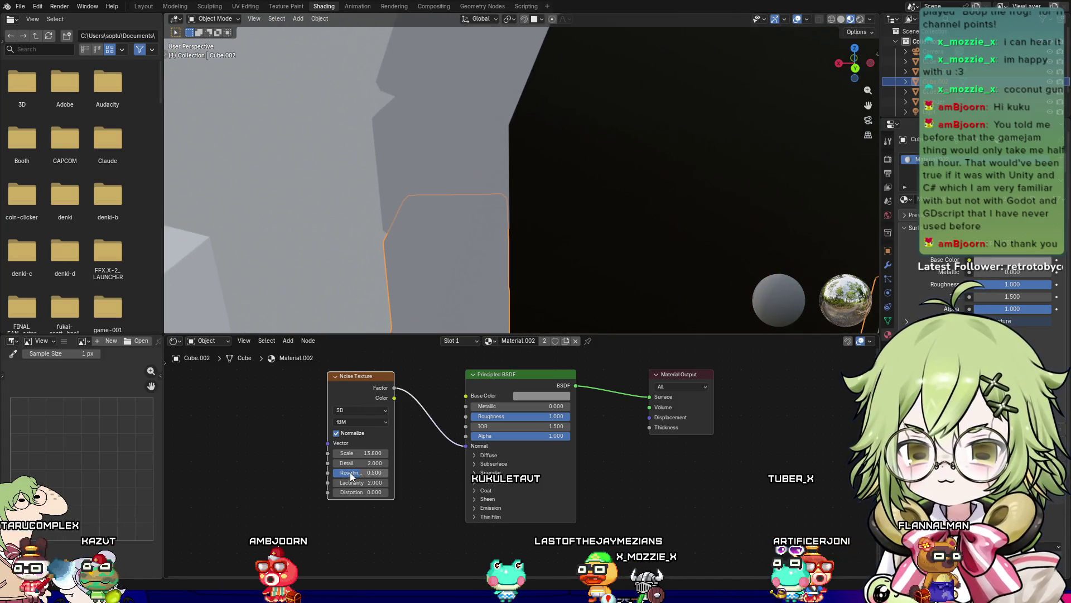
left_click_drag(363, 453, 390, 452)
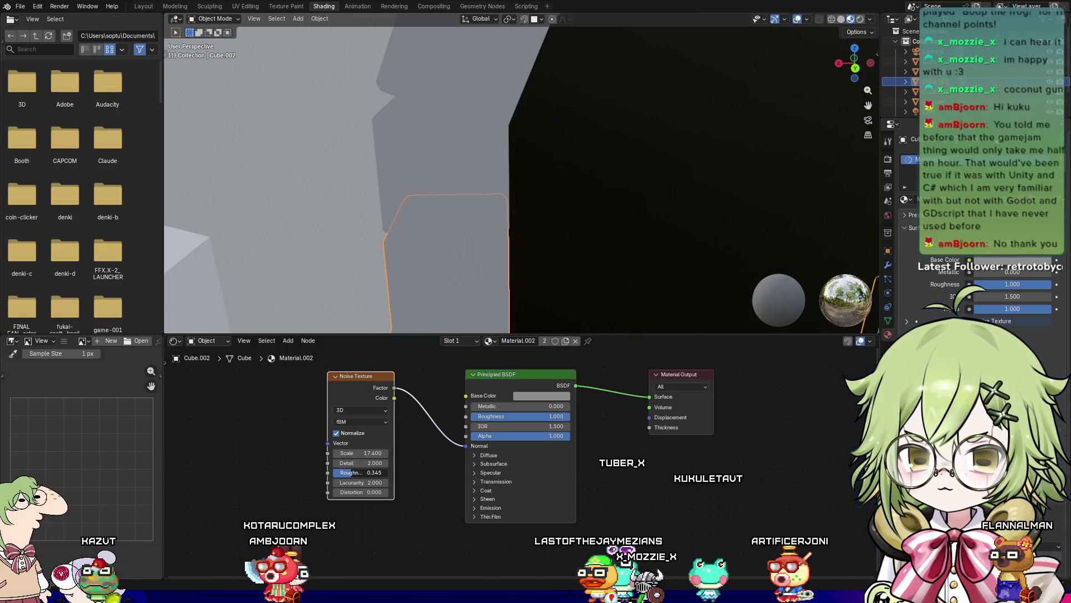
left_click(530, 395)
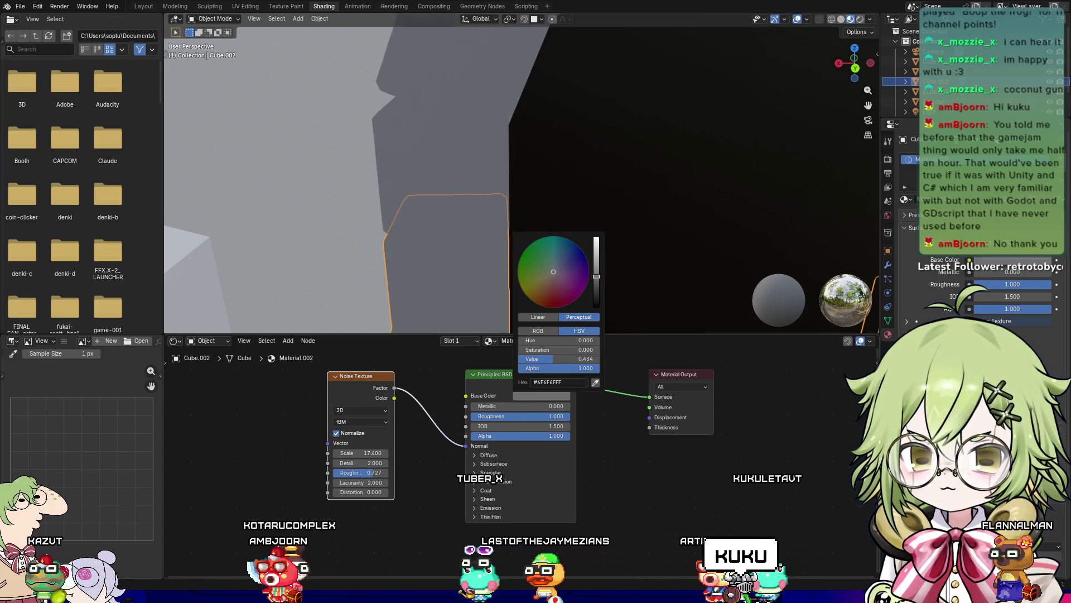
left_click_drag(600, 270, 596, 265)
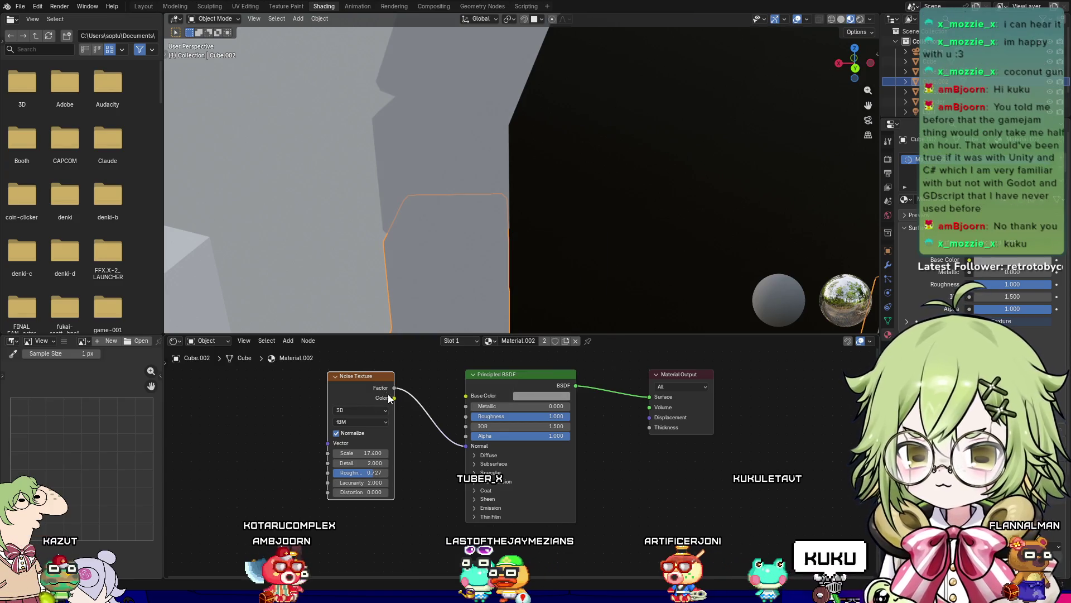
left_click_drag(451, 439, 459, 444)
mouse_move(451, 294)
middle_mouse_down()
mouse_move(491, 233)
mouse_move(478, 304)
mouse_move(483, 32)
middle_mouse_up()
Step: Set the noise Scale to 29.3 and raise Lacunarity to 6.0
left_click_drag(335, 453, 304, 452)
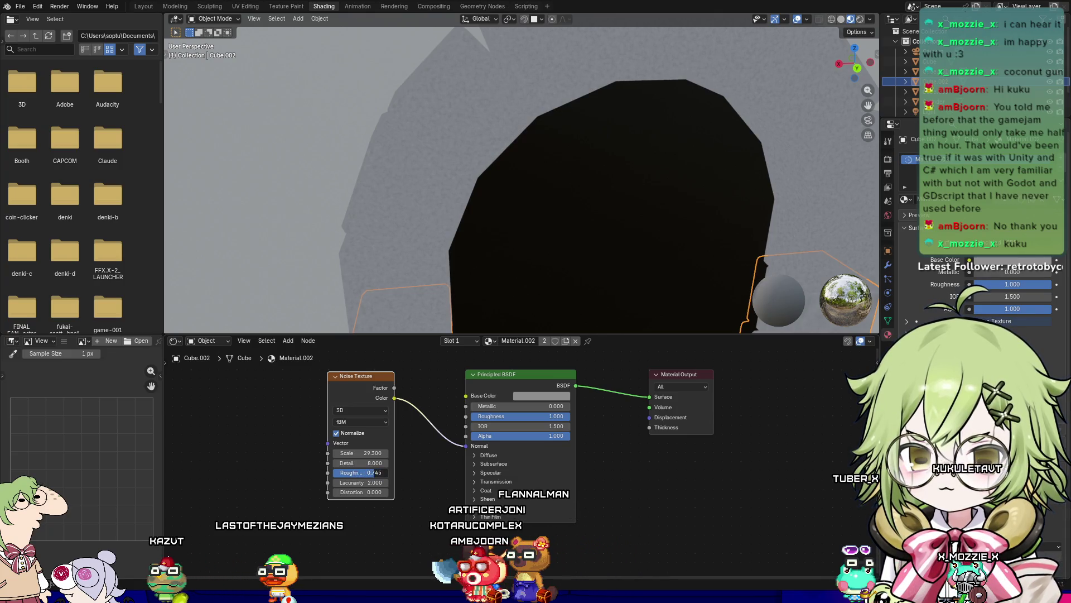
mouse_move(360, 482)
left_mouse_down()
mouse_move(390, 482)
mouse_move(366, 491)
mouse_move(382, 491)
left_mouse_up()
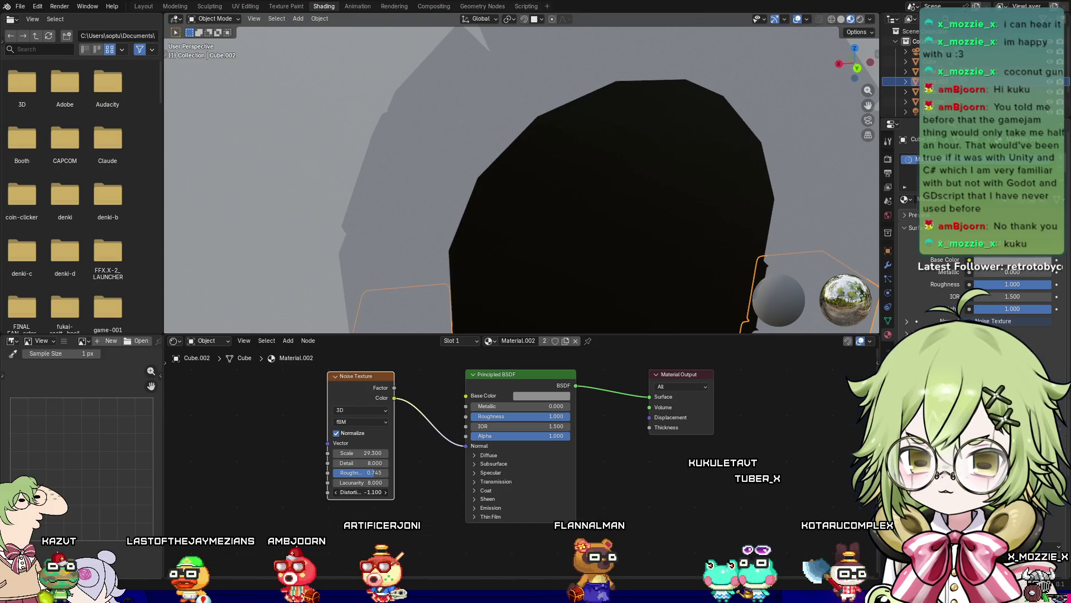
scroll(376, 152, "down", 8)
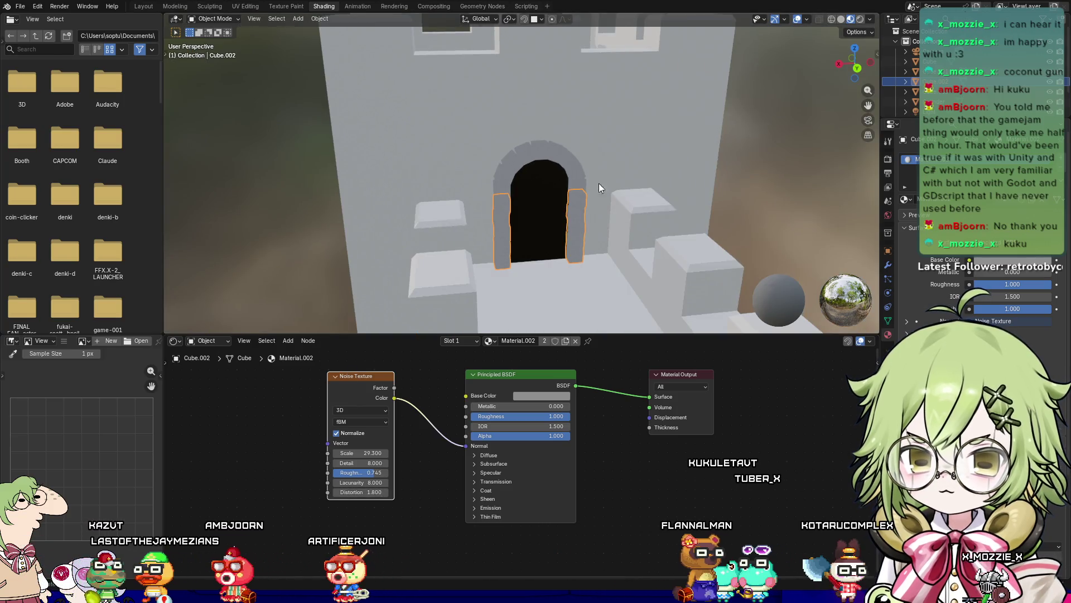
scroll(666, 139, "up", 2)
left_click(623, 126)
Step: Assign Material.002 stone to the tower and the front battlements
scroll(625, 131, "down", 5)
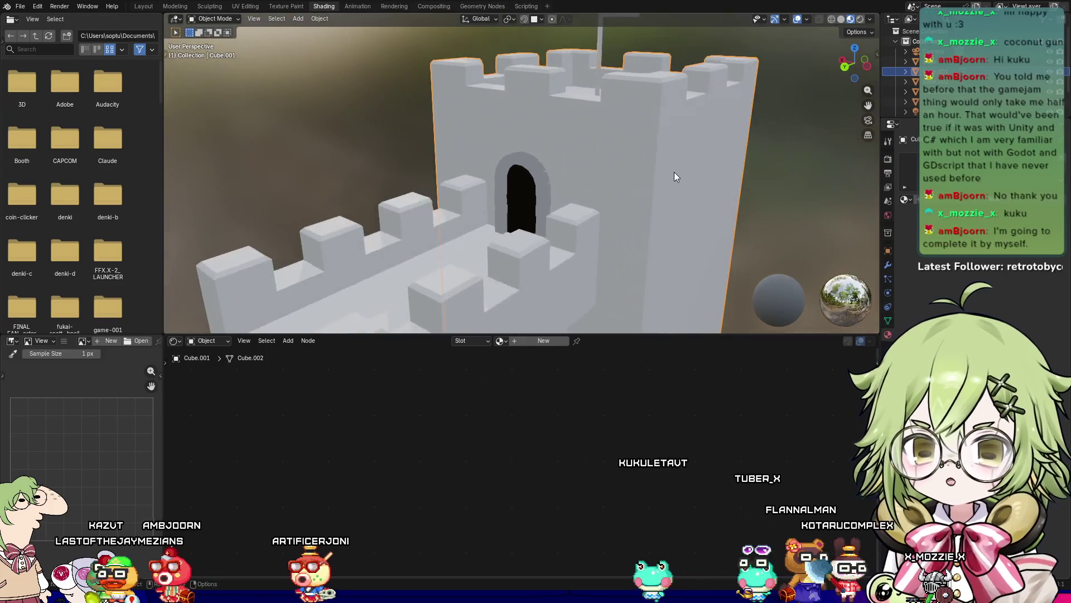
left_click(902, 203)
left_click(917, 240)
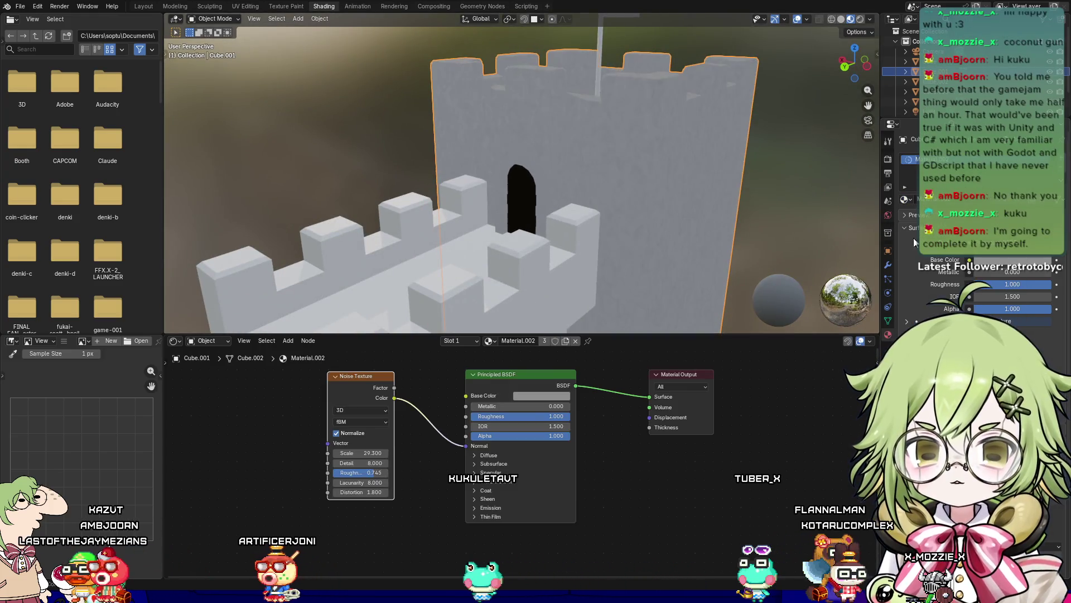
left_click(632, 241)
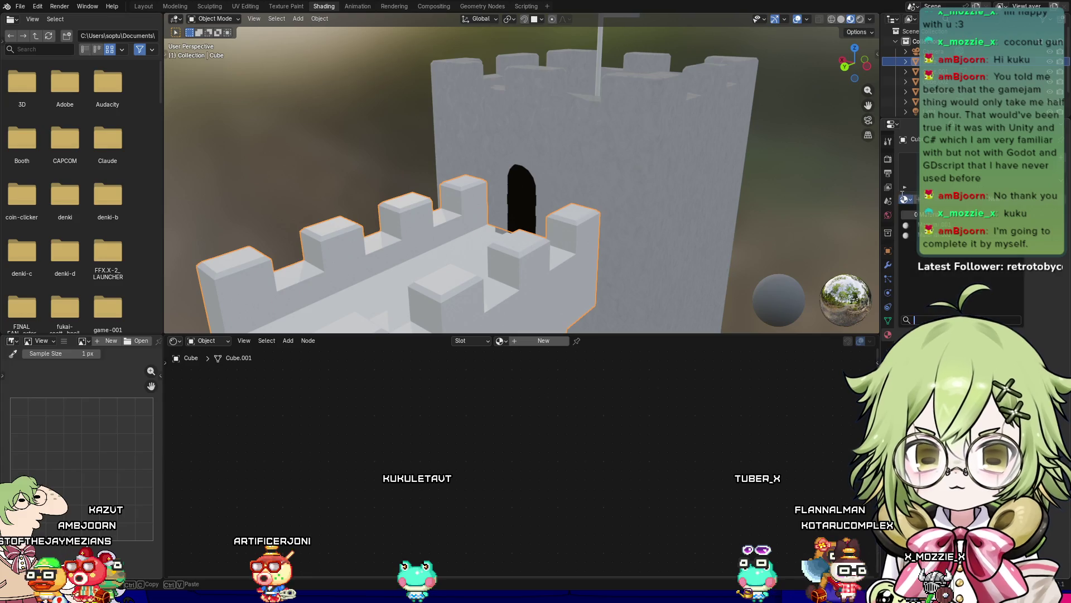
left_click(914, 234)
scroll(725, 235, "down", 3)
Step: Preview the castle in Rendered shading, inspecting the doorway and battlements
mouse_move(737, 219)
middle_mouse_down()
mouse_move(672, 220)
mouse_move(845, 40)
middle_mouse_up()
left_click(860, 19)
middle_click_drag(826, 212, 170, 217)
scroll(524, 215, "up", 5)
mouse_move(522, 212)
middle_mouse_down()
mouse_move(461, 193)
mouse_move(524, 160)
mouse_move(474, 157)
middle_mouse_up()
mouse_move(616, 177)
middle_mouse_down()
mouse_move(559, 219)
mouse_move(596, 230)
mouse_move(512, 277)
mouse_move(750, 227)
middle_mouse_up()
scroll(596, 230, "down", 5)
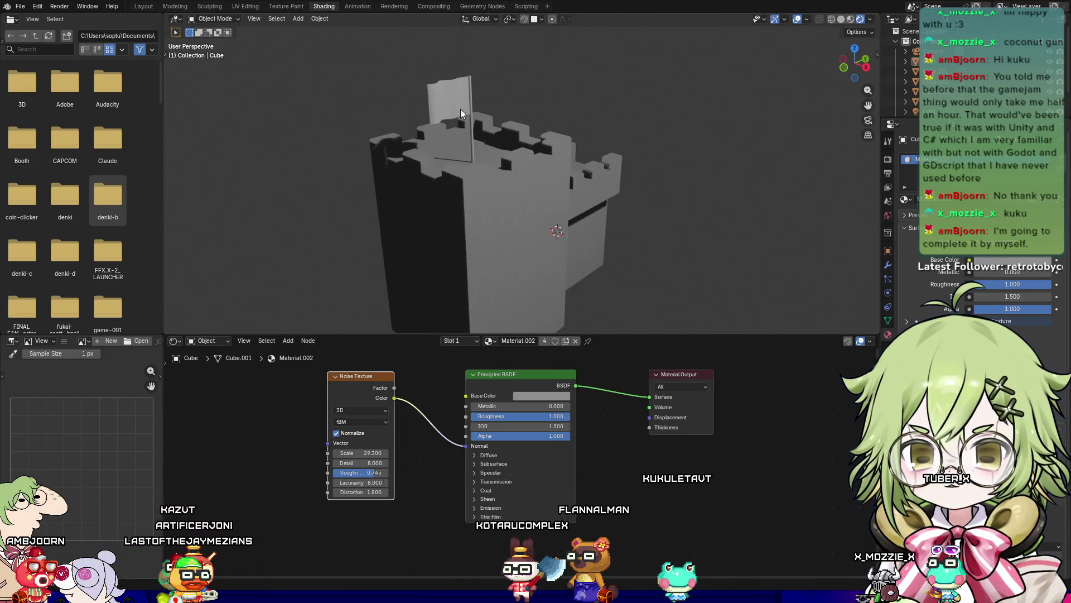
left_click(449, 99)
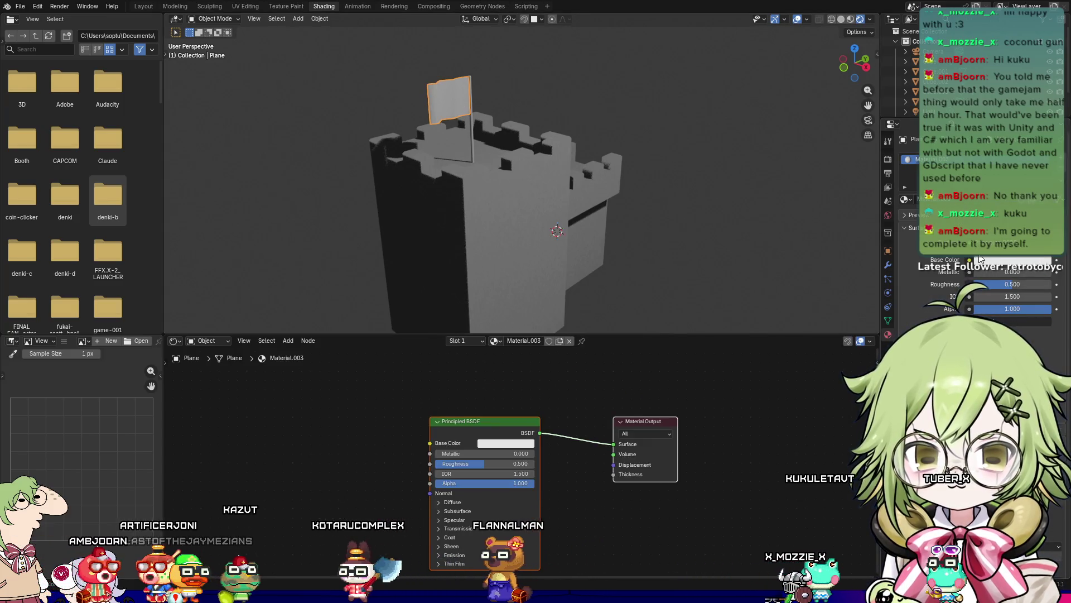
Step: Set the flag's base colour to bright green
left_click(1004, 258)
left_click(982, 129)
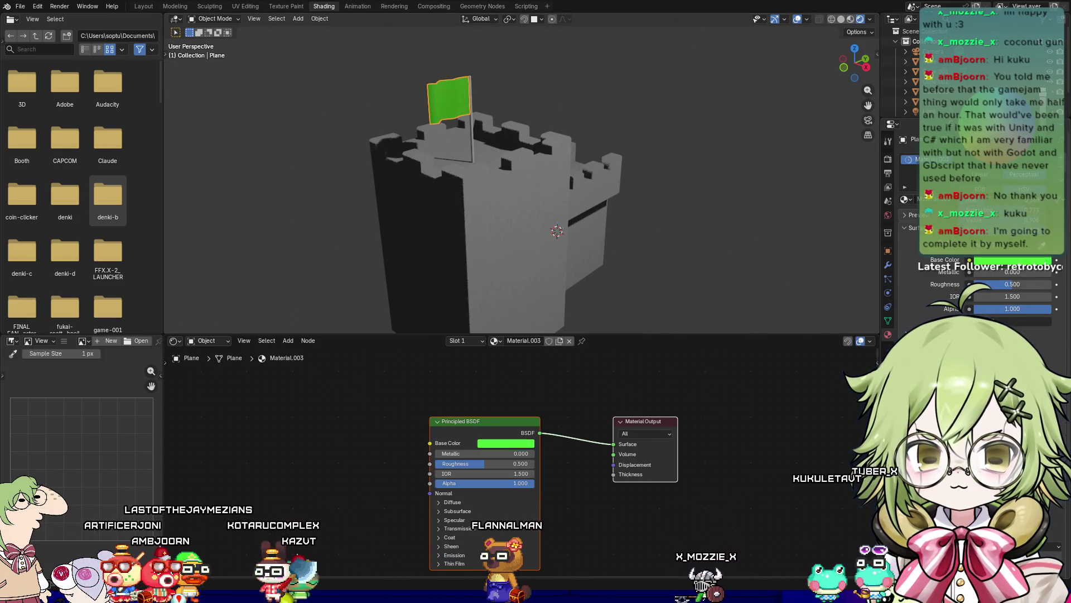
scroll(564, 277, "up", 4)
mouse_move(564, 240)
middle_mouse_down()
mouse_move(564, 277)
mouse_move(614, 221)
mouse_move(587, 206)
mouse_move(608, 226)
middle_mouse_up()
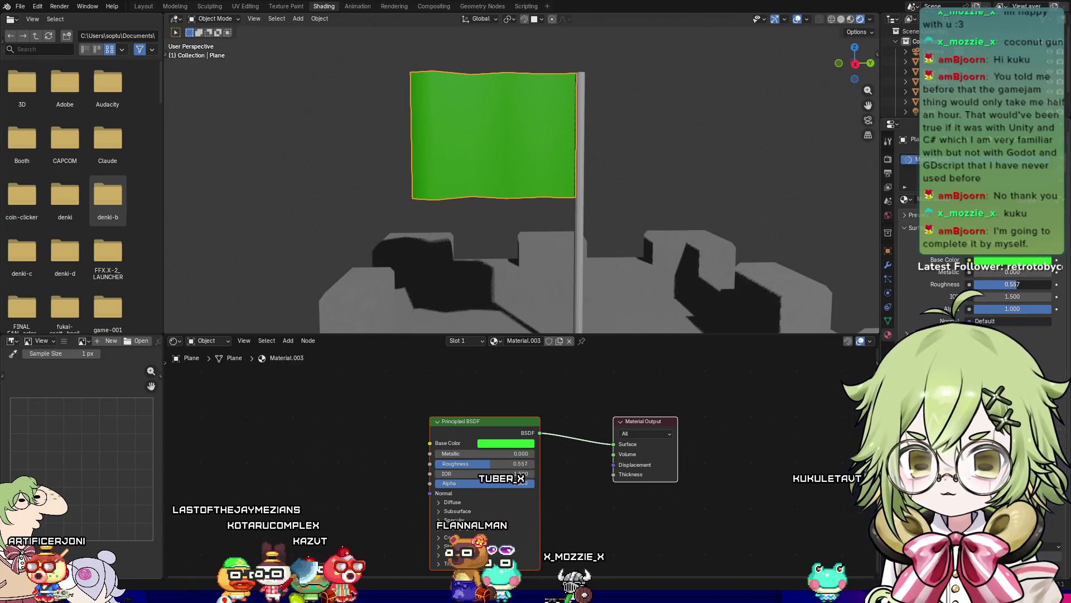
Step: Add a Voronoi Texture node and connect its Color to the shader's Normal
key("shift+a")
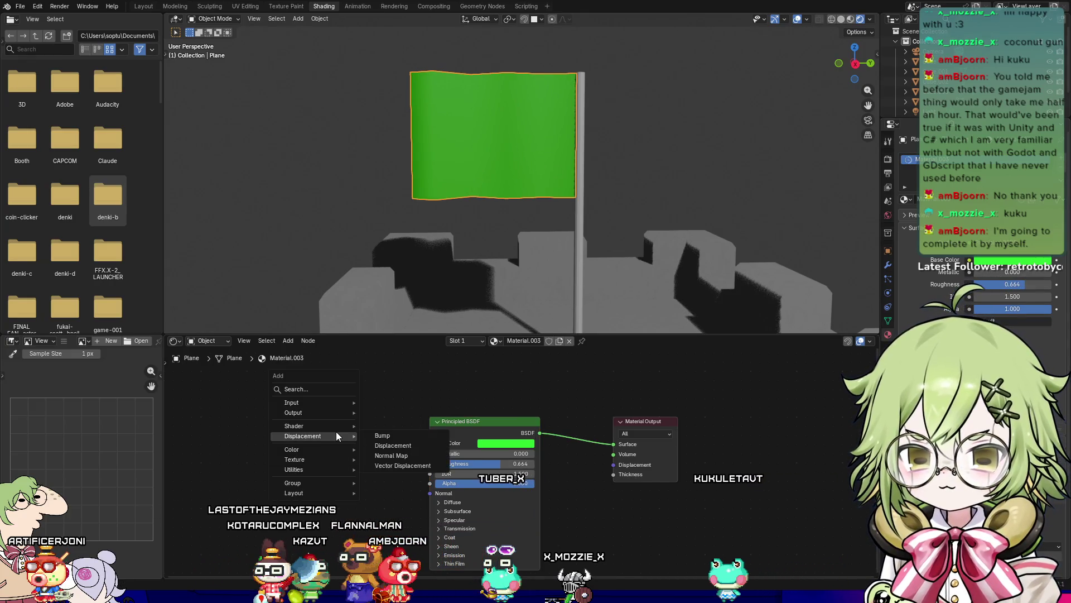
mouse_move(318, 464)
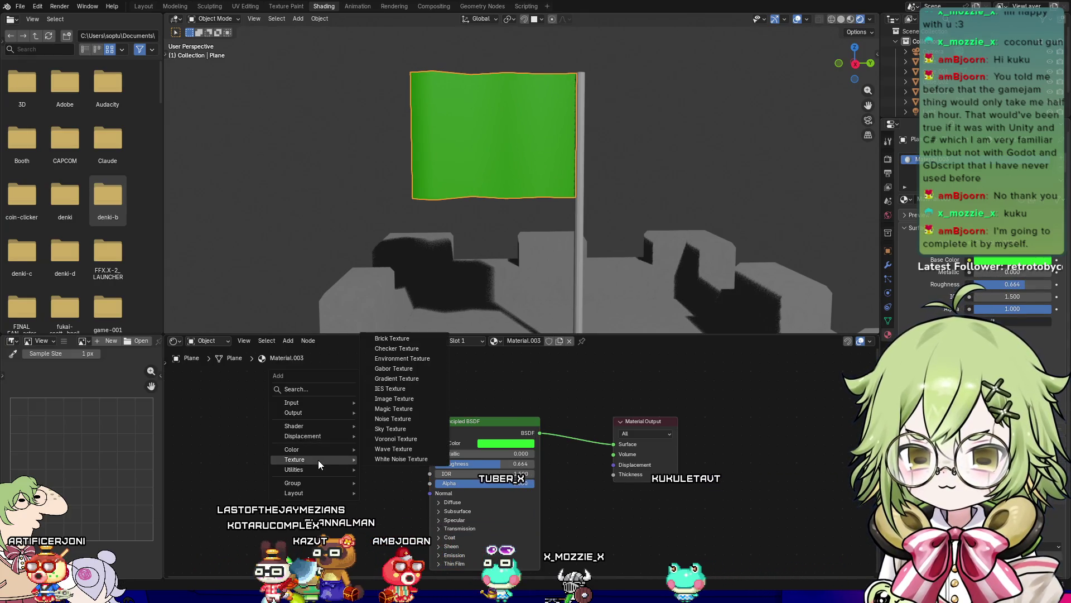
left_click(395, 438)
left_click(352, 440)
left_click_drag(387, 439, 423, 493)
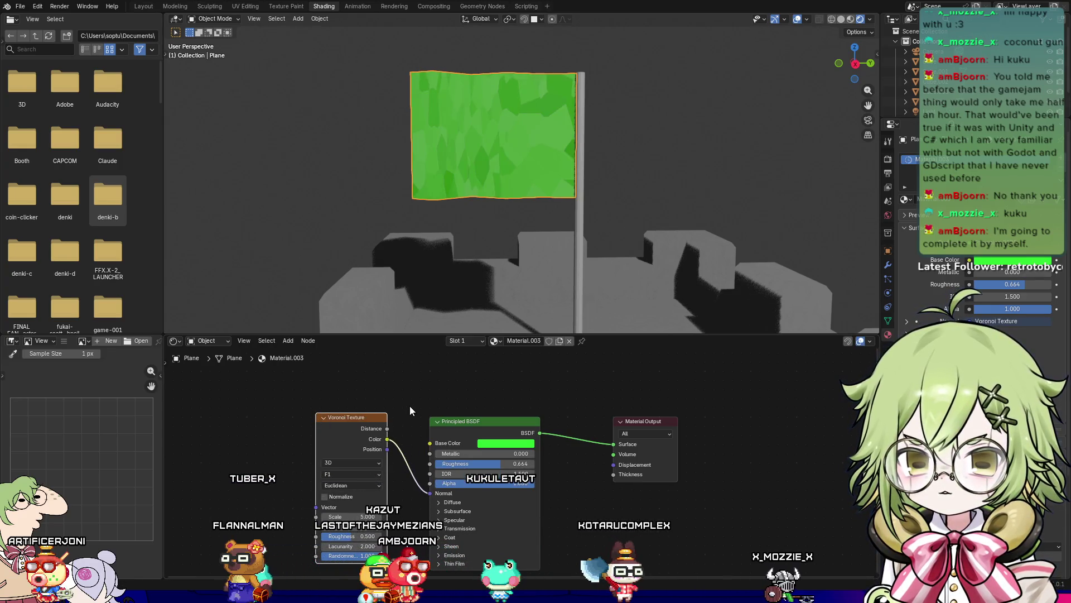
mouse_move(535, 223)
middle_mouse_down()
mouse_move(495, 173)
mouse_move(525, 249)
mouse_move(520, 236)
mouse_move(394, 277)
mouse_move(438, 190)
mouse_move(435, 218)
middle_mouse_up()
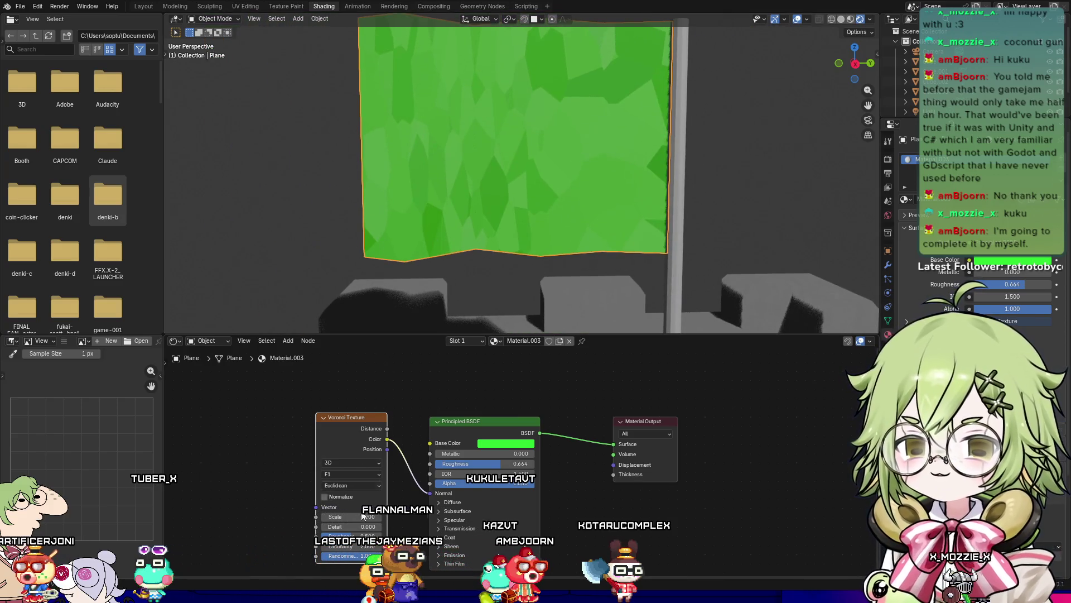
Step: Set Voronoi Scale 83.2, Lacunarity 32.4 and Randomness 0
left_click_drag(356, 517, 597, 517)
mouse_move(262, 288)
middle_mouse_down()
mouse_move(317, 221)
mouse_move(459, 251)
mouse_move(618, 159)
mouse_move(737, 154)
middle_mouse_up()
scroll(731, 146, "up", 3)
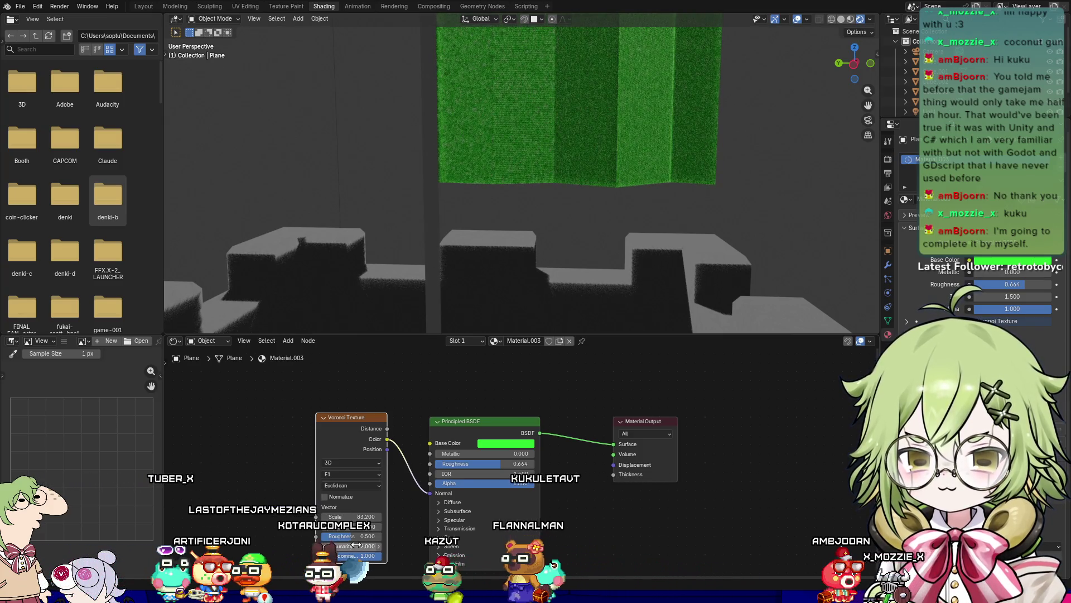
left_click_drag(357, 546, 390, 545)
mouse_move(691, 106)
middle_mouse_down()
mouse_move(745, 118)
mouse_move(704, 195)
mouse_move(644, 209)
mouse_move(605, 245)
middle_mouse_up()
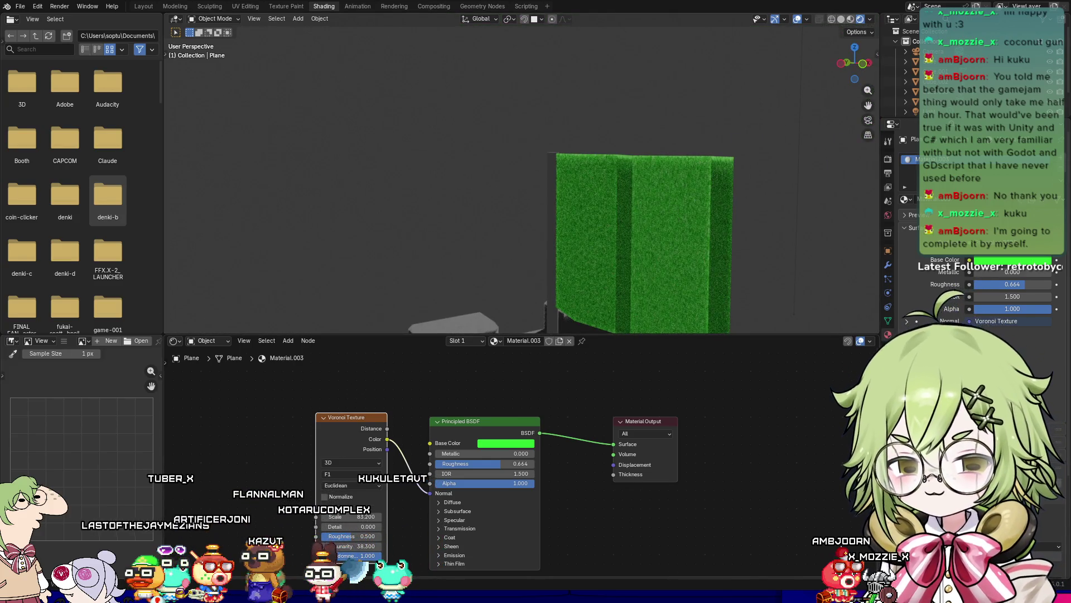
left_click_drag(360, 556, 321, 555)
middle_click_drag(422, 196, 494, 176)
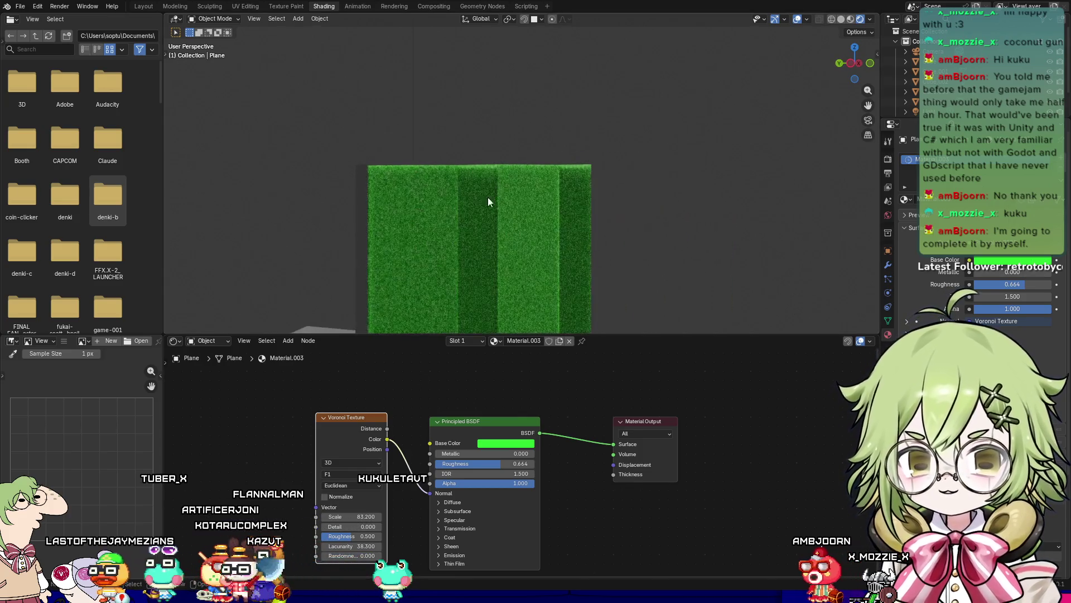
right_click(358, 423)
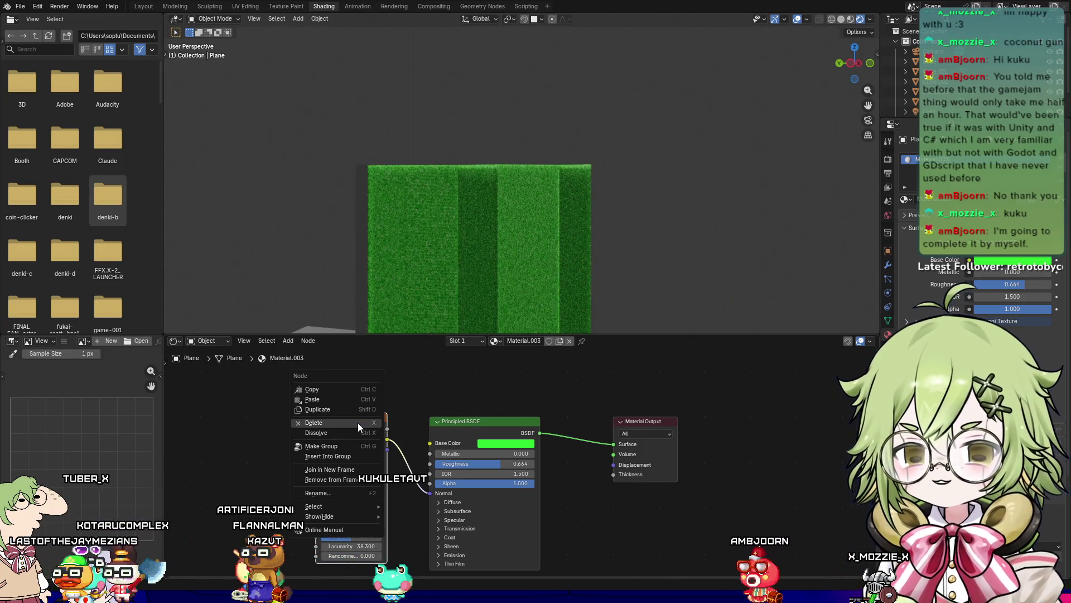
Step: Delete the flag's Voronoi node so the flag is plain green
left_click(337, 423)
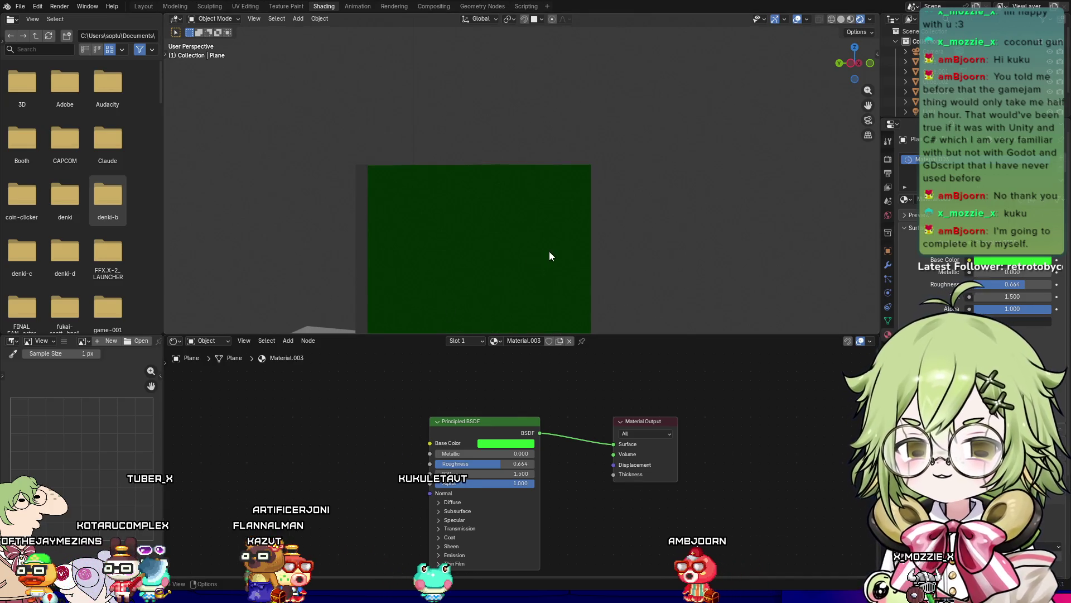
key("shift+a")
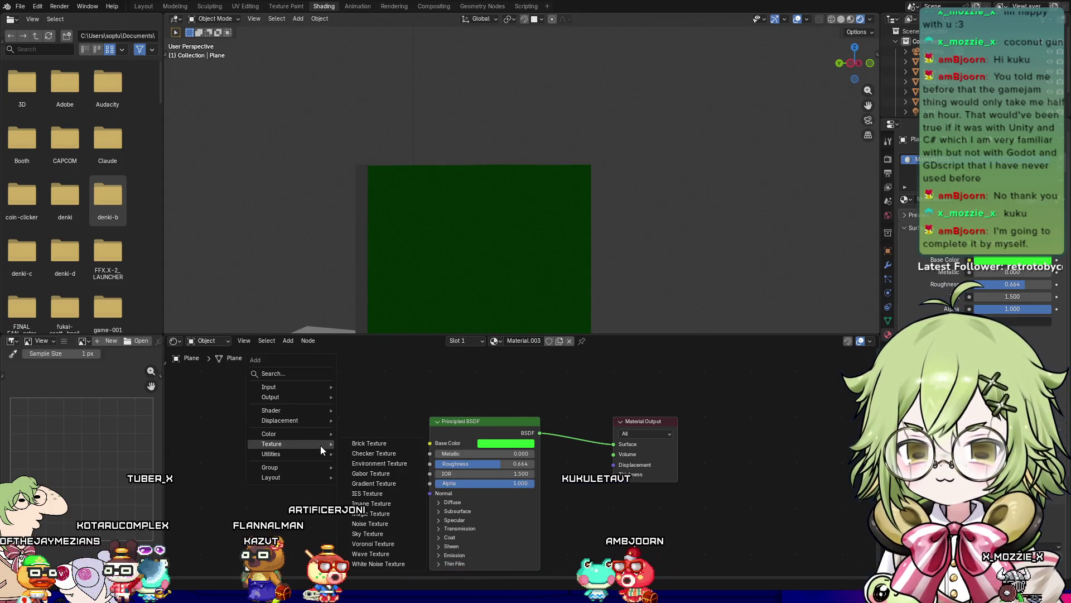
mouse_move(306, 440)
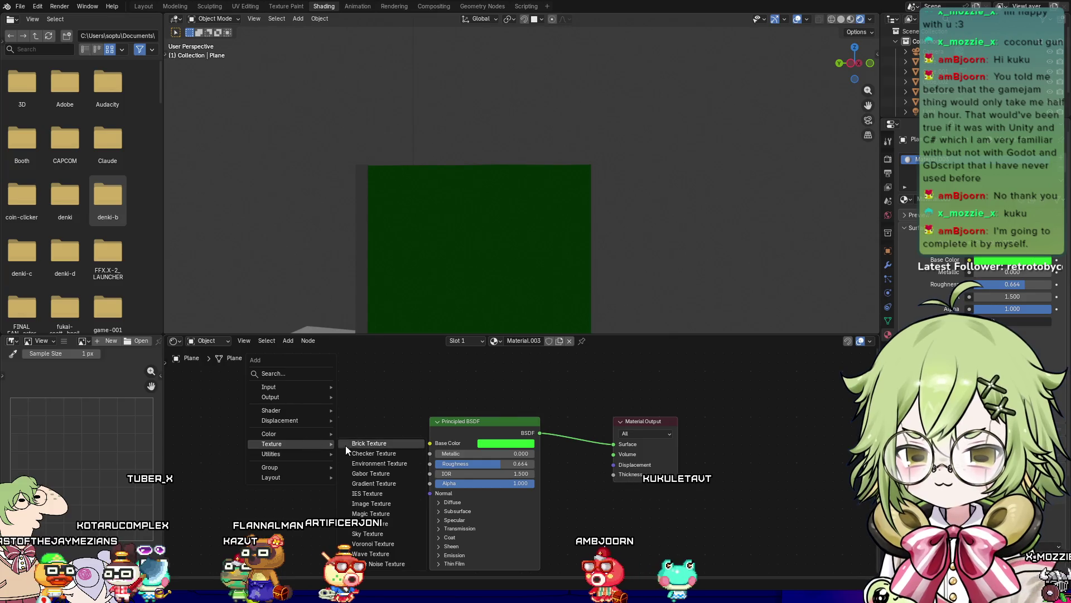
left_click(396, 444)
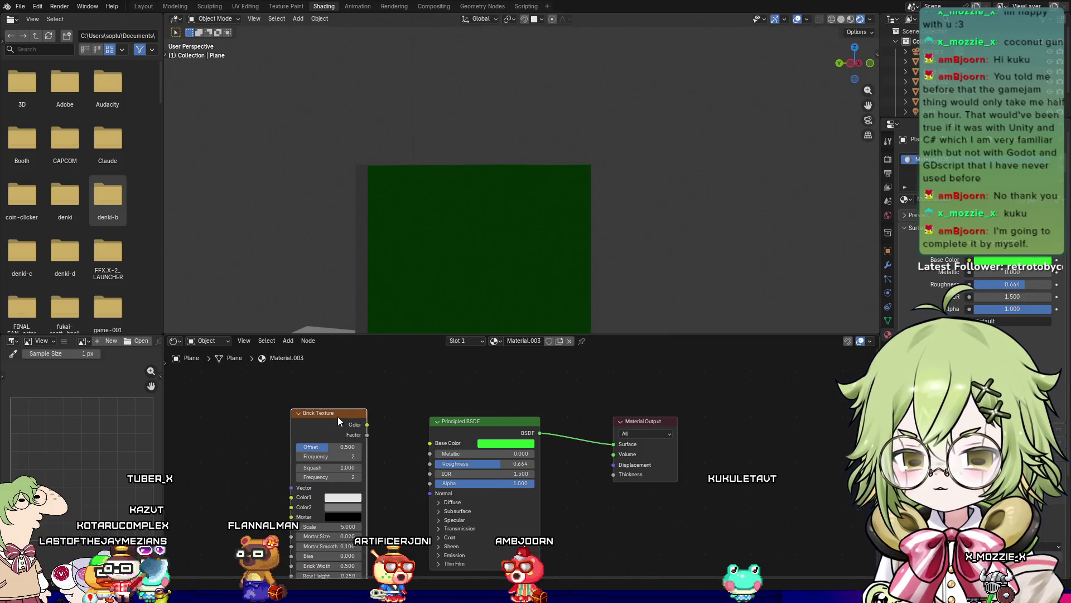
key("Escape")
Step: Select the tower and add a Brick Texture node to its stone material
mouse_move(630, 253)
middle_mouse_down()
mouse_move(502, 293)
mouse_move(504, 280)
middle_mouse_up()
left_click(504, 285)
key("shift+a")
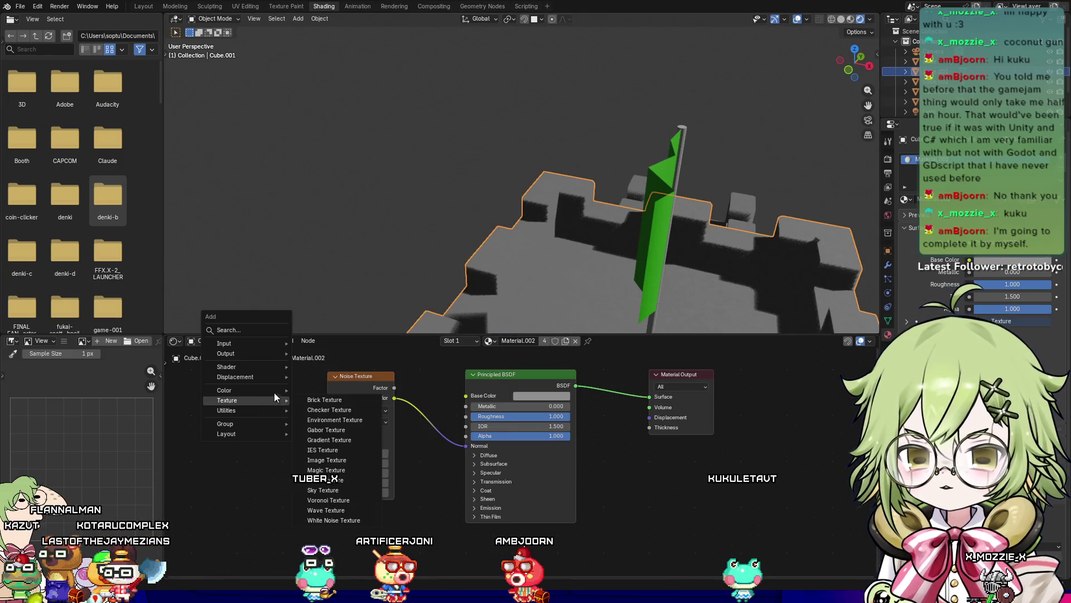
mouse_move(269, 400)
left_click(303, 401)
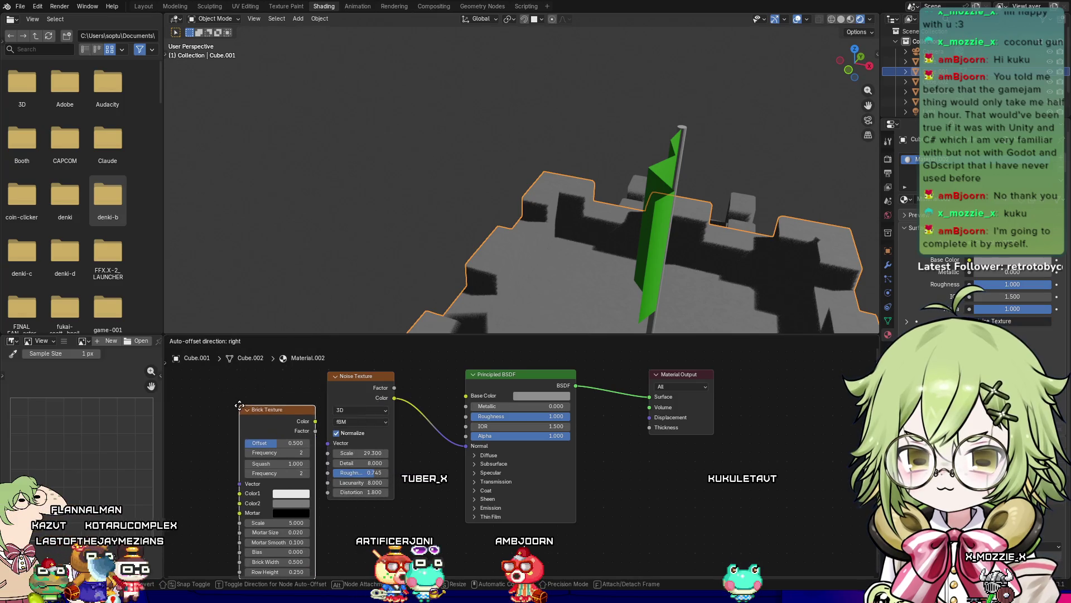